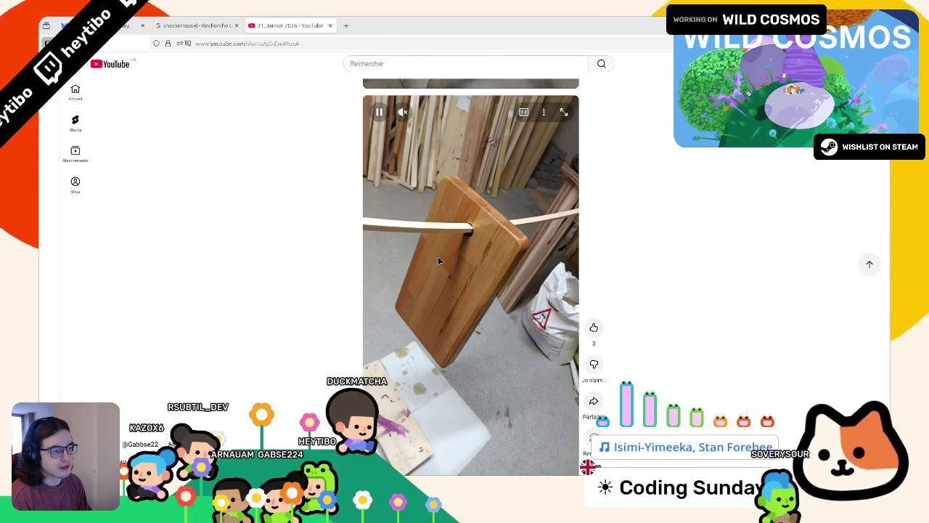
# - Pause the woodworking Short and switch back to the Godot editor
pyautogui.click(439, 263)
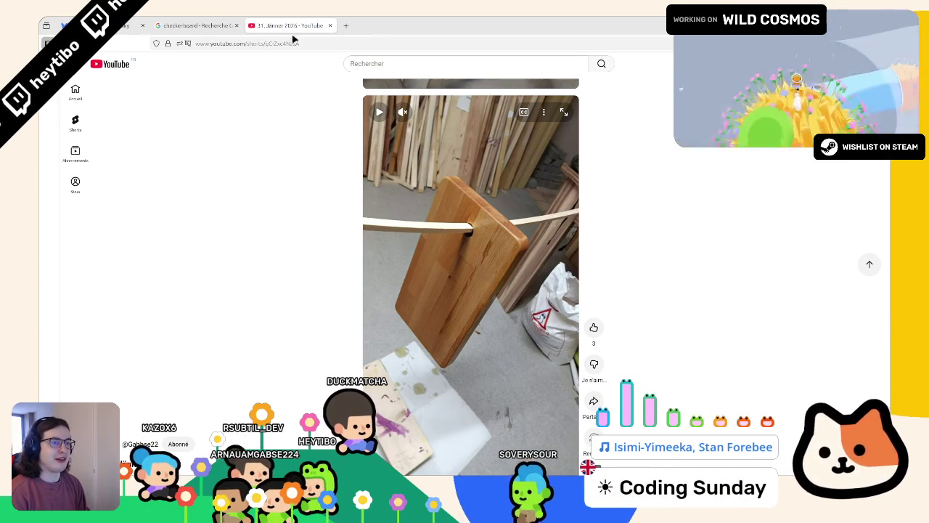
pyautogui.hotkey('alt', 'Tab')
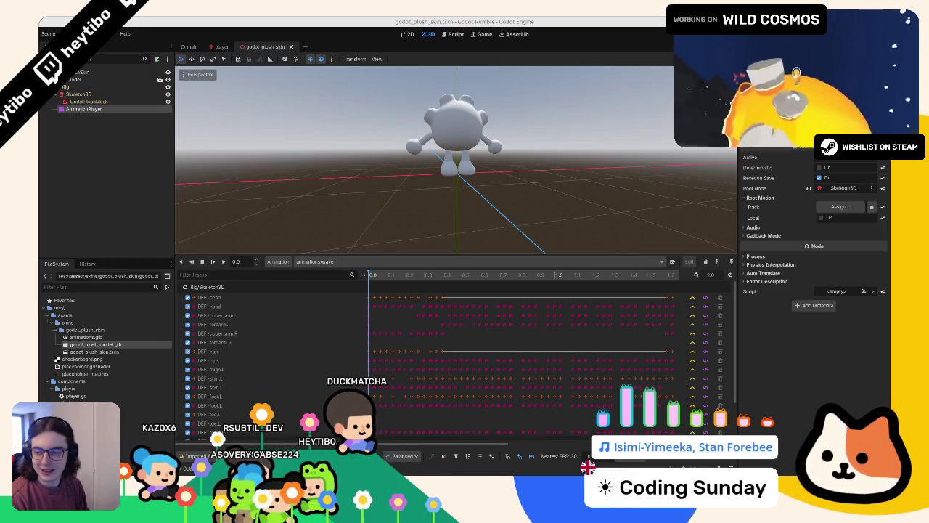
# - Move AnimationPlayer out of Rig, then open animations.glb's Advanced Import Settings
pyautogui.moveTo(327, 182); pyautogui.dragTo(298, 184)
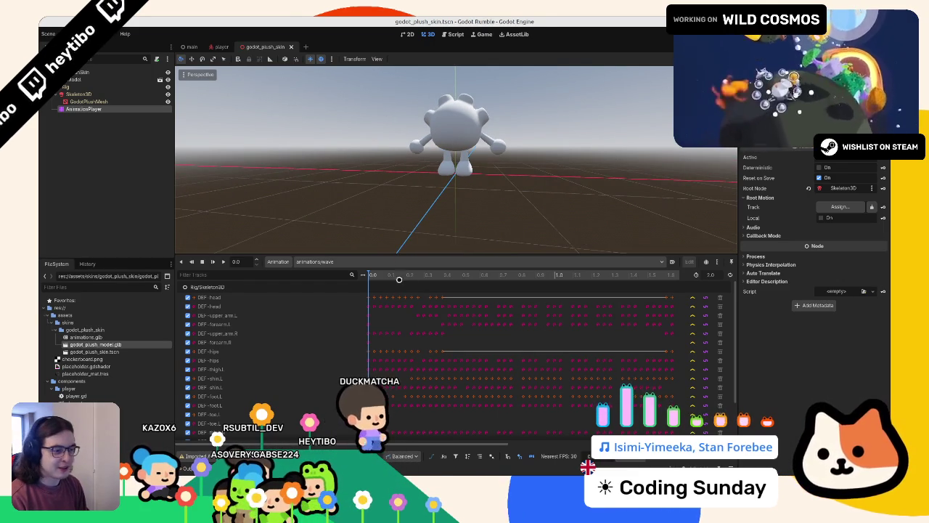
pyautogui.hotkey('shift', 'd')
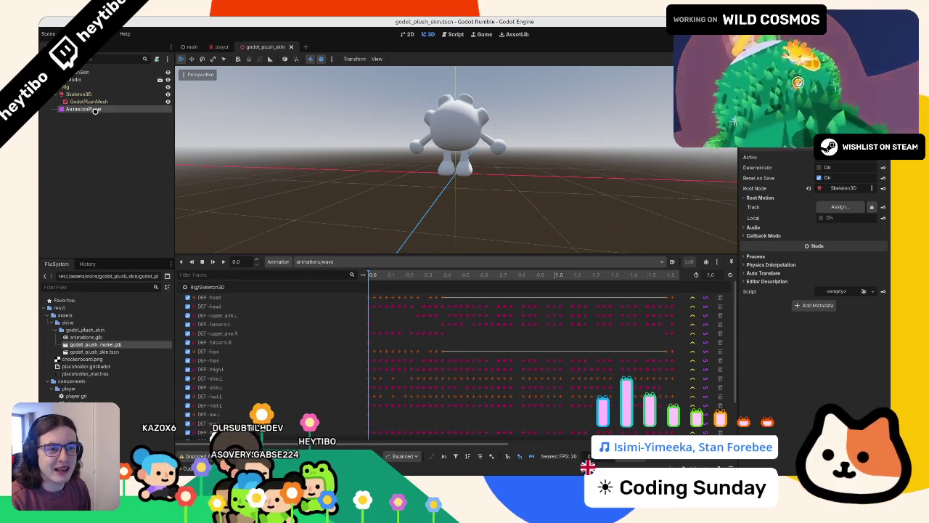
pyautogui.moveTo(95, 111); pyautogui.dragTo(88, 79)
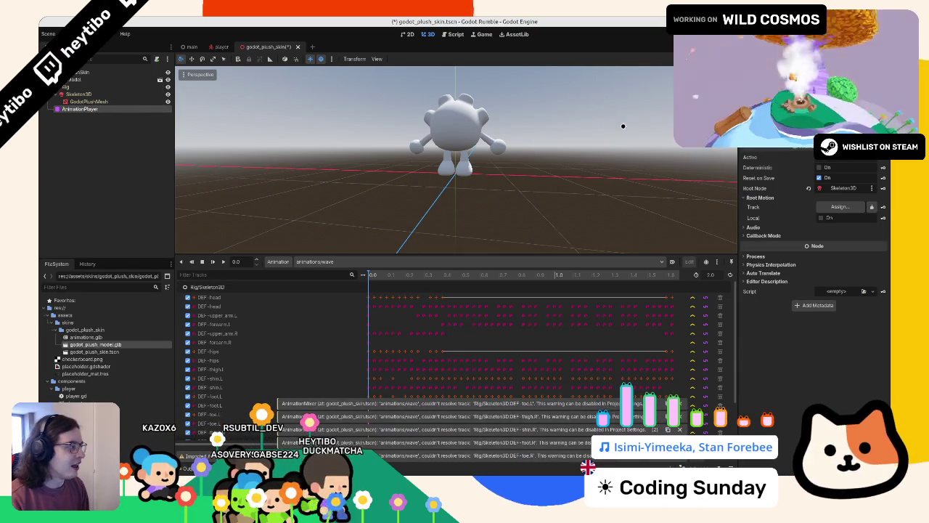
pyautogui.doubleClick(86, 337)
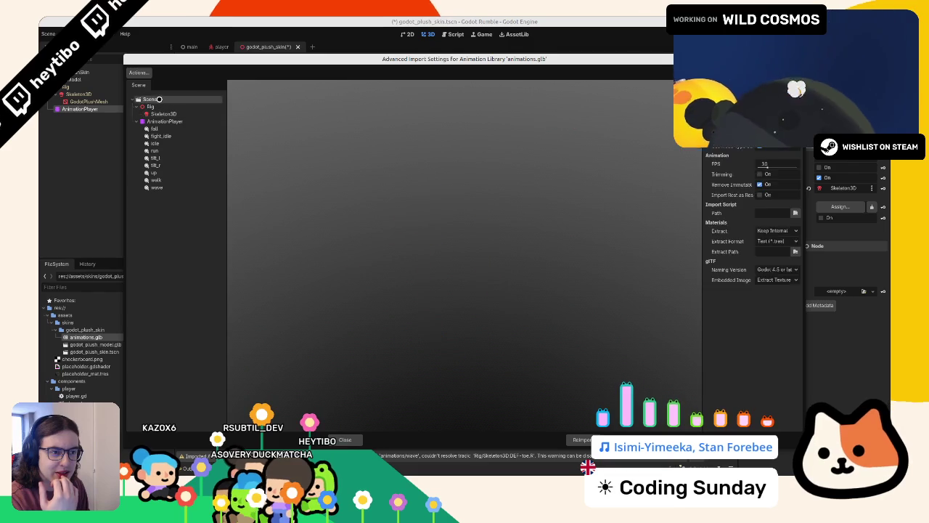
# - Inspect the imported Rig, Skeleton3D and AnimationPlayer in animations.glb, then close the dialog
pyautogui.click(154, 106)
pyautogui.click(136, 107)
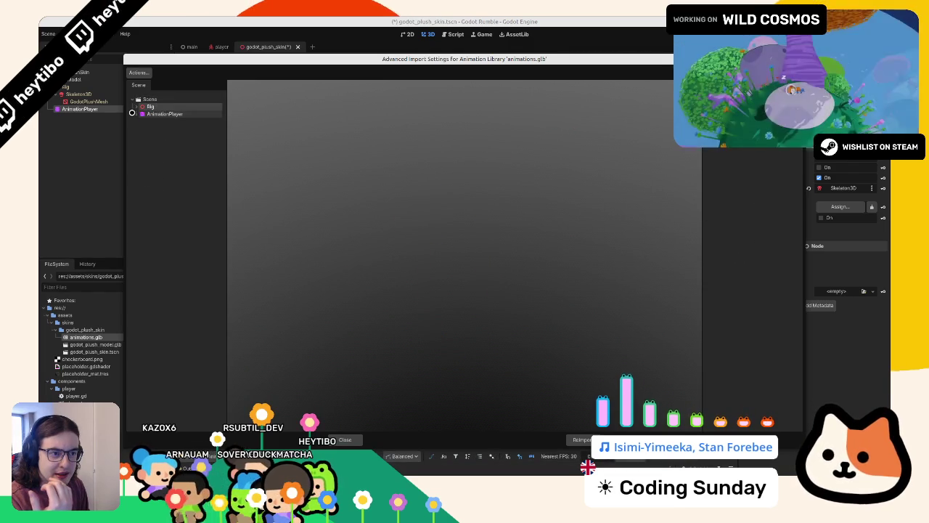
pyautogui.click(133, 114)
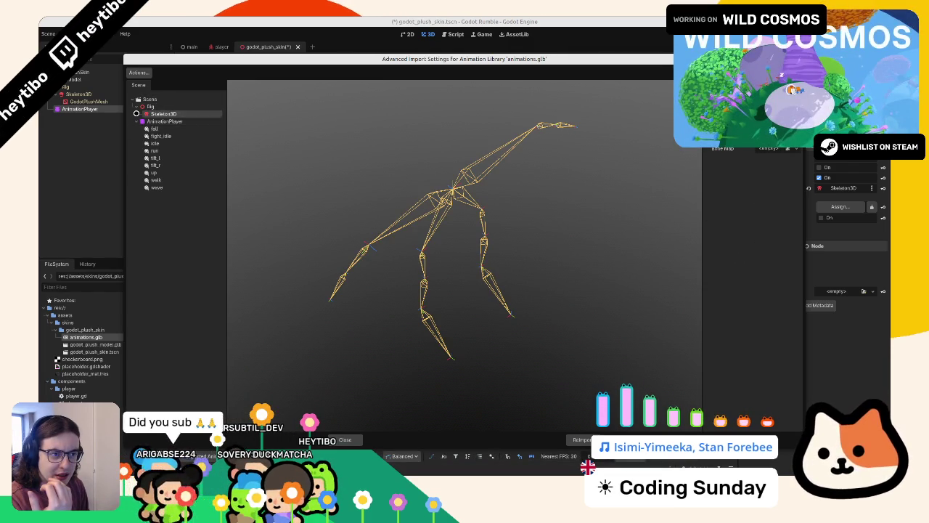
pyautogui.click(154, 121)
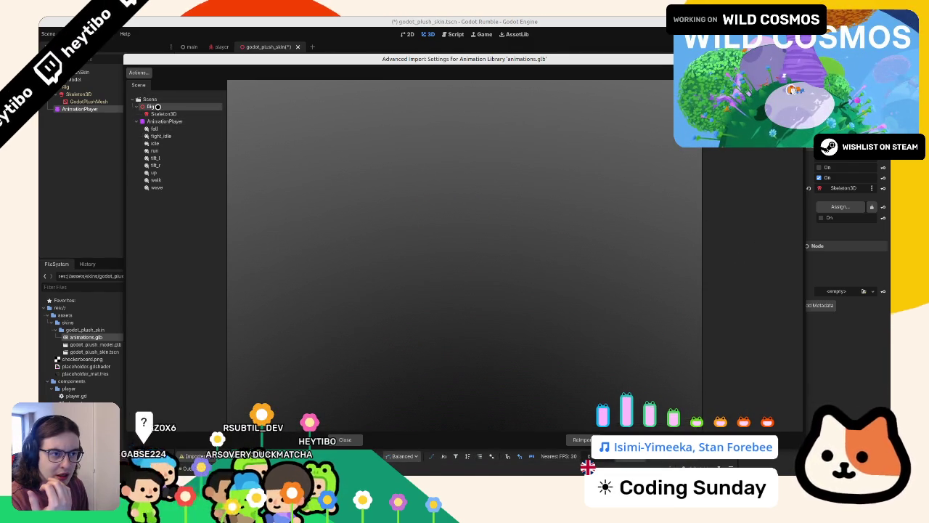
pyautogui.click(149, 99)
pyautogui.press('Escape')
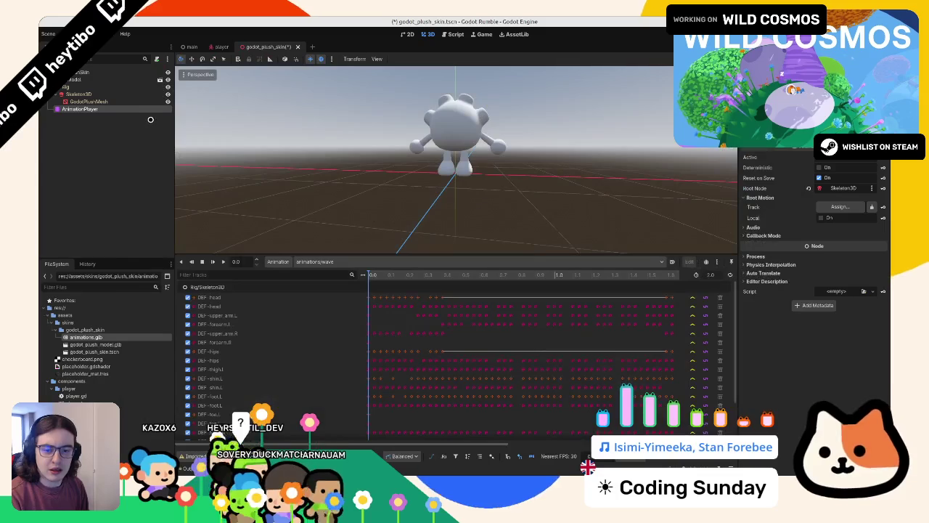
# - Reposition AnimationPlayer in the scene tree, save the plush scene, and check the animation list
pyautogui.moveTo(80, 109)
pyautogui.mouseDown()
pyautogui.moveTo(78, 80)
pyautogui.moveTo(59, 108)
pyautogui.mouseUp()
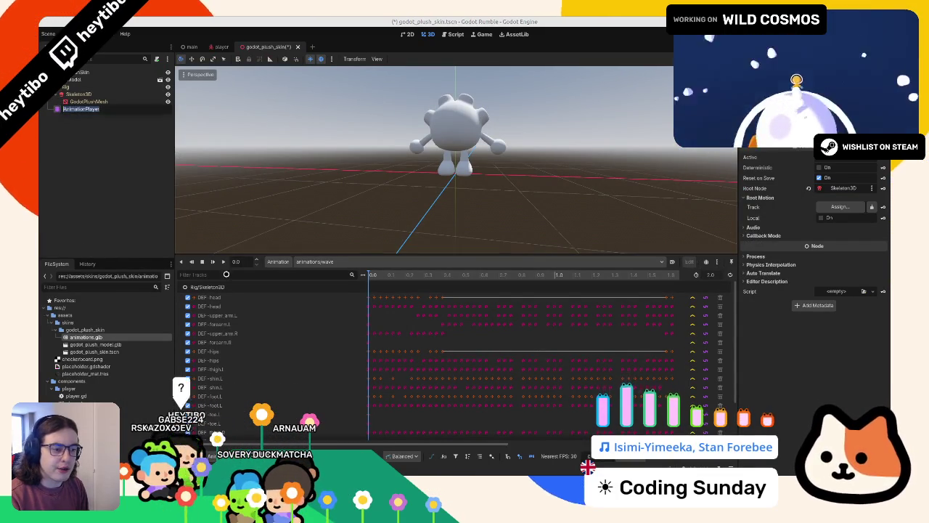
pyautogui.hotkey('ctrl', 's')
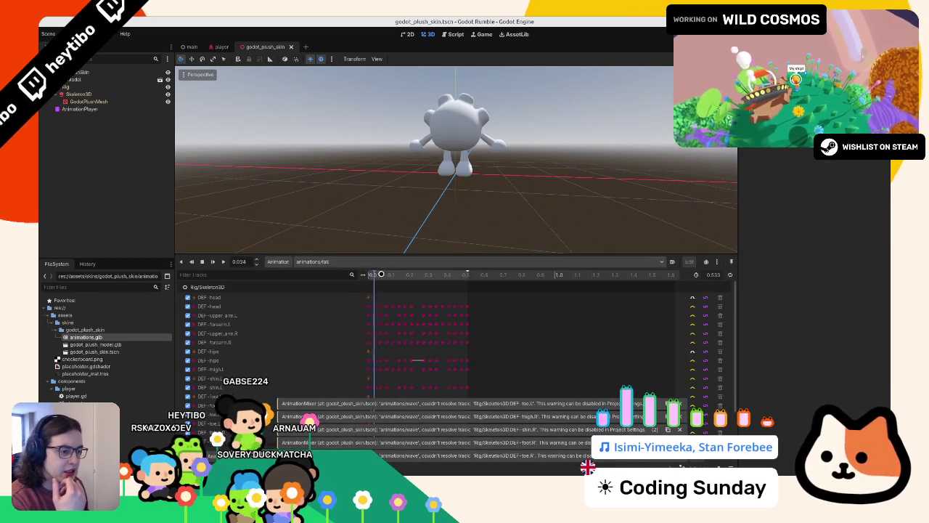
pyautogui.click(301, 262)
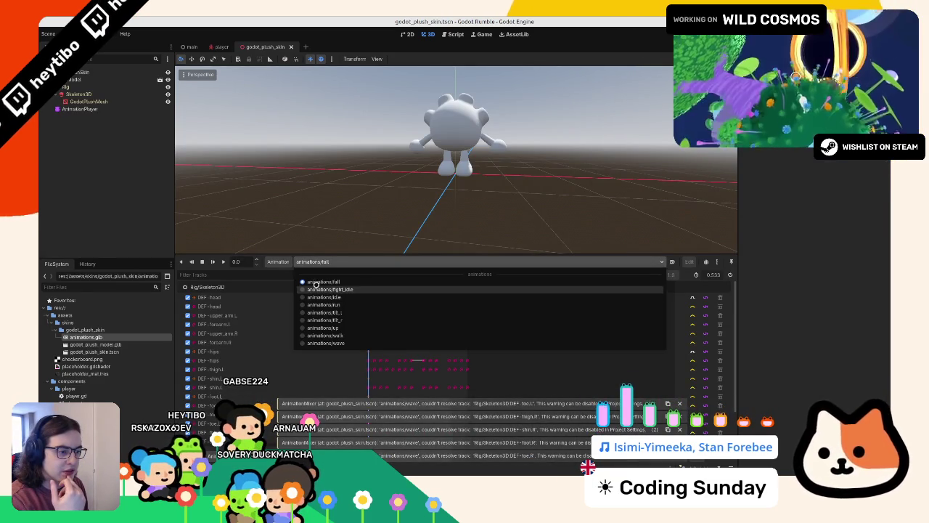
pyautogui.click(278, 262)
# - In Manage Animations, clear the 'animations' library name so it becomes the Global library
pyautogui.click(278, 261)
pyautogui.click(288, 285)
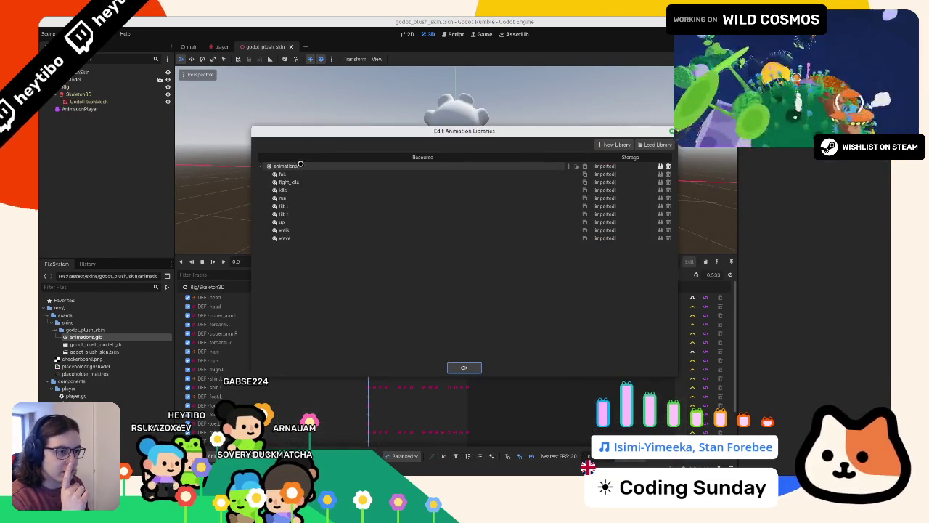
pyautogui.doubleClick(298, 166)
pyautogui.write('[global')
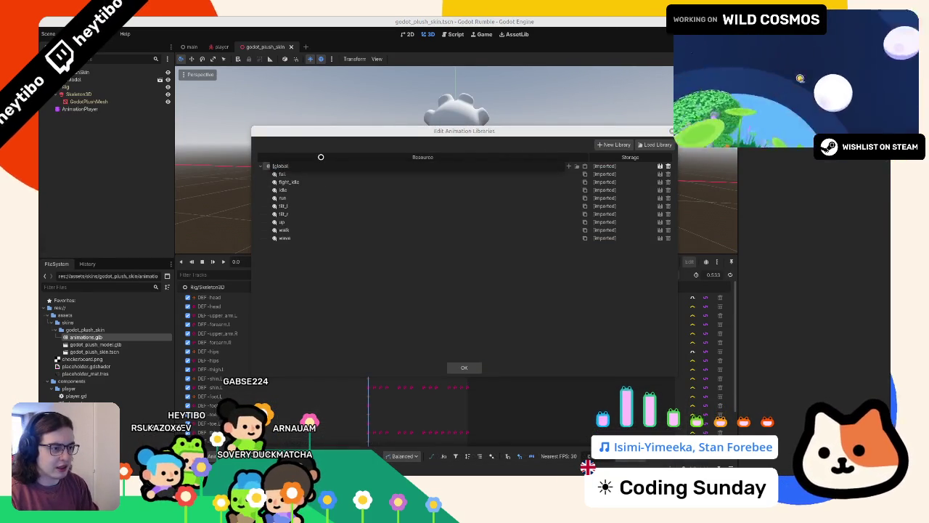
pyautogui.hotkey('ctrl', 'z')
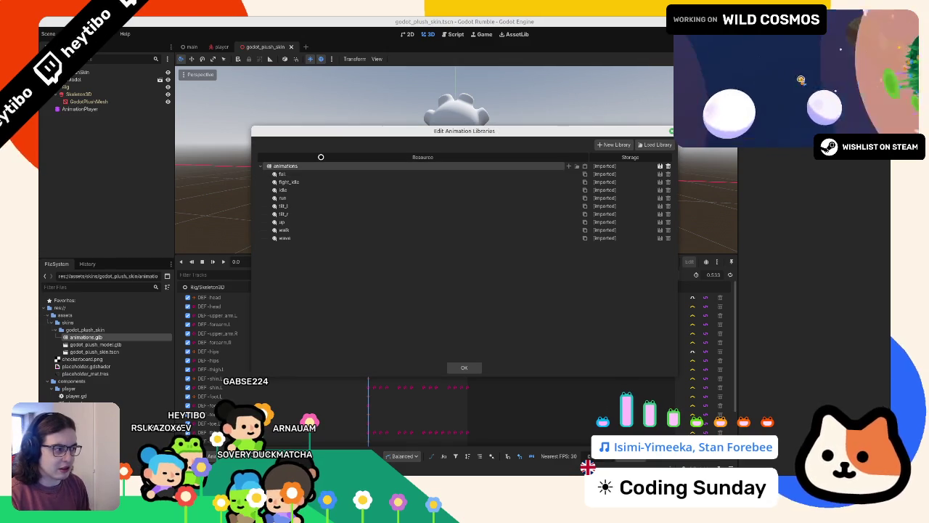
pyautogui.doubleClick(317, 166)
pyautogui.press('Return')
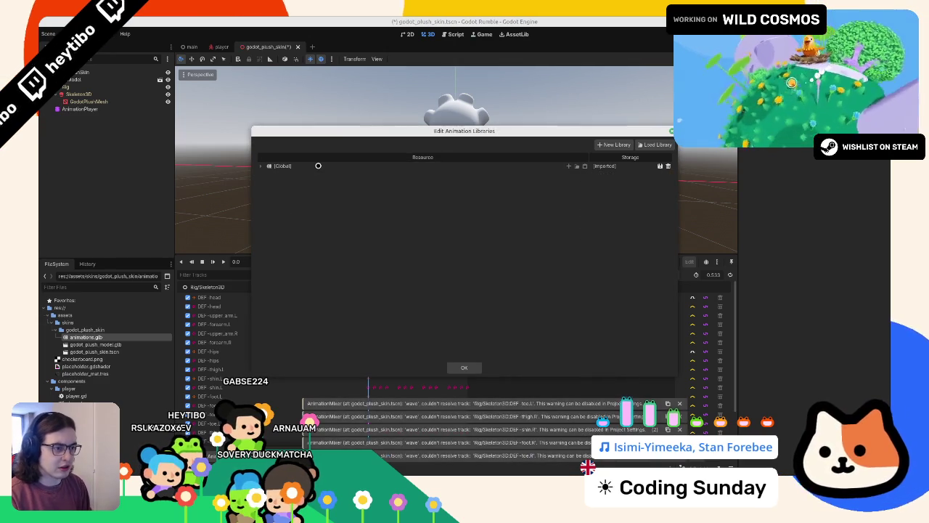
pyautogui.click(464, 366)
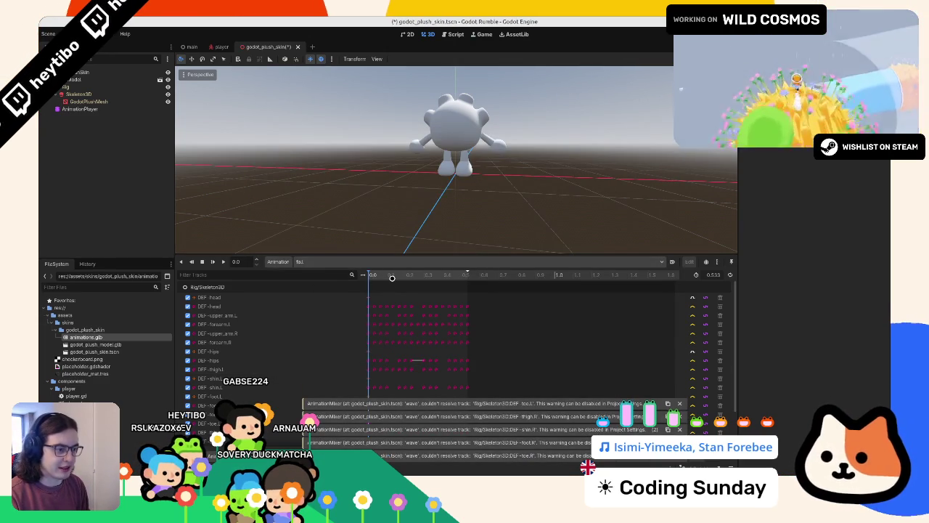
# - Set the AnimationPlayer's Root Node to GLBModel
pyautogui.click(341, 261)
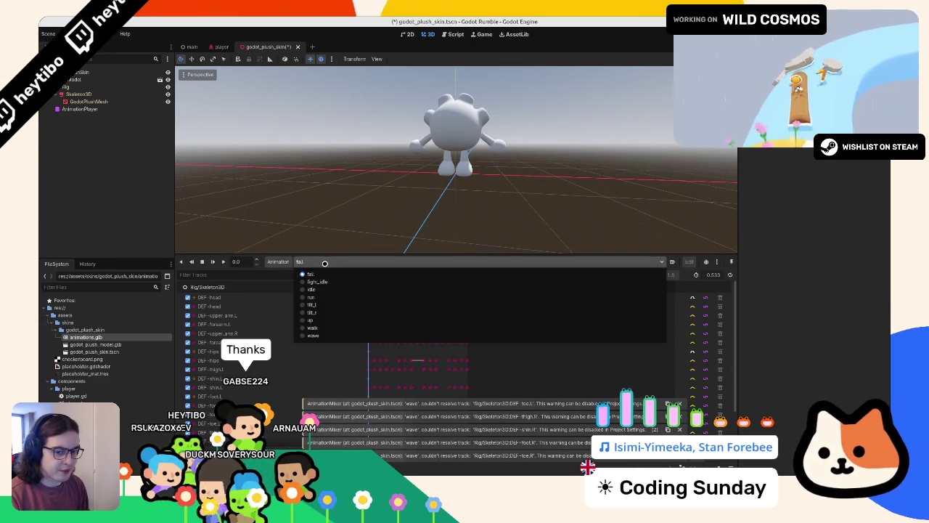
pyautogui.click(325, 238)
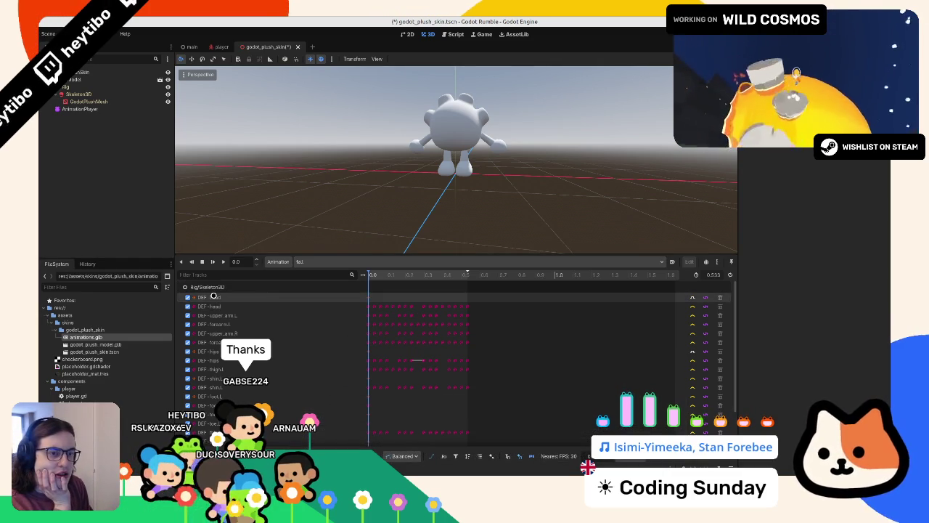
pyautogui.click(81, 109)
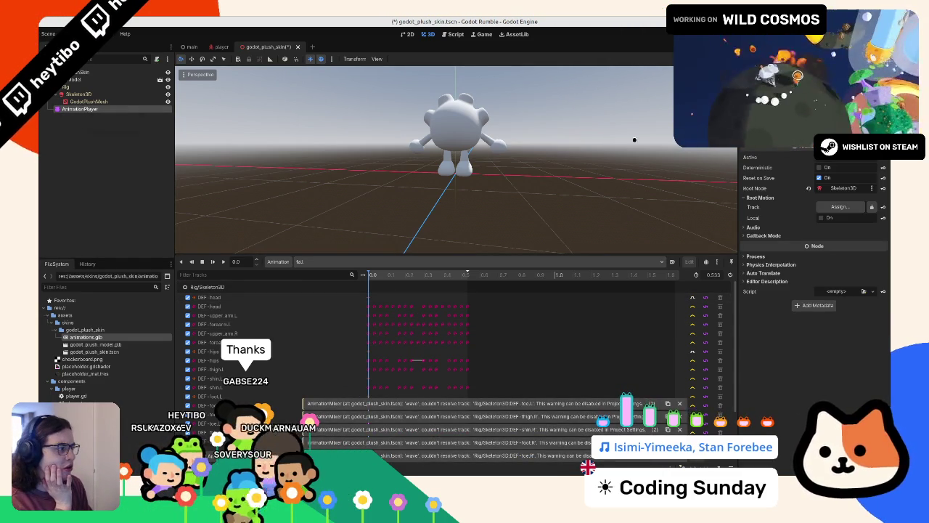
pyautogui.moveTo(810, 185); pyautogui.dragTo(805, 187)
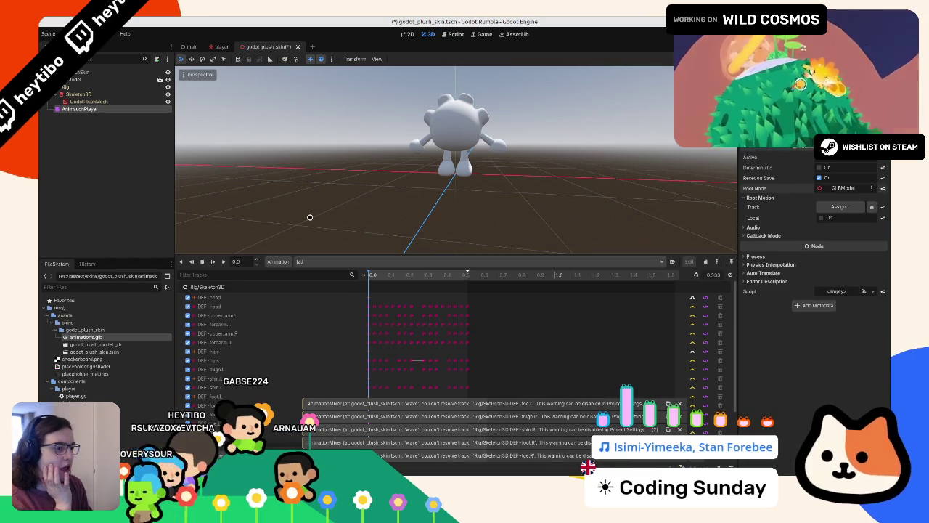
# - Reopen the plush scene, play the idle animation, and reopen animations.glb's import settings
pyautogui.middleClick(272, 48)
pyautogui.hotkey('ctrl', 'shift', 't')
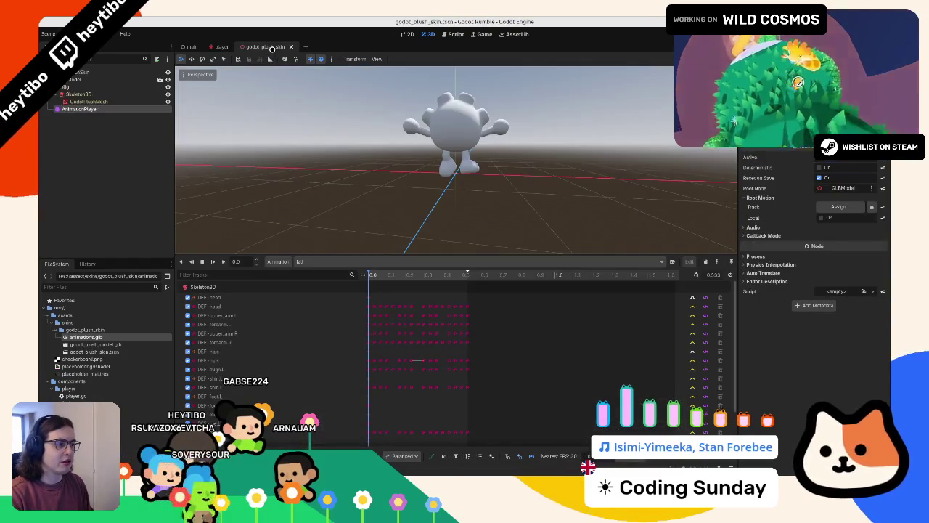
pyautogui.click(330, 261)
pyautogui.click(319, 291)
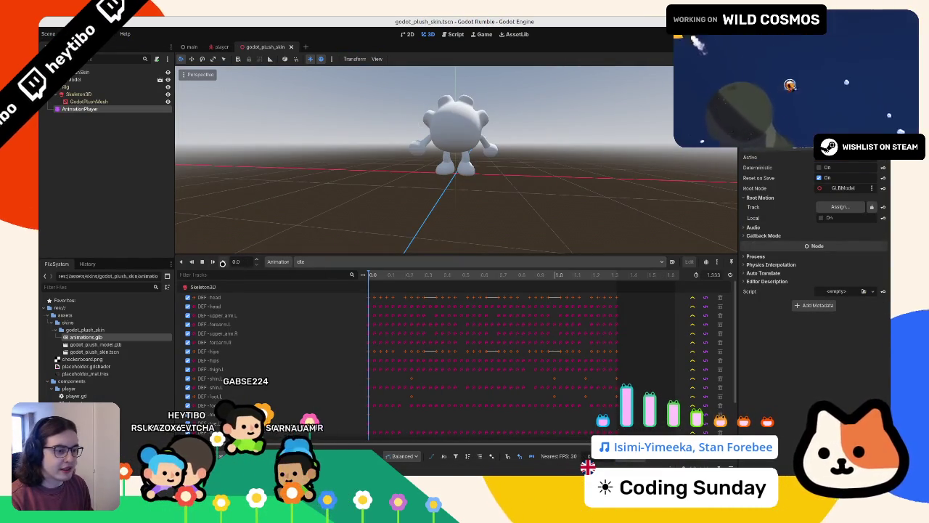
pyautogui.click(223, 262)
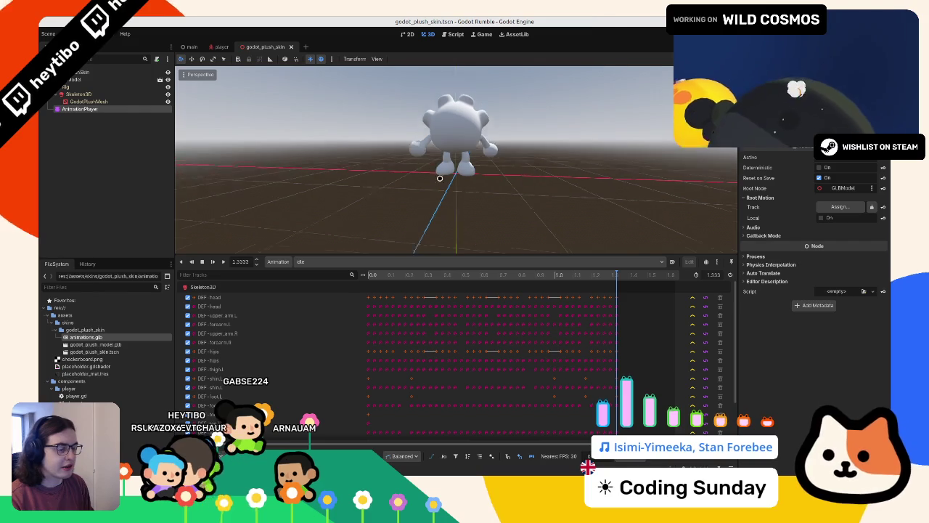
pyautogui.moveTo(440, 178); pyautogui.dragTo(234, 156)
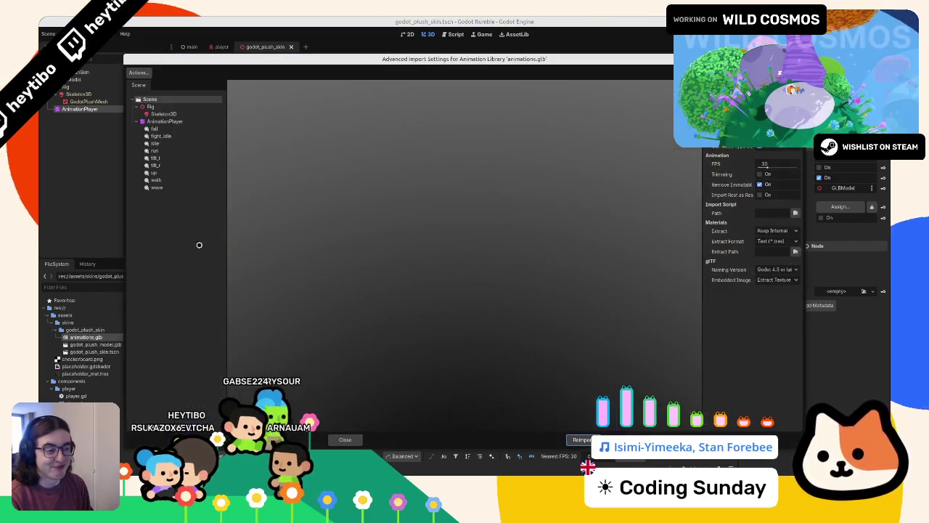
pyautogui.doubleClick(86, 337)
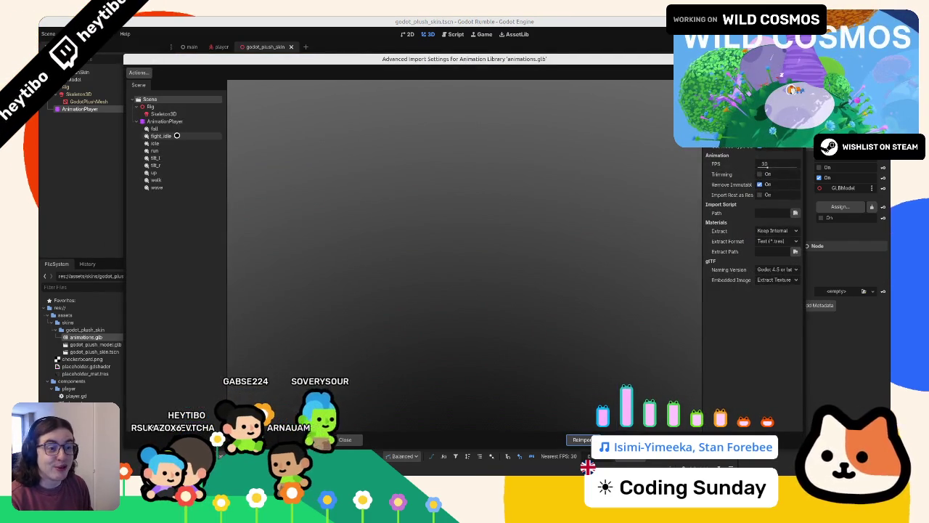
# - Preview the fall, fight_idle, idle, run and walk clips, then reimport animations.glb
pyautogui.click(178, 129)
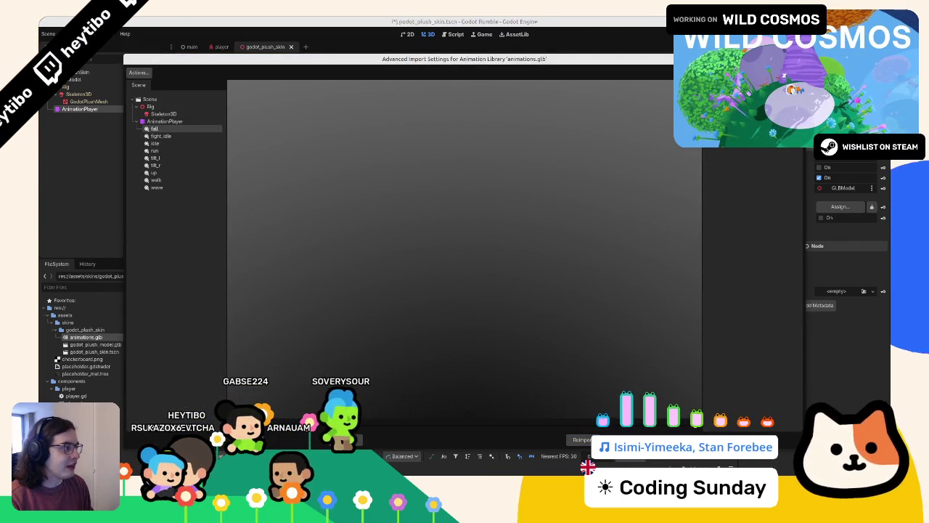
pyautogui.click(202, 136)
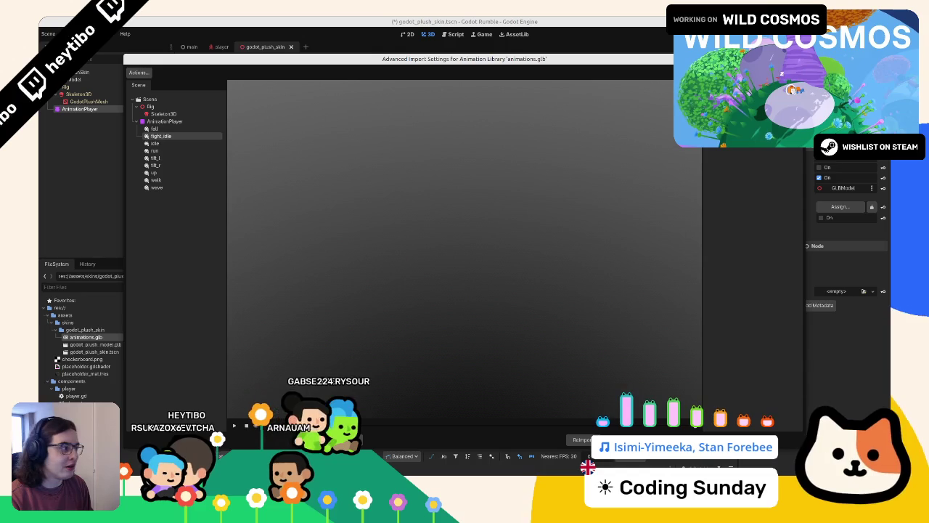
pyautogui.click(181, 143)
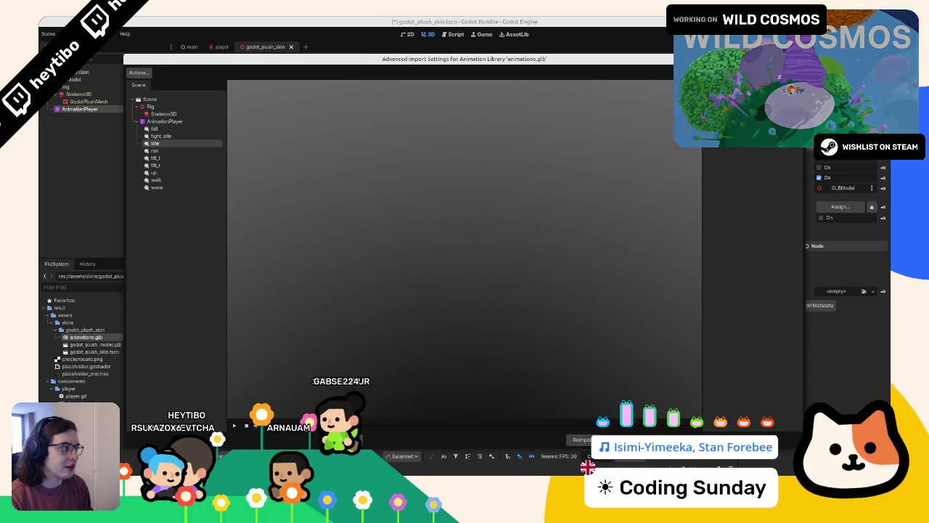
pyautogui.click(167, 150)
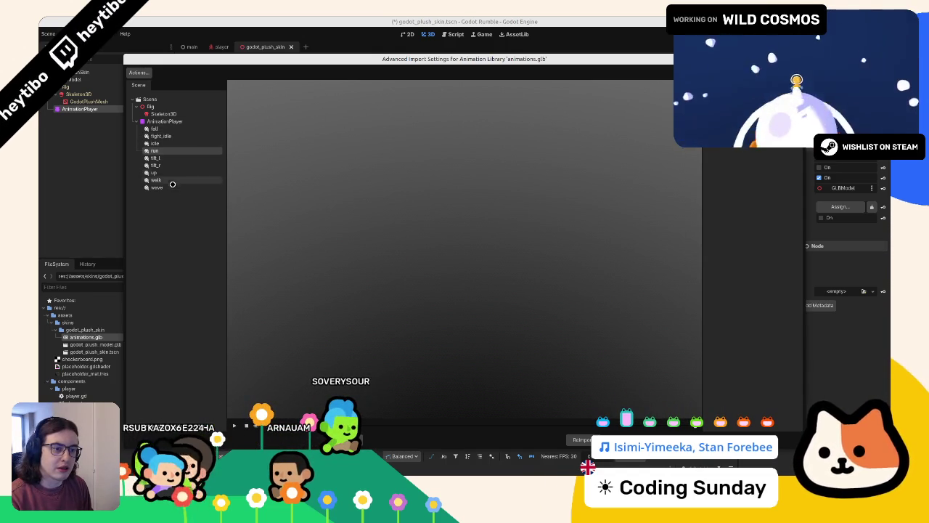
pyautogui.click(172, 180)
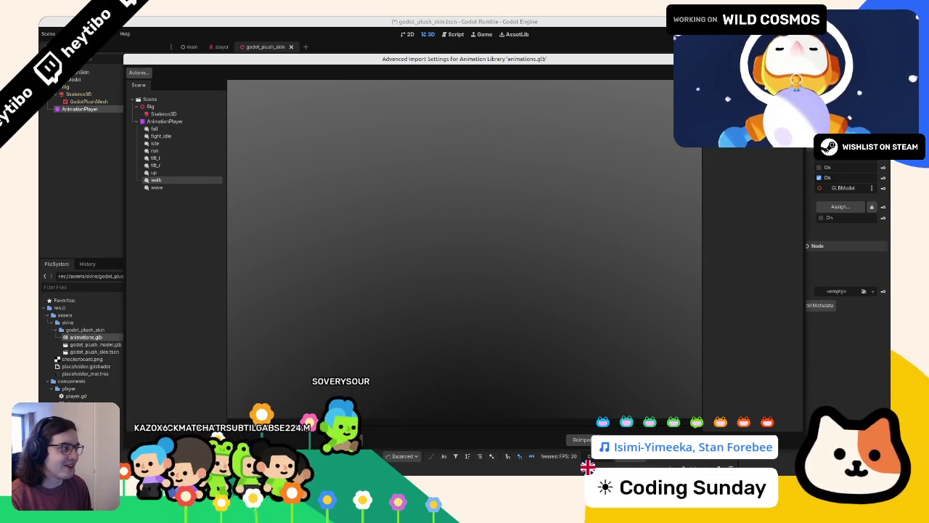
pyautogui.click(581, 439)
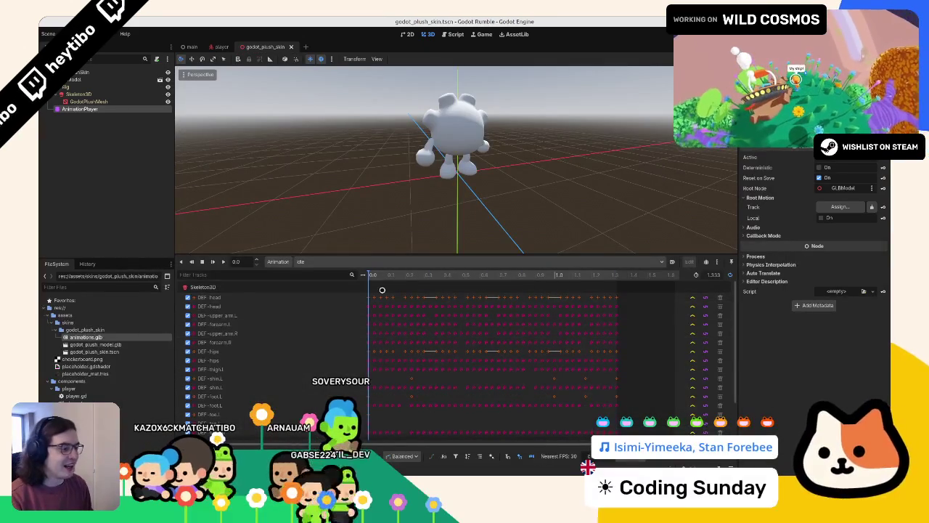
# - Load fight_idle in the AnimationPlayer and view the plush from several angles
pyautogui.click(331, 262)
pyautogui.click(317, 281)
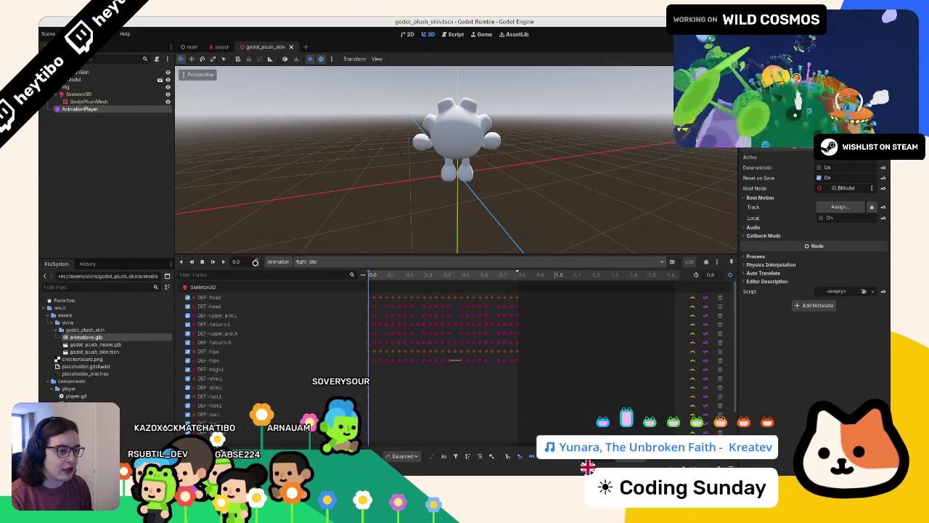
pyautogui.moveTo(279, 227)
pyautogui.mouseDown()
pyautogui.moveTo(429, 196)
pyautogui.moveTo(421, 182)
pyautogui.moveTo(330, 182)
pyautogui.moveTo(477, 186)
pyautogui.moveTo(431, 187)
pyautogui.moveTo(425, 162)
pyautogui.moveTo(478, 152)
pyautogui.mouseUp()
pyautogui.scroll(3, 436, 183)
pyautogui.scroll(-10, 459, 176)
pyautogui.scroll(5, 458, 176)
pyautogui.scroll(-3, 388, 181)
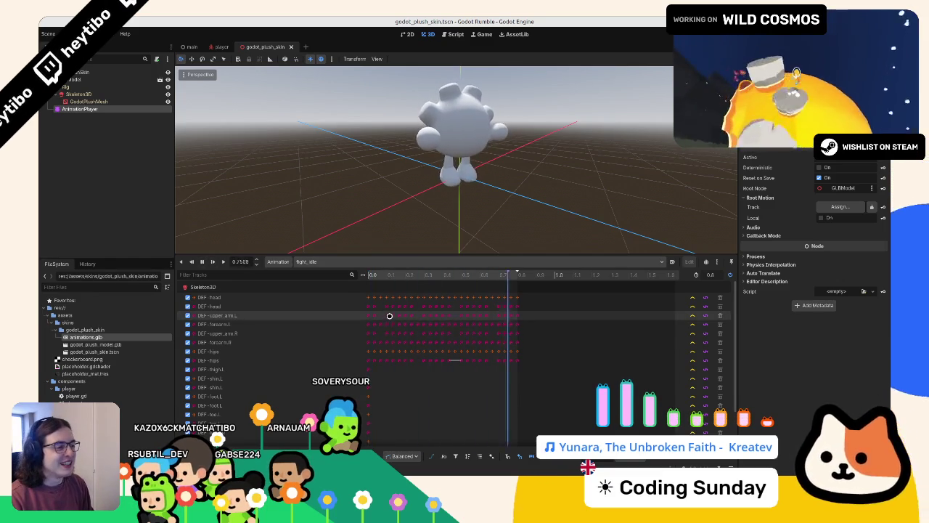
pyautogui.moveTo(384, 222); pyautogui.dragTo(464, 193)
pyautogui.scroll(-1, 494, 367)
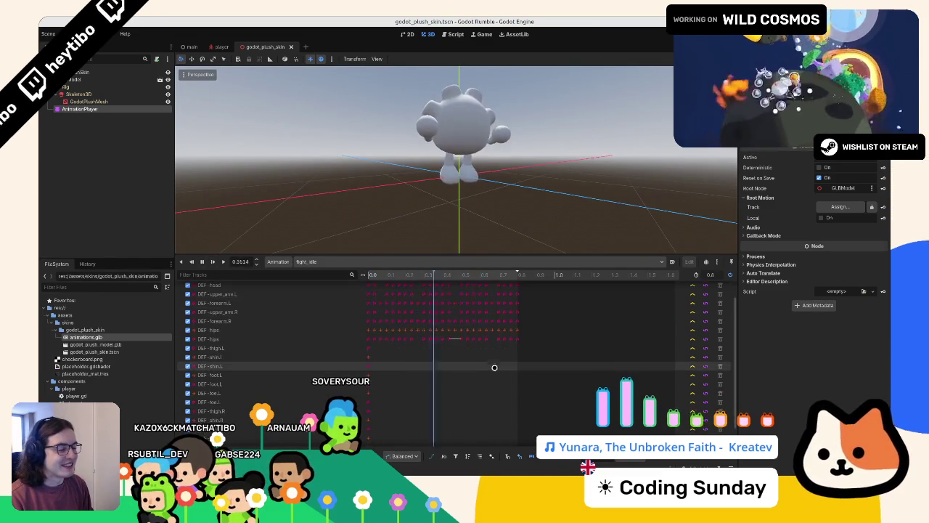
pyautogui.scroll(1, 490, 357)
pyautogui.moveTo(486, 162)
pyautogui.mouseDown()
pyautogui.moveTo(473, 170)
pyautogui.moveTo(443, 139)
pyautogui.moveTo(409, 186)
pyautogui.mouseUp()
pyautogui.moveTo(264, 170); pyautogui.dragTo(363, 199)
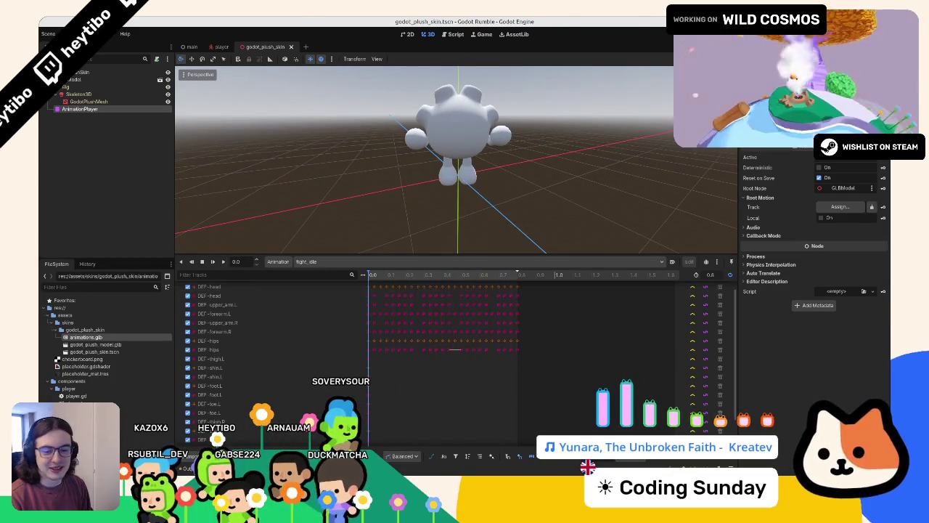
pyautogui.moveTo(409, 192); pyautogui.dragTo(428, 196)
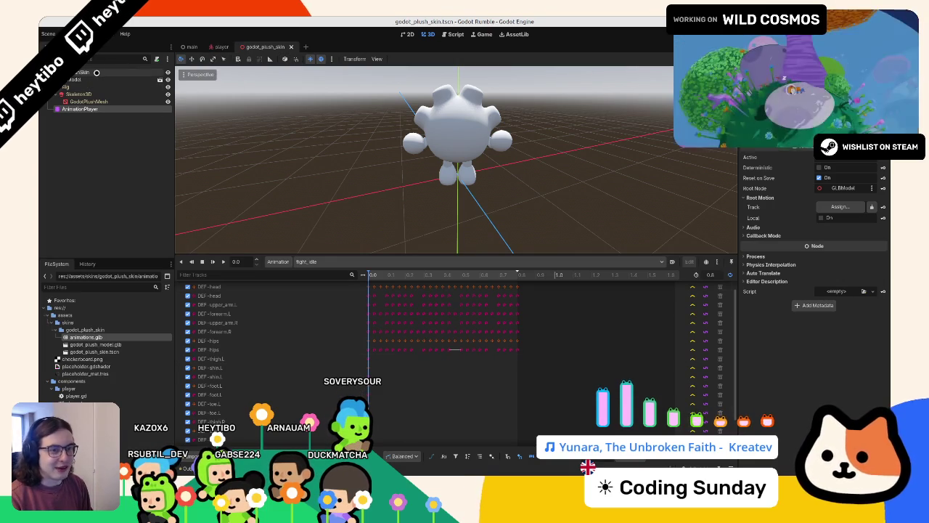
# - Select the scene's root node and switch over to the Blender project
pyautogui.click(60, 87)
pyautogui.click(80, 72)
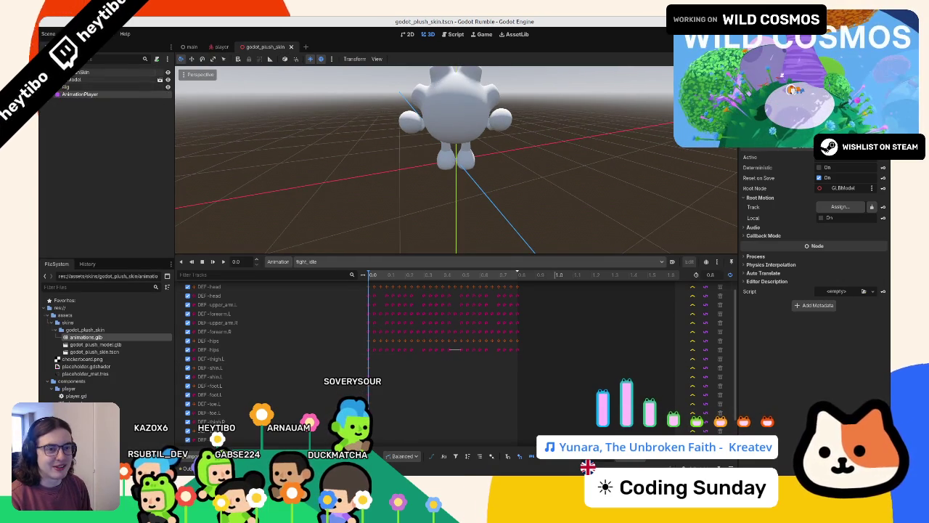
pyautogui.moveTo(501, 177); pyautogui.dragTo(508, 210)
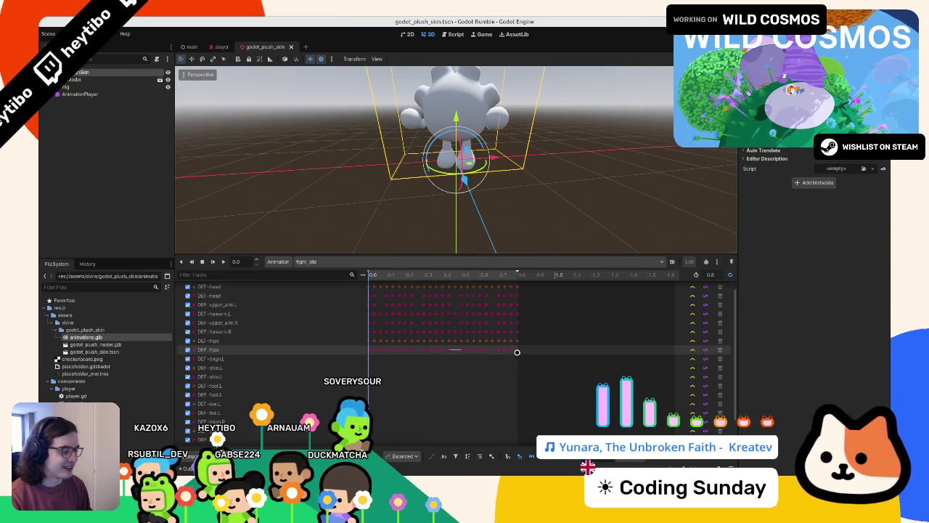
pyautogui.moveTo(510, 468)
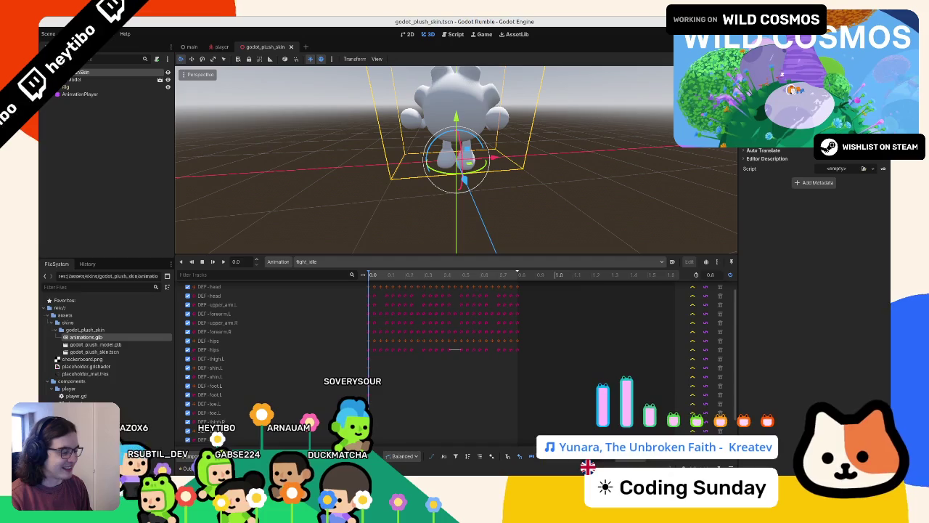
pyautogui.click(559, 468)
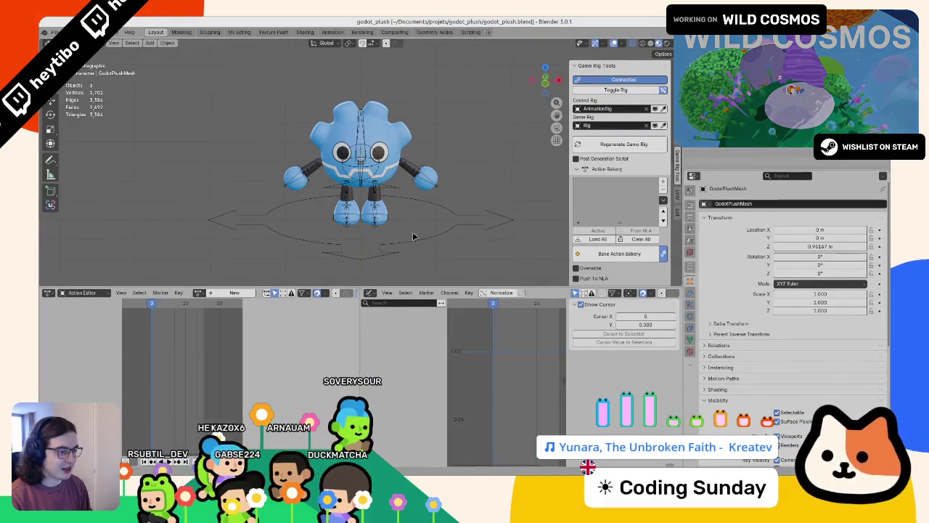
# - Assign fight_idle as the AnimationRig's action and enter Pose Mode
pyautogui.click(405, 244)
pyautogui.click(198, 293)
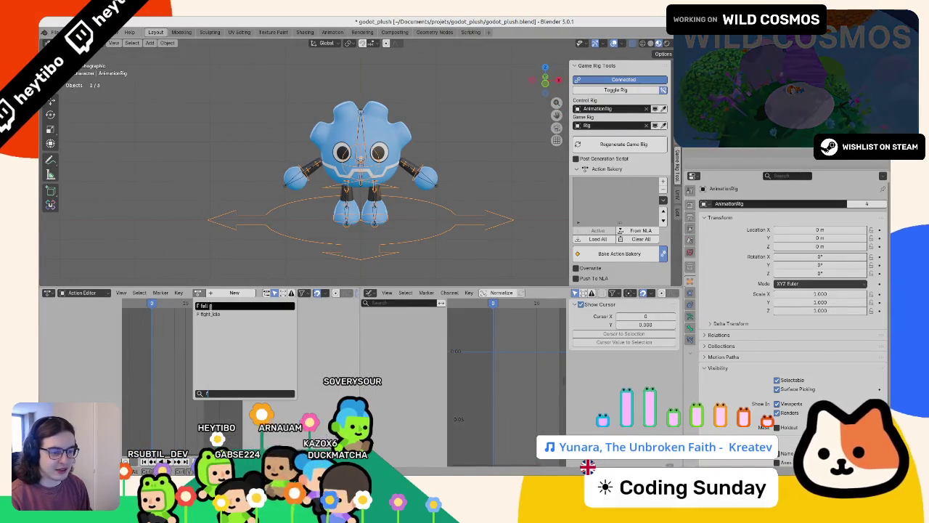
pyautogui.click(211, 314)
pyautogui.press('space')
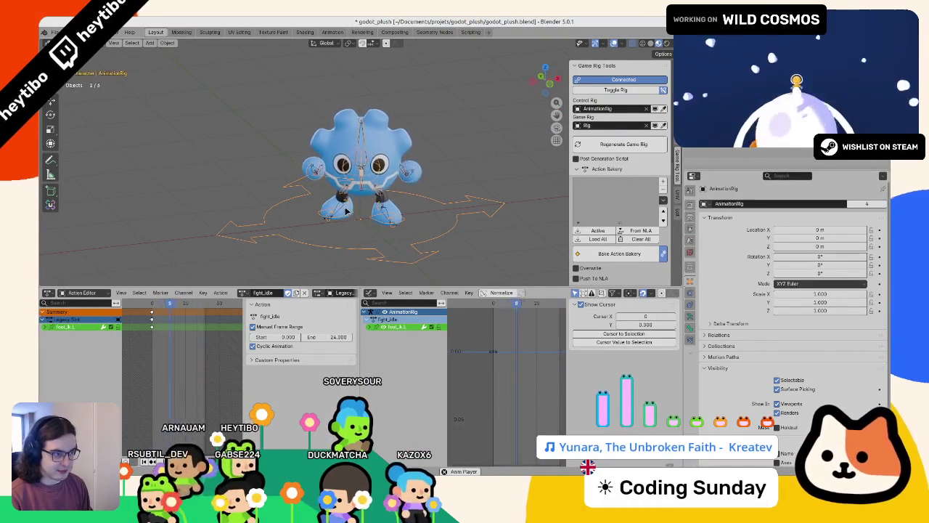
pyautogui.scroll(3, 346, 232)
pyautogui.hotkey('ctrl', 'Tab')
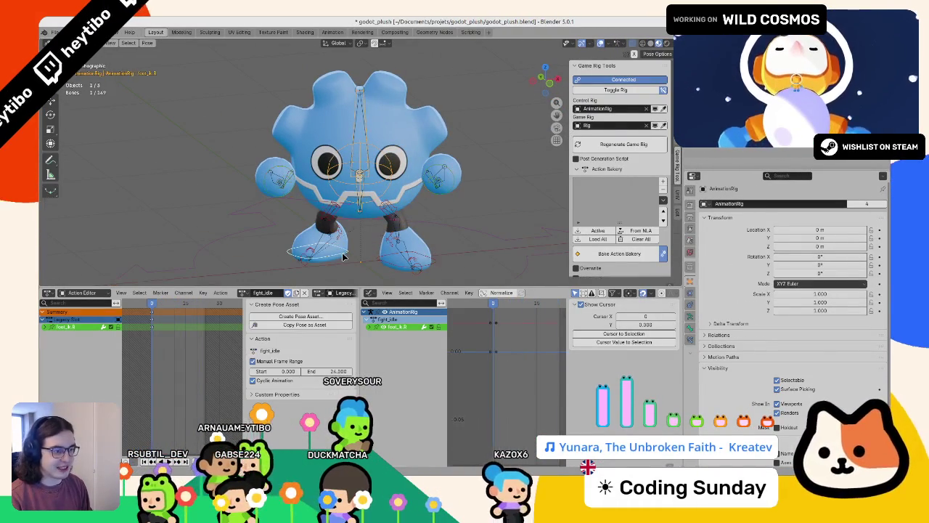
pyautogui.scroll(-5, 630, 196)
pyautogui.scroll(-5, 630, 196)
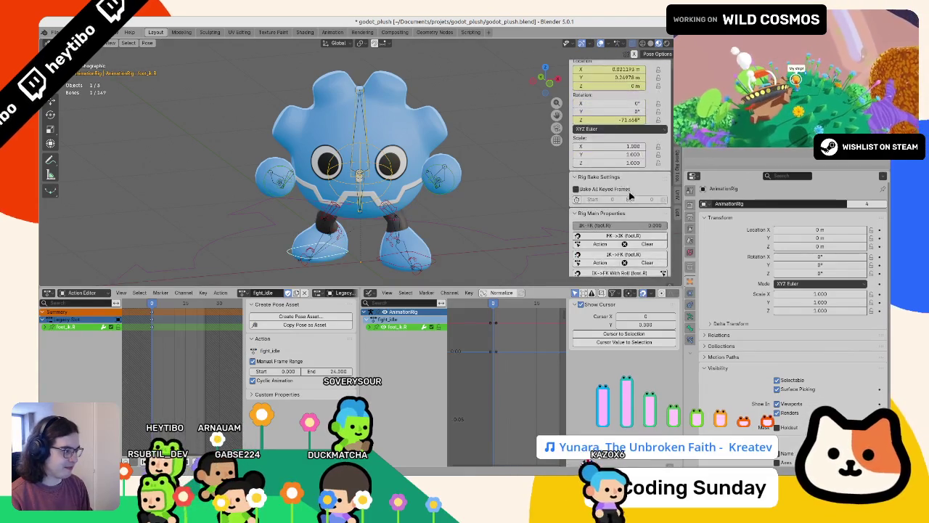
pyautogui.scroll(-2, 630, 196)
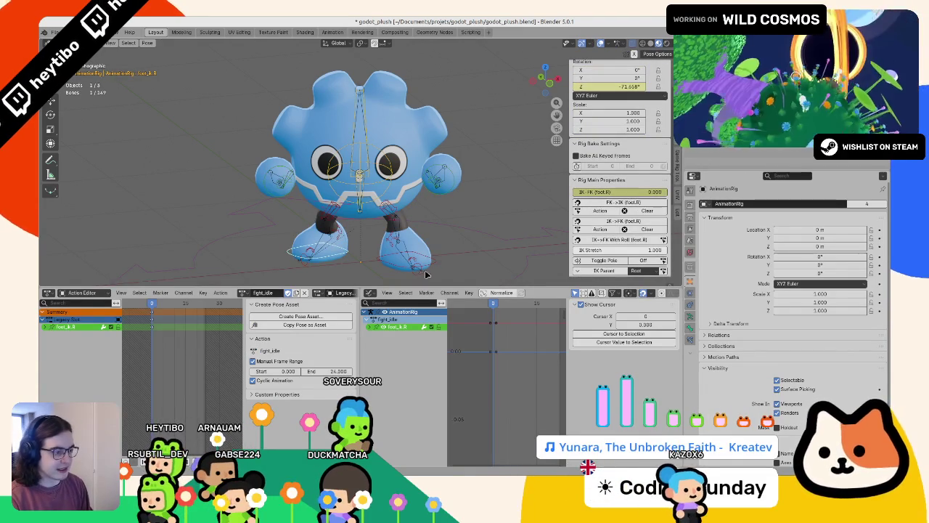
# - Keyframe FK Limb Follow and IK-FK on both hand controls, then save
pyautogui.click(429, 185)
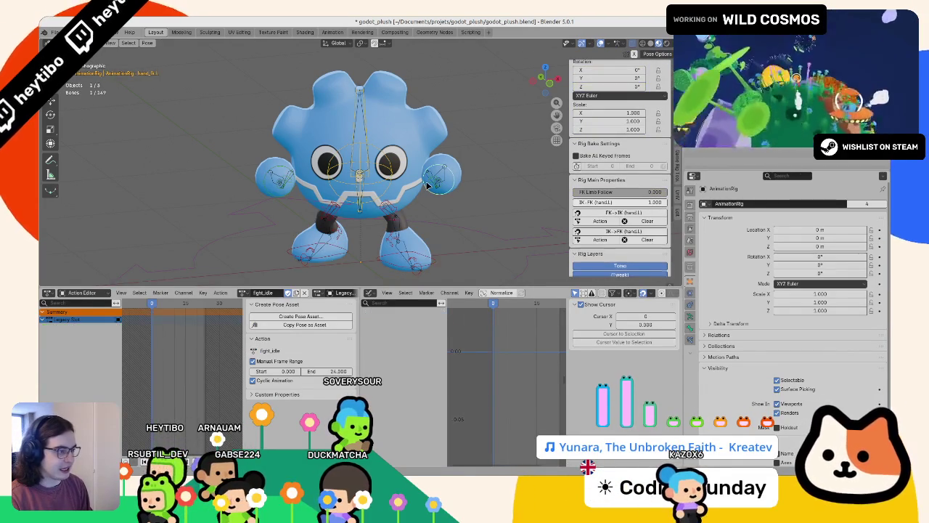
pyautogui.press('i')
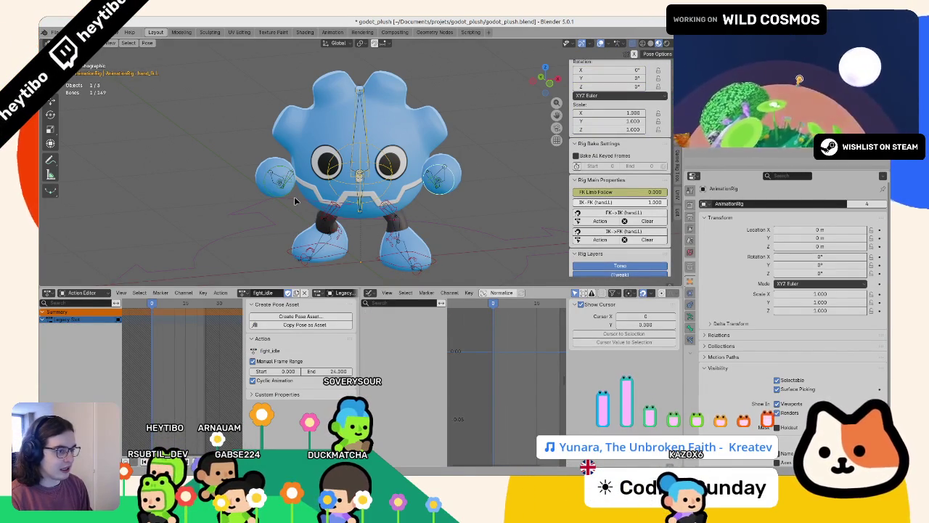
pyautogui.click(288, 193)
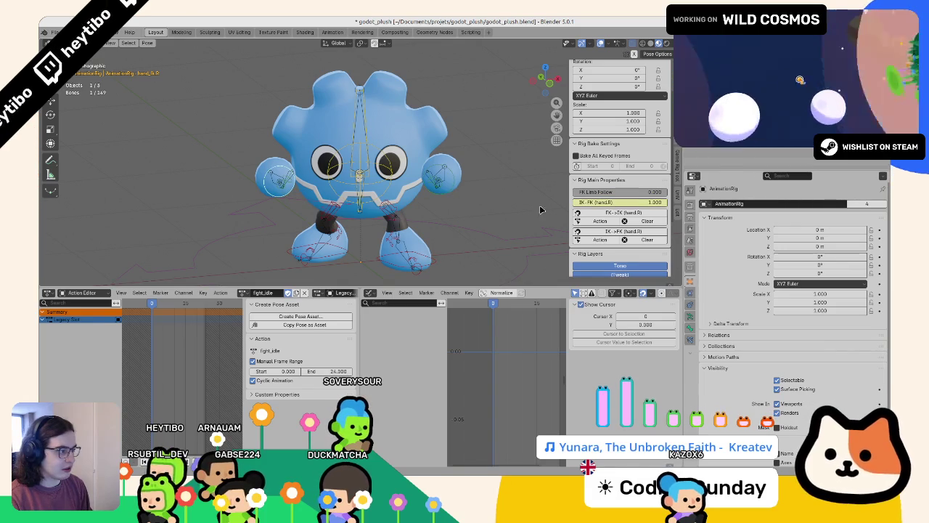
pyautogui.hotkey('ctrl', 'shift', 'm')
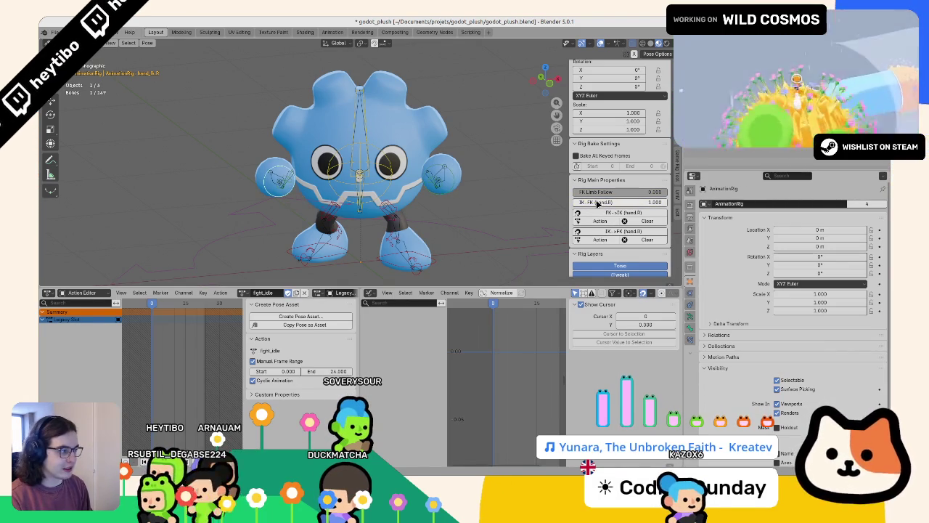
pyautogui.press('i')
pyautogui.scroll(-3, 326, 210)
pyautogui.click(222, 203)
pyautogui.hotkey('ctrl', 's')
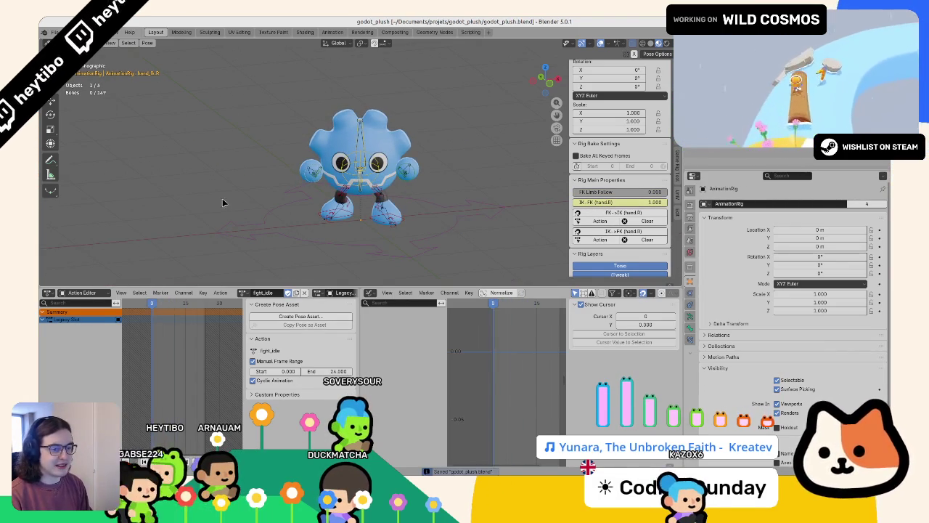
# - Clear all controls' rotation and location, return to Object Mode, and save
pyautogui.press('a')
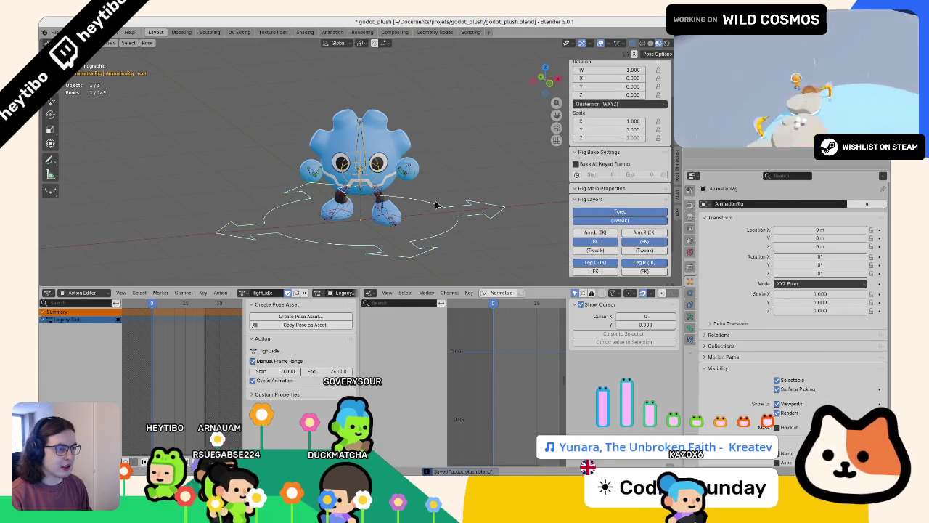
pyautogui.hotkey('alt', 'r')
pyautogui.hotkey('alt', 'g')
pyautogui.hotkey('ctrl', 'Tab')
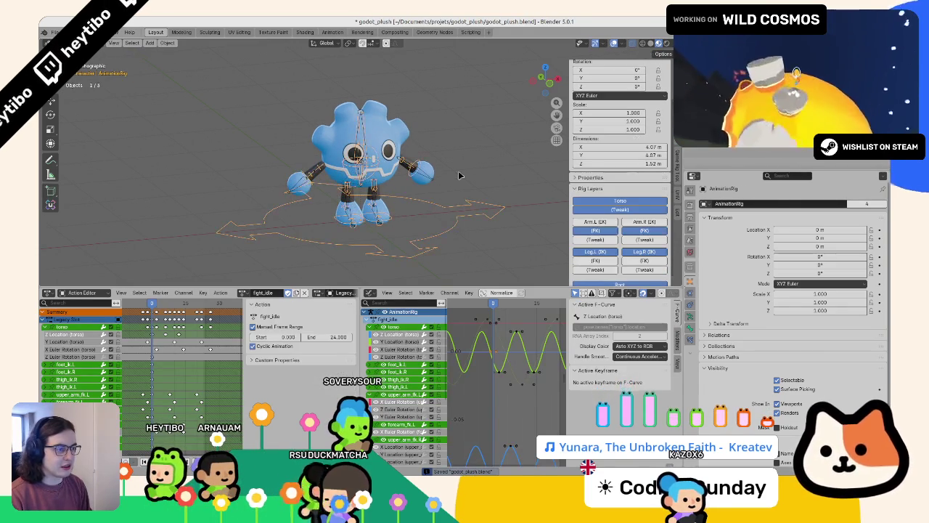
pyautogui.hotkey('ctrl', 's')
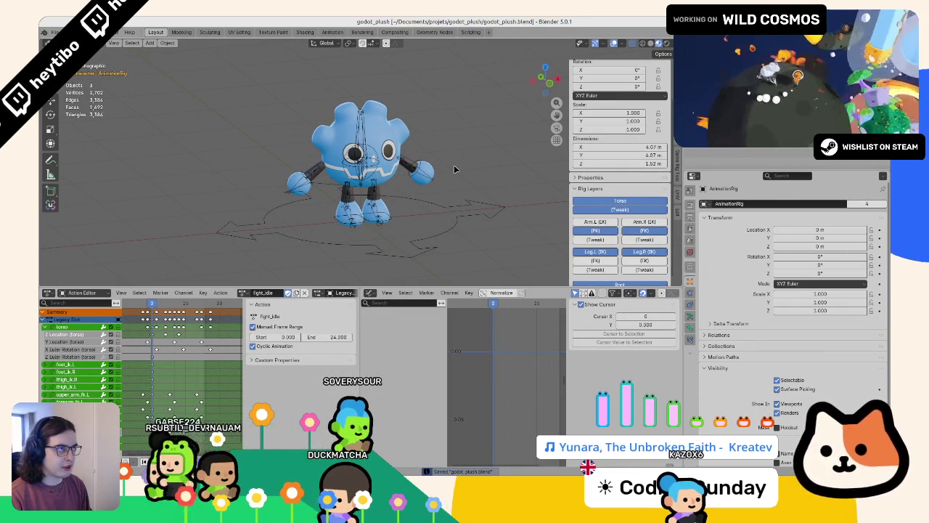
# - Play fight_idle, clear the rig's pose again, and unlink the action from the rig
pyautogui.click(429, 245)
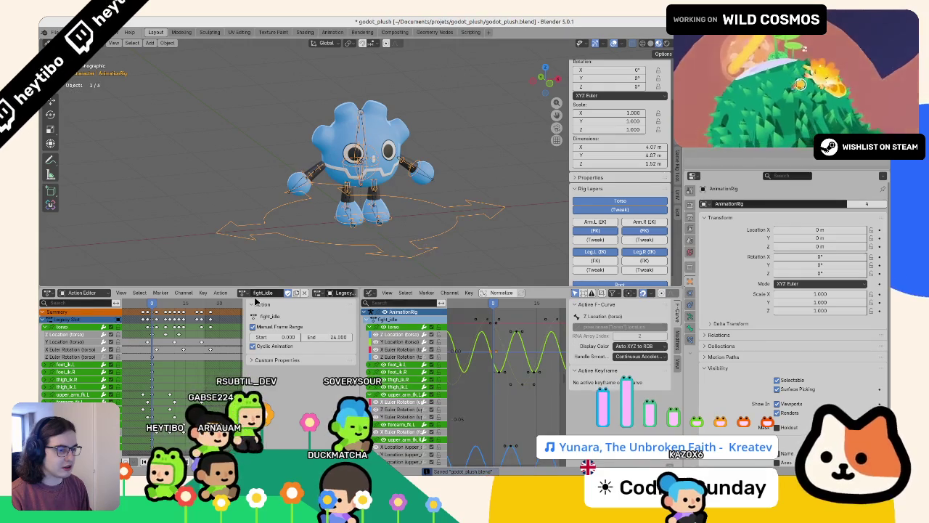
pyautogui.press('space')
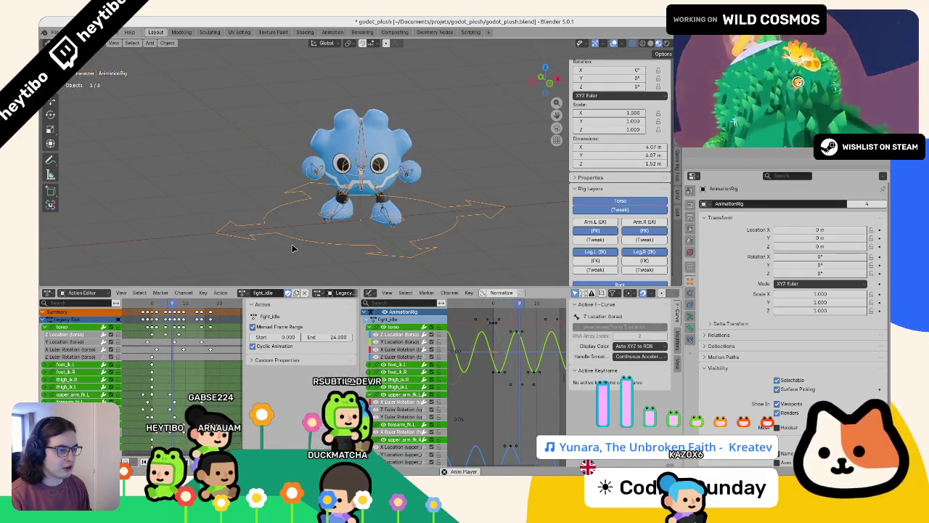
pyautogui.press('Escape')
pyautogui.hotkey('ctrl', 'Tab')
pyautogui.click(334, 212)
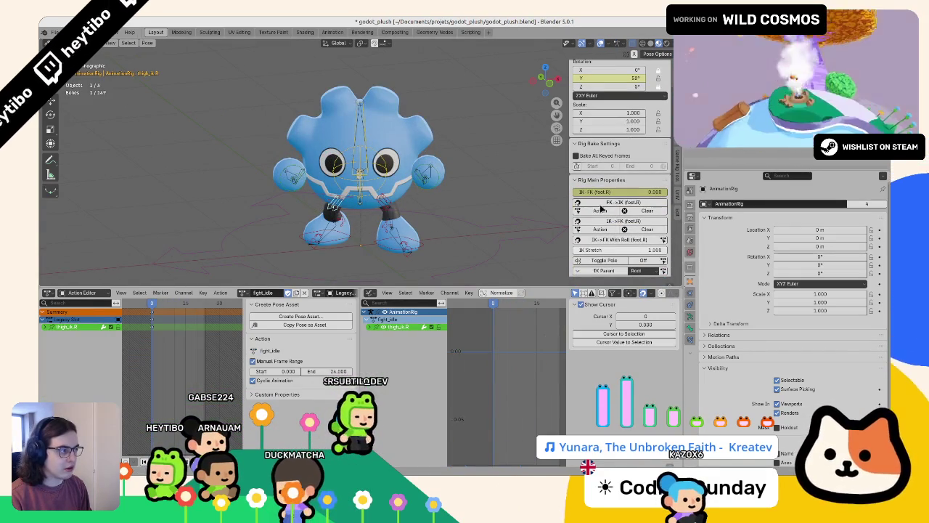
pyautogui.click(478, 231)
pyautogui.press('a')
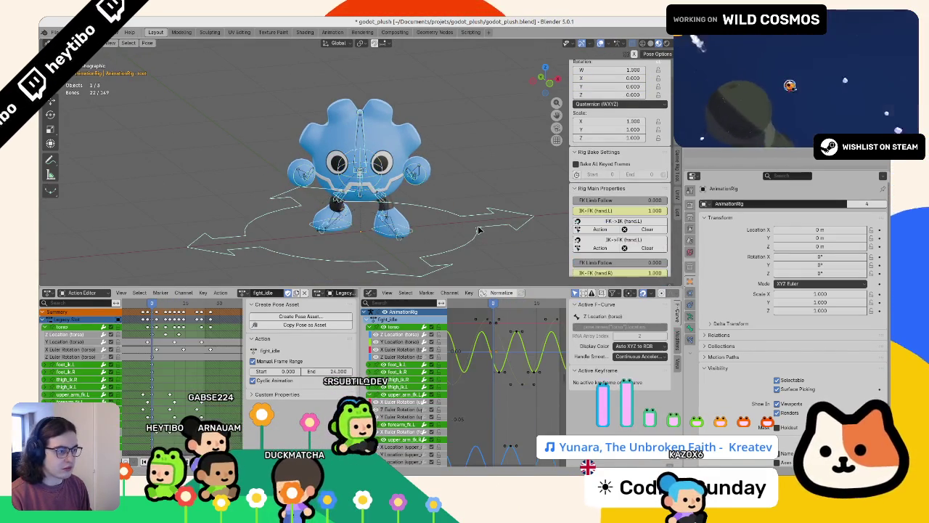
pyautogui.hotkey('alt', 'r')
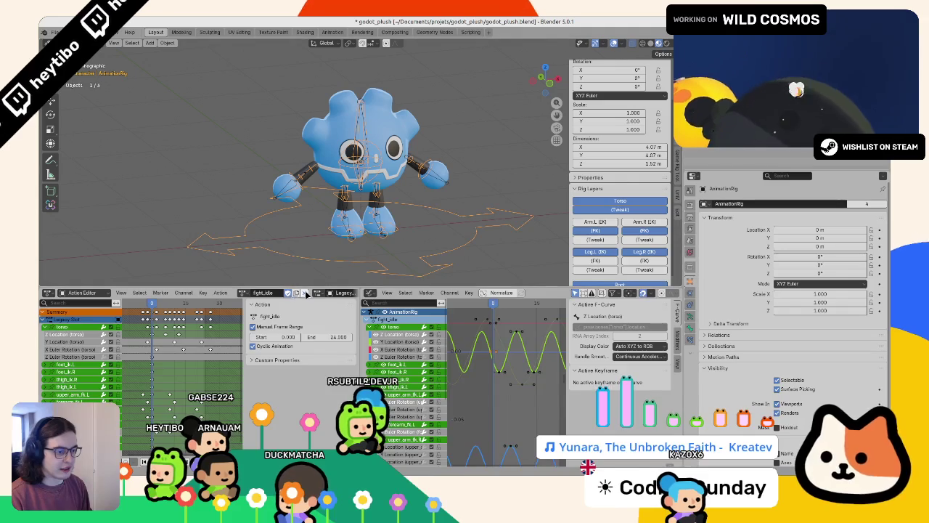
pyautogui.click(305, 293)
pyautogui.click(293, 267)
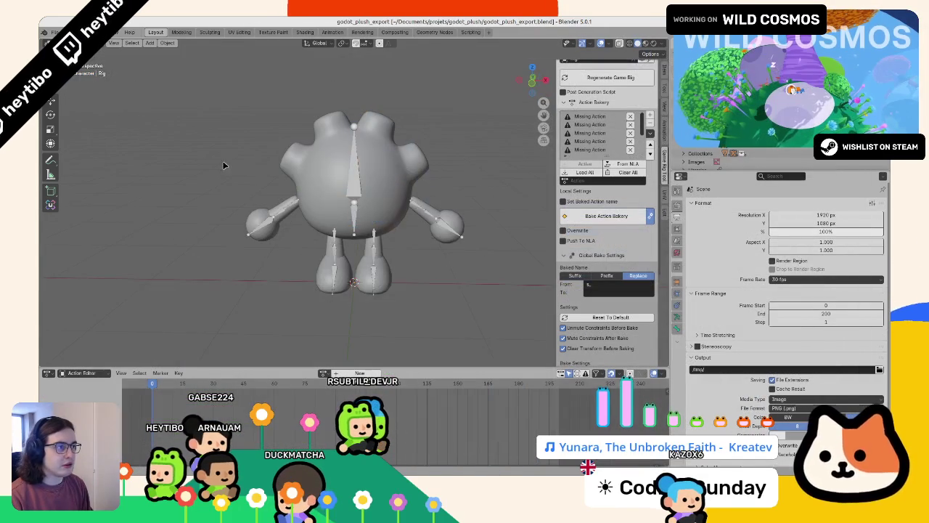
# - Open a recently used blend file from the Open Recent list
pyautogui.moveTo(224, 166)
pyautogui.mouseDown()
pyautogui.moveTo(257, 145)
pyautogui.moveTo(211, 147)
pyautogui.mouseUp()
pyautogui.scroll(-2, 211, 145)
pyautogui.click(54, 32)
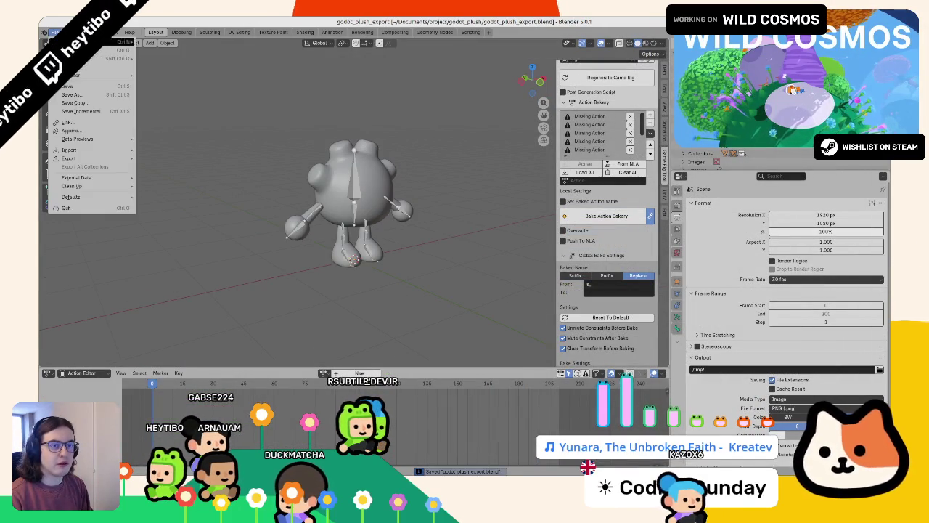
pyautogui.moveTo(109, 58)
pyautogui.click(168, 64)
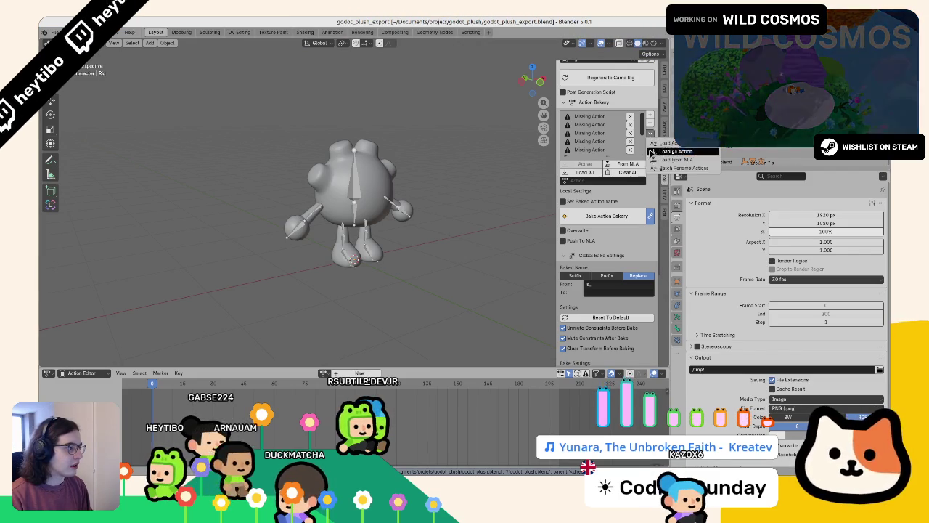
# - Load all actions into the Action Bakery, clear the list, and save godot_plush_export.blend
pyautogui.click(652, 152)
pyautogui.click(635, 171)
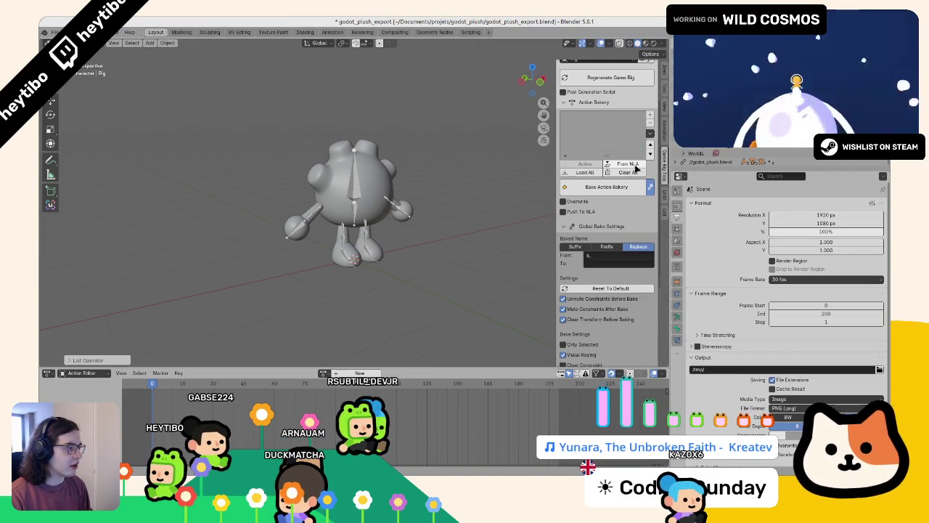
pyautogui.hotkey('ctrl', 's')
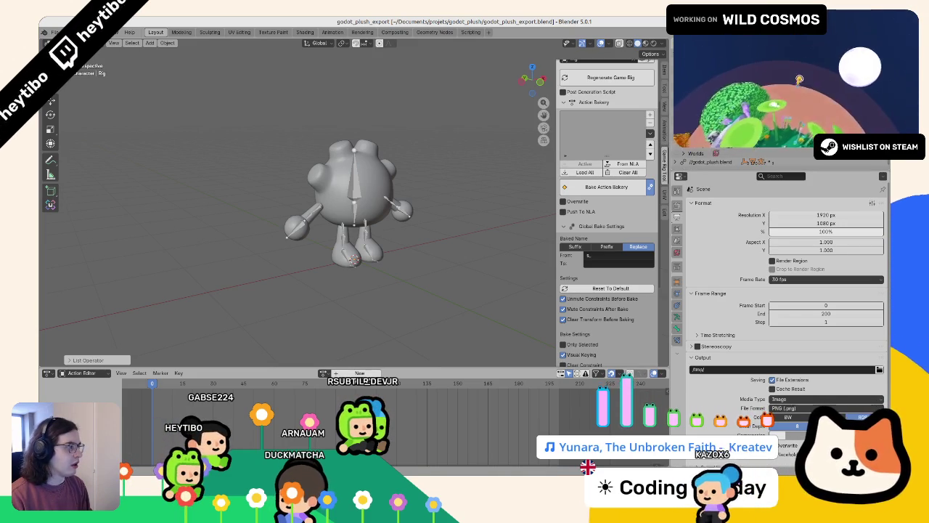
pyautogui.click(53, 33)
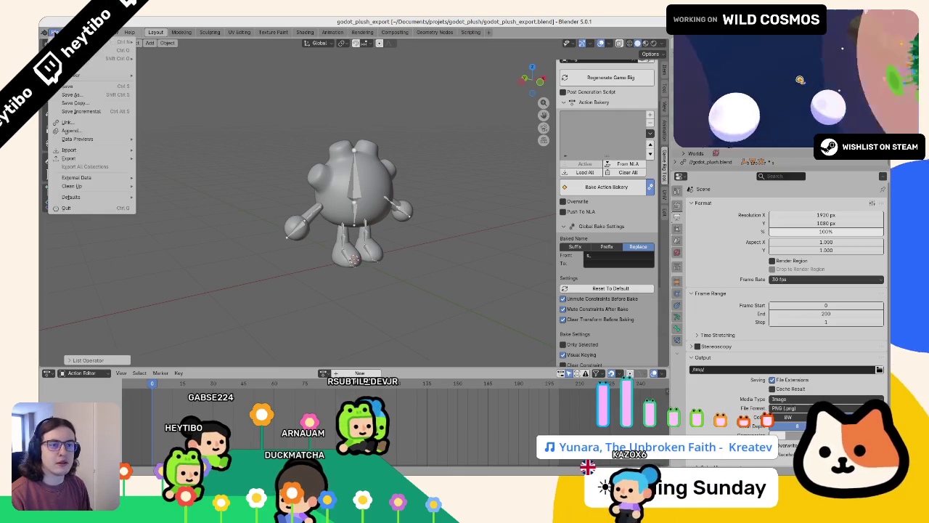
# - Append the fall through wave actions from godot_plush.blend into the Action Bakery
pyautogui.click(94, 131)
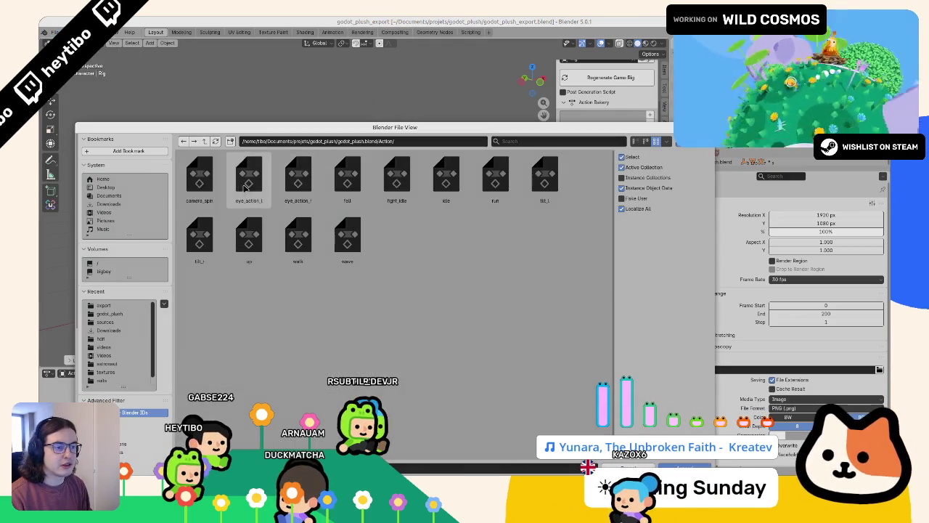
pyautogui.click(346, 182)
pyautogui.keyDown('shift'); pyautogui.click(347, 240); pyautogui.keyUp('shift')
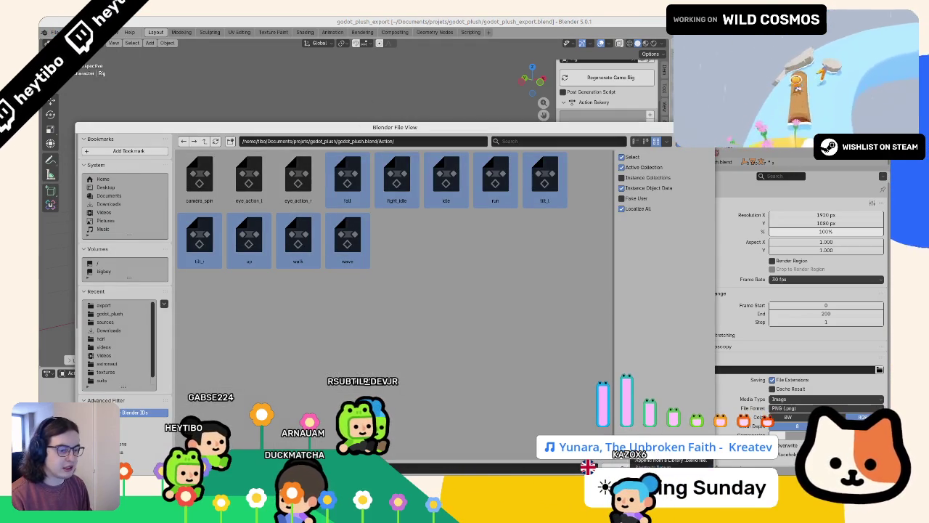
pyautogui.press('Return')
pyautogui.click(605, 150)
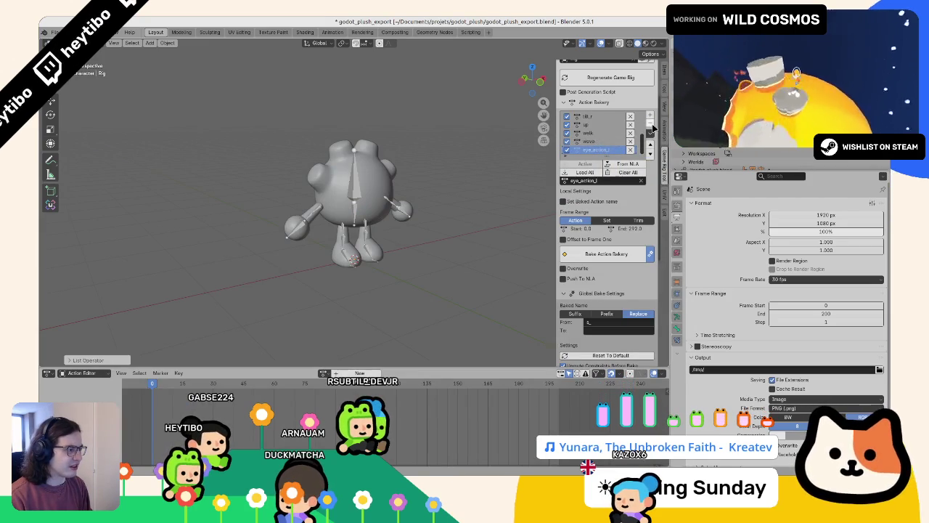
pyautogui.scroll(3, 593, 131)
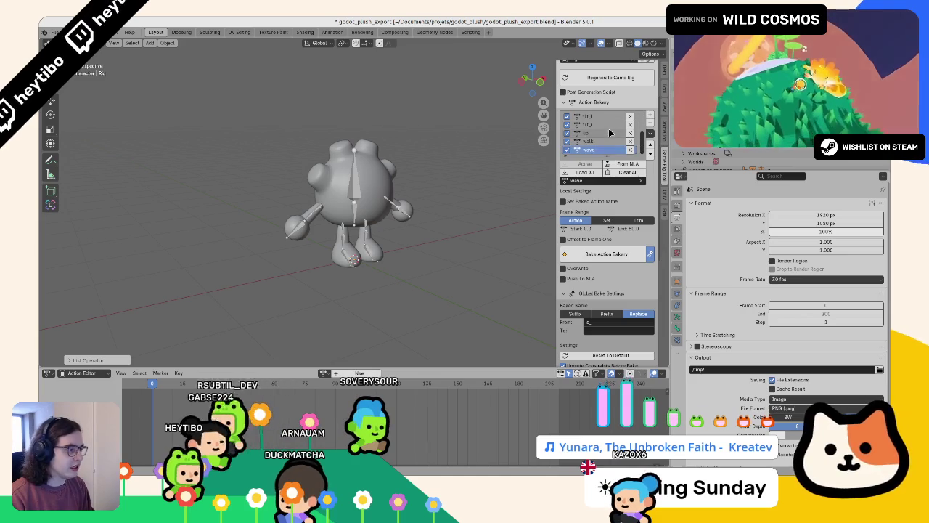
pyautogui.scroll(-4, 586, 143)
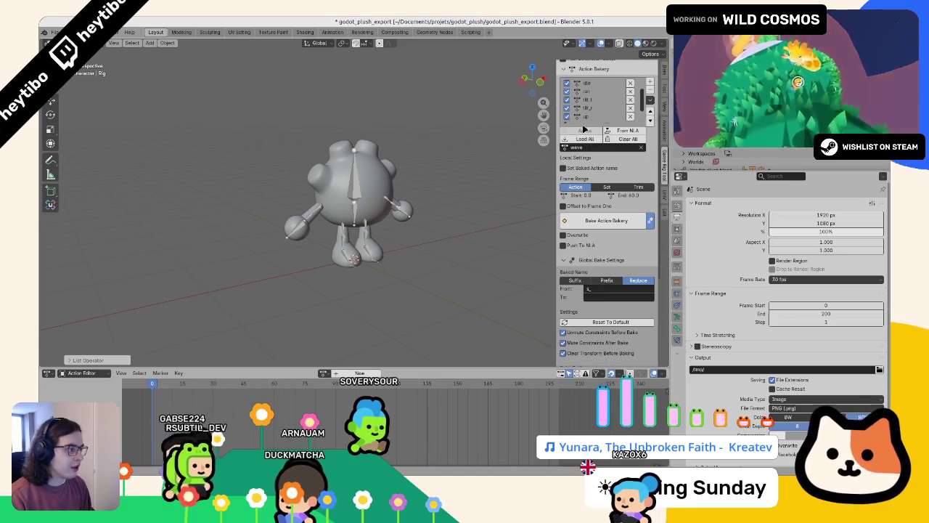
# - Batch rename all listed actions with the prefix s_
pyautogui.click(650, 100)
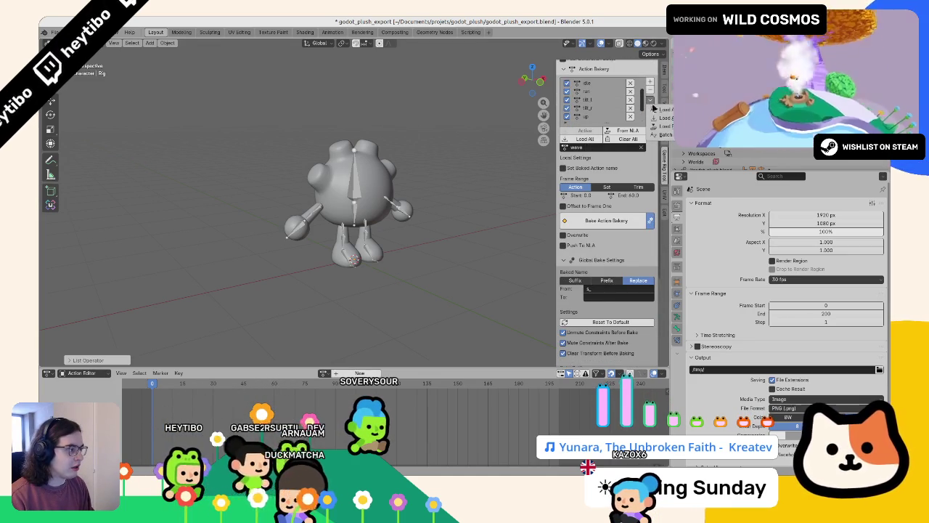
pyautogui.click(666, 135)
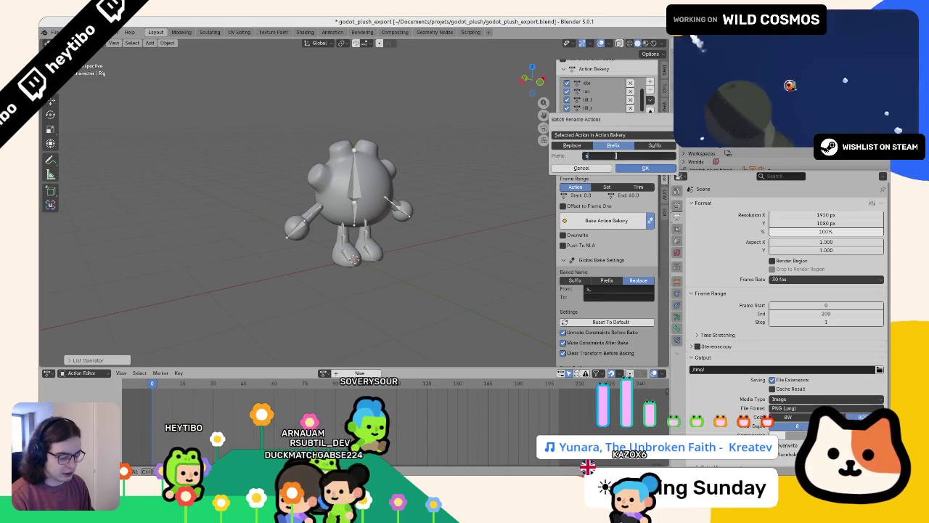
pyautogui.click(656, 168)
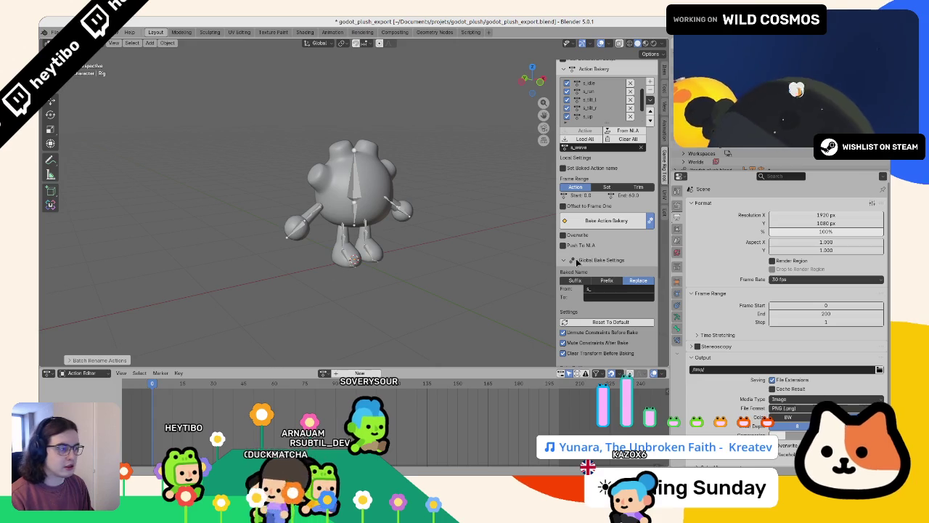
# - Select the plush armature and reset its bones to the rest pose in Pose Mode
pyautogui.click(606, 220)
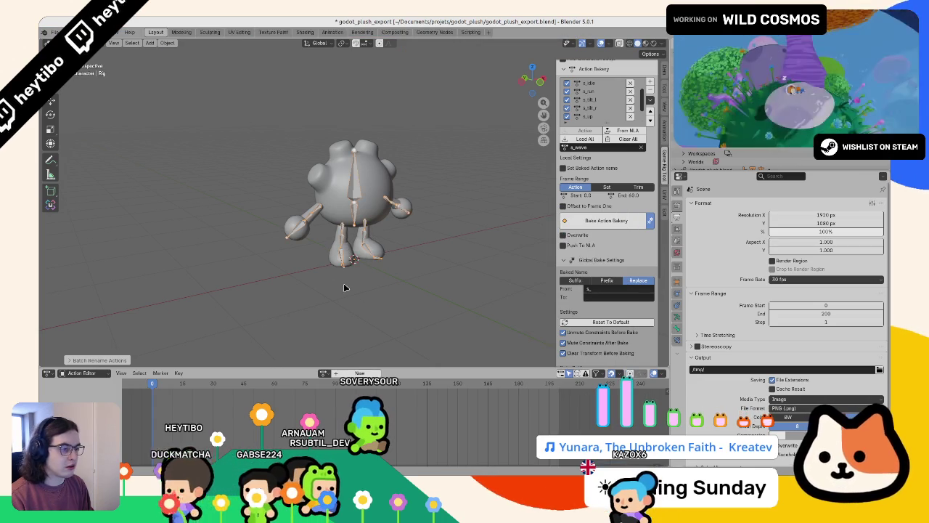
pyautogui.moveTo(345, 288)
pyautogui.mouseDown()
pyautogui.moveTo(367, 252)
pyautogui.moveTo(345, 319)
pyautogui.mouseUp()
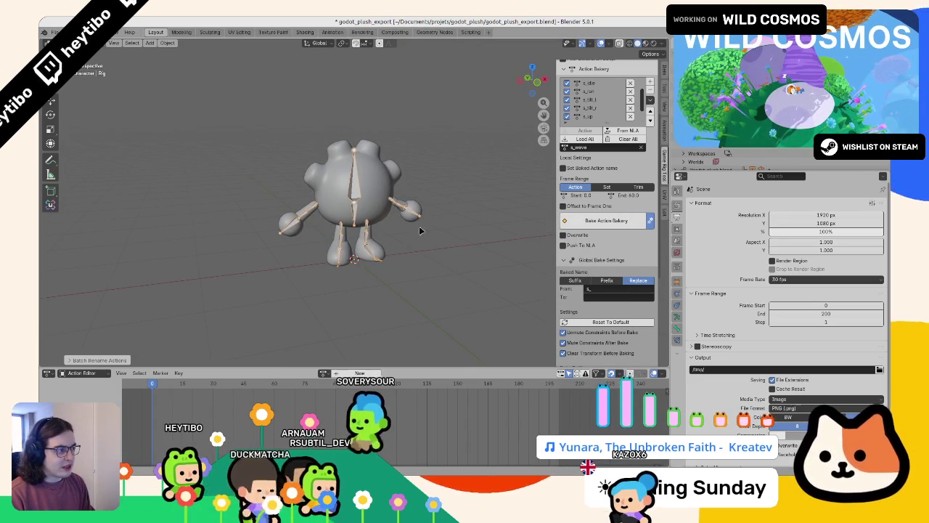
pyautogui.moveTo(420, 231)
pyautogui.mouseDown()
pyautogui.moveTo(447, 206)
pyautogui.moveTo(249, 201)
pyautogui.moveTo(438, 232)
pyautogui.moveTo(437, 204)
pyautogui.moveTo(335, 210)
pyautogui.moveTo(461, 242)
pyautogui.moveTo(370, 239)
pyautogui.mouseUp()
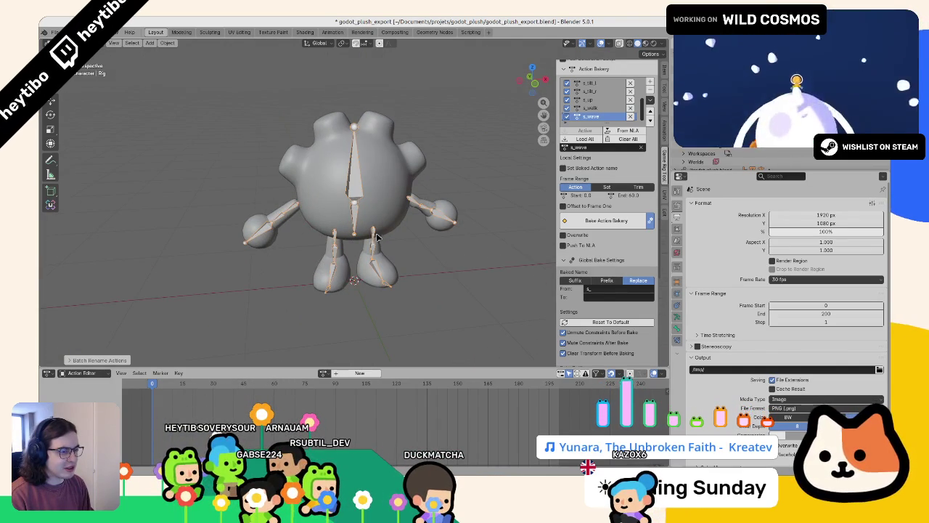
pyautogui.scroll(1, 379, 237)
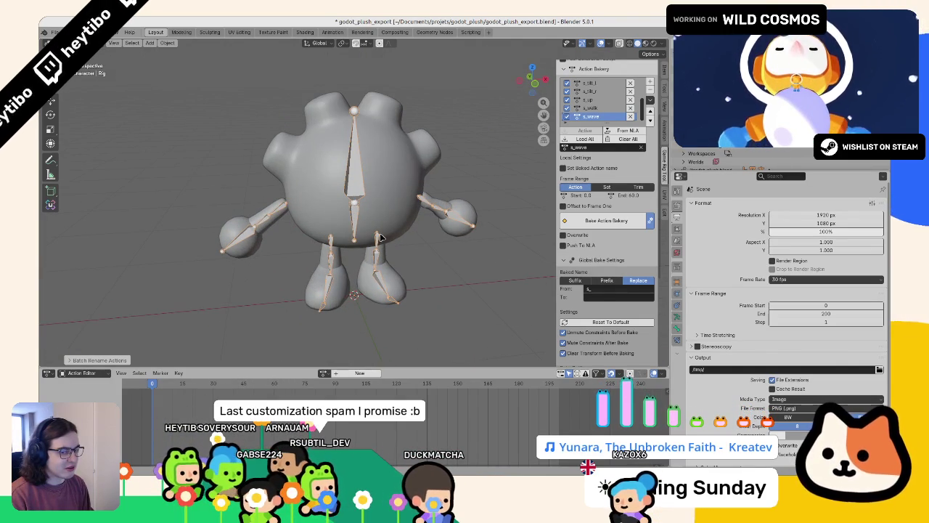
pyautogui.scroll(-2, 379, 237)
pyautogui.moveTo(379, 237); pyautogui.dragTo(342, 250)
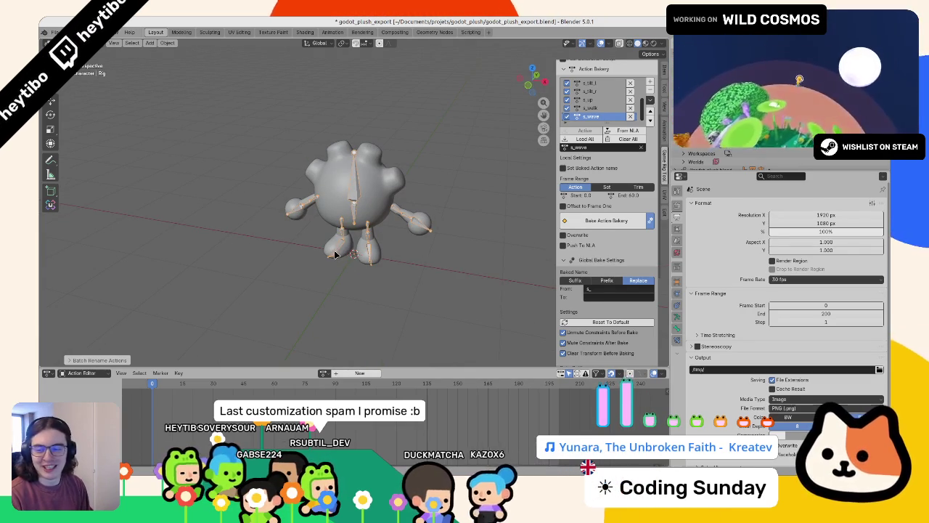
pyautogui.hotkey('ctrl', 'Tab')
pyautogui.hotkey('alt', 'r')
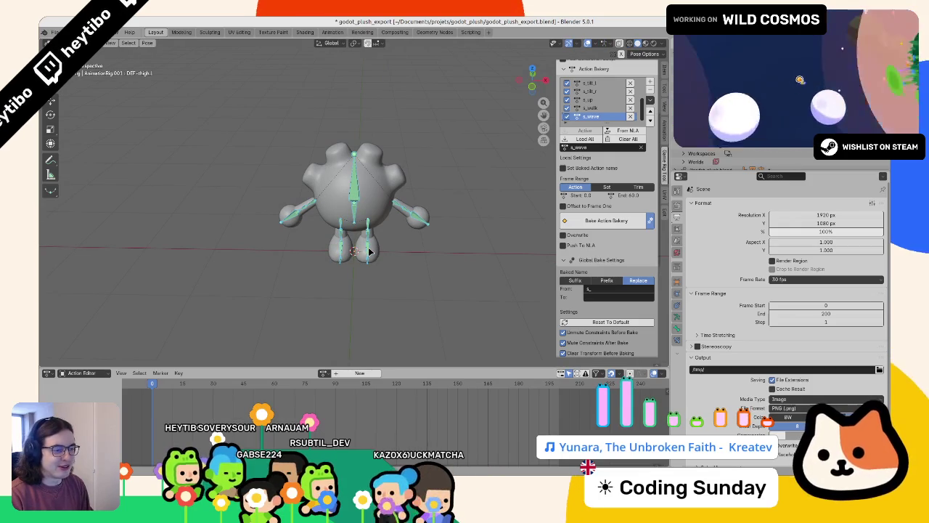
# - Return to Object Mode and delete the renamed s_ actions from the Outliner
pyautogui.hotkey('ctrl', 'Tab')
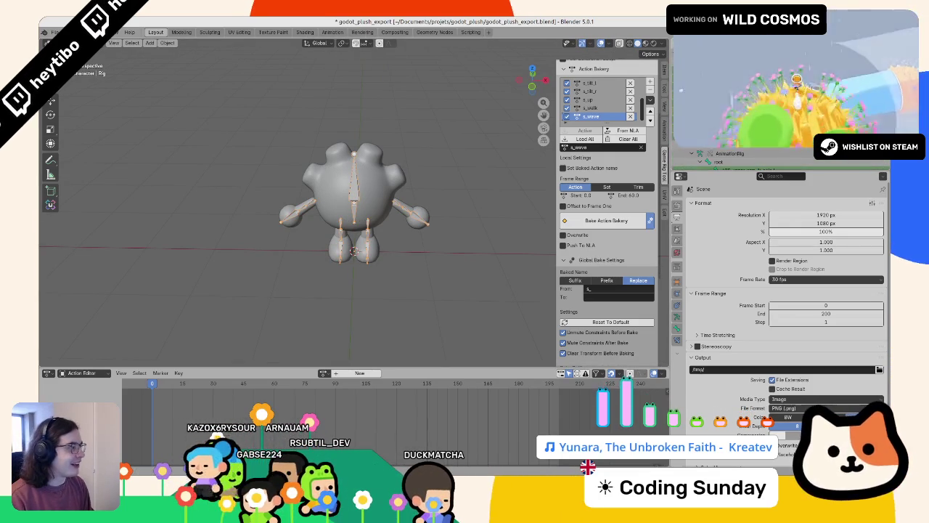
pyautogui.rightClick(697, 156)
pyautogui.click(694, 119)
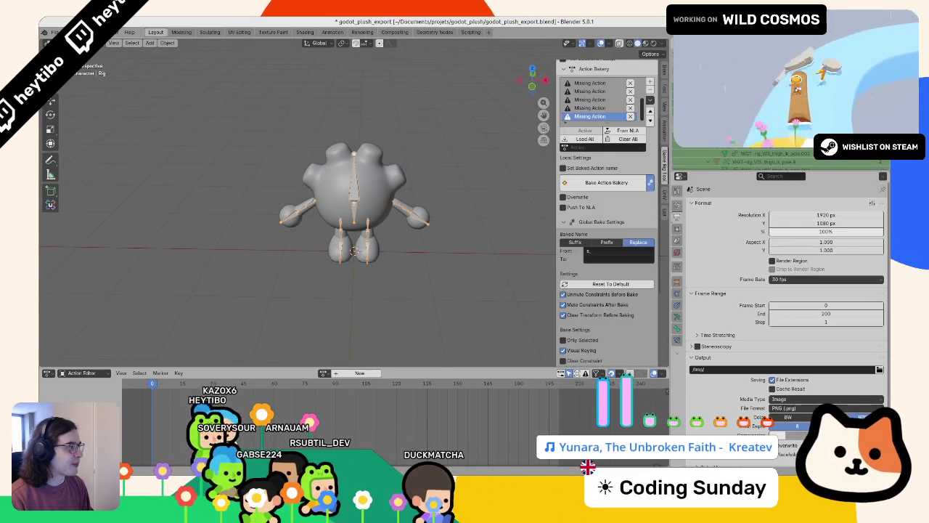
# - Preview the fall action on the rig, then switch it to fight_idle
pyautogui.click(335, 373)
pyautogui.write('w')
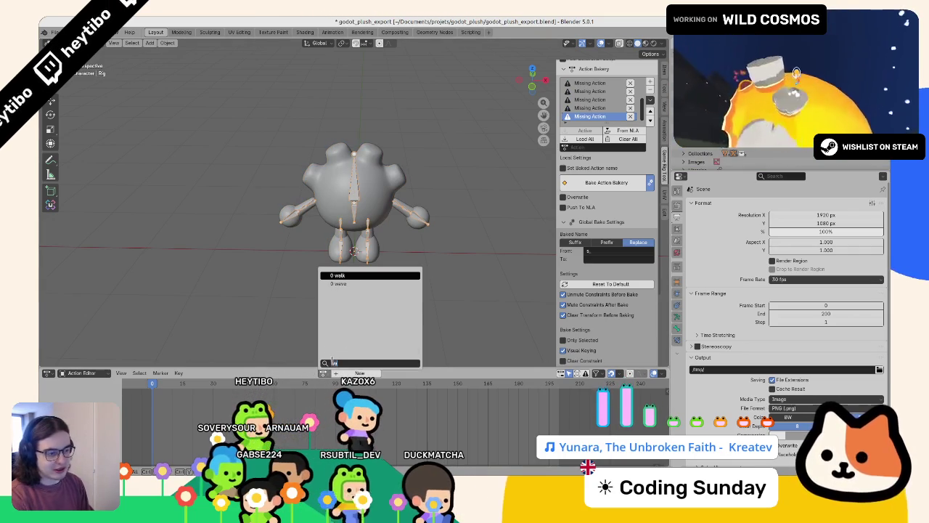
pyautogui.press('Return')
pyautogui.click(286, 373)
pyautogui.write('idle')
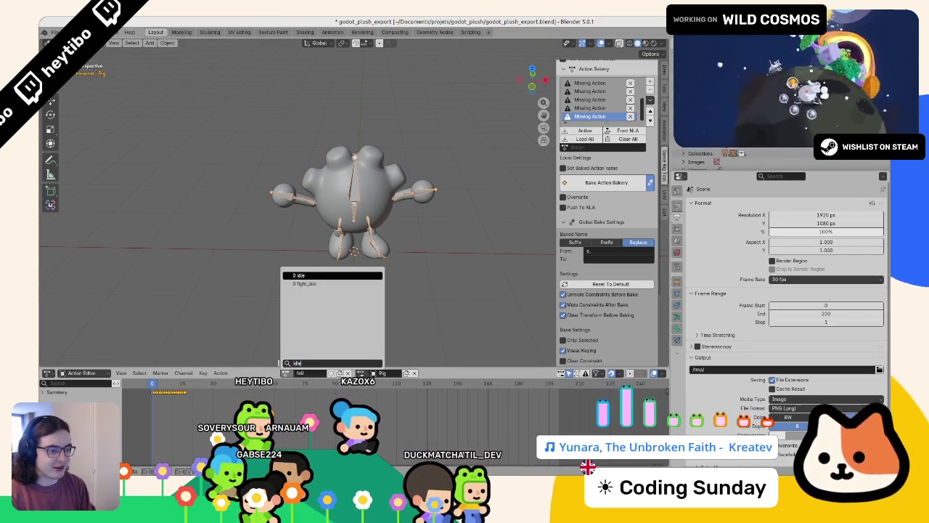
pyautogui.press('Down')
pyautogui.press('Return')
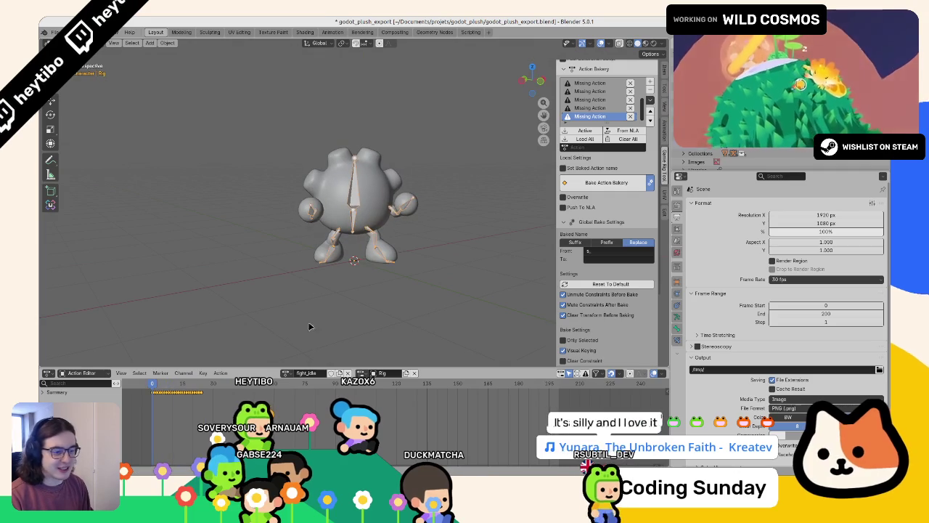
# - Unlink fight_idle so the rig has no action and sits in its rest pose
pyautogui.click(348, 373)
pyautogui.hotkey('ctrl', 'Tab')
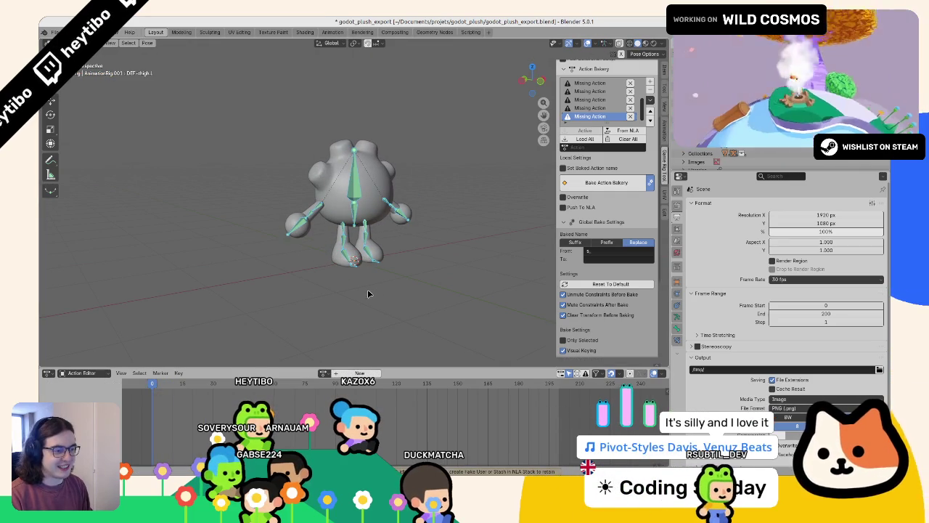
pyautogui.hotkey('ctrl', 'Tab')
pyautogui.moveTo(365, 292); pyautogui.dragTo(340, 229)
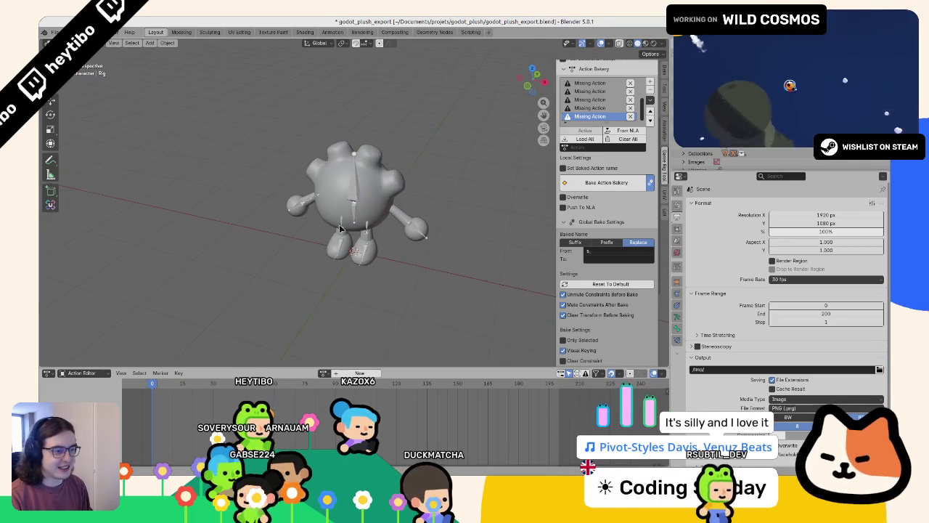
# - Export the scene as glTF 2.0 over animations.glb in the export folder, then return to Godot
pyautogui.click(51, 31)
pyautogui.moveTo(72, 158)
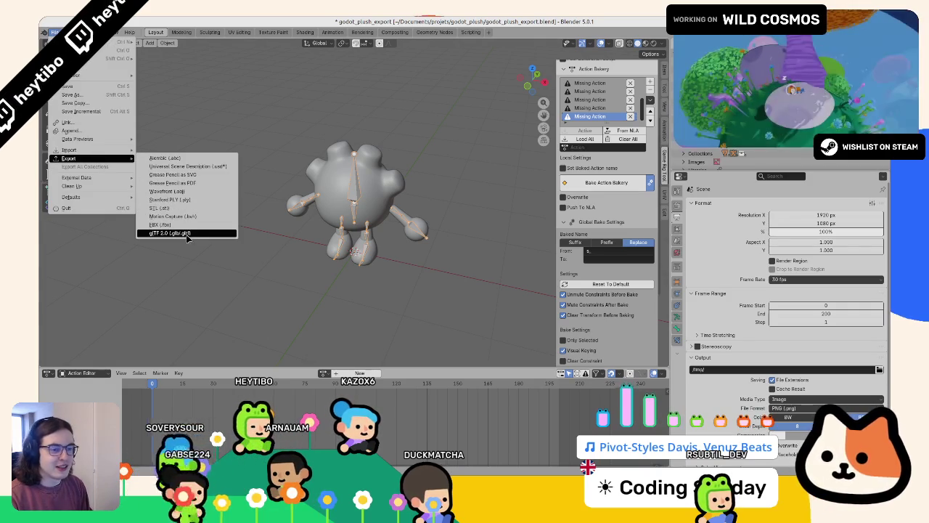
pyautogui.click(174, 231)
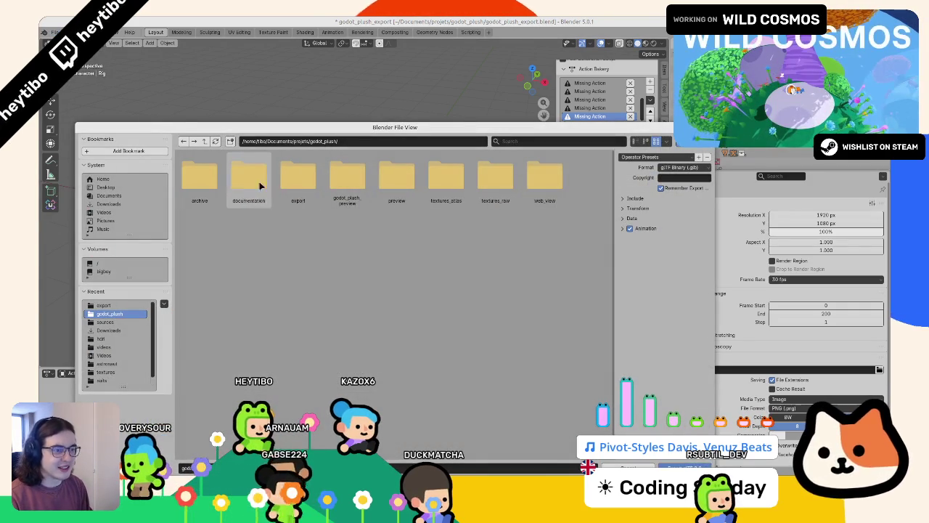
pyautogui.click(298, 178)
pyautogui.click(200, 181)
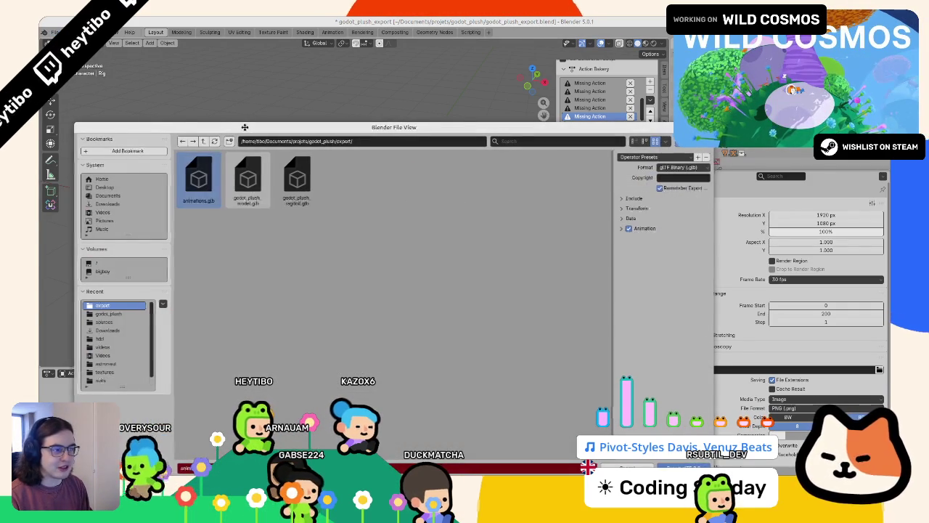
pyautogui.doubleClick(212, 127)
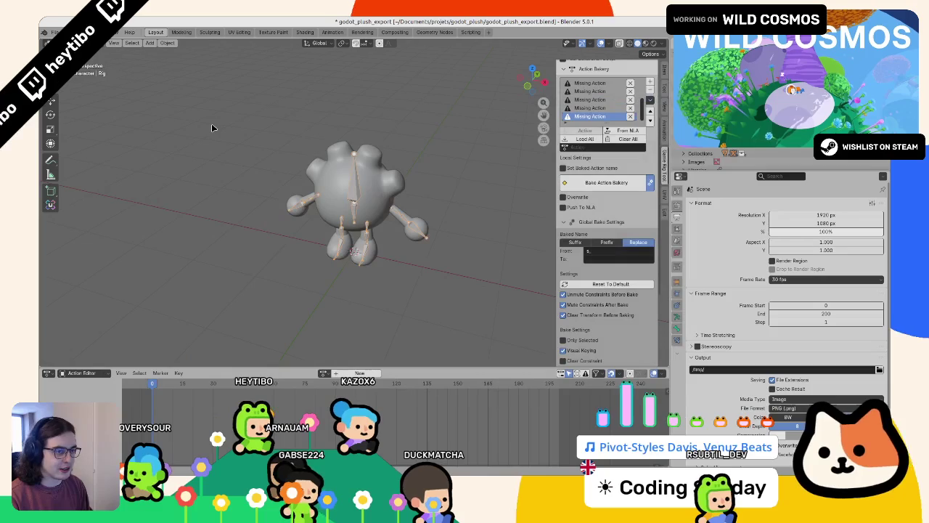
pyautogui.hotkey('alt', 'Tab')
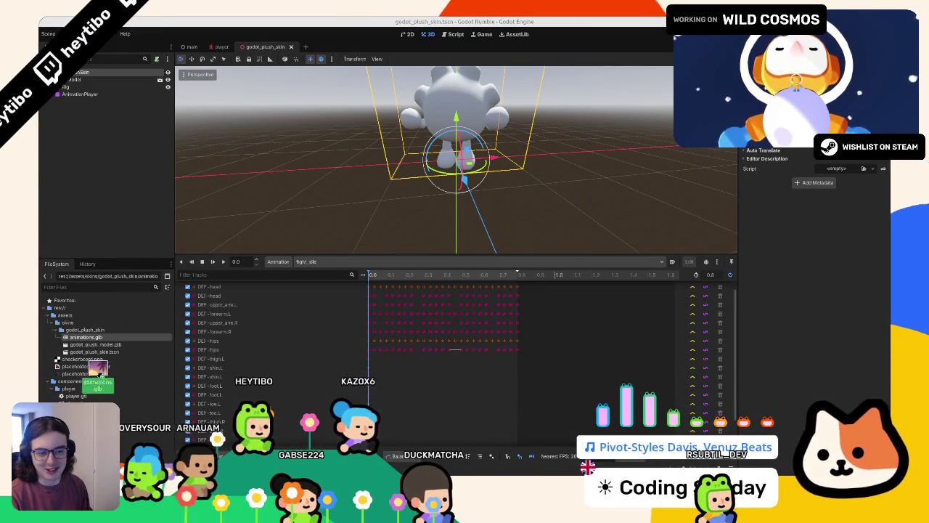
# - Scrub fight_idle and inspect the plush, then bring up the godot_plush_skin folder's options
pyautogui.click(428, 275)
pyautogui.moveTo(407, 174)
pyautogui.mouseDown()
pyautogui.moveTo(351, 172)
pyautogui.moveTo(462, 195)
pyautogui.moveTo(468, 162)
pyautogui.mouseUp()
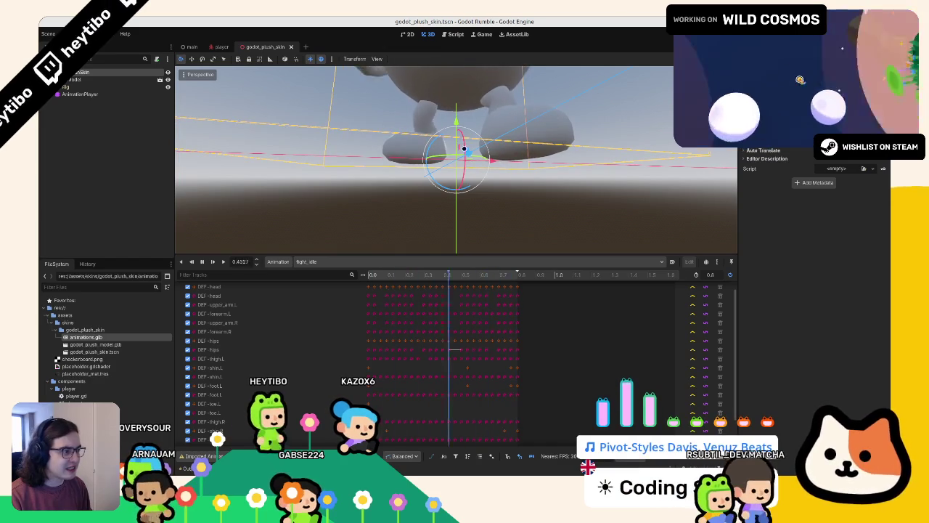
pyautogui.moveTo(534, 138); pyautogui.dragTo(485, 133)
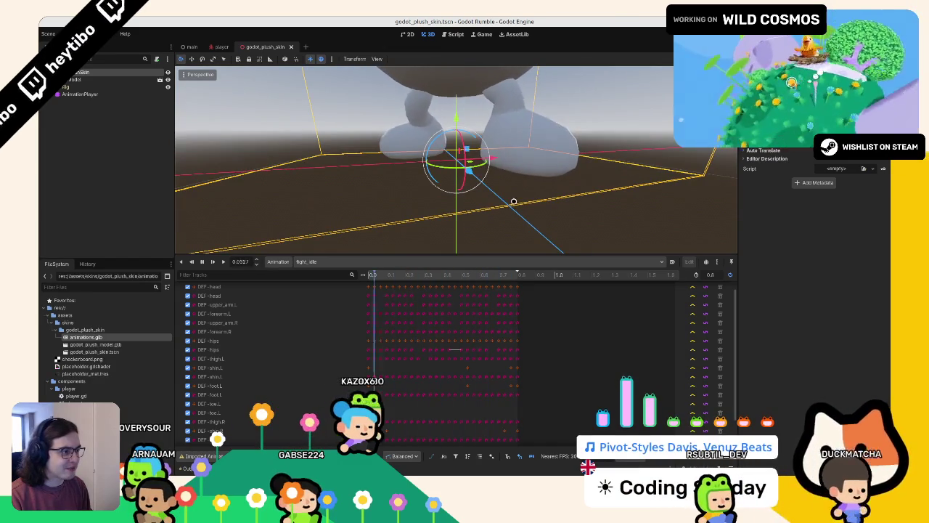
pyautogui.scroll(-5, 546, 135)
pyautogui.moveTo(545, 136); pyautogui.dragTo(528, 203)
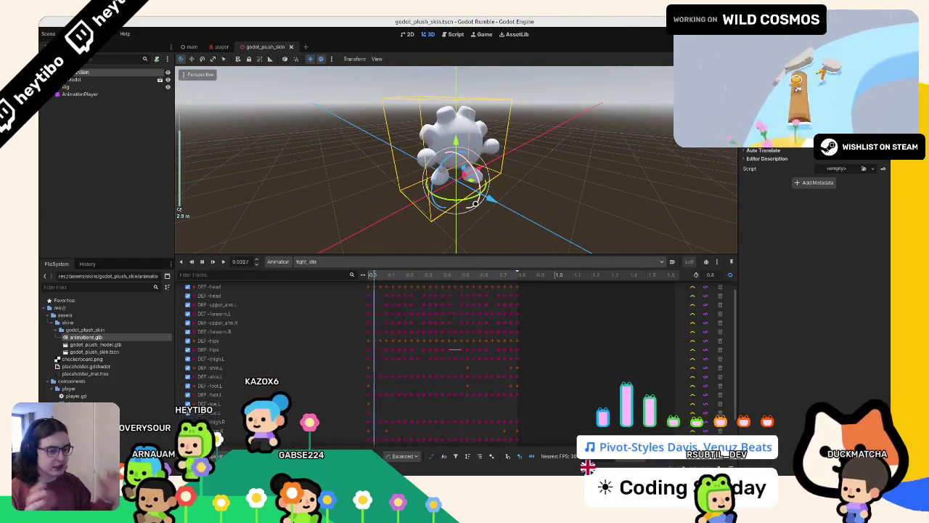
pyautogui.click(60, 330)
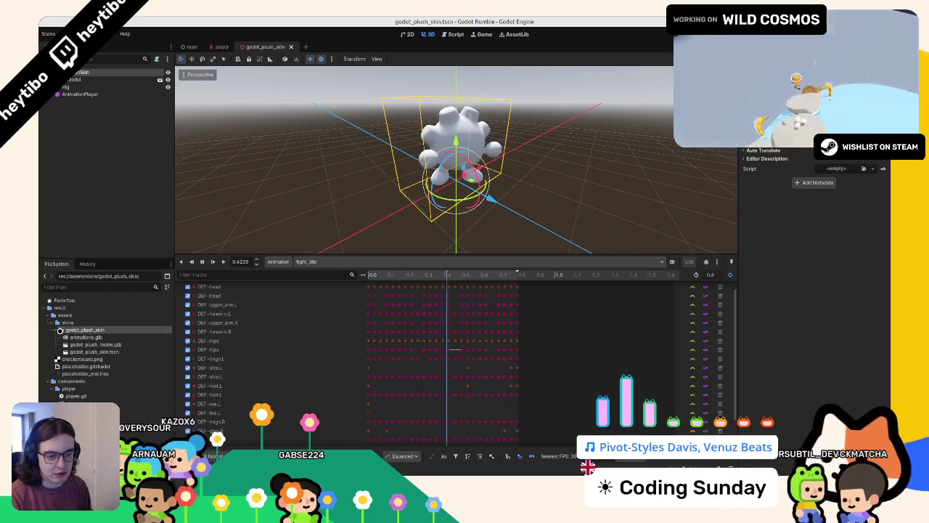
pyautogui.rightClick(69, 333)
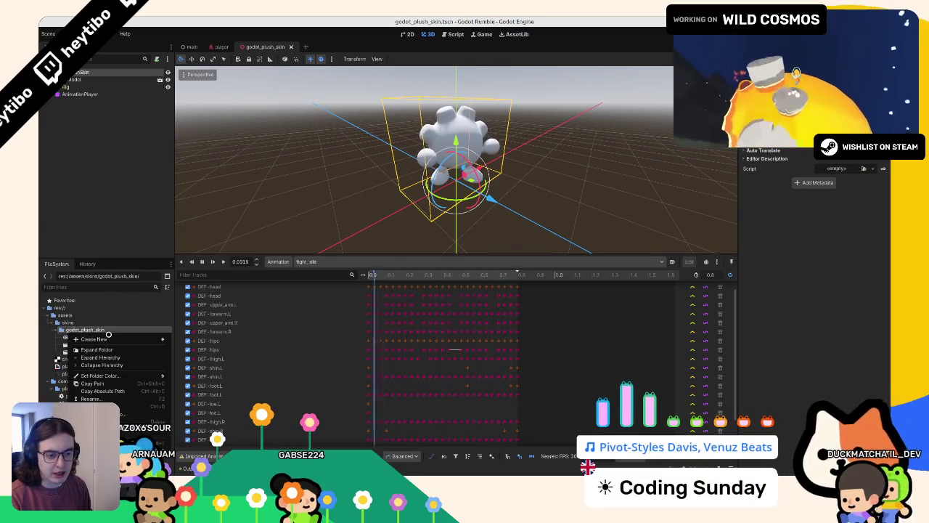
# - Create a new folder named materials inside godot_plush_skin
pyautogui.moveTo(145, 339)
pyautogui.click(194, 339)
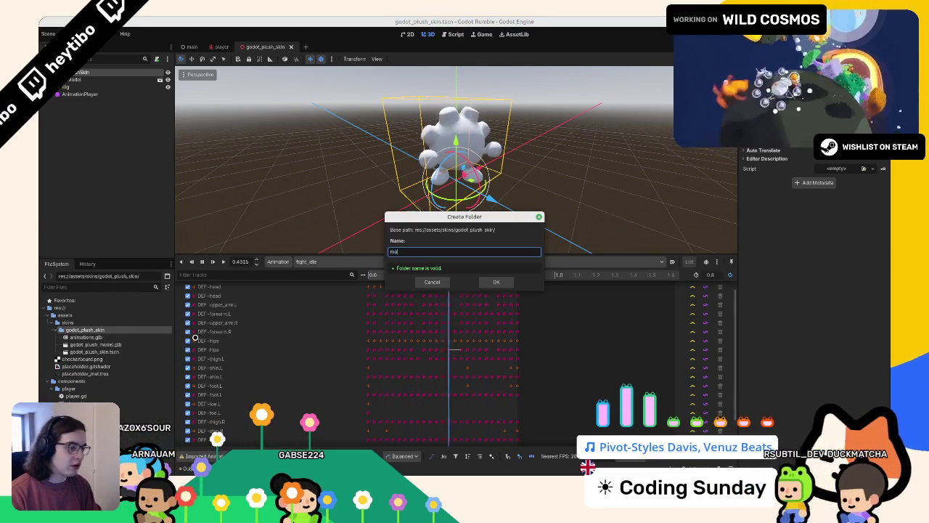
pyautogui.write('terials')
pyautogui.press('Return')
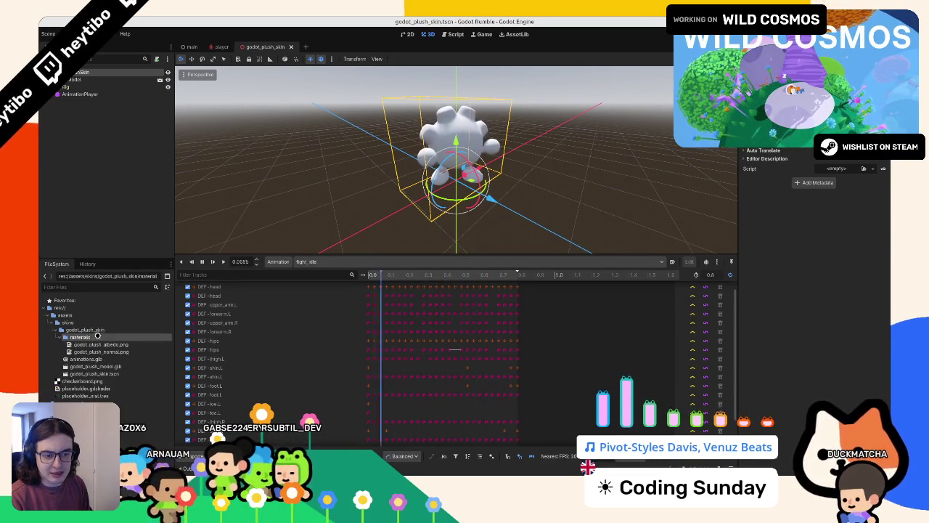
# - Expand the materials folder to show its textures, then select the plush mesh
pyautogui.click(56, 337)
pyautogui.rightClick(80, 337)
pyautogui.click(123, 342)
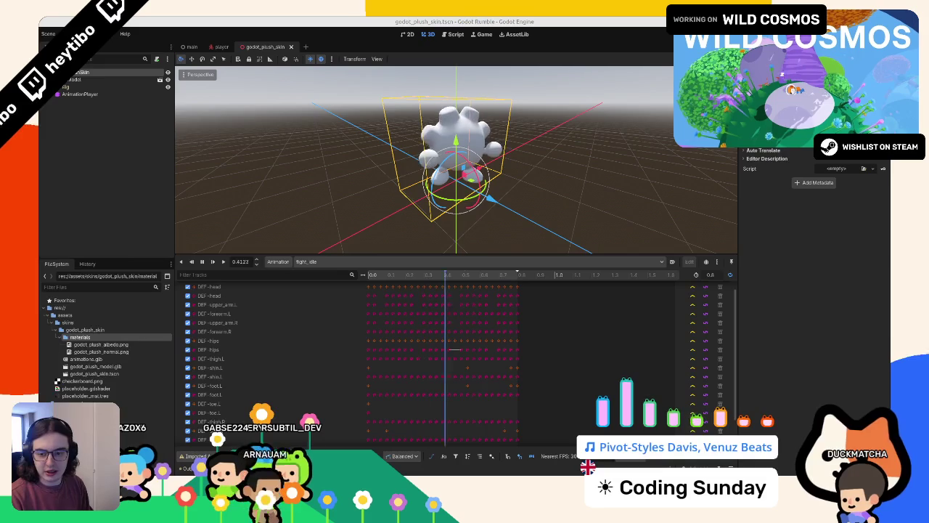
pyautogui.click(368, 143)
pyautogui.scroll(2, 367, 142)
pyautogui.click(439, 131)
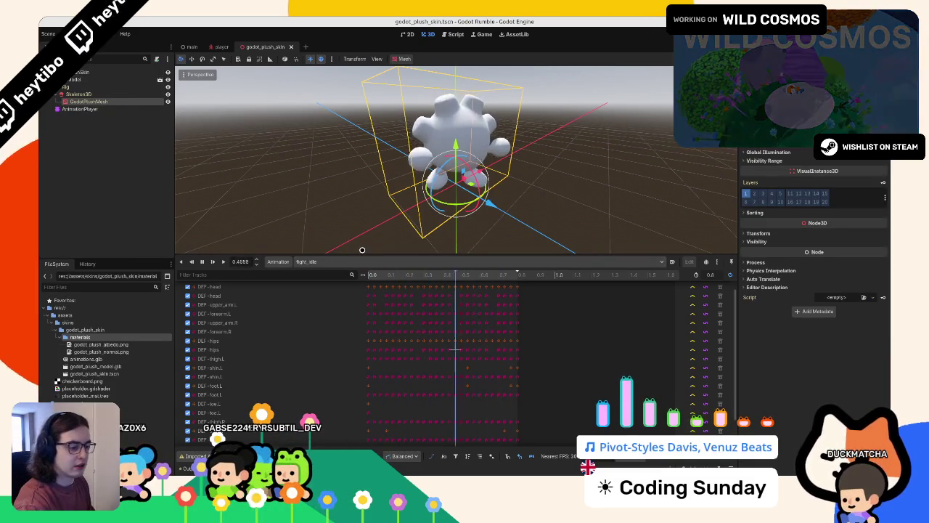
# - Switch the animation preview to idle and orbit to face the plush
pyautogui.click(349, 249)
pyautogui.click(305, 261)
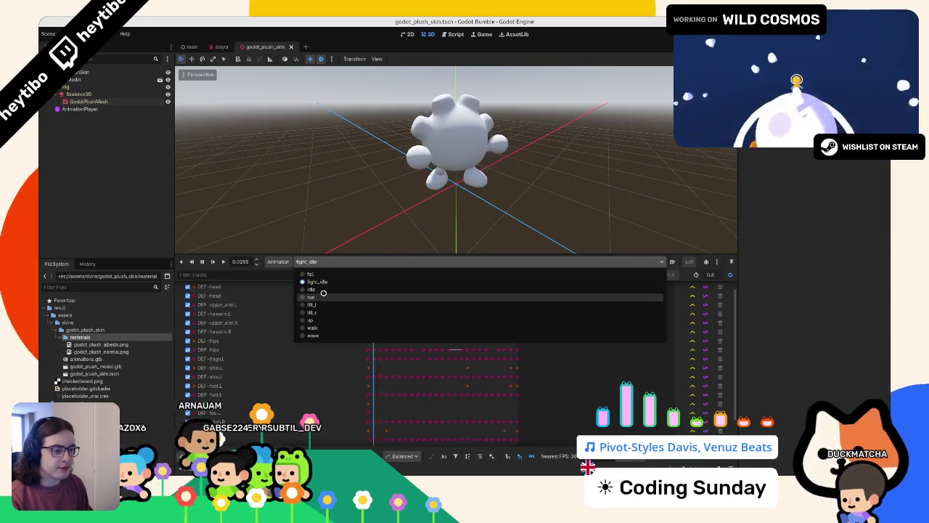
pyautogui.click(309, 290)
pyautogui.moveTo(321, 215); pyautogui.dragTo(242, 230)
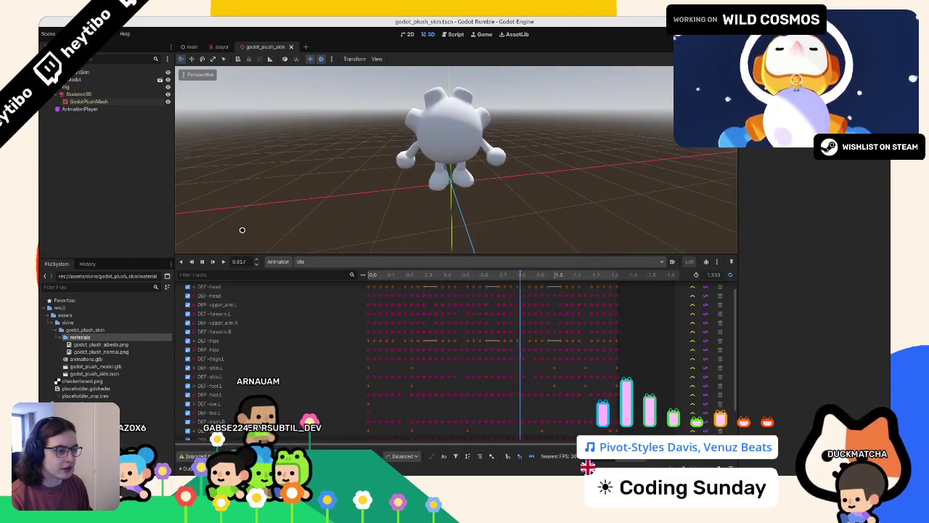
# - Add an AnimationTree node to the plush using the model's AnimationPlayer as its Anim Player
pyautogui.click(138, 73)
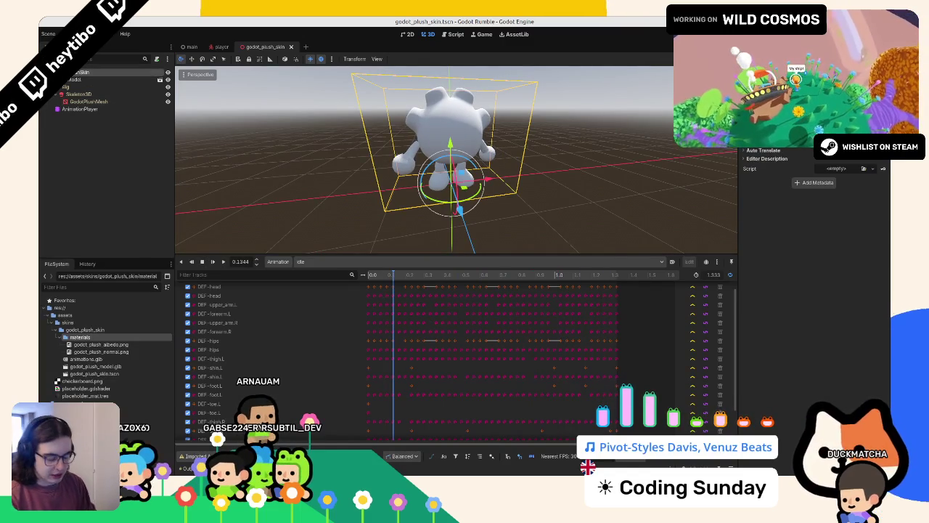
pyautogui.hotkey('ctrl', 'a')
pyautogui.write('animationt')
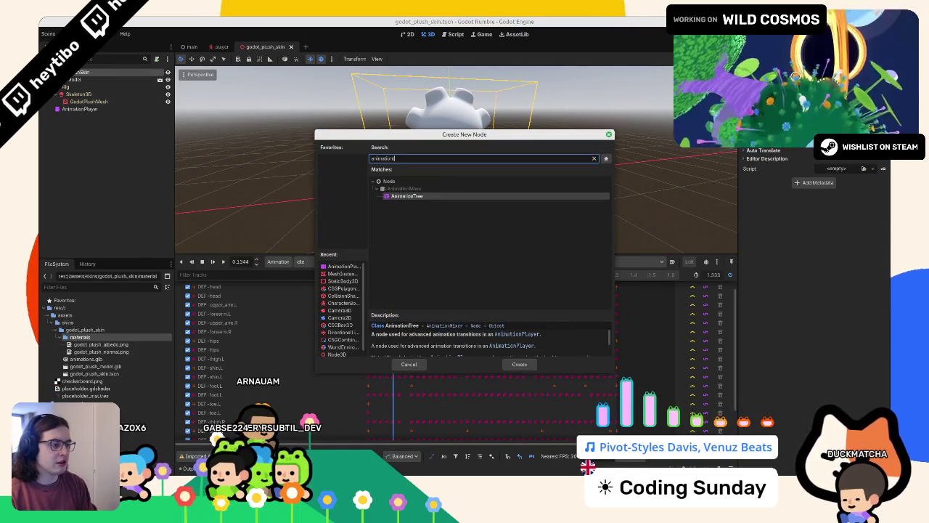
pyautogui.press('Return')
pyautogui.click(278, 261)
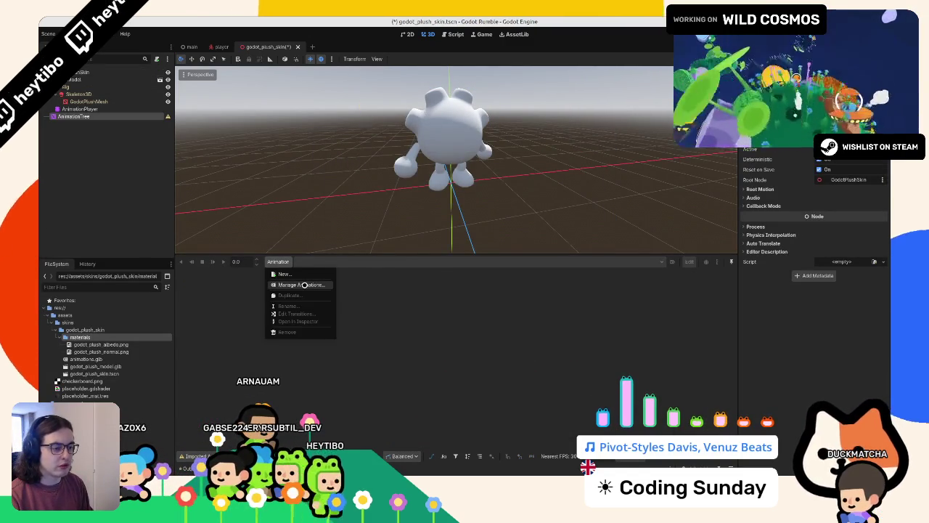
pyautogui.click(304, 285)
pyautogui.press('Escape')
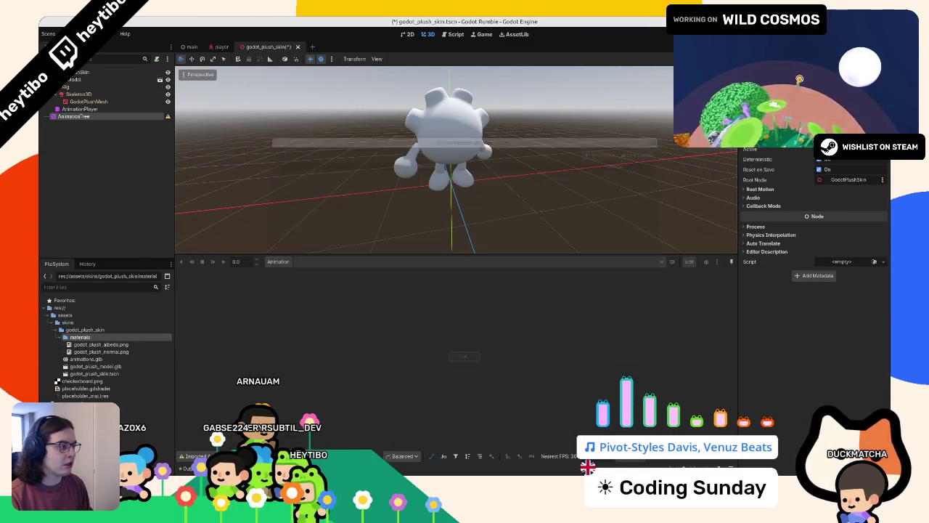
pyautogui.click(846, 109)
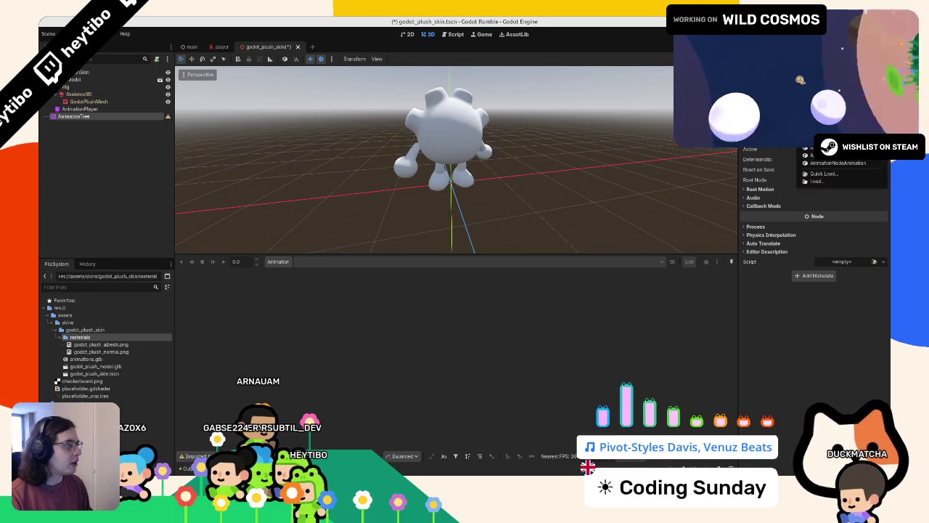
pyautogui.click(845, 179)
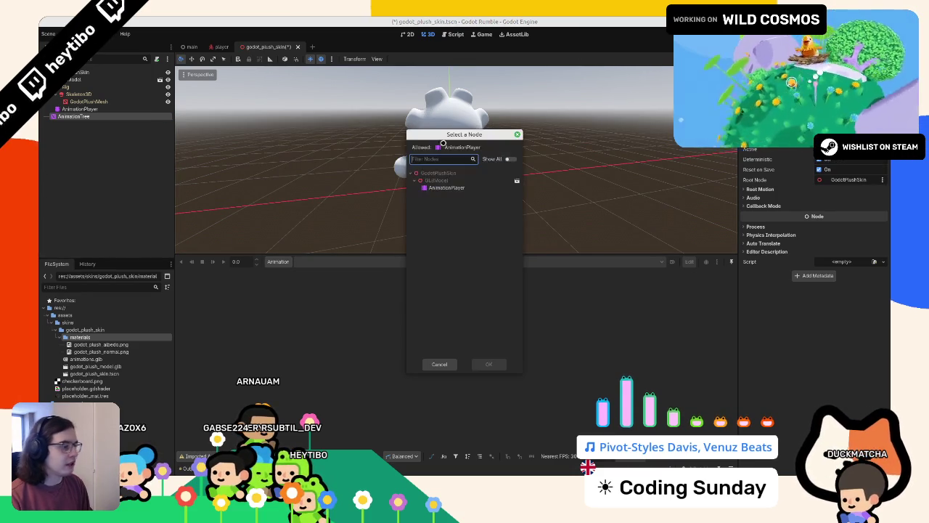
pyautogui.doubleClick(440, 187)
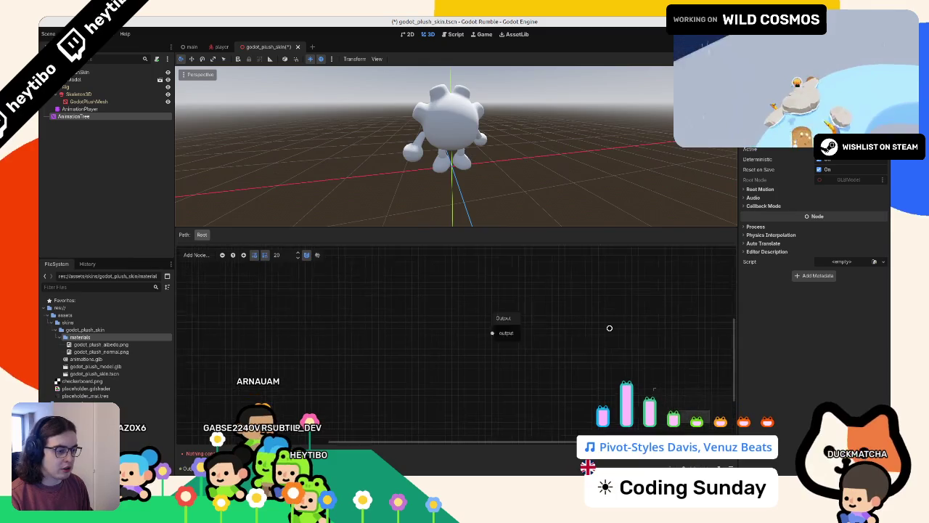
# - Add an idle Animation node wired into the Output, then save the scene
pyautogui.rightClick(355, 286)
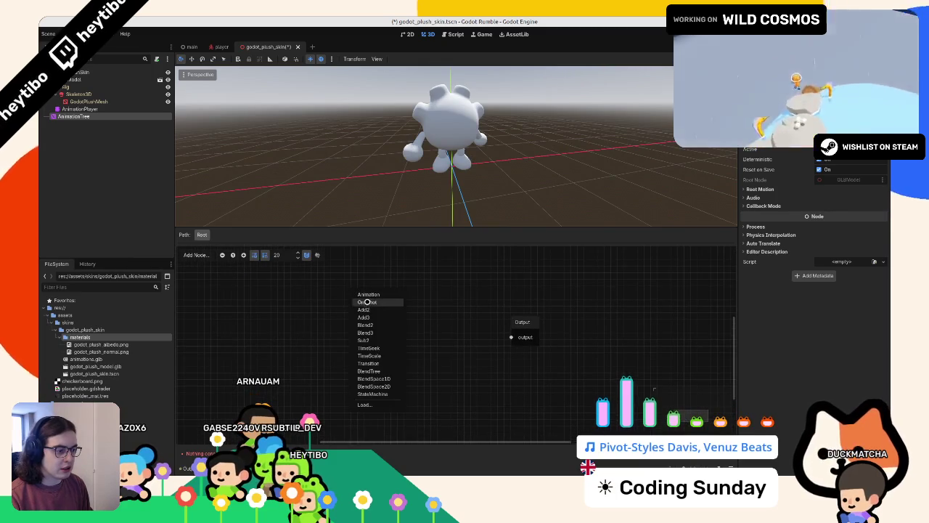
pyautogui.click(368, 294)
pyautogui.click(376, 322)
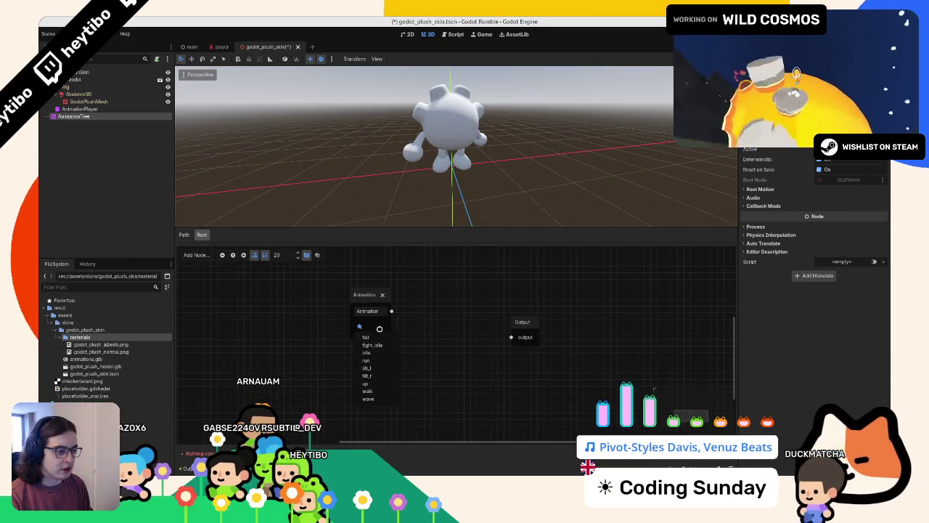
pyautogui.click(367, 353)
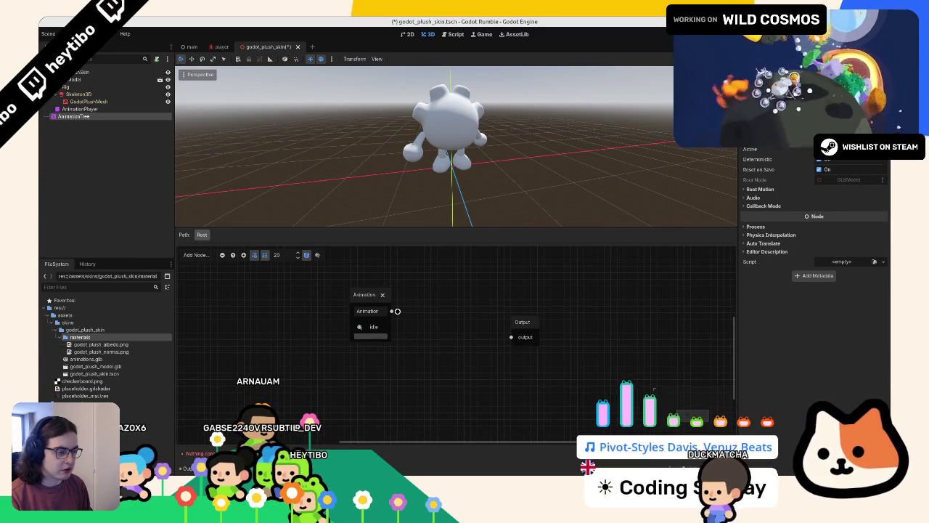
pyautogui.moveTo(397, 310); pyautogui.dragTo(511, 337)
pyautogui.moveTo(365, 294); pyautogui.dragTo(379, 300)
pyautogui.click(323, 324)
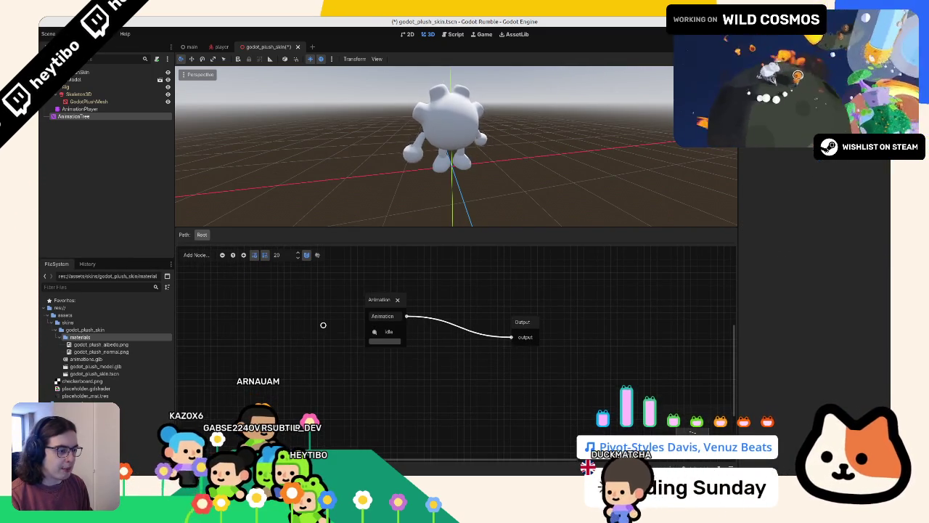
pyautogui.hotkey('ctrl', 's')
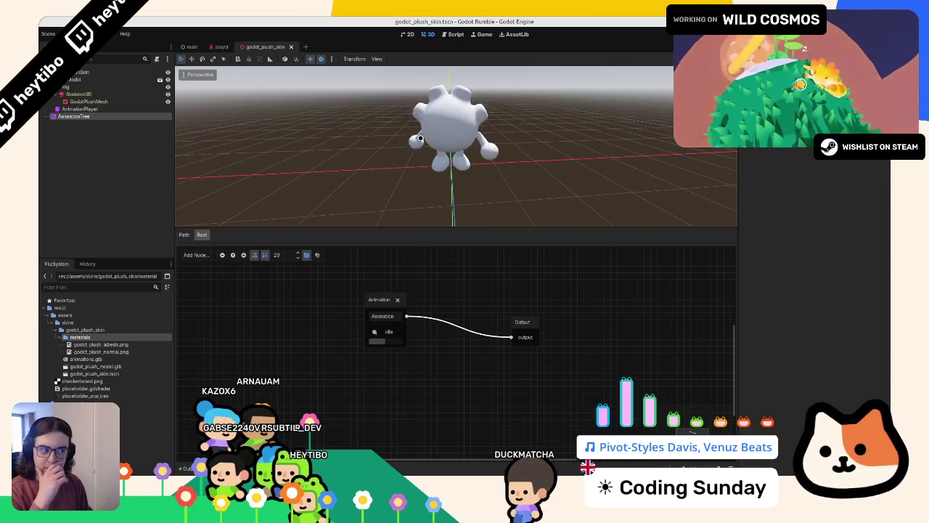
pyautogui.click(103, 122)
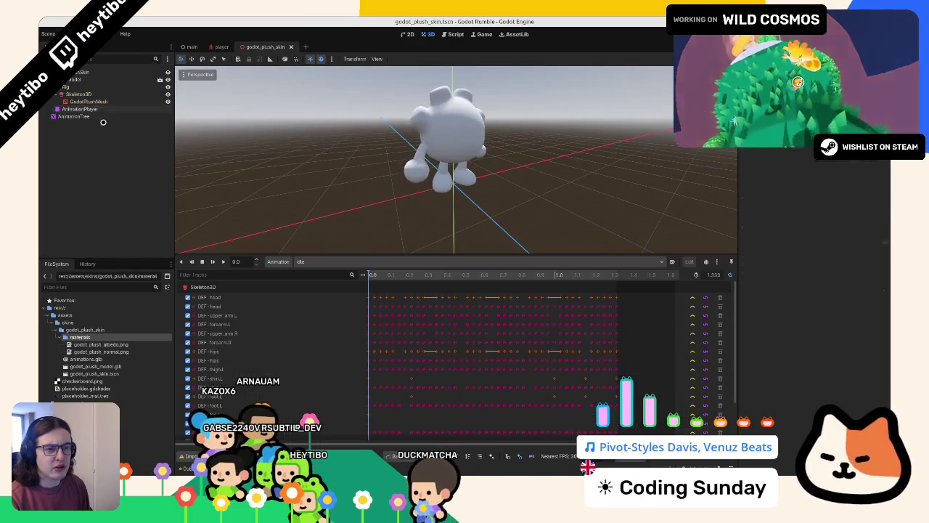
# - Select GodotPlushMesh and frame it in the enlarged viewport
pyautogui.click(88, 101)
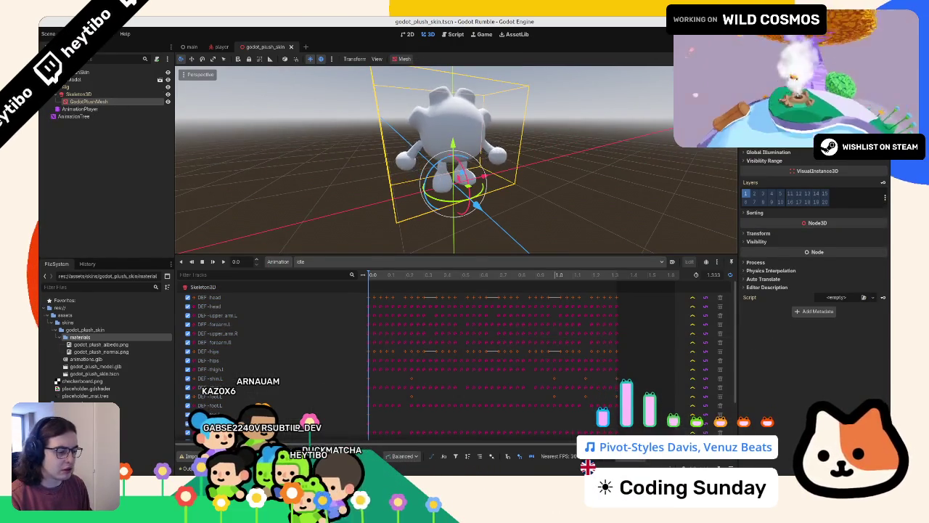
pyautogui.hotkey('ctrl', 'j')
pyautogui.press('f')
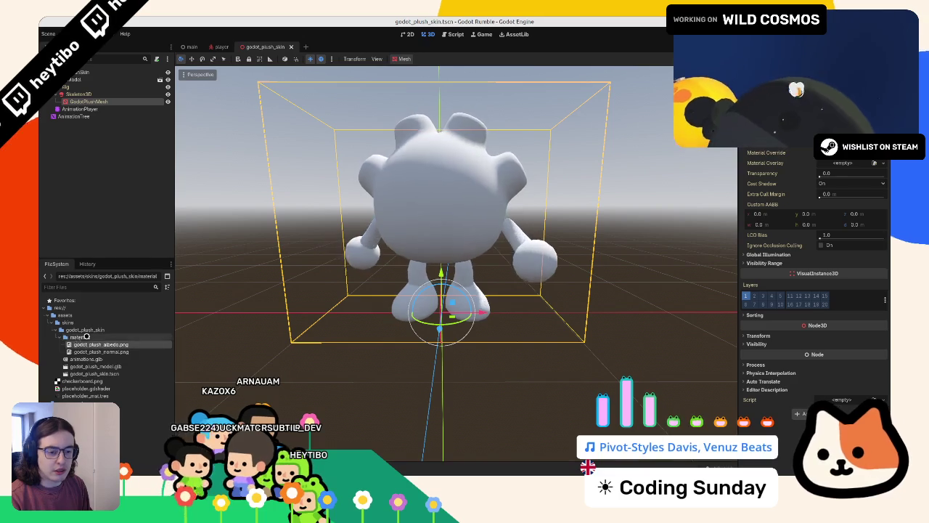
pyautogui.rightClick(76, 344)
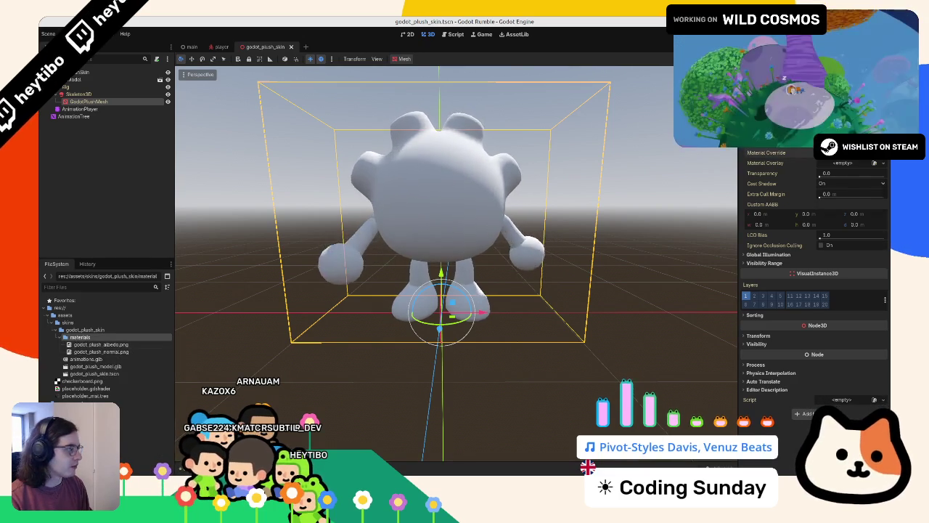
# - Set the mesh's Material Override to a new StandardMaterial3D and collapse its settings
pyautogui.click(844, 163)
pyautogui.click(850, 171)
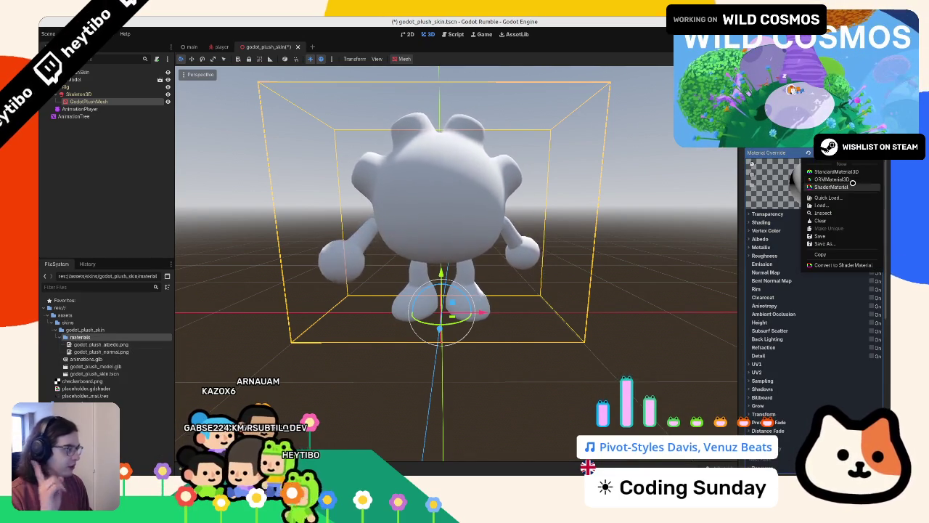
pyautogui.click(851, 167)
pyautogui.click(813, 181)
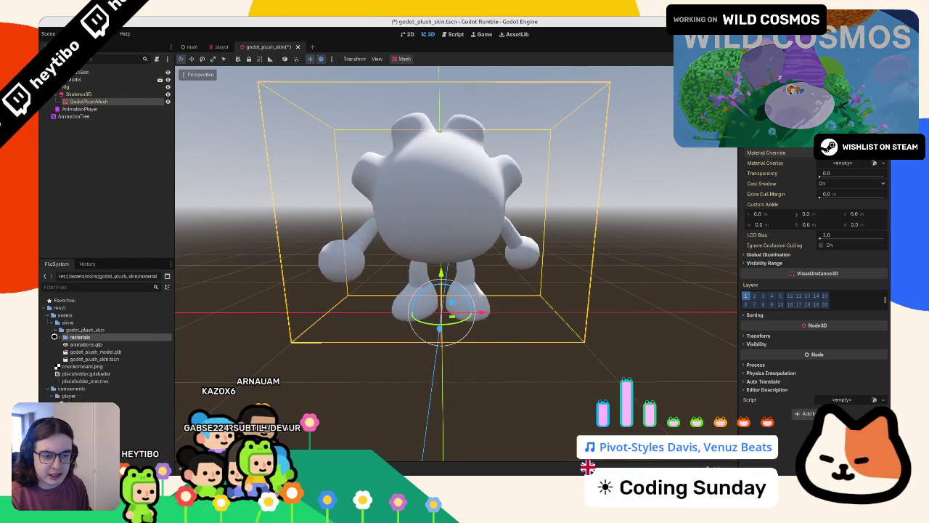
pyautogui.click(53, 323)
pyautogui.rightClick(64, 315)
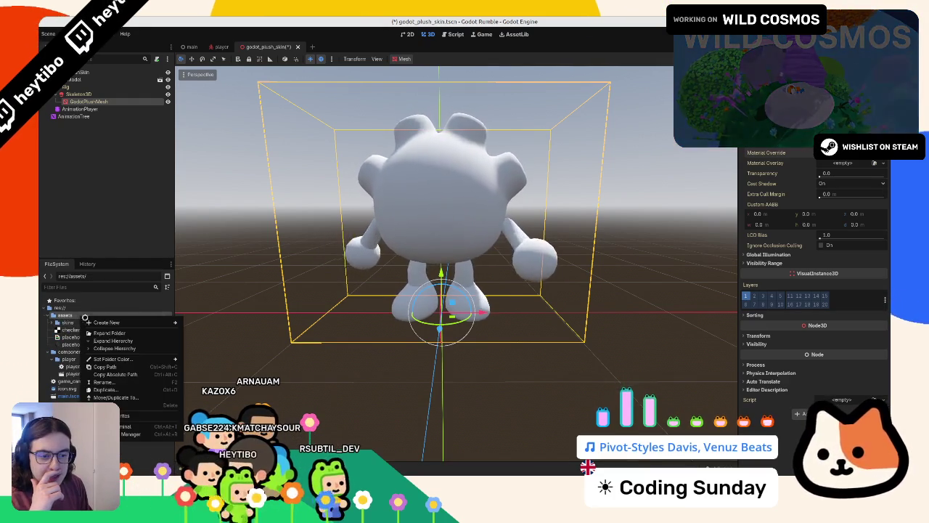
# - Create a materials folder inside the assets folder
pyautogui.moveTo(145, 322)
pyautogui.click(197, 323)
pyautogui.write('mater')
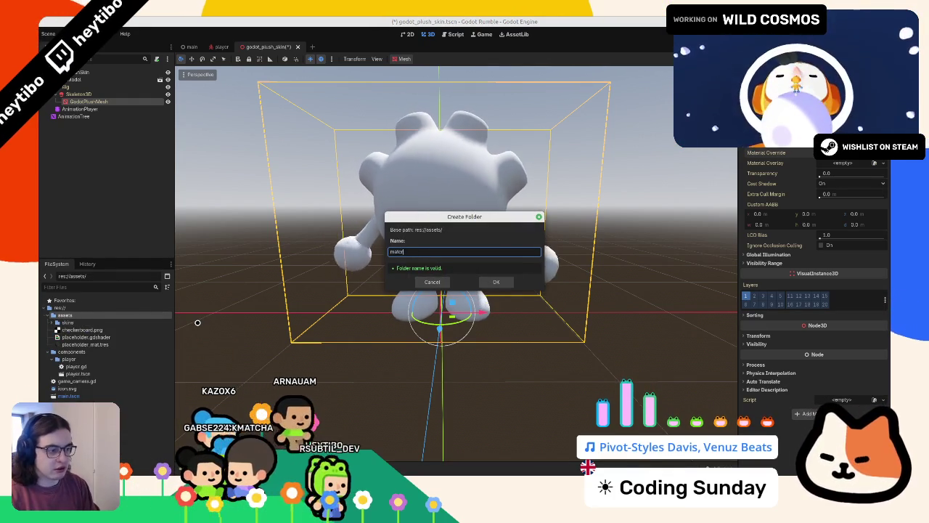
pyautogui.write('ials')
pyautogui.press('Return')
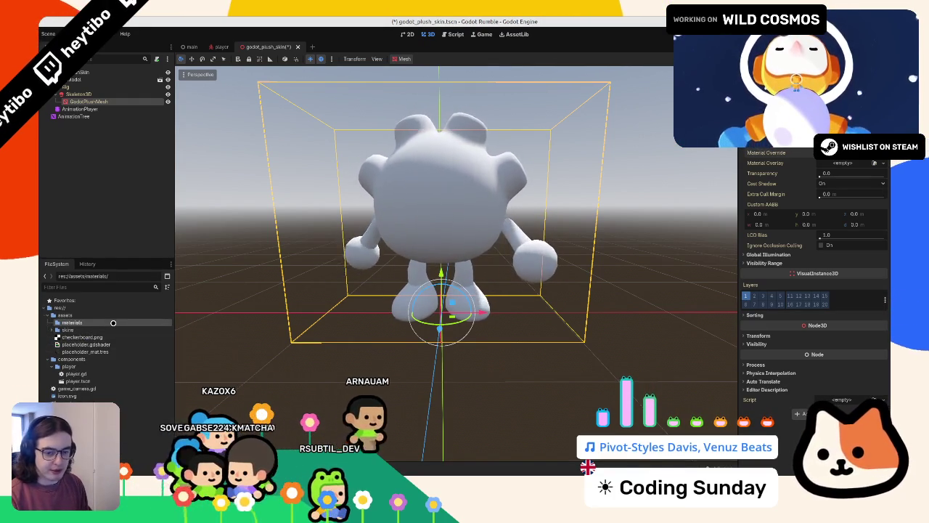
# - Create a new ShaderMaterial resource in materials, saved as character_mat.tres
pyautogui.rightClick(125, 321)
pyautogui.moveTo(145, 330)
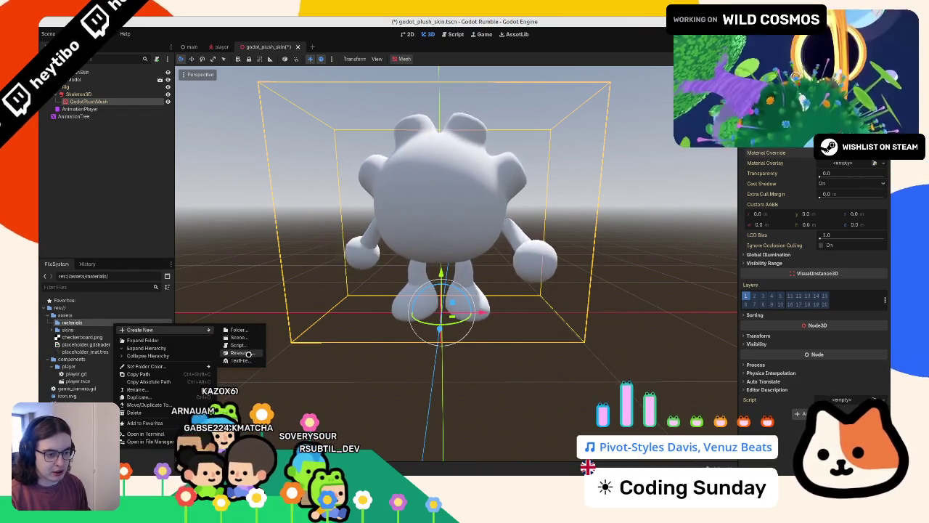
pyautogui.click(245, 353)
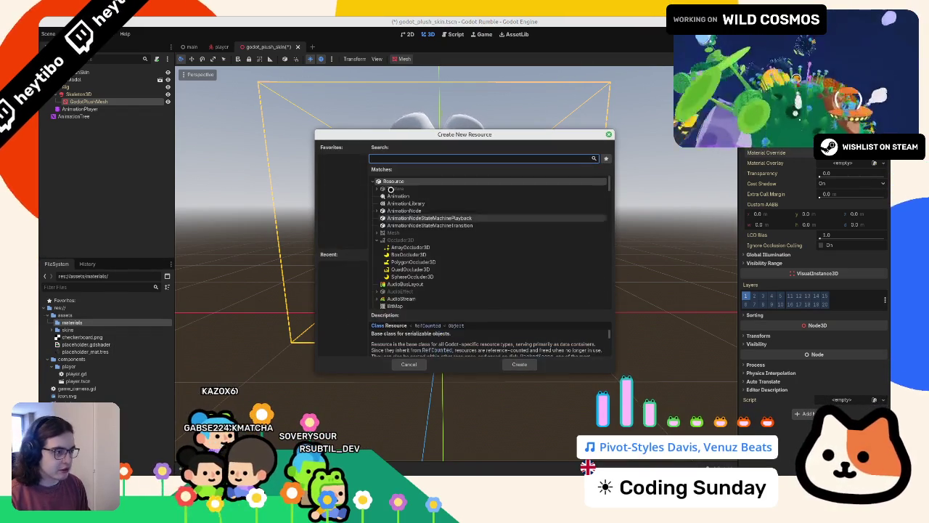
pyautogui.write('shaderm')
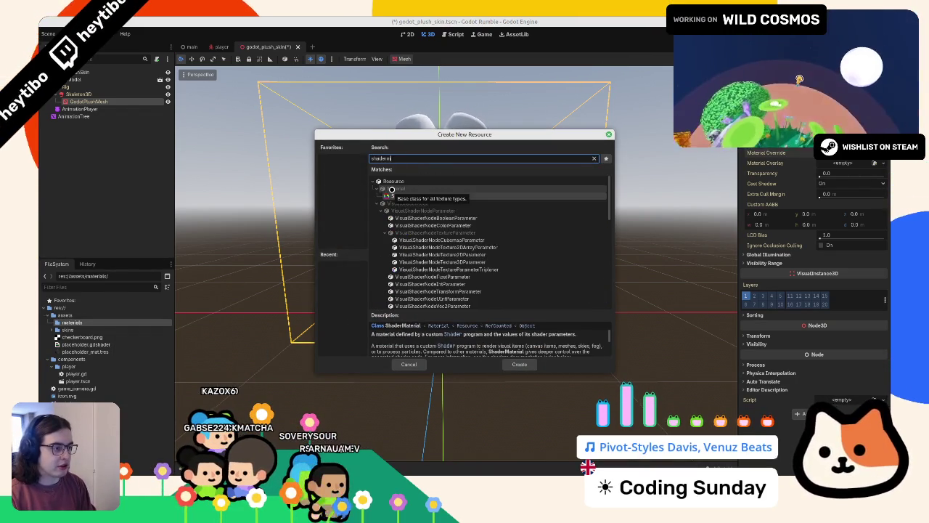
pyautogui.doubleClick(391, 188)
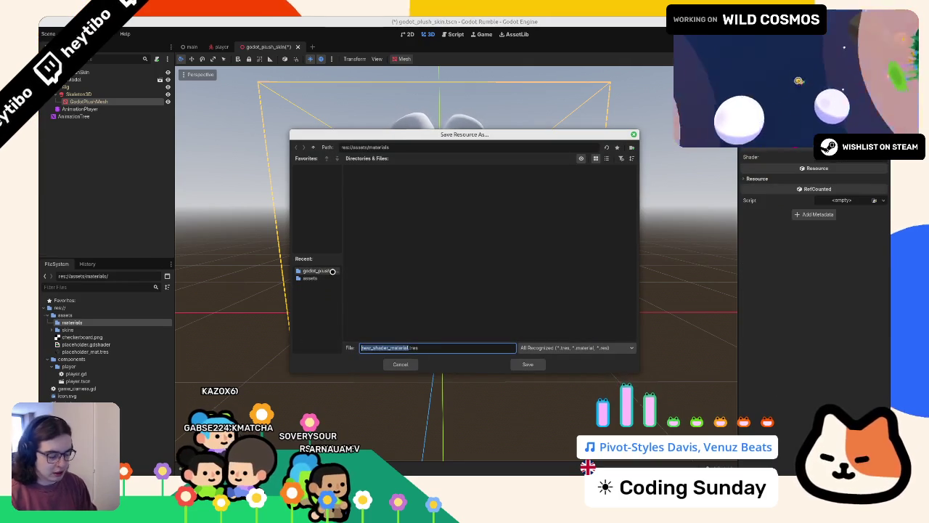
pyautogui.press('Return')
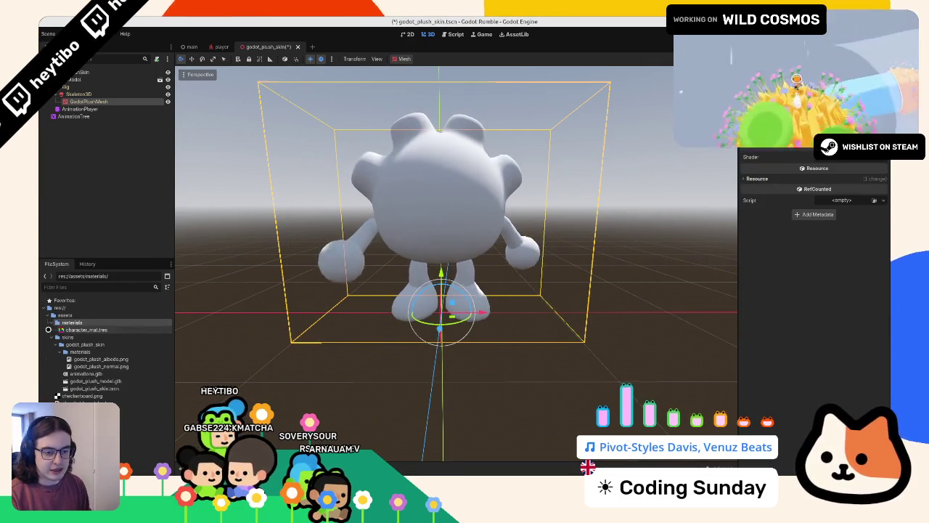
# - Create the spatial shader character.gdshader in the materials folder
pyautogui.rightClick(82, 322)
pyautogui.moveTo(171, 331)
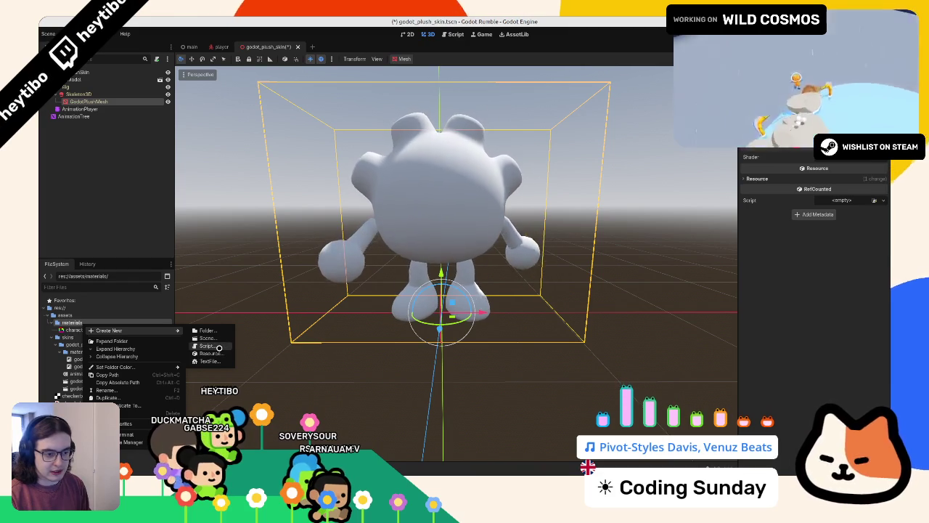
pyautogui.click(215, 353)
pyautogui.write('shader')
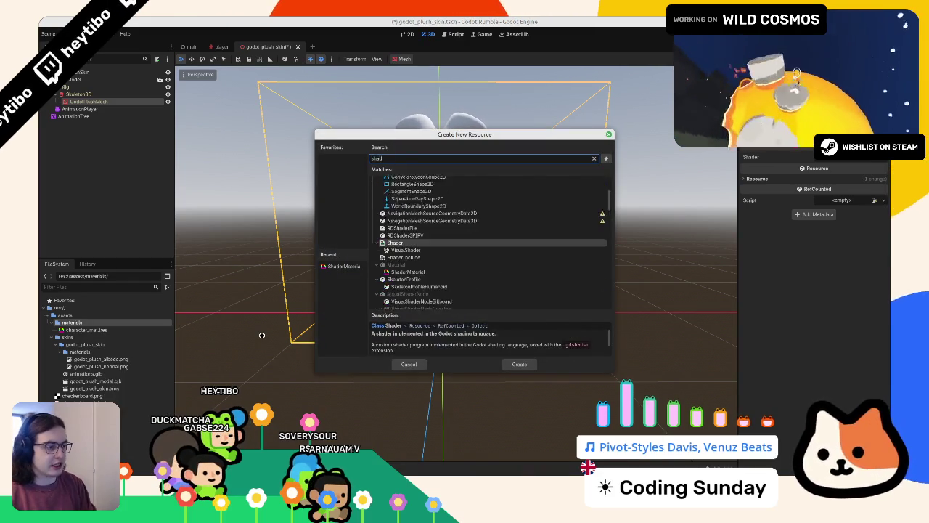
pyautogui.press('Return')
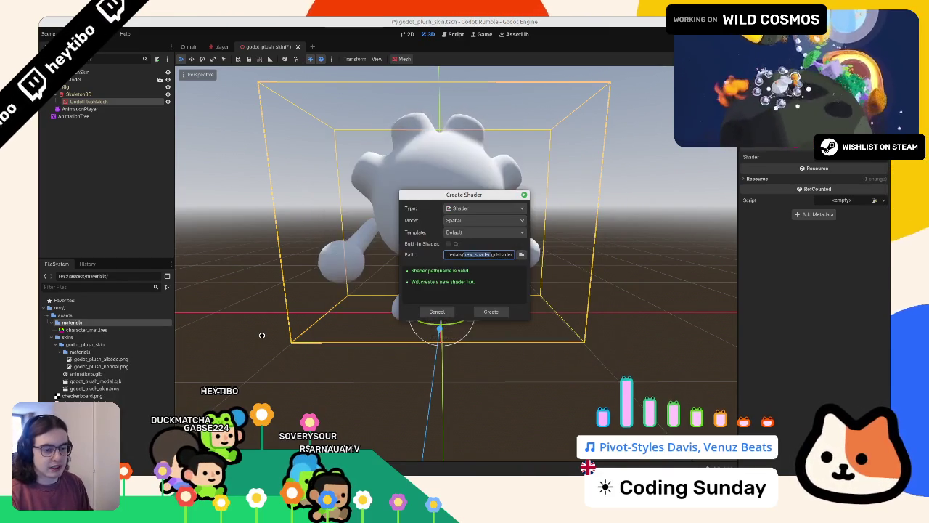
pyautogui.press('Return')
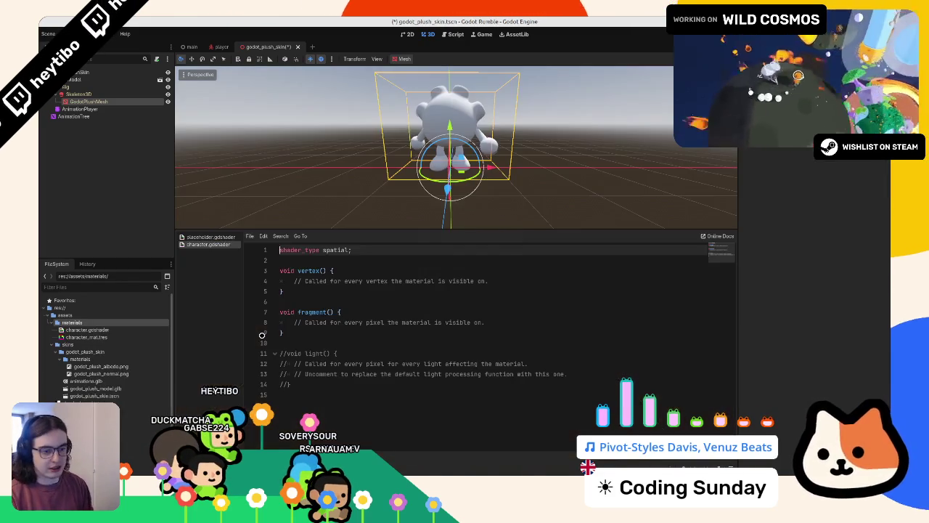
# - Create an empty ShaderInclude named fresnel.gdshaderinc in the materials folder
pyautogui.click(96, 331)
pyautogui.rightClick(97, 330)
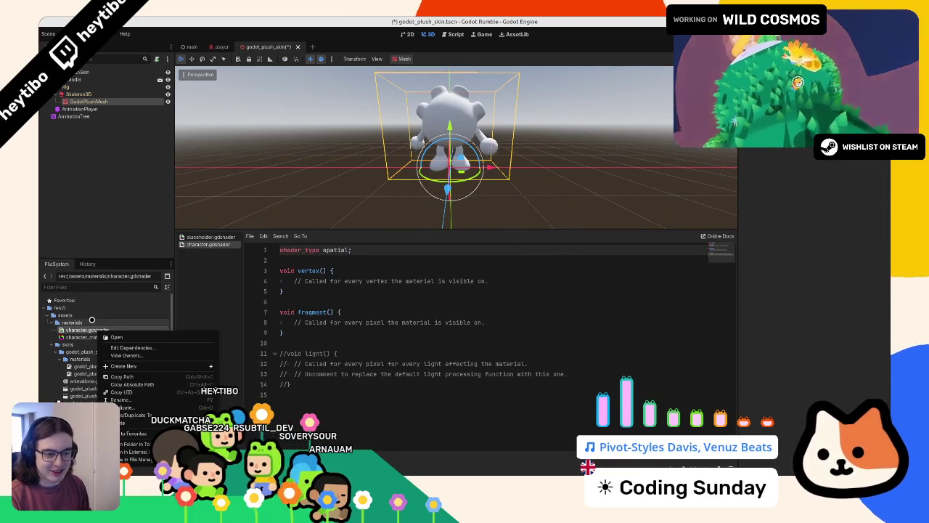
pyautogui.rightClick(94, 322)
pyautogui.moveTo(181, 326)
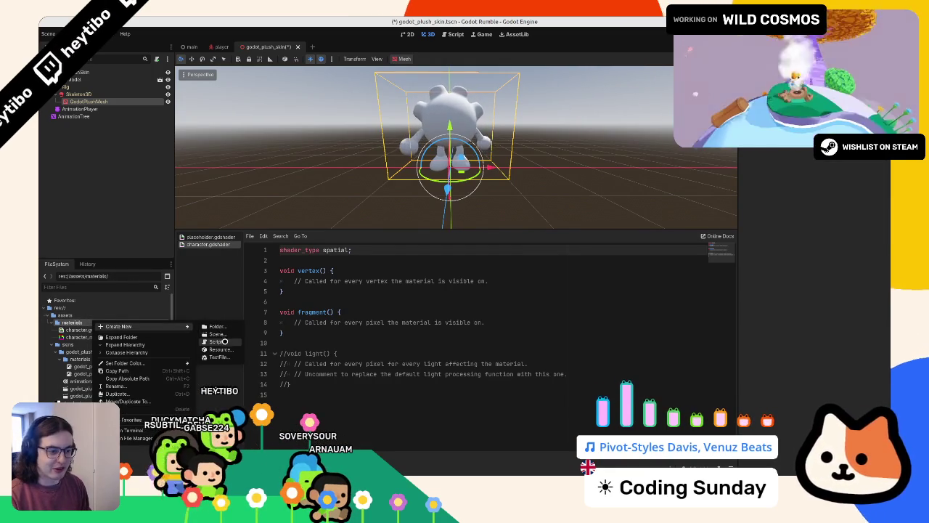
pyautogui.click(217, 349)
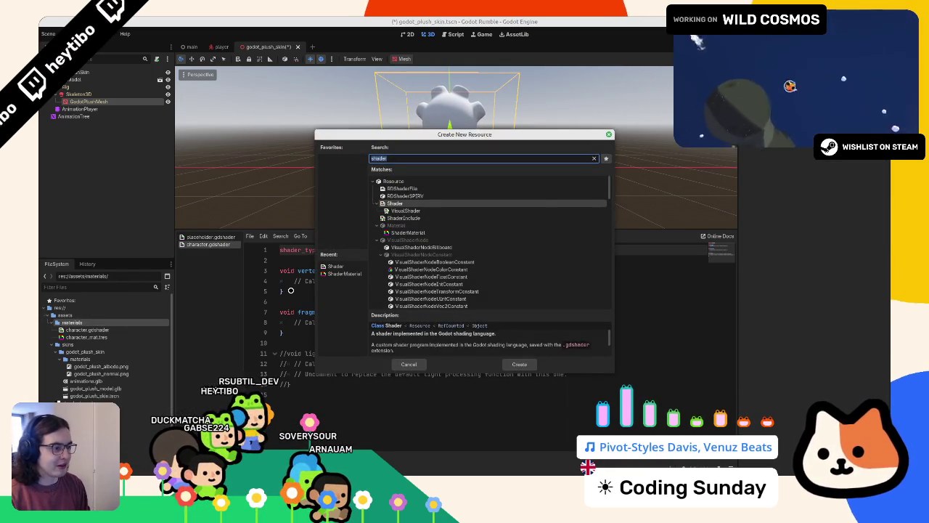
pyautogui.press('Down')
pyautogui.press('Down')
pyautogui.press('Return')
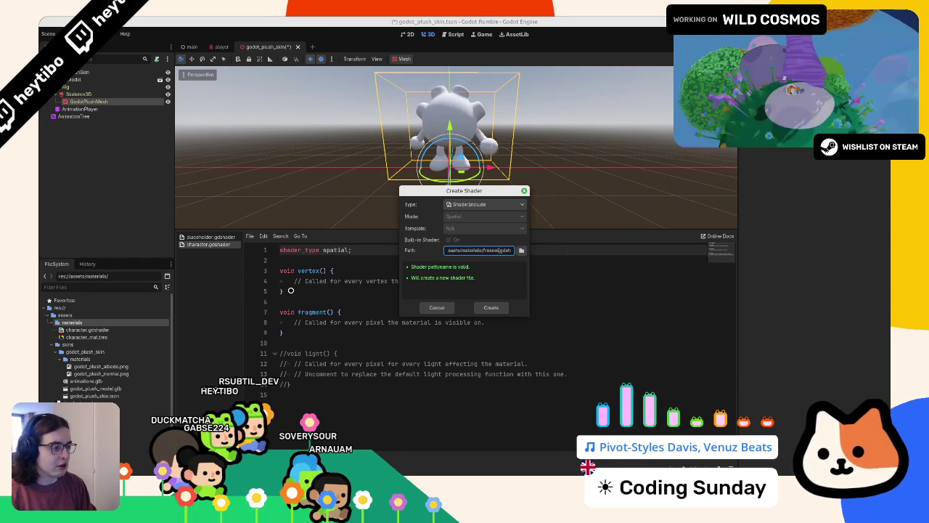
pyautogui.press('Return')
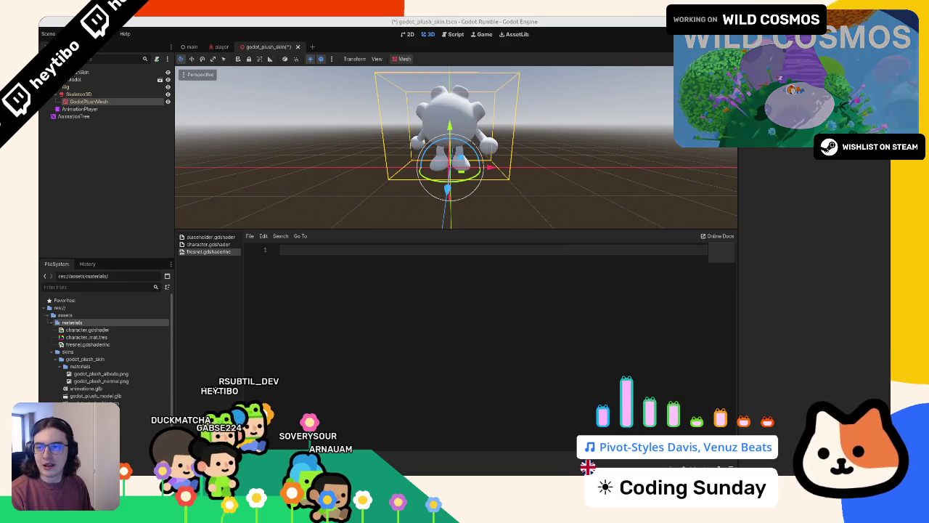
# - Find the Basic fresnel code in godotshaders.com's Snippets section and bring it into fresnel.gdshaderinc
pyautogui.hotkey('alt', 'Tab')
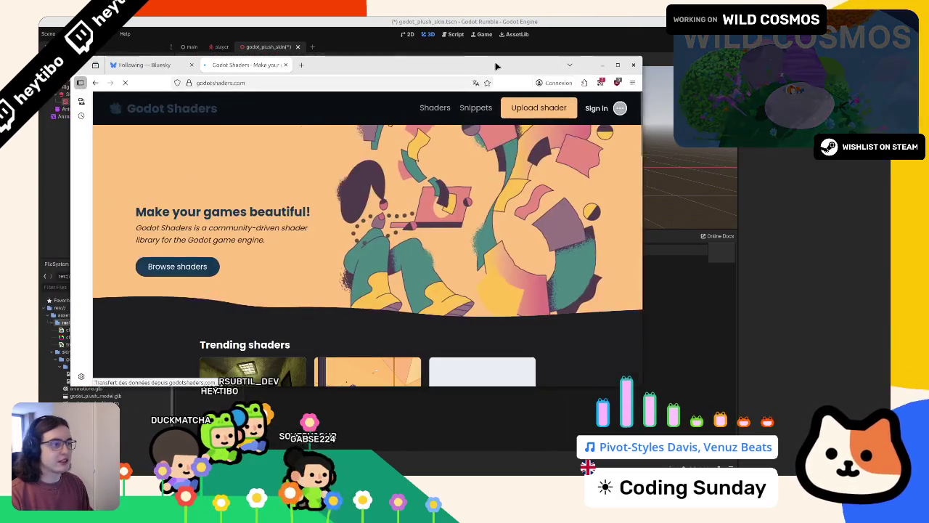
pyautogui.press('super+Up')
pyautogui.hotkey('ctrl', 'l')
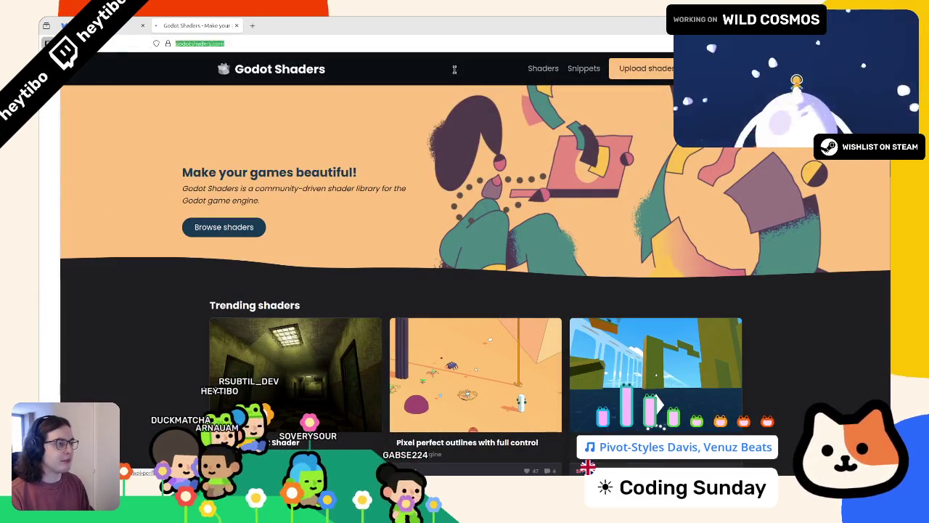
pyautogui.press('Escape')
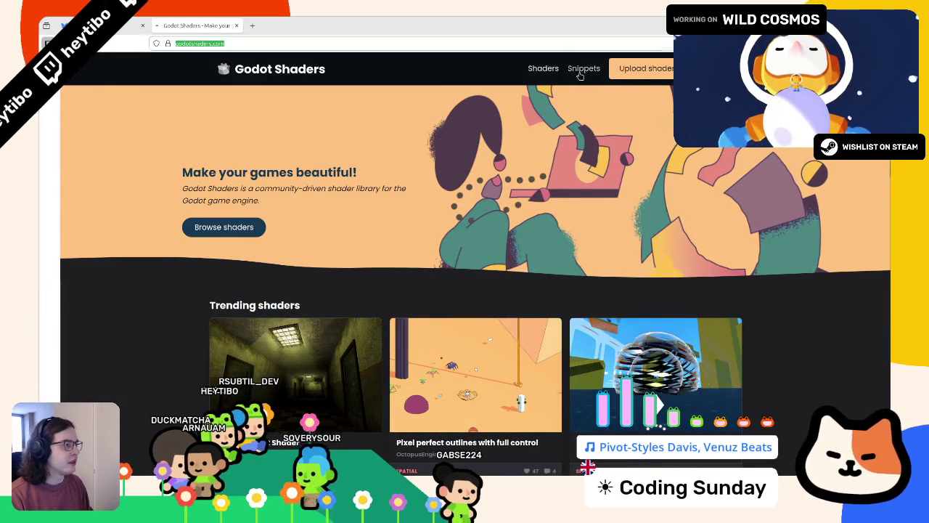
pyautogui.click(583, 69)
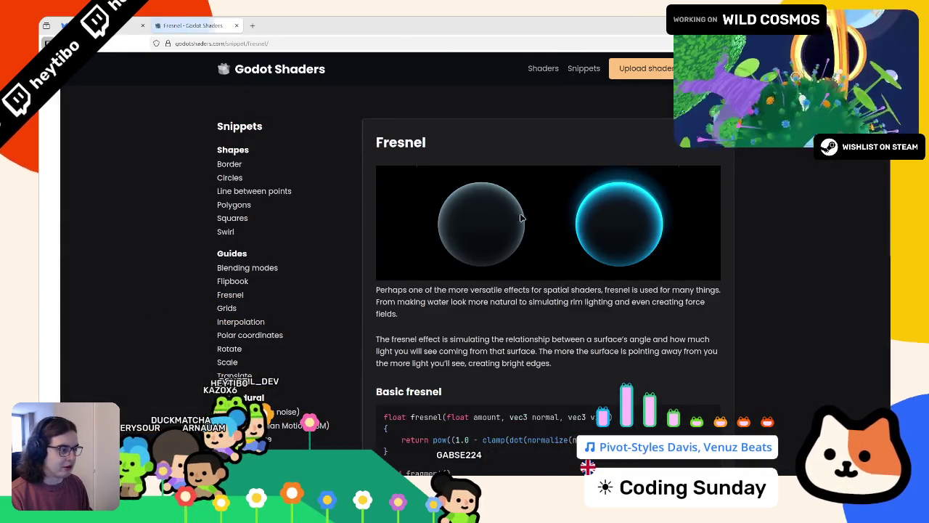
pyautogui.scroll(-4, 532, 229)
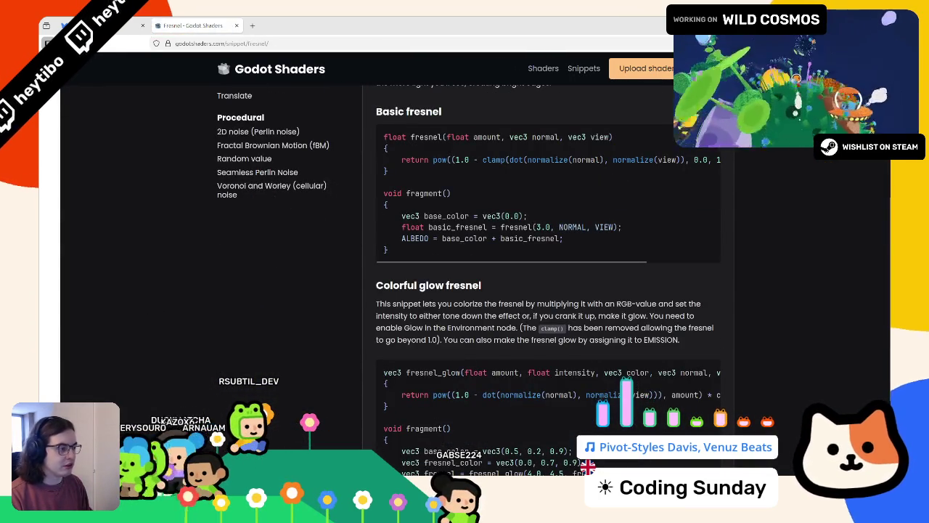
pyautogui.hotkey('alt', 'Tab')
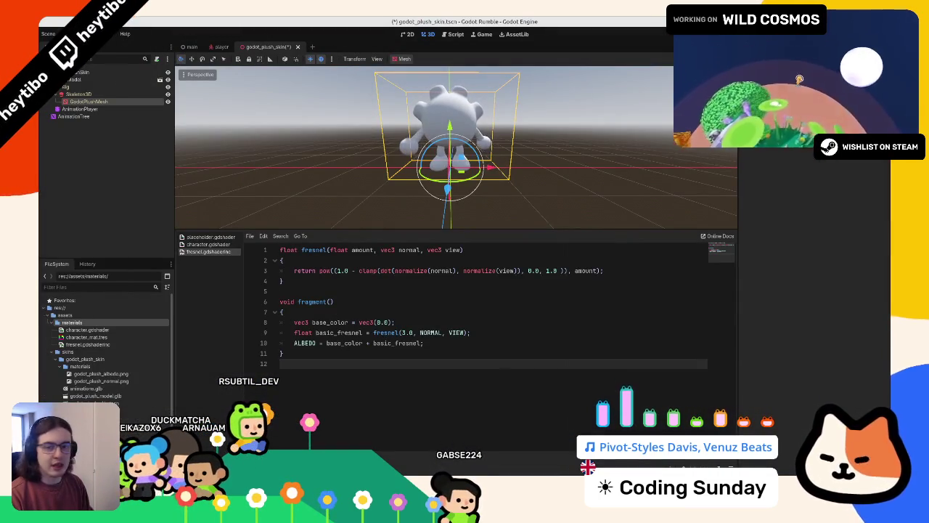
# - Add a top comment line in fresnel.gdshaderinc with the pasted godotshaders.com source URL
pyautogui.click(385, 333)
pyautogui.press('Up')
pyautogui.press('Up')
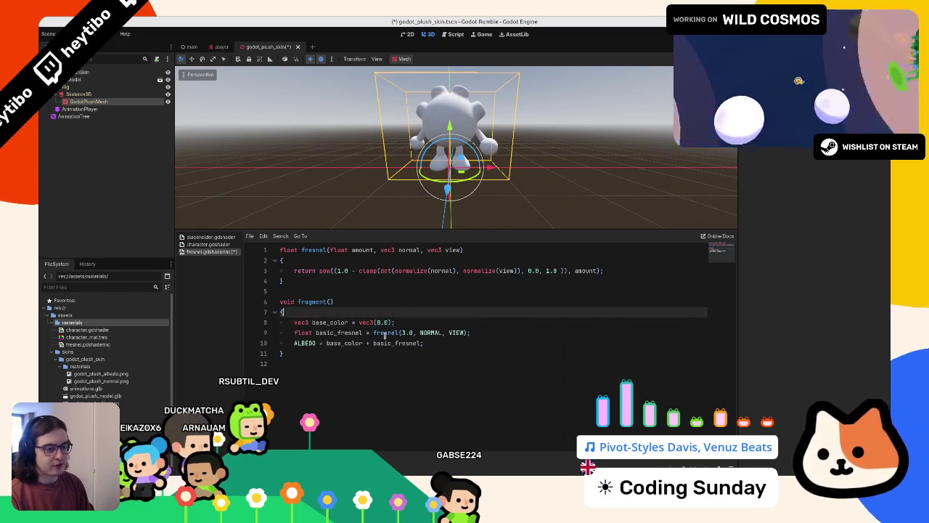
pyautogui.hotkey('ctrl', 'Home')
pyautogui.press('Return')
pyautogui.press('Up')
pyautogui.press('Return')
pyautogui.press('Up')
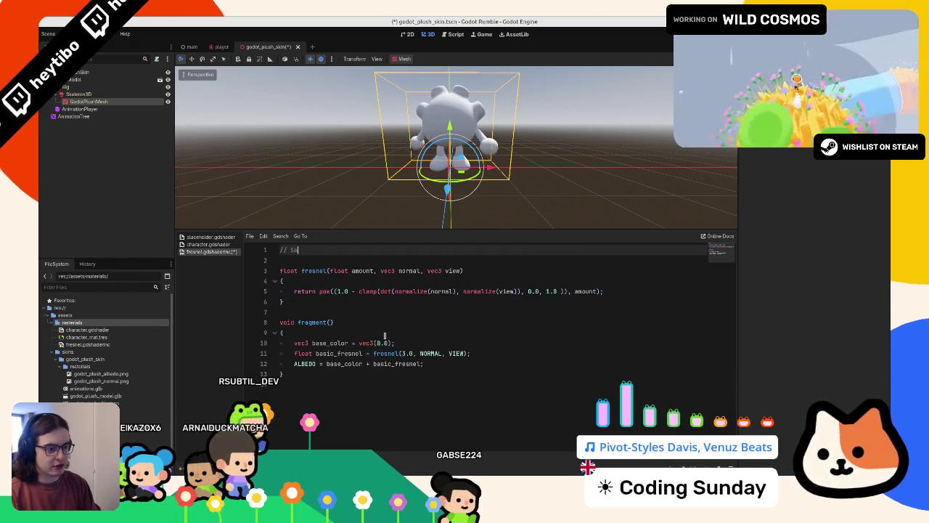
pyautogui.write('https://godotshaders.com/snippet/fresnel/')
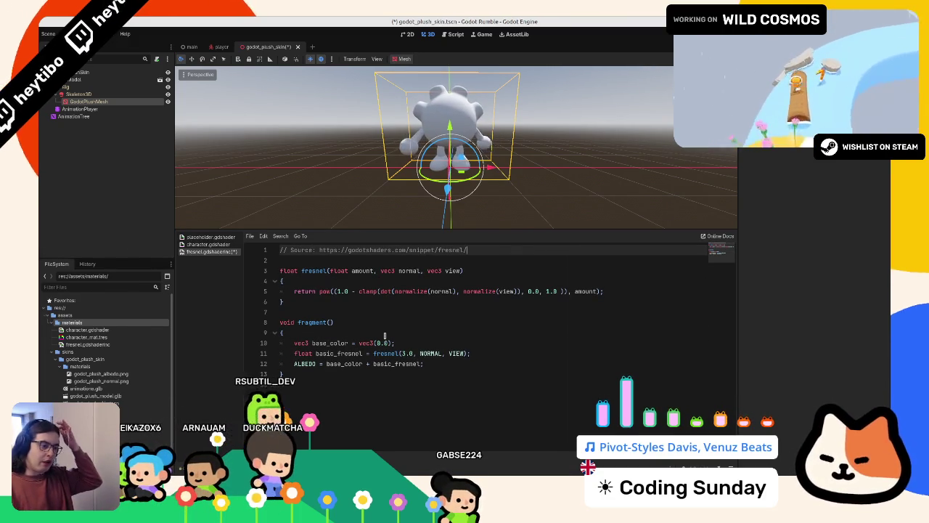
# - Delete the leftover fragment() function and save fresnel.gdshaderinc
pyautogui.hotkey('ctrl', 'End')
pyautogui.hotkey('shift', 'Up')
pyautogui.hotkey('shift', 'Up')
pyautogui.hotkey('shift', 'Up')
pyautogui.press('BackSpace')
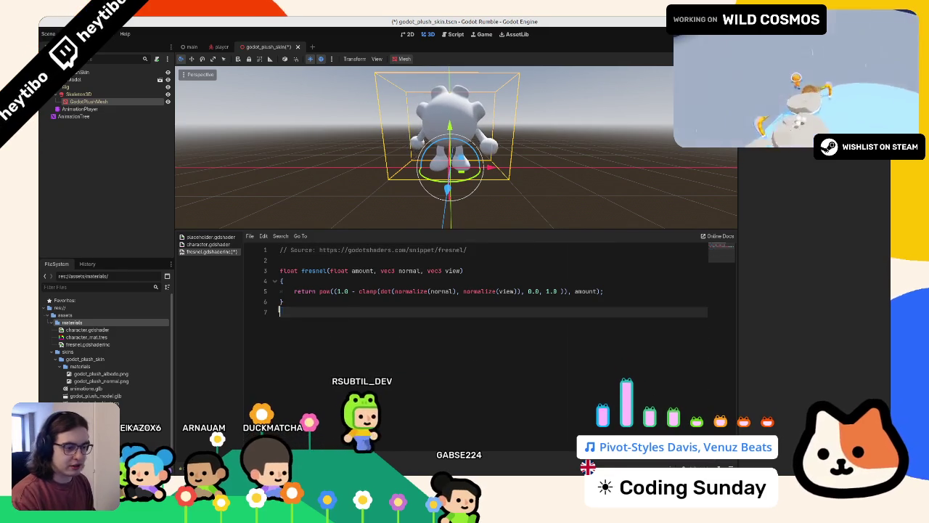
pyautogui.press('BackSpace')
pyautogui.click(302, 262)
pyautogui.hotkey('ctrl', 's')
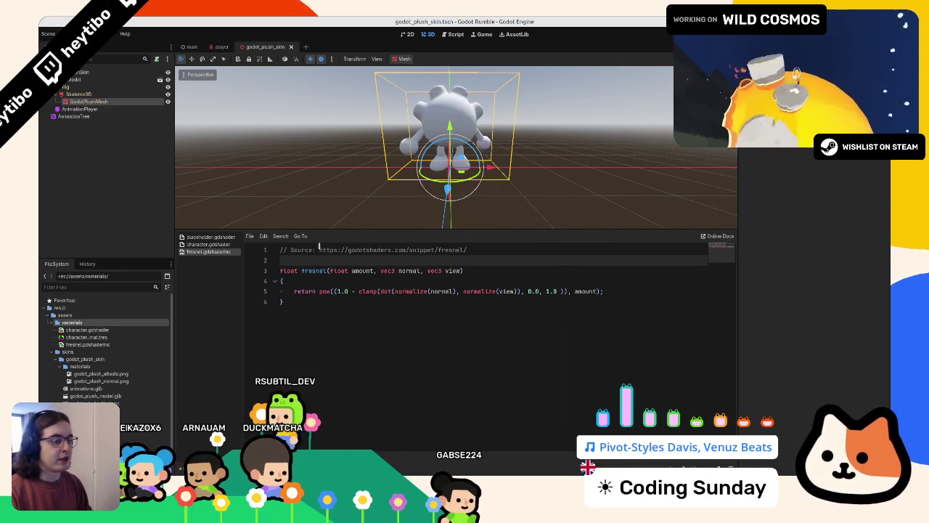
# - Check the fresnel function and the source URL on line 1, then switch to character.gdshader
pyautogui.press('Up')
pyautogui.moveTo(280, 270); pyautogui.dragTo(323, 353)
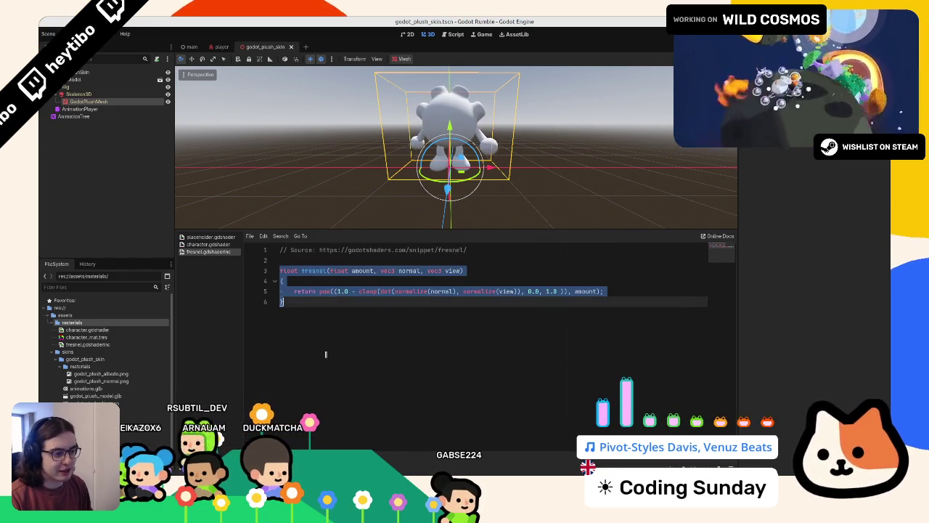
pyautogui.doubleClick(369, 250)
pyautogui.hotkey('shift', 'End')
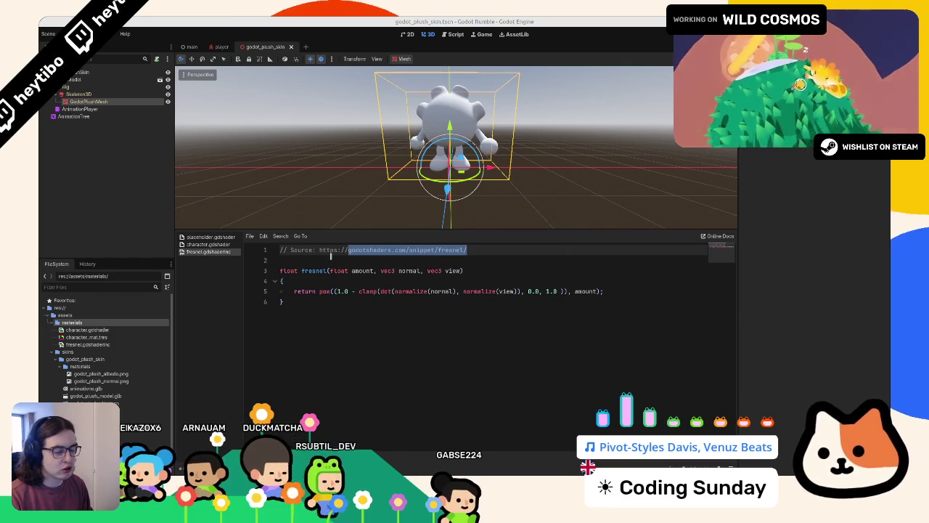
pyautogui.moveTo(320, 249); pyautogui.dragTo(486, 254)
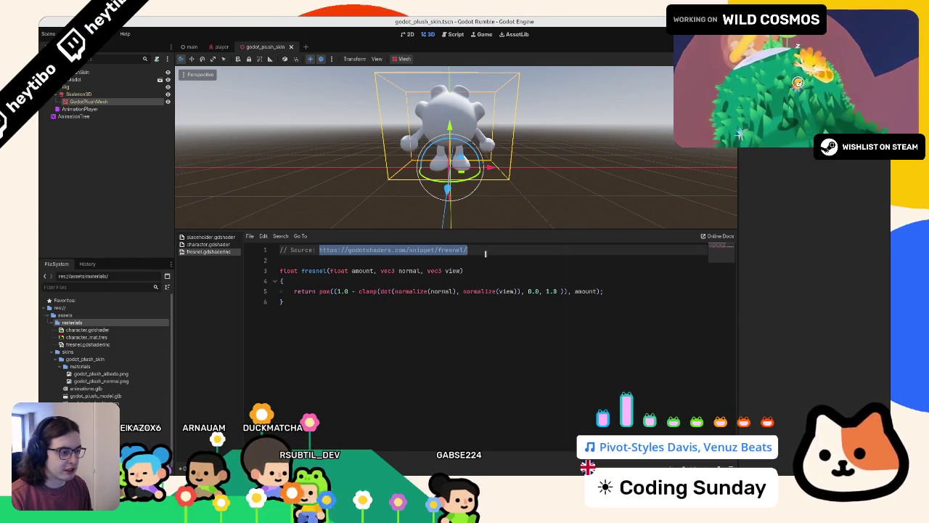
pyautogui.click(199, 244)
# - Strip the character.gdshader template of its commented light block and vertex function
pyautogui.click(204, 243)
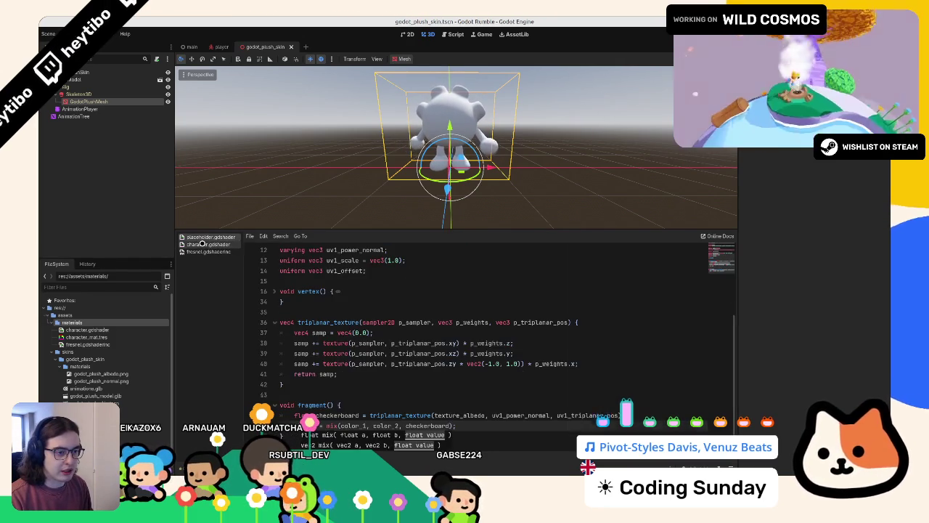
pyautogui.click(204, 244)
pyautogui.hotkey('shift', 'ctrl', 'End')
pyautogui.press('Delete')
pyautogui.press('Up')
pyautogui.press('Up')
pyautogui.press('Up')
pyautogui.press('Home')
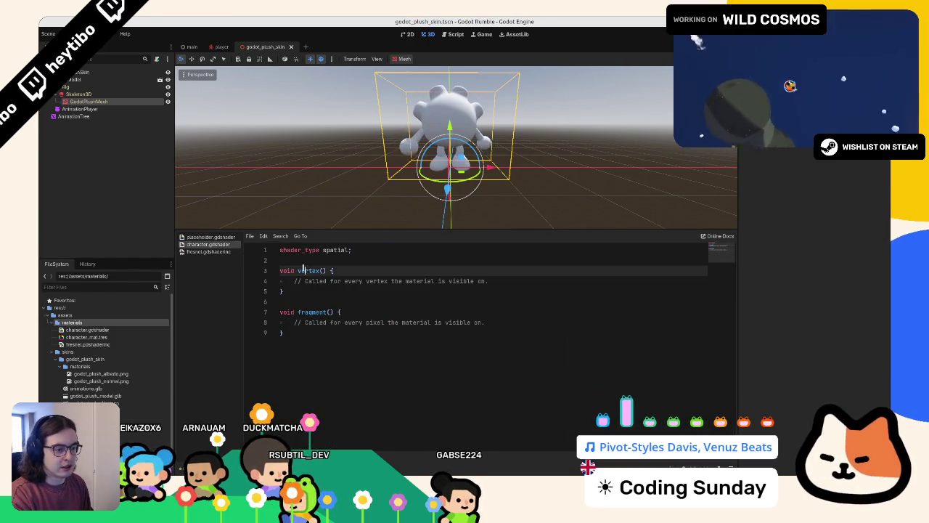
pyautogui.hotkey('shift', 'Down')
pyautogui.hotkey('shift', 'Down')
pyautogui.hotkey('shift', 'End')
pyautogui.press('Delete')
pyautogui.press('Return')
pyautogui.press('Up')
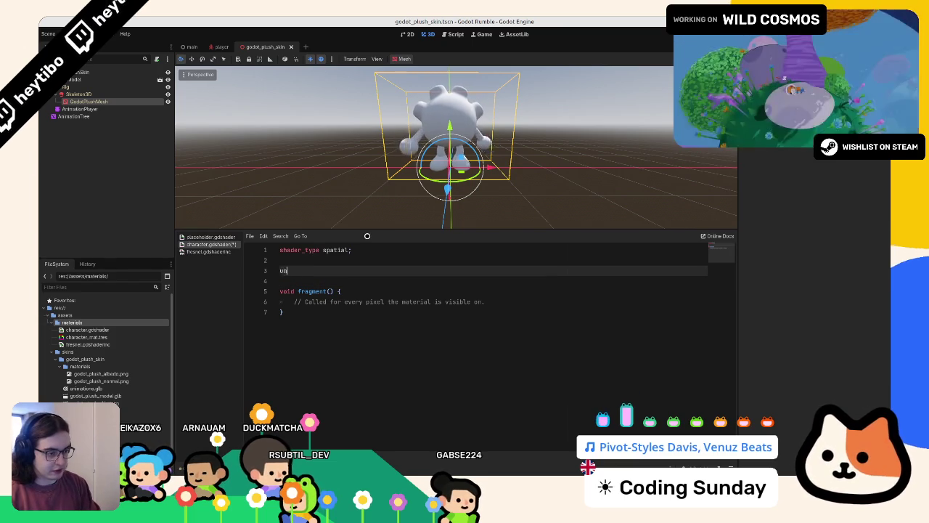
# - Declare a sampler2D albedo_texture uniform with source_color, filter_linear_mipmap and repeat_enable, and save
pyautogui.write('iform sampler2D albedo_texture : sour')
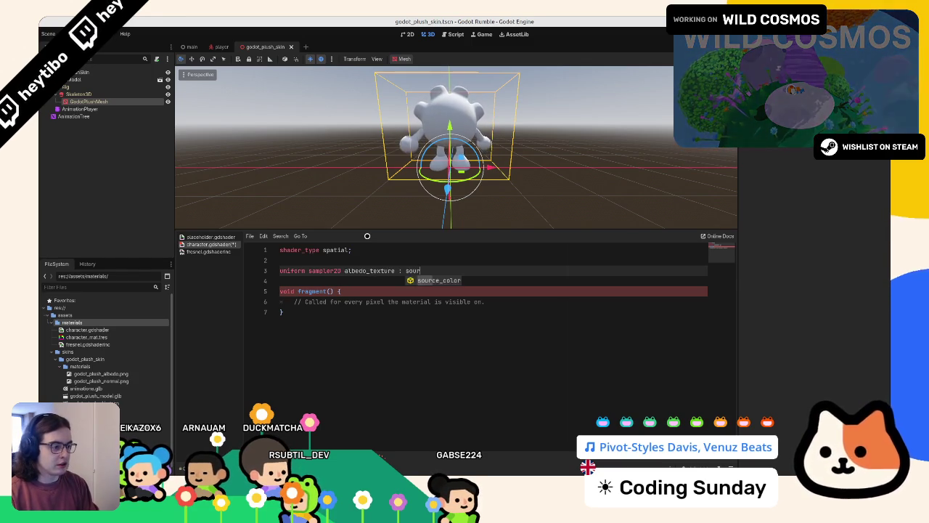
pyautogui.press('Return')
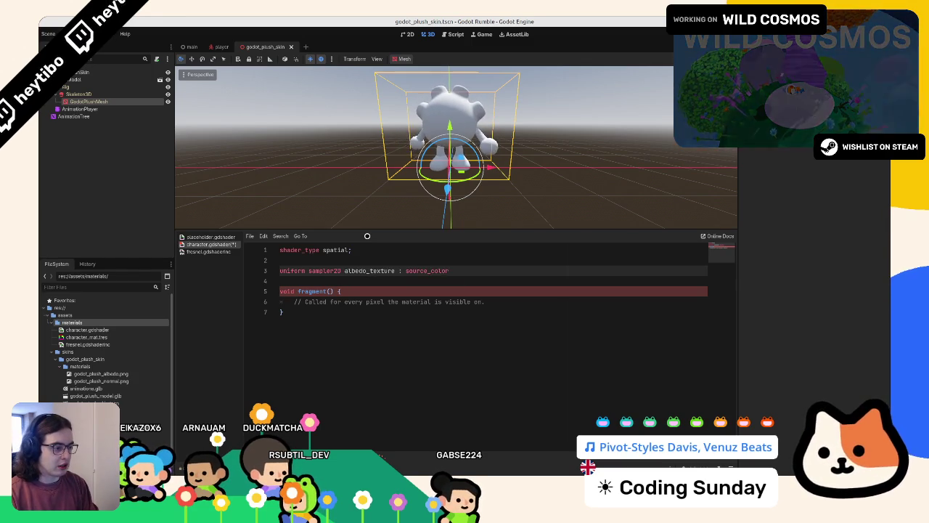
pyautogui.write(', filter_linear_mip')
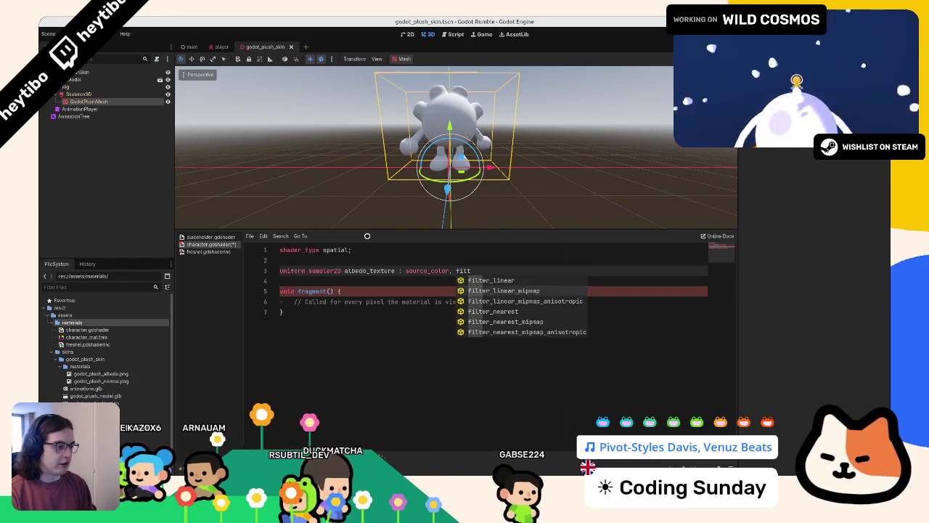
pyautogui.press('Return')
pyautogui.write(', r')
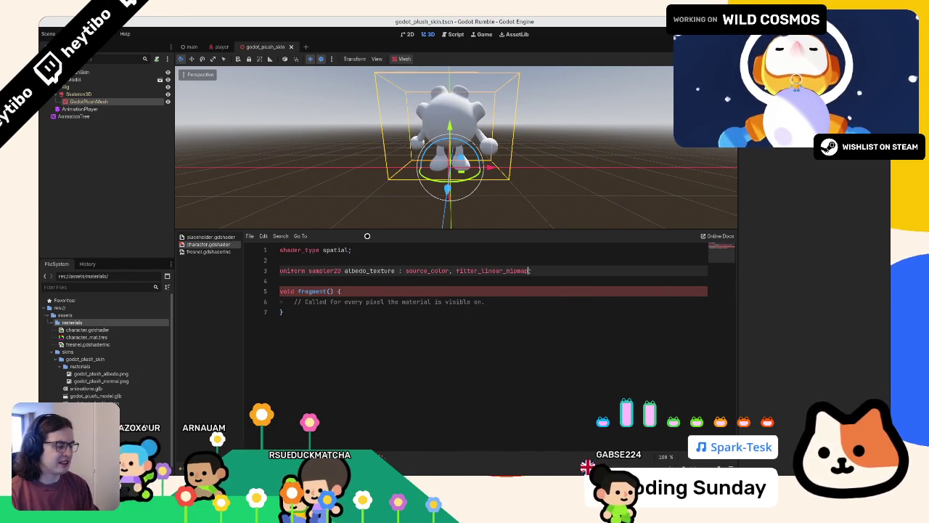
pyautogui.write('ep')
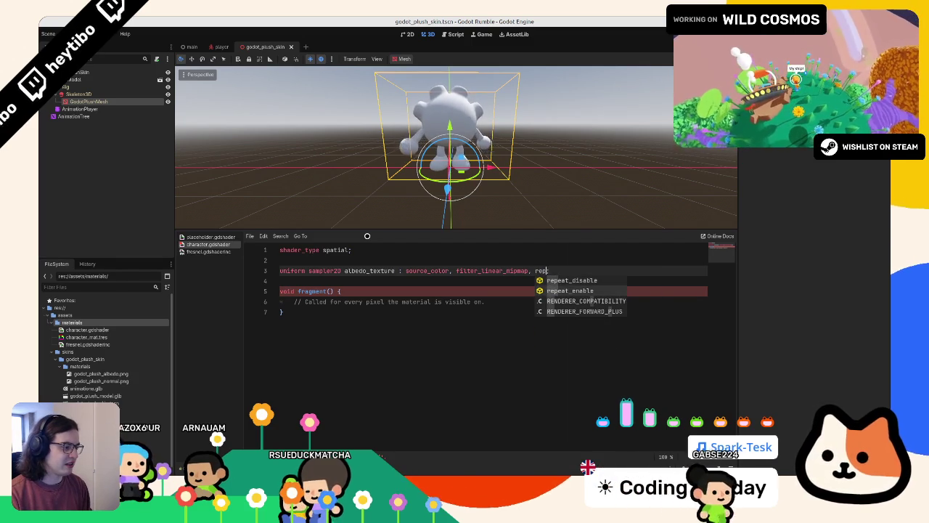
pyautogui.press('Return')
pyautogui.write(';')
pyautogui.hotkey('ctrl', 'shift', 'd')
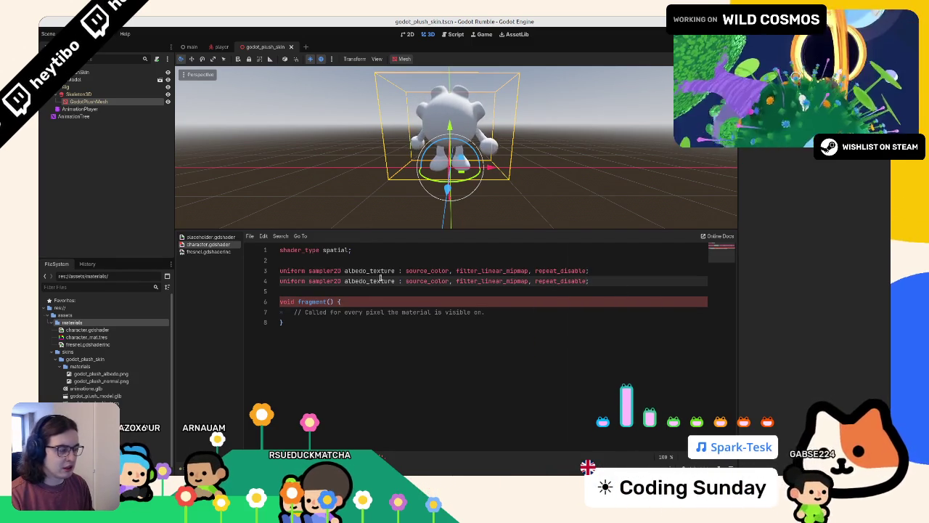
pyautogui.hotkey('ctrl', 'z')
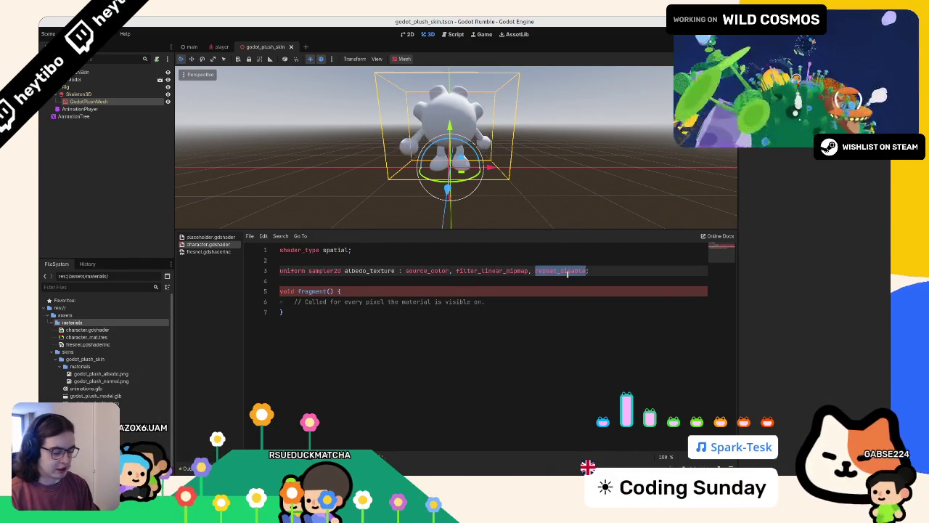
pyautogui.write('e')
pyautogui.press('Return')
pyautogui.hotkey('ctrl', 'shift', 'd')
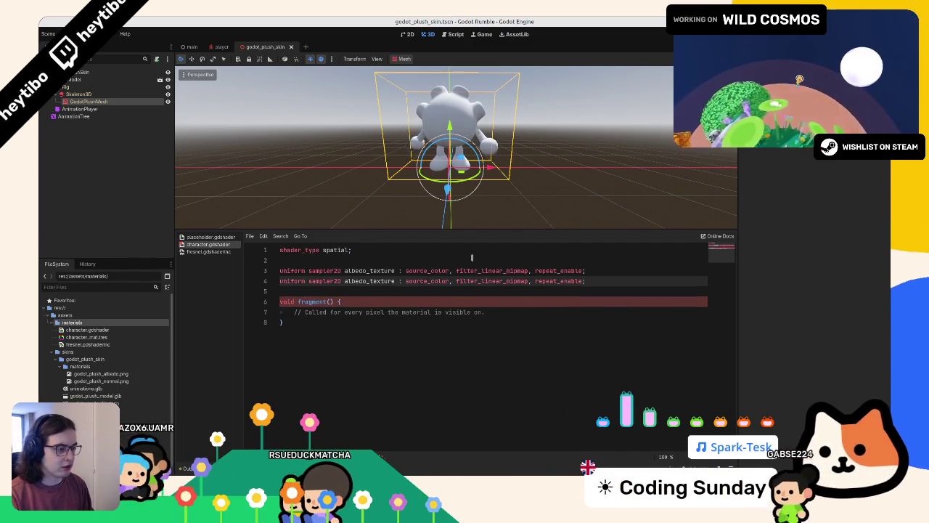
pyautogui.doubleClick(379, 280)
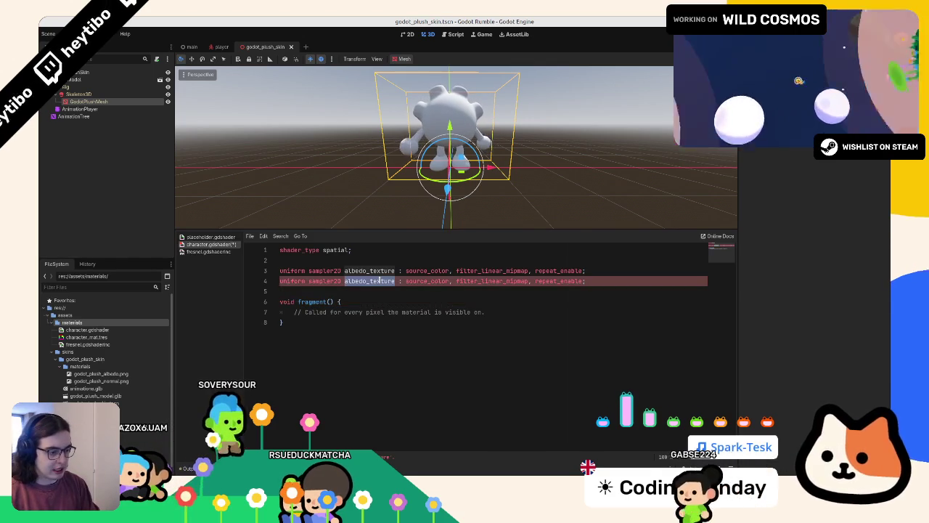
pyautogui.hotkey('ctrl', 'z')
pyautogui.hotkey('ctrl', 's')
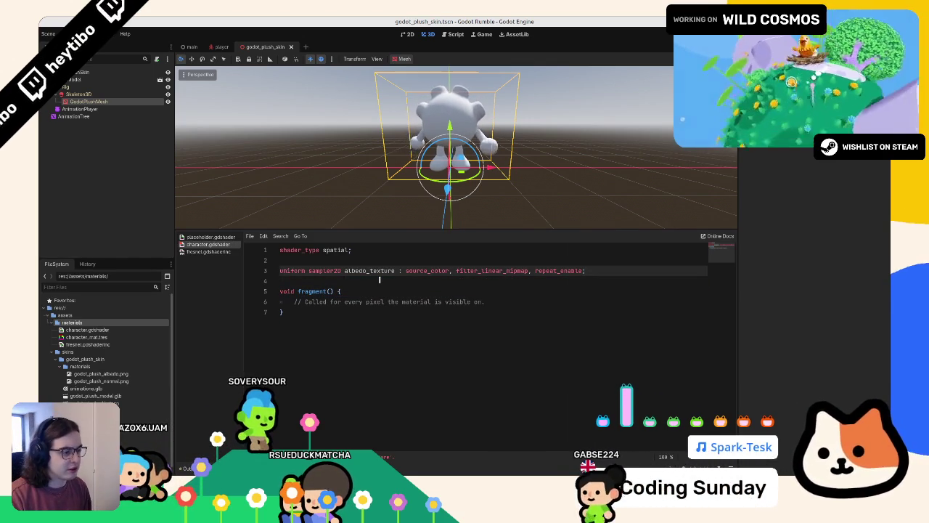
# - Duplicate it into a normal_texture uniform using hint_normal
pyautogui.doubleClick(369, 270)
pyautogui.hotkey('ctrl', 'shift', 'd')
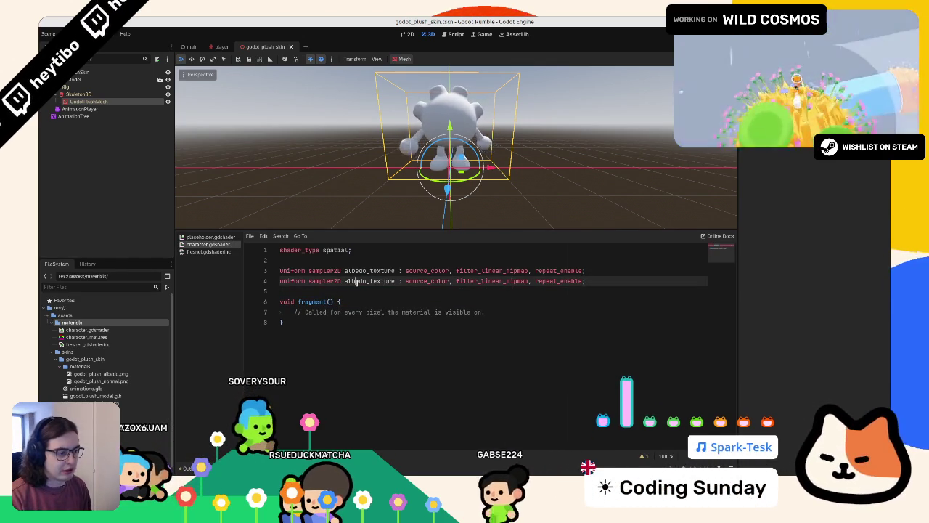
pyautogui.write('normal_texture')
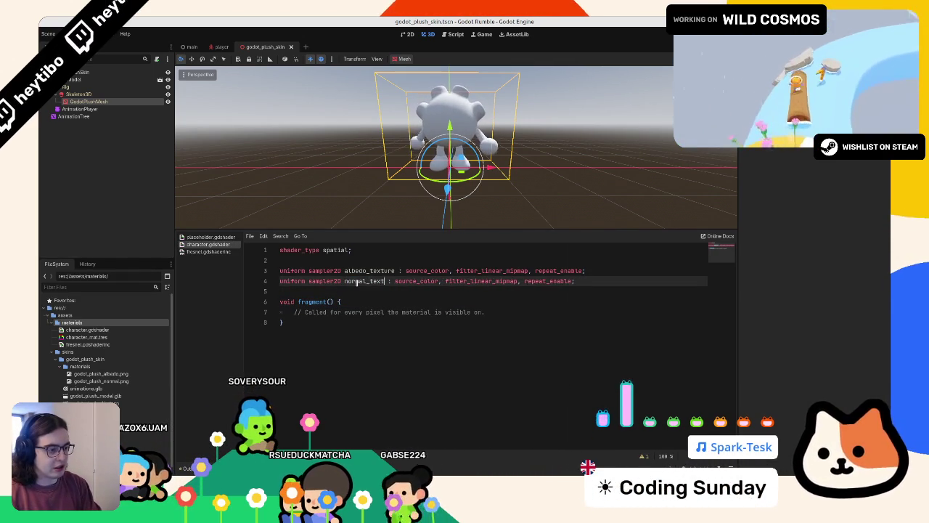
pyautogui.hotkey('ctrl', 'shift', 'Right')
pyautogui.write('normal')
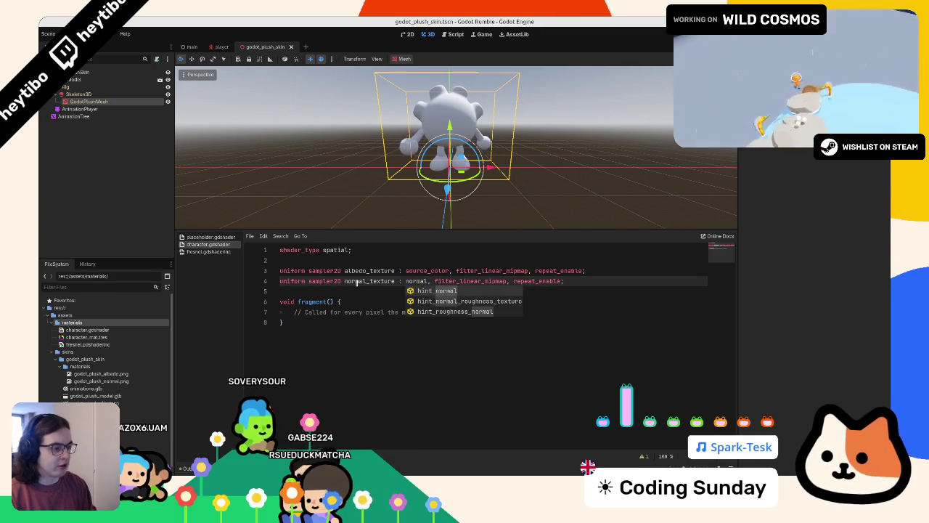
pyautogui.press('Return')
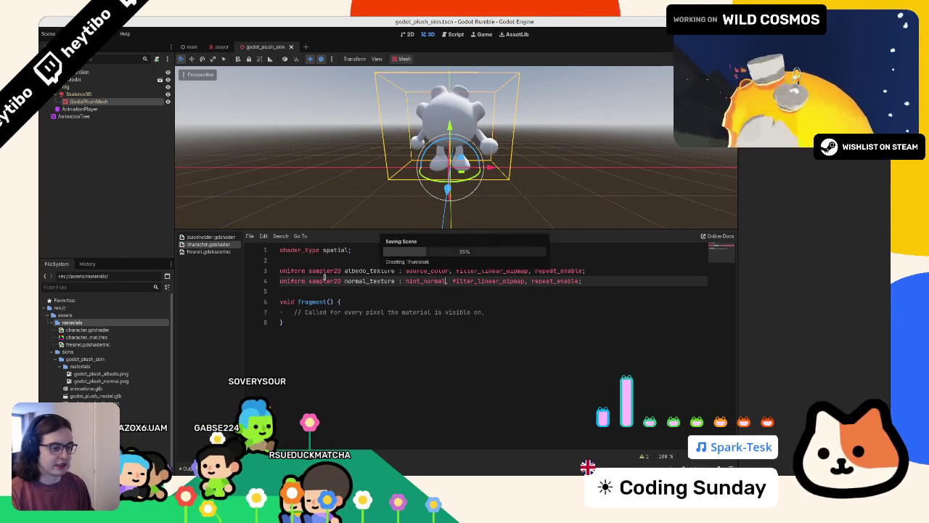
# - Replace the fragment placeholder with ALBEDO = texture(albedo_texture, UV).rgb;
pyautogui.moveTo(509, 312); pyautogui.dragTo(512, 299)
pyautogui.press('BackSpace')
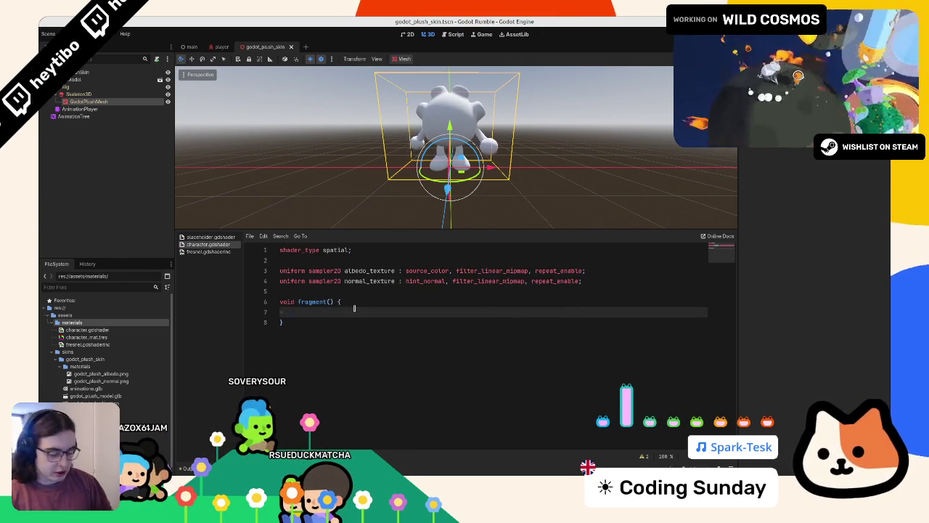
pyautogui.write('albedo')
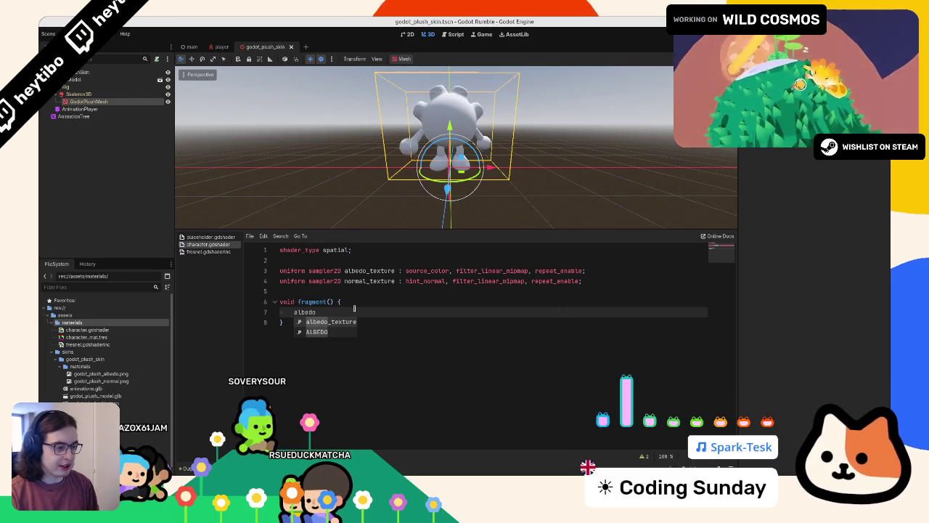
pyautogui.press('Down')
pyautogui.press('Return')
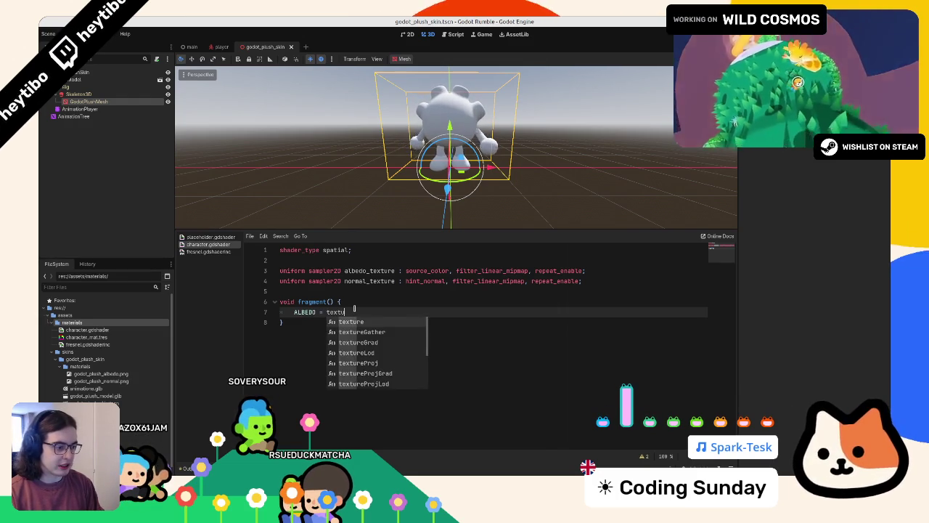
pyautogui.press('Return')
pyautogui.write('al')
pyautogui.press('Return')
pyautogui.write(', UV).rg')
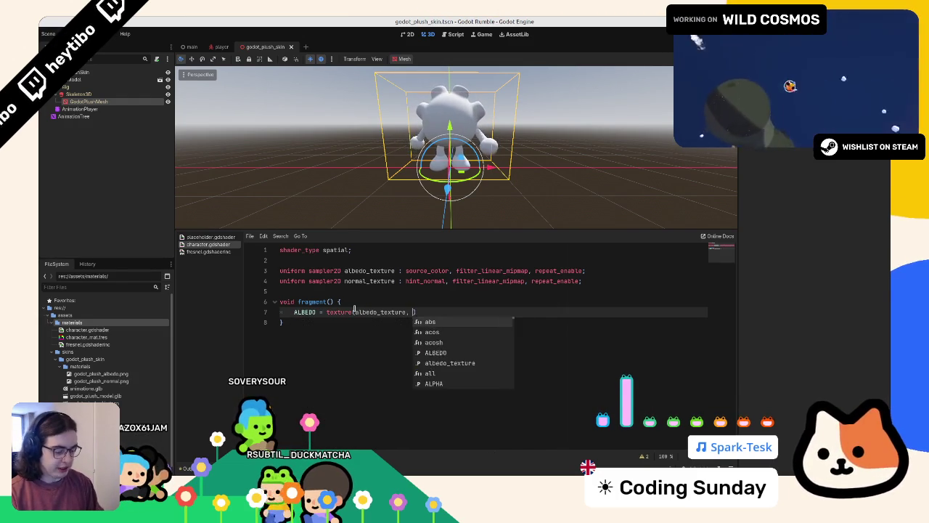
pyautogui.write('b;')
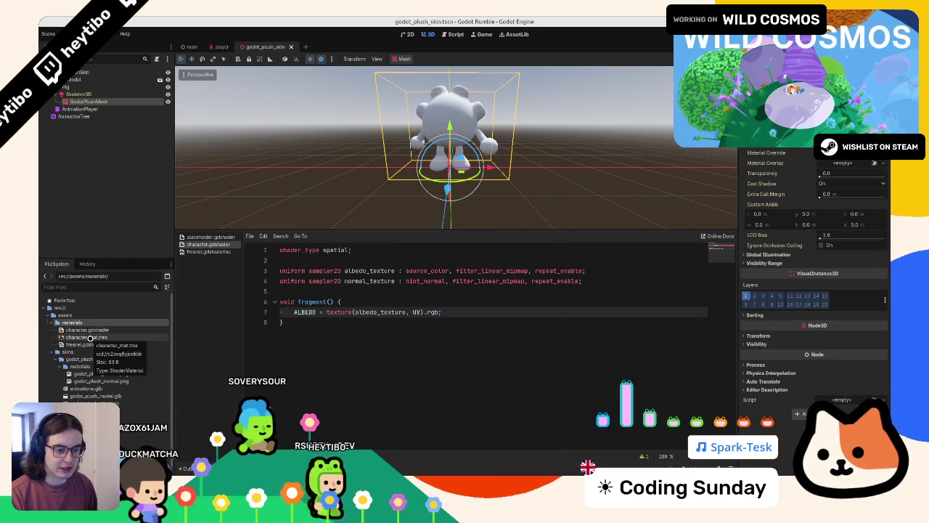
# - Set character_mat.tres as the plush's Material Override with character.gdshader as its shader, then save
pyautogui.click(89, 337)
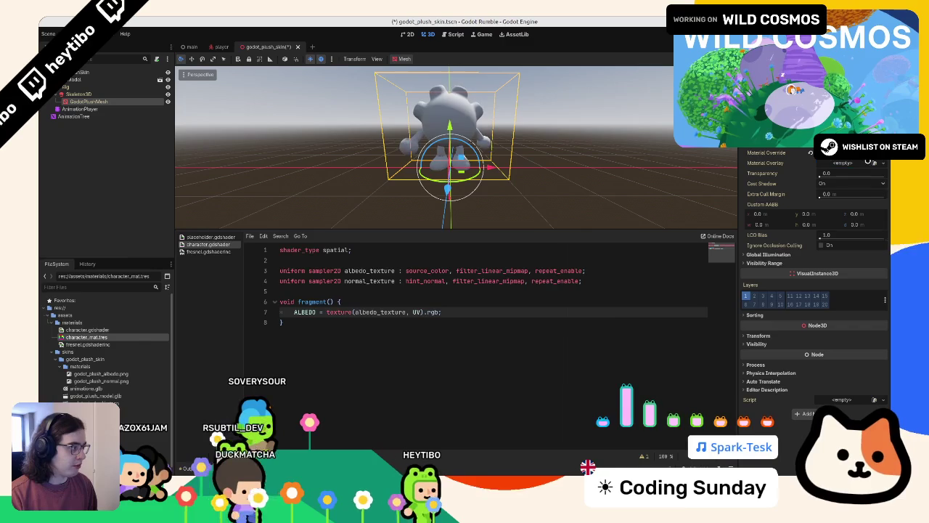
pyautogui.moveTo(89, 338); pyautogui.dragTo(842, 153)
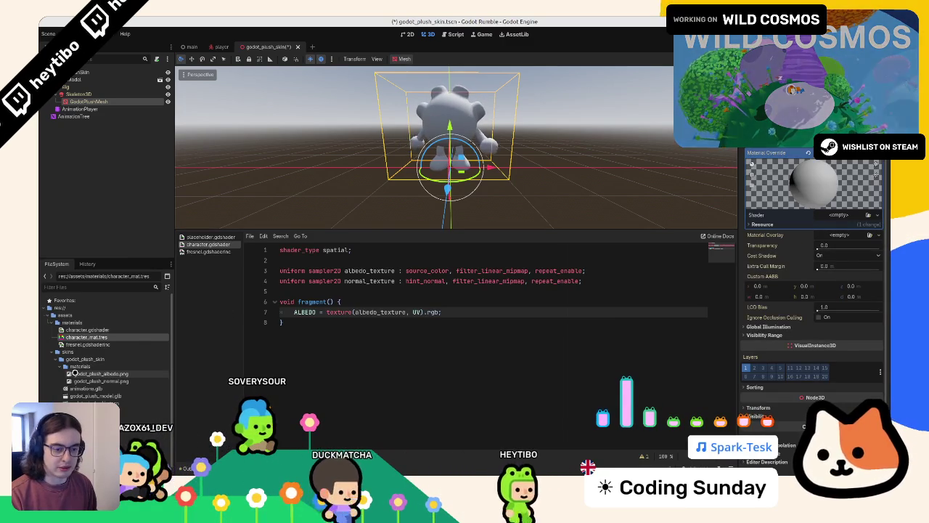
pyautogui.moveTo(101, 373)
pyautogui.mouseDown()
pyautogui.moveTo(841, 242)
pyautogui.moveTo(781, 225)
pyautogui.mouseUp()
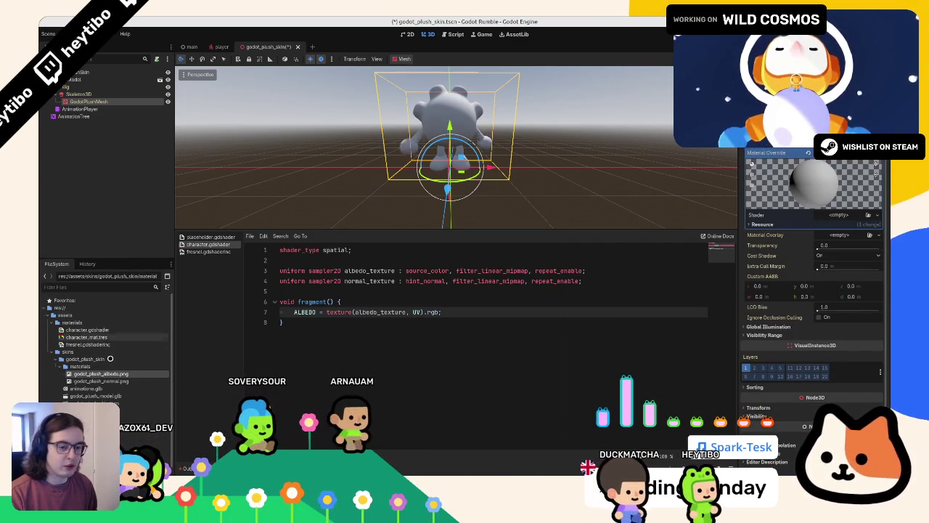
pyautogui.click(91, 336)
pyautogui.moveTo(96, 330); pyautogui.dragTo(797, 189)
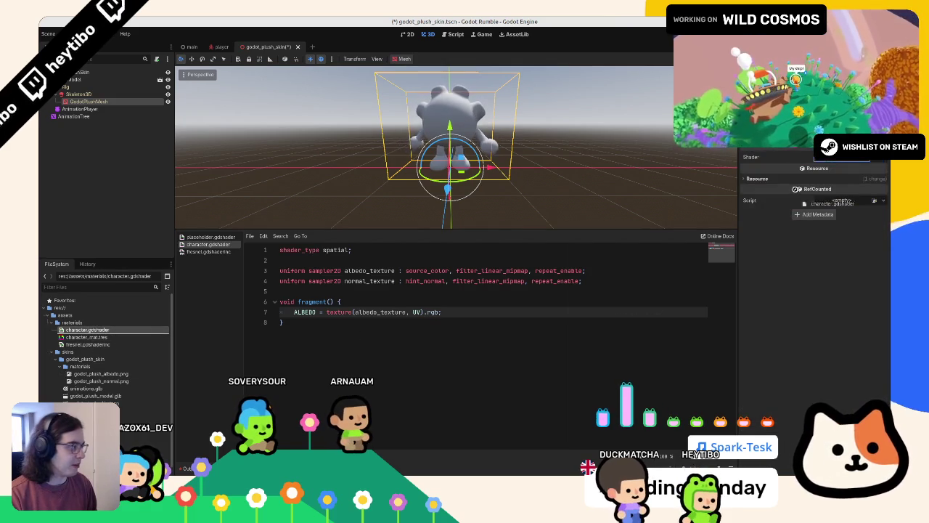
pyautogui.hotkey('ctrl', 's')
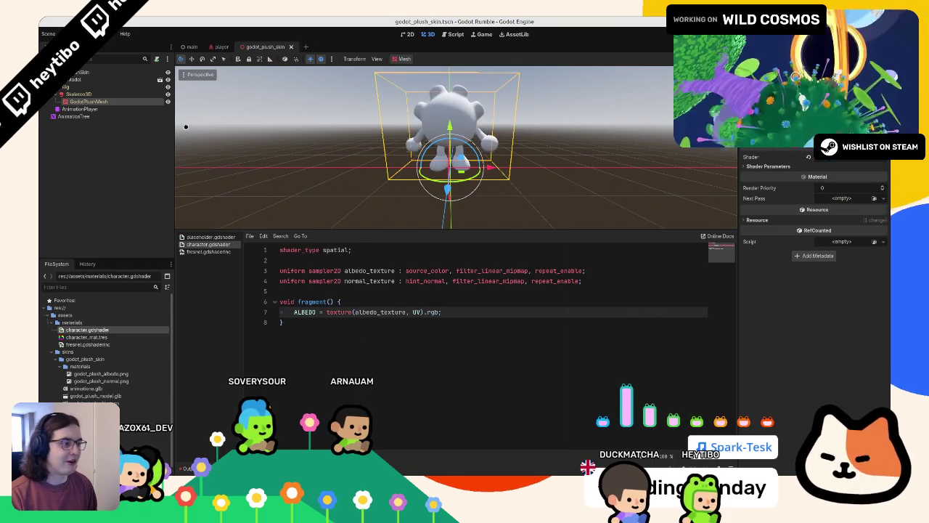
# - Assign the plush albedo image to the material's Albedo Texture on GodotPlushMesh
pyautogui.click(116, 109)
pyautogui.click(123, 101)
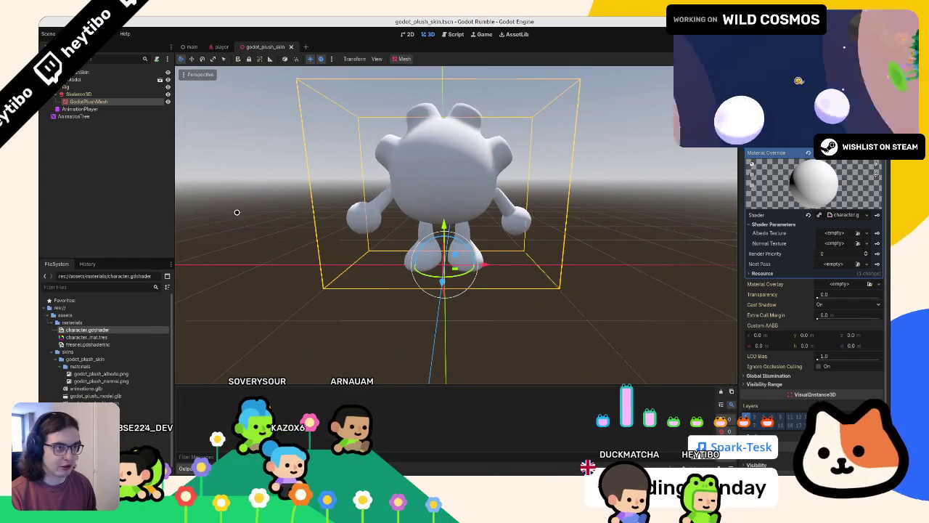
pyautogui.moveTo(101, 373)
pyautogui.mouseDown()
pyautogui.moveTo(363, 312)
pyautogui.moveTo(833, 236)
pyautogui.mouseUp()
# - Set godot_plush_normal.png as Normal Texture and switch both plush images to VRAM Uncompressed
pyautogui.click(120, 381)
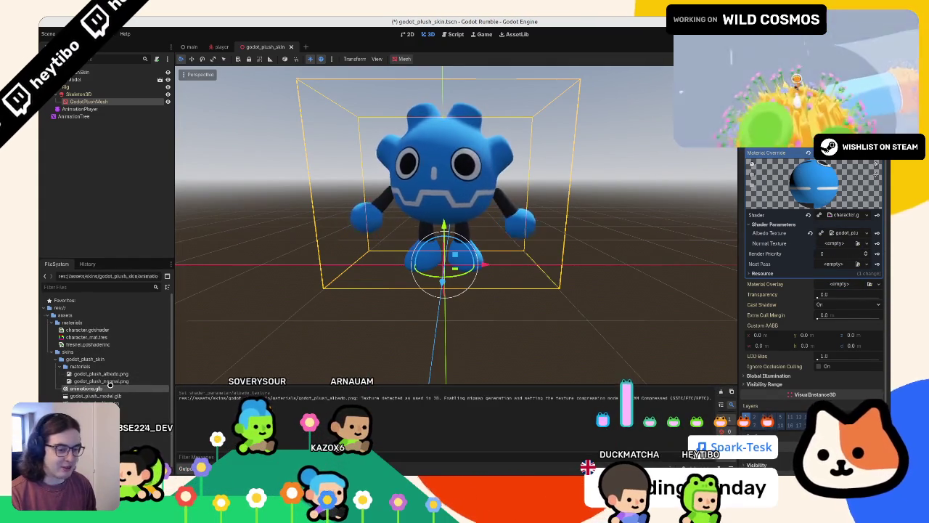
pyautogui.moveTo(124, 381); pyautogui.dragTo(833, 244)
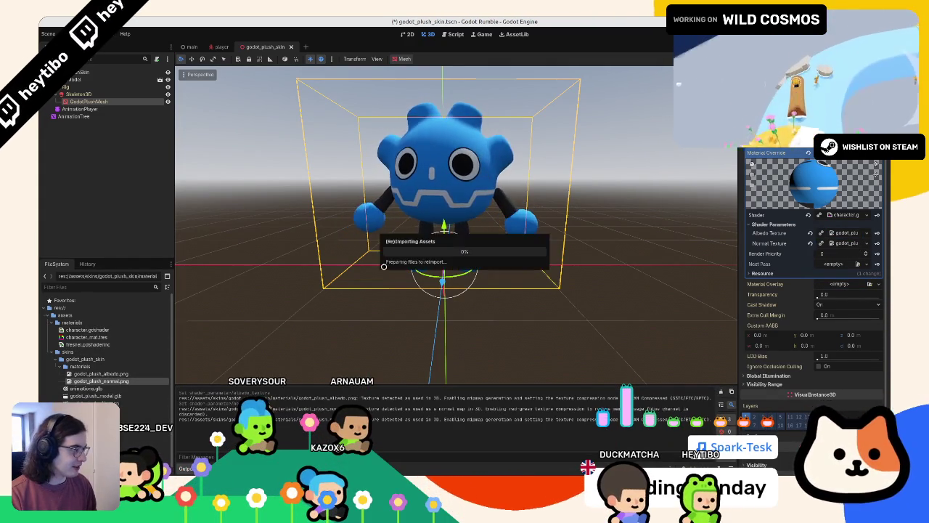
pyautogui.keyDown('shift'); pyautogui.click(124, 373); pyautogui.keyUp('shift')
pyautogui.click(77, 46)
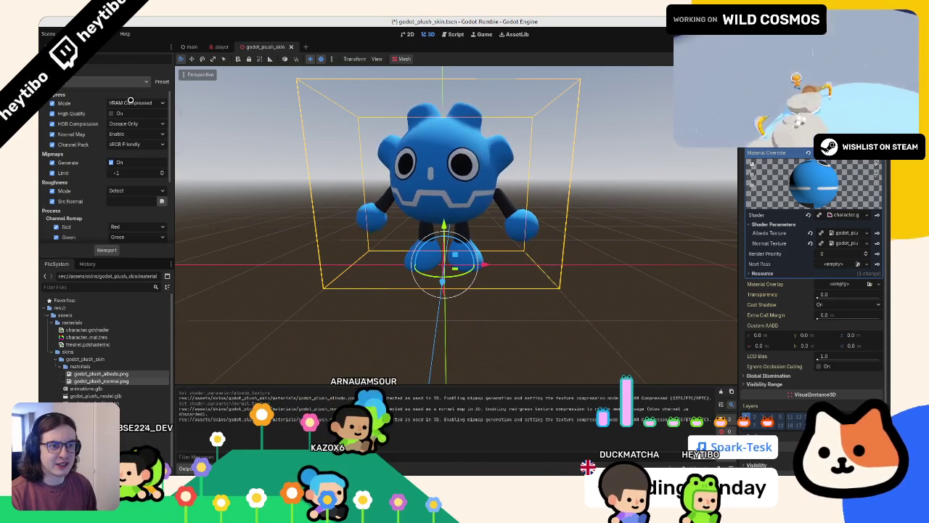
pyautogui.click(135, 102)
pyautogui.click(127, 114)
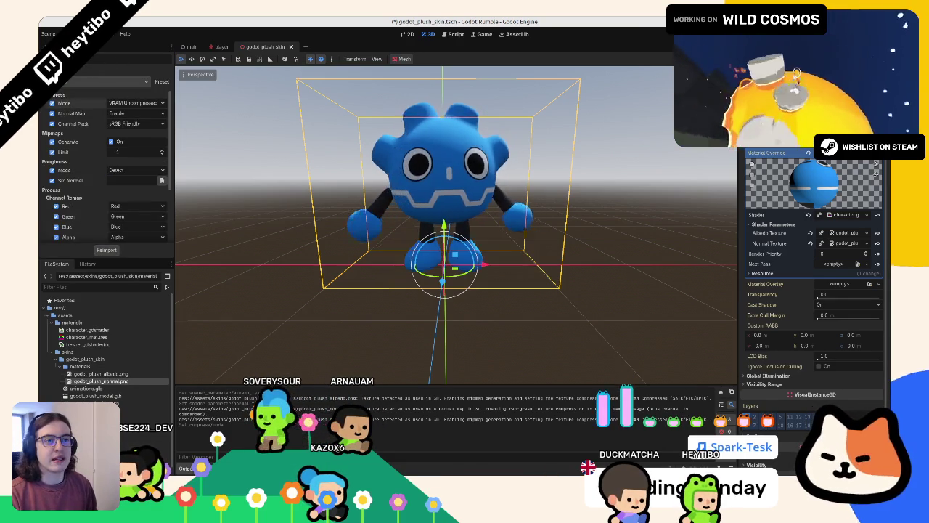
# - Open Editor Settings from the Editor menu
pyautogui.click(69, 33)
pyautogui.click(107, 33)
pyautogui.click(131, 45)
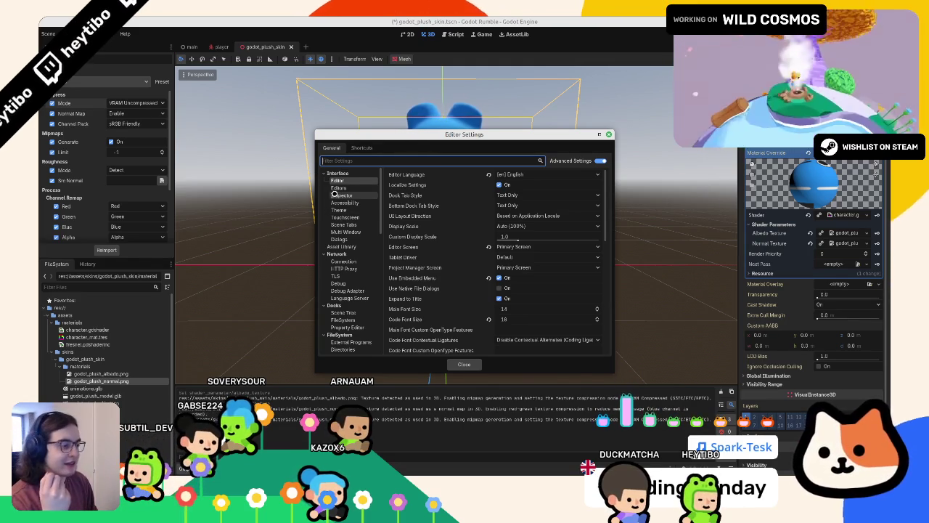
# - Choose the Light colour preset under Interface > Theme, close Editor Settings, and save
pyautogui.click(364, 187)
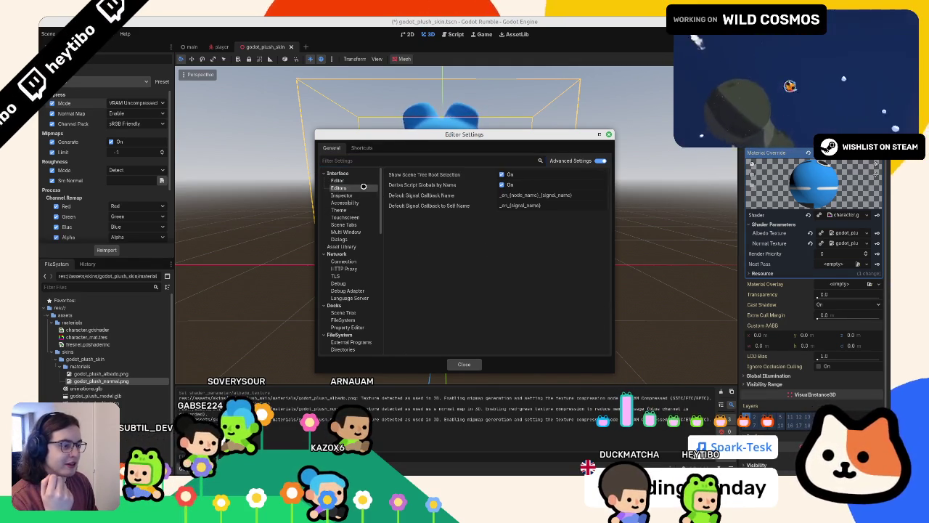
pyautogui.click(347, 196)
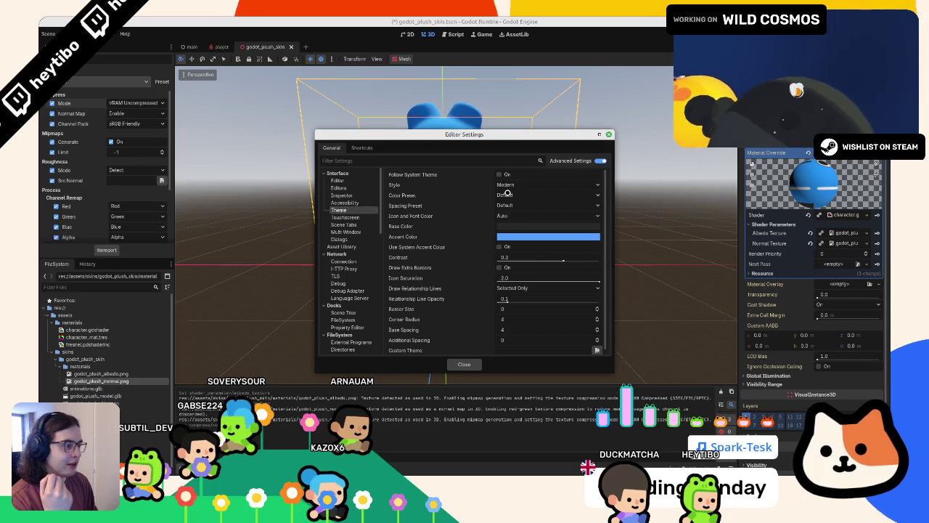
pyautogui.click(508, 194)
pyautogui.click(547, 245)
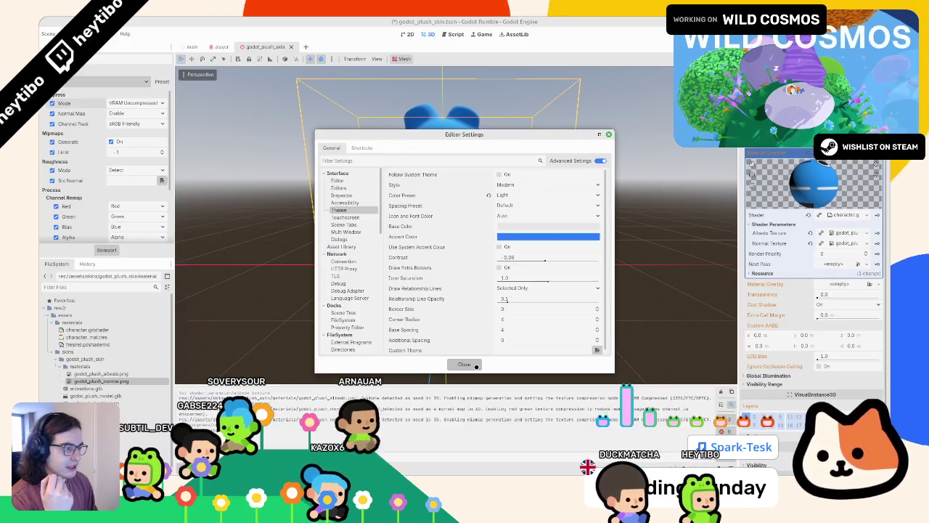
pyautogui.click(474, 365)
pyautogui.scroll(5, 401, 318)
pyautogui.scroll(3, 401, 318)
pyautogui.hotkey('ctrl', 's')
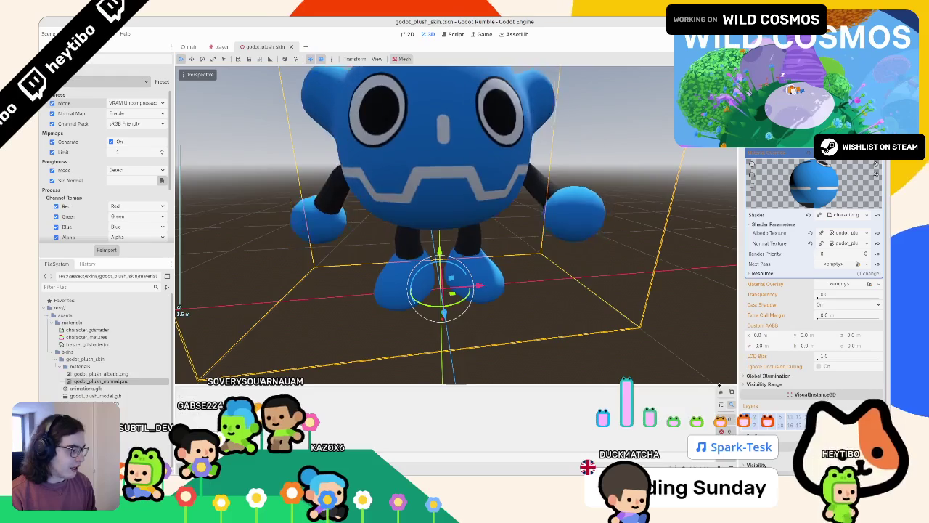
# - Enlarge the bottom panel and reimport both plush textures with the new compression setting
pyautogui.moveTo(718, 385); pyautogui.dragTo(719, 321)
pyautogui.scroll(-6, 458, 218)
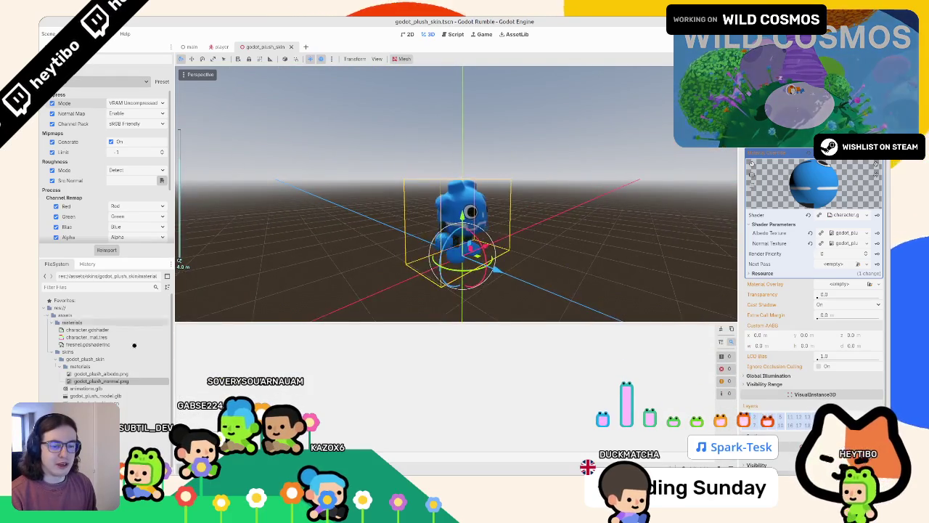
pyautogui.keyDown('shift'); pyautogui.click(98, 373); pyautogui.keyUp('shift')
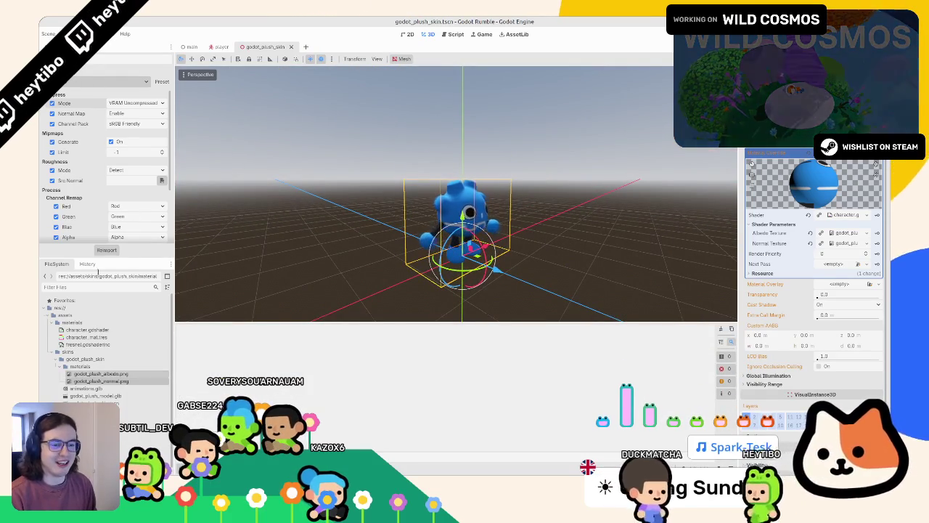
pyautogui.click(106, 250)
pyautogui.scroll(5, 278, 170)
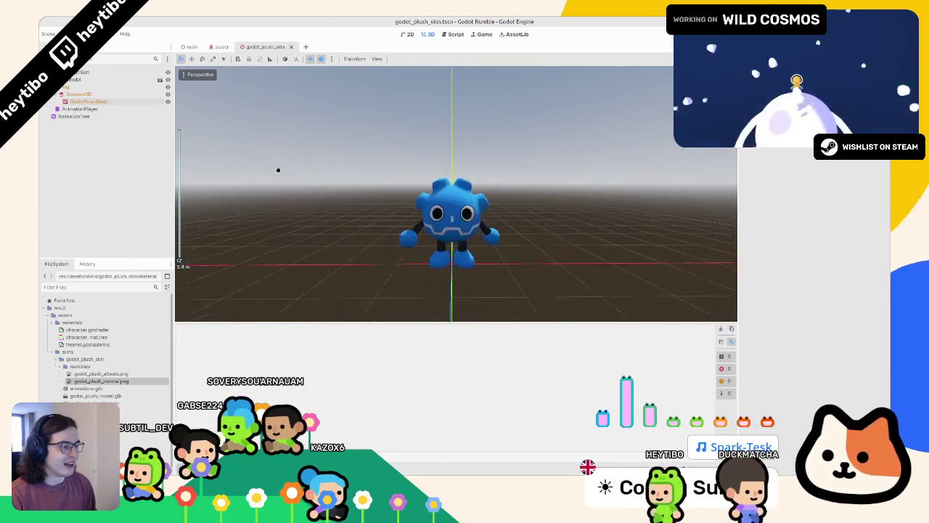
pyautogui.scroll(-4, 266, 68)
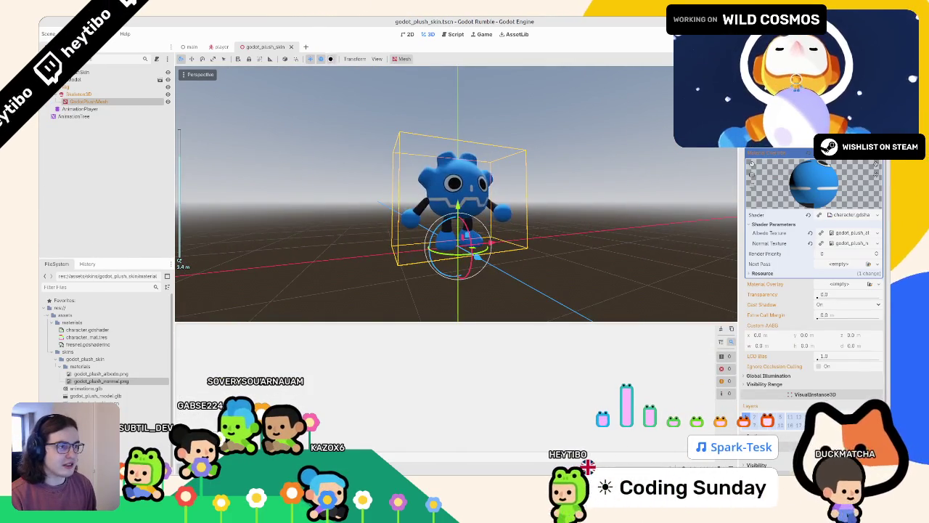
# - Rotate the Preview Sun's azimuth, then select GodotPlushMesh and open its material's shader code
pyautogui.click(332, 59)
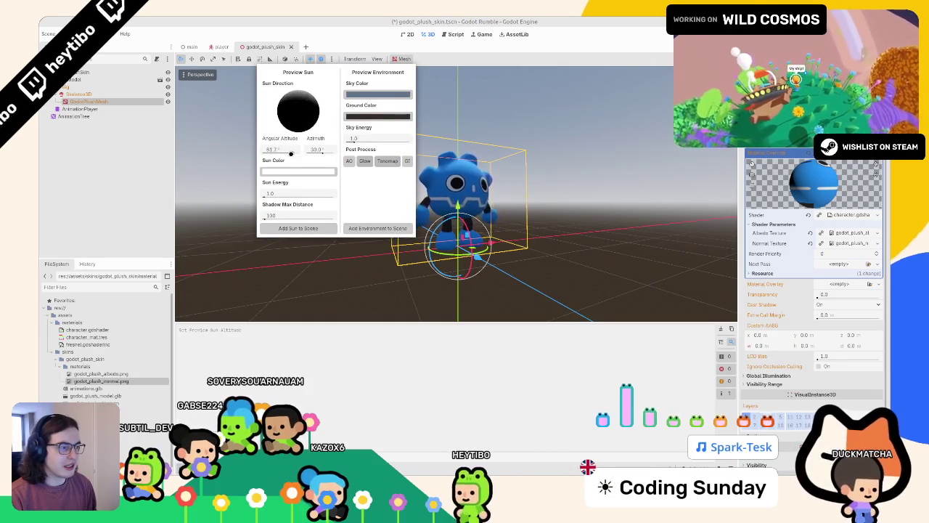
pyautogui.moveTo(313, 149)
pyautogui.mouseDown()
pyautogui.moveTo(332, 150)
pyautogui.moveTo(319, 150)
pyautogui.mouseUp()
pyautogui.click(587, 187)
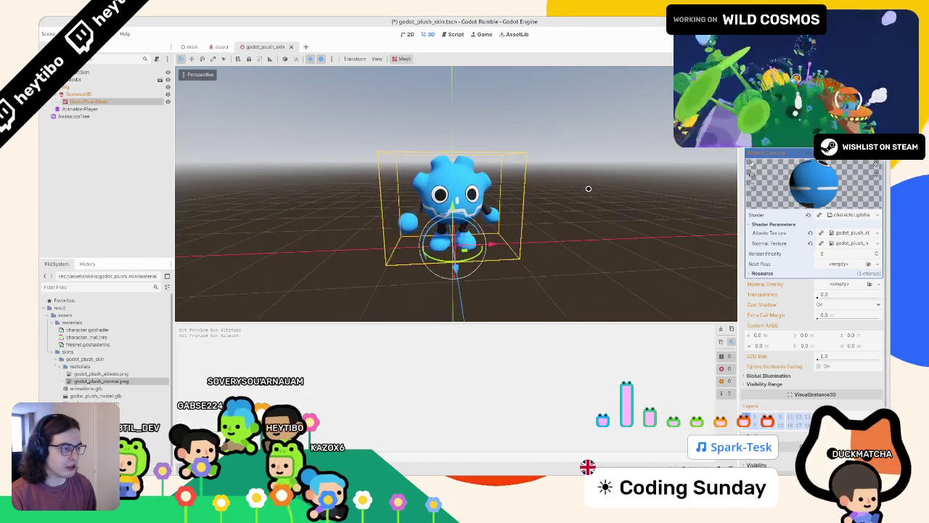
pyautogui.click(549, 189)
pyautogui.scroll(3, 549, 189)
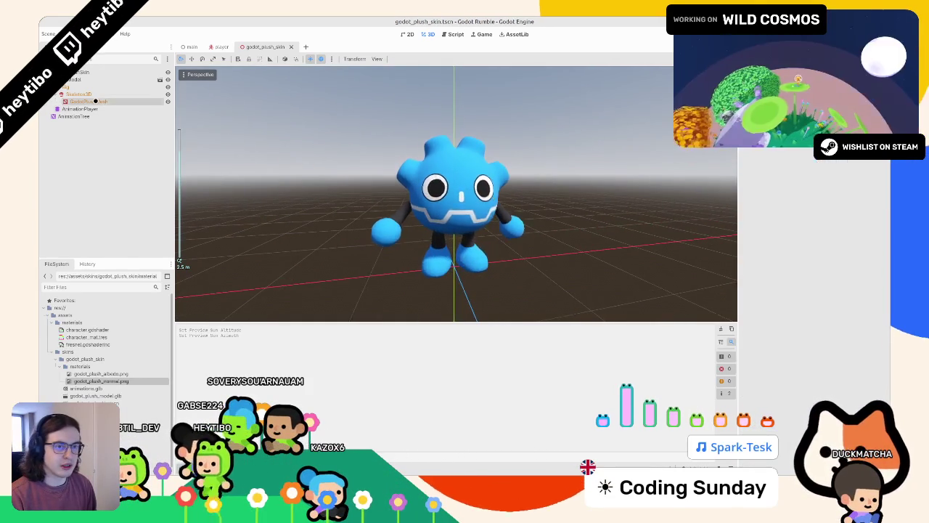
pyautogui.click(95, 101)
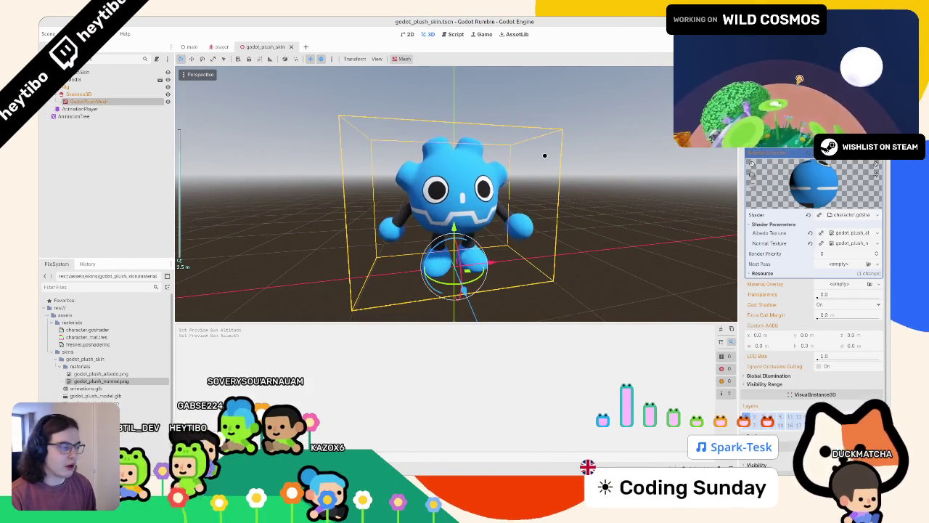
pyautogui.click(837, 214)
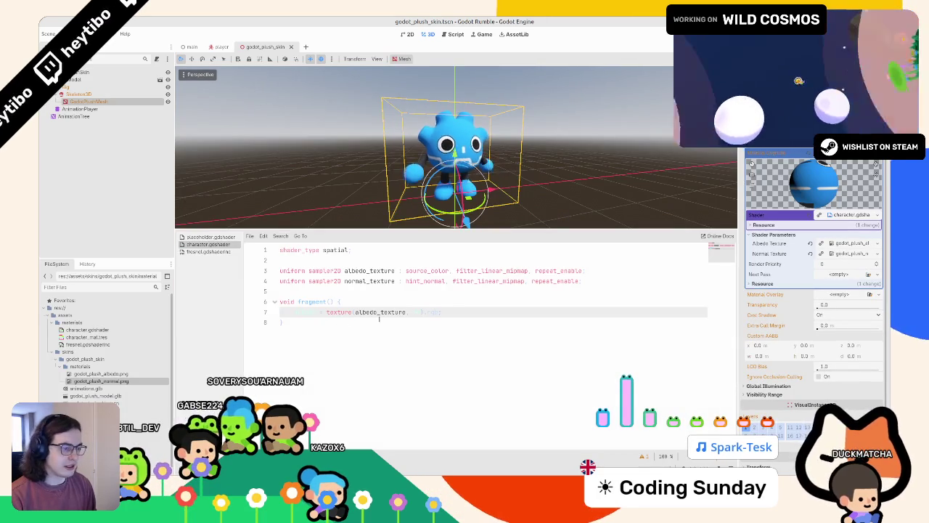
# - Drag the viewport/code splitter down to give the 3D view more room
pyautogui.click(208, 237)
pyautogui.click(208, 244)
pyautogui.click(49, 33)
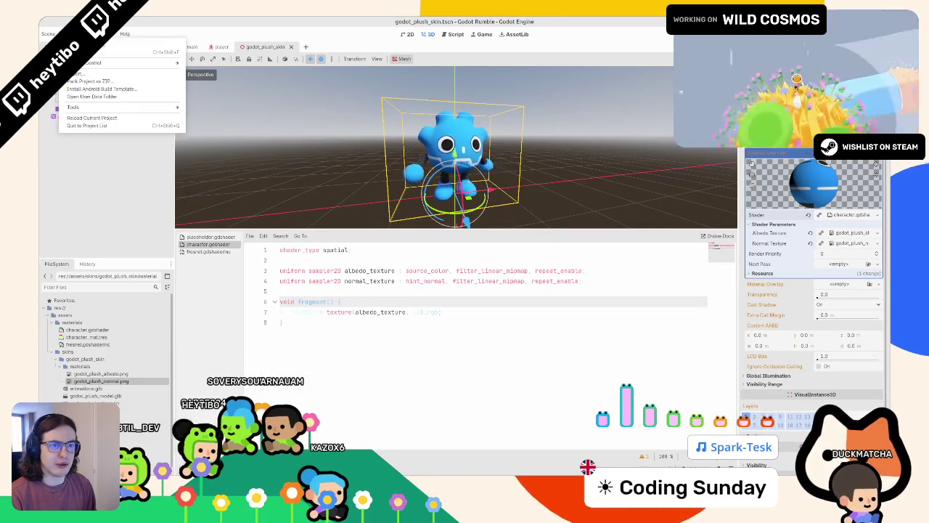
pyautogui.click(113, 117)
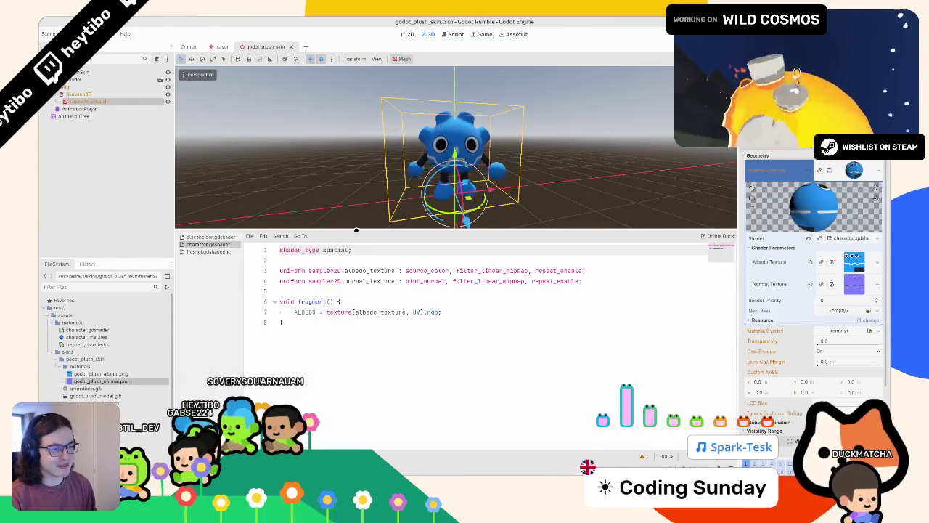
pyautogui.moveTo(354, 229); pyautogui.dragTo(355, 279)
pyautogui.moveTo(443, 371)
pyautogui.mouseDown()
pyautogui.moveTo(281, 331)
pyautogui.moveTo(281, 310)
pyautogui.mouseUp()
pyautogui.click(330, 384)
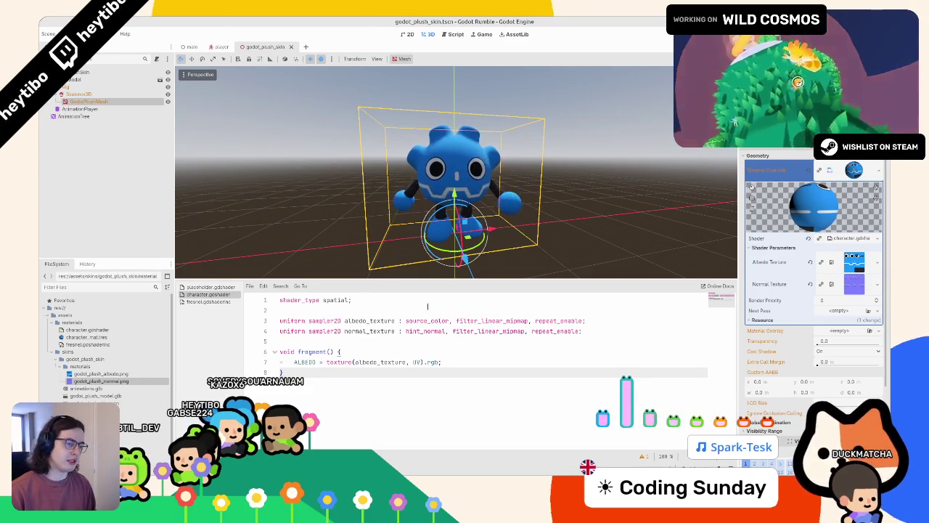
# - Close placeholder.gdshader and fresnel.gdshaderinc, and add blank lines after line 4 of character.gdshader
pyautogui.click(532, 354)
pyautogui.click(643, 330)
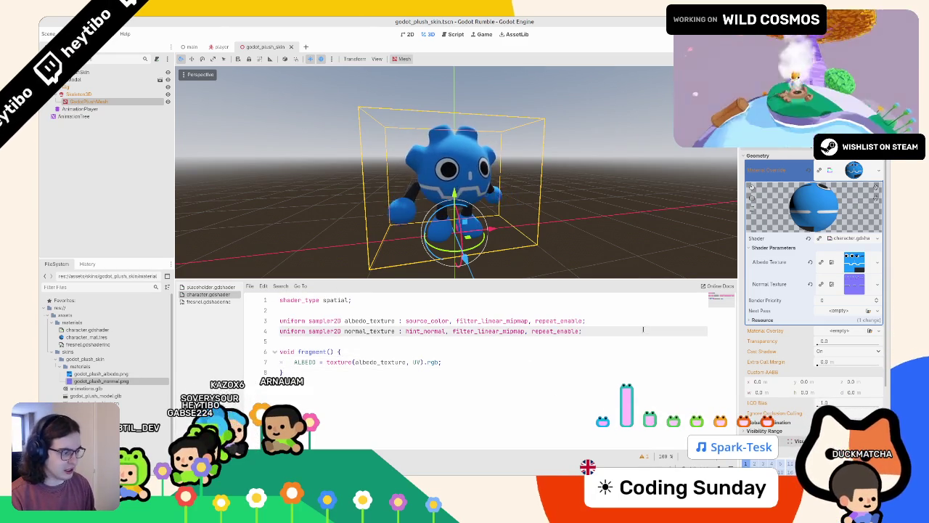
pyautogui.click(207, 286)
pyautogui.click(208, 294)
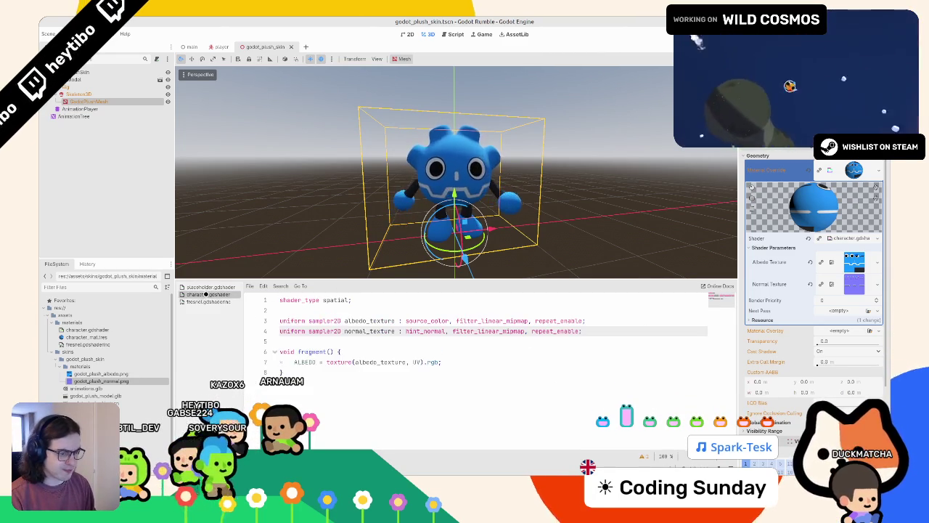
pyautogui.press('Return')
pyautogui.press('Return')
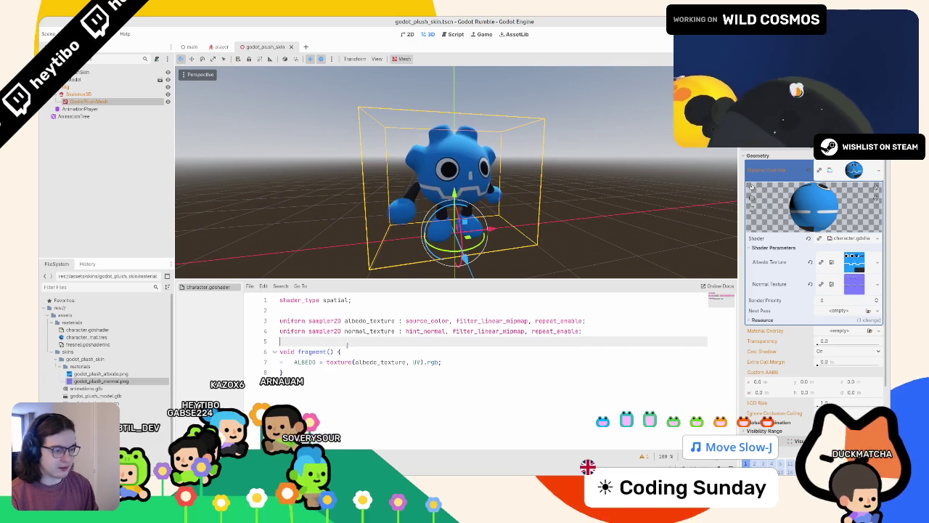
# - Add #include "fresnel.gdshaderinc" below the uniforms in character.gdshader
pyautogui.write('#include ')
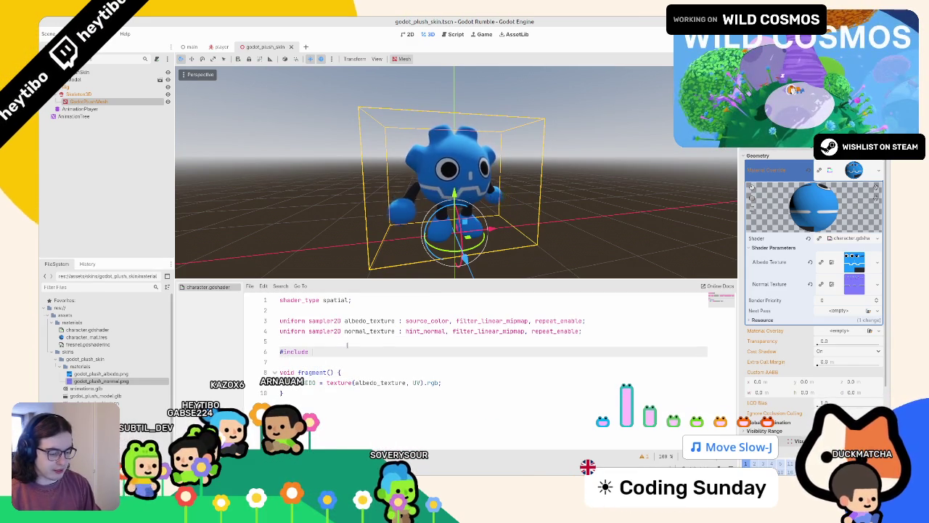
pyautogui.write('"')
pyautogui.press('Return')
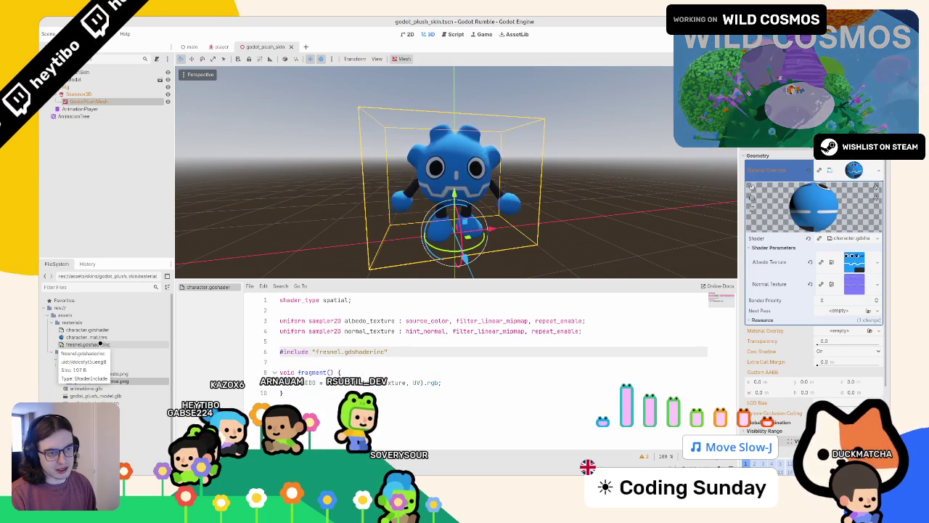
pyautogui.scroll(-1, 87, 348)
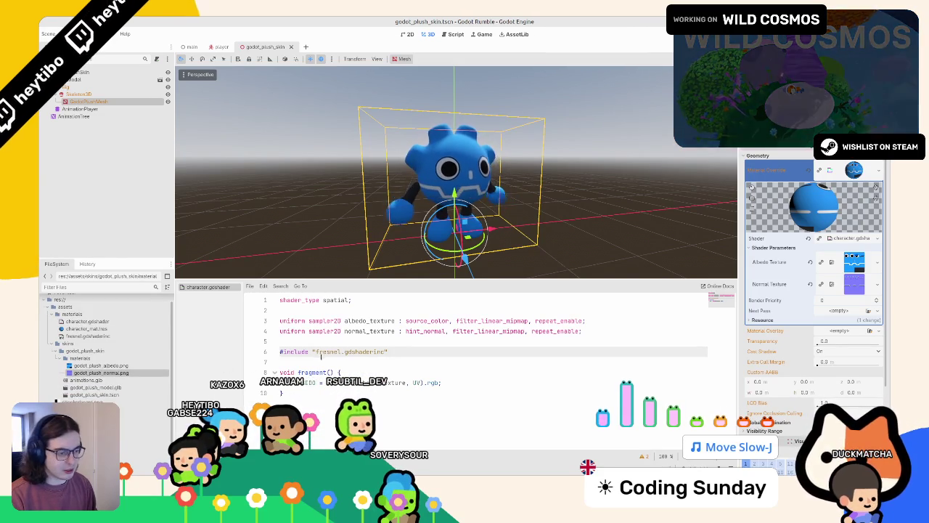
pyautogui.scroll(1, 53, 327)
# - Find fresnel.gdshaderinc in the FileSystem dock and open it to view fresnel()
pyautogui.click(51, 344)
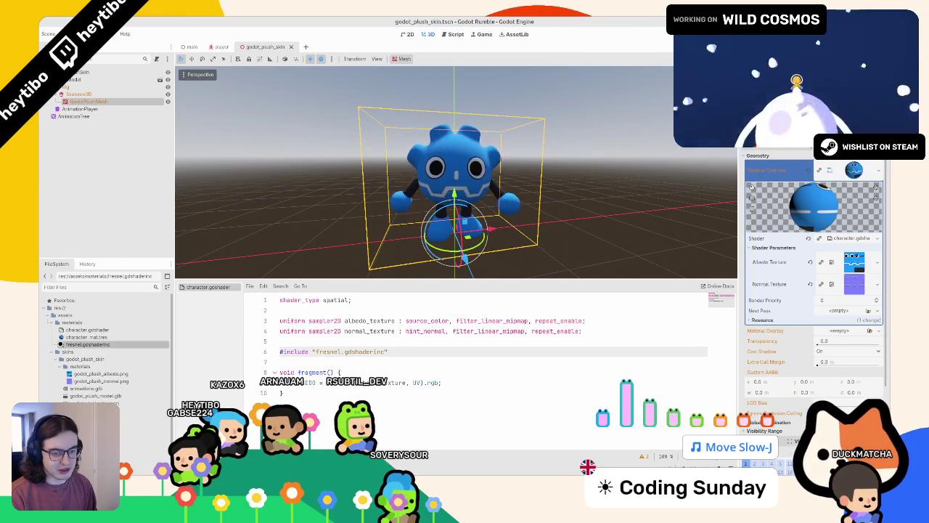
pyautogui.click(43, 351)
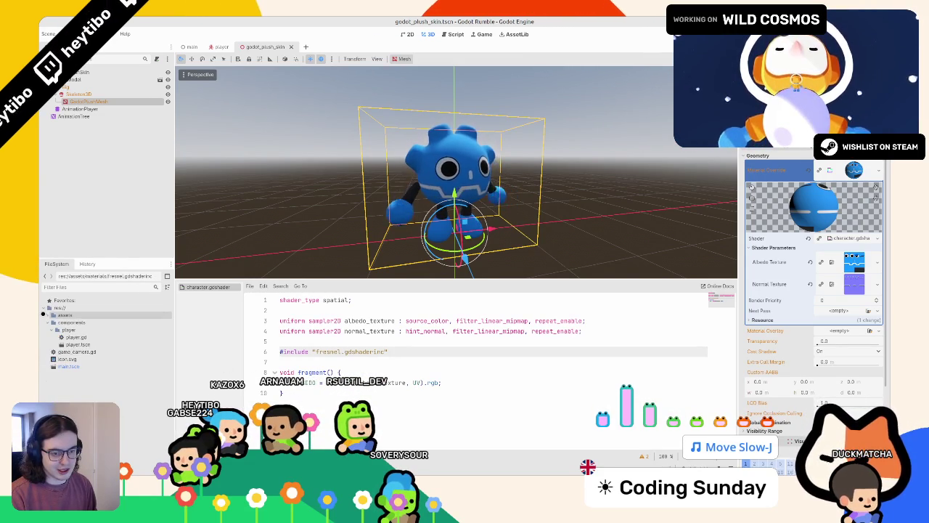
pyautogui.click(44, 315)
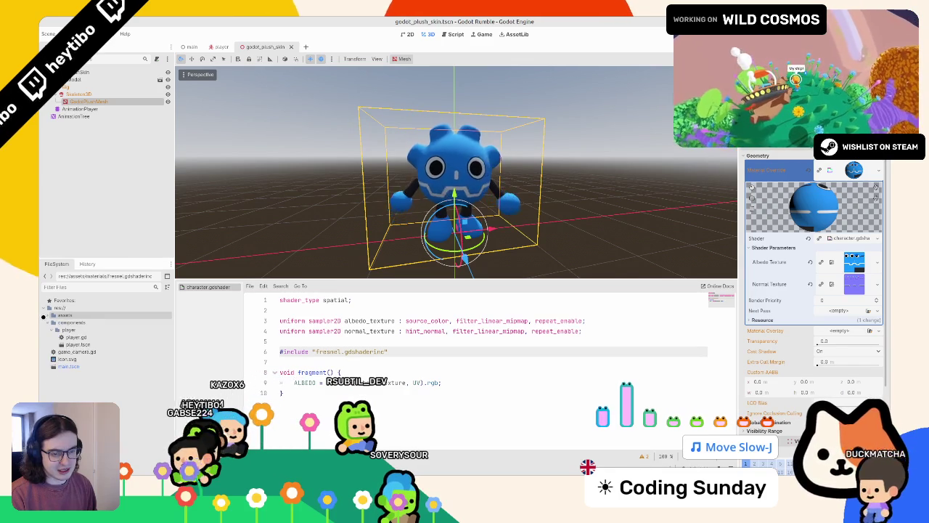
pyautogui.click(43, 315)
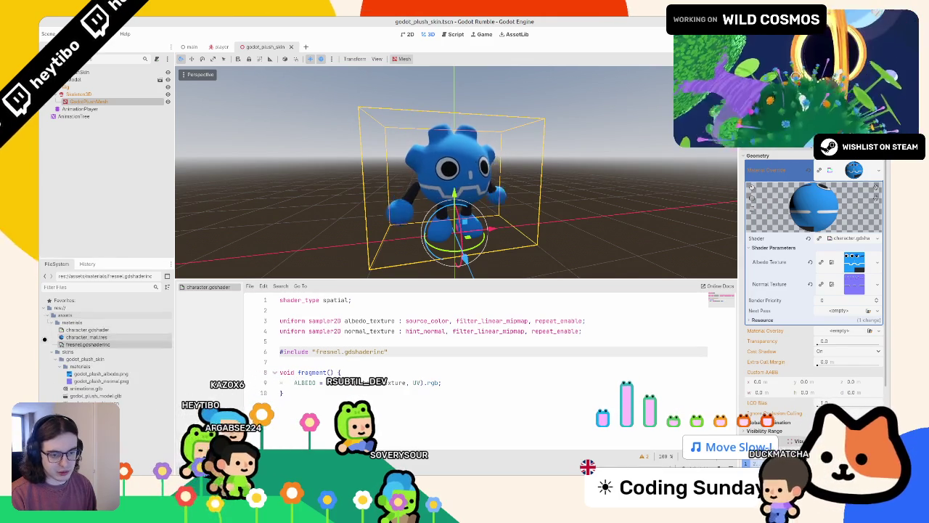
pyautogui.doubleClick(109, 344)
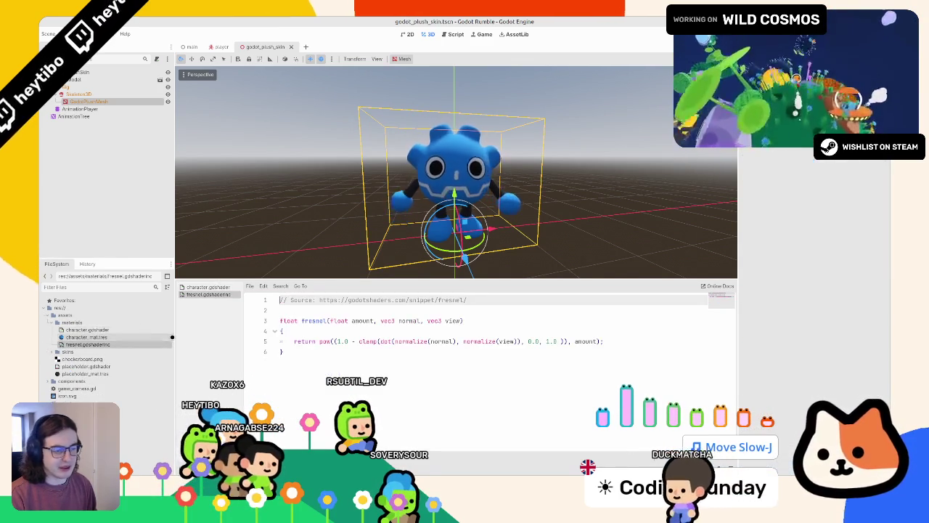
# - Create a new character_material folder inside the materials folder
pyautogui.doubleClick(86, 329)
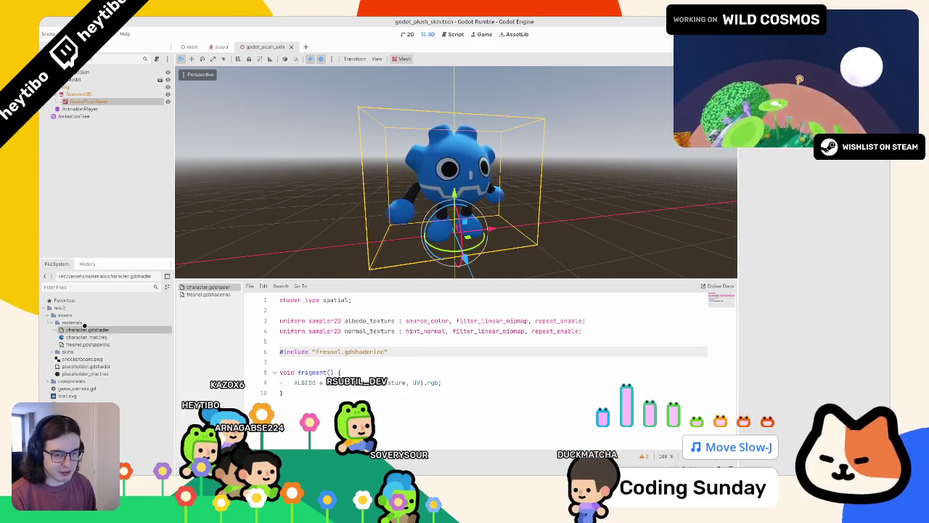
pyautogui.rightClick(84, 323)
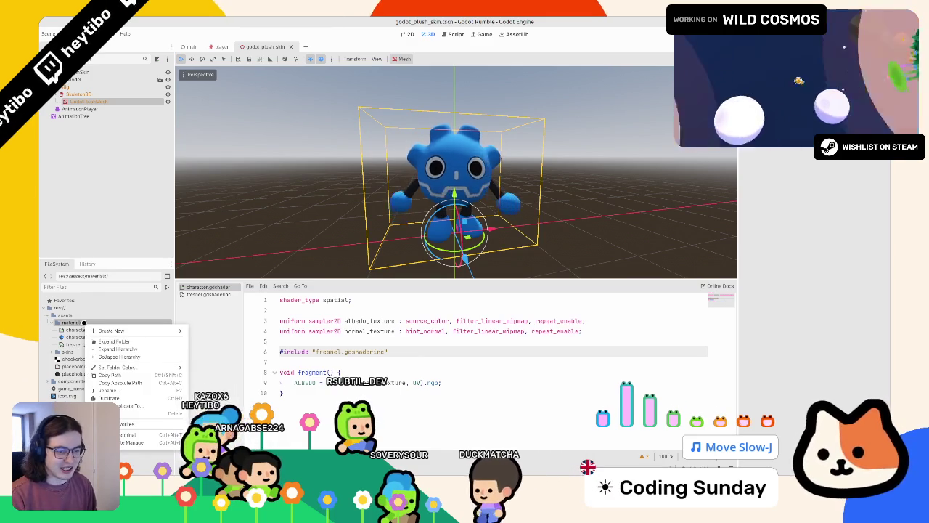
pyautogui.rightClick(84, 323)
pyautogui.rightClick(82, 324)
pyautogui.moveTo(108, 328)
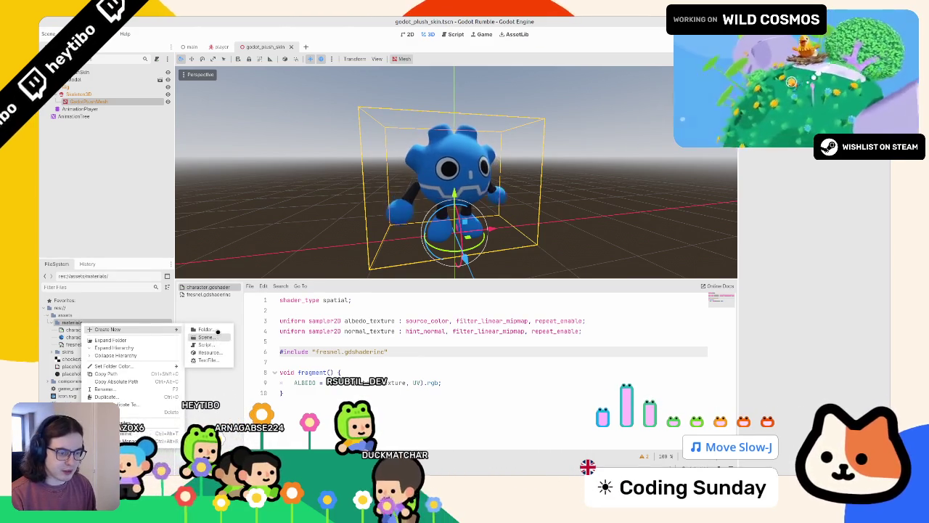
pyautogui.click(217, 331)
pyautogui.write('character_mater')
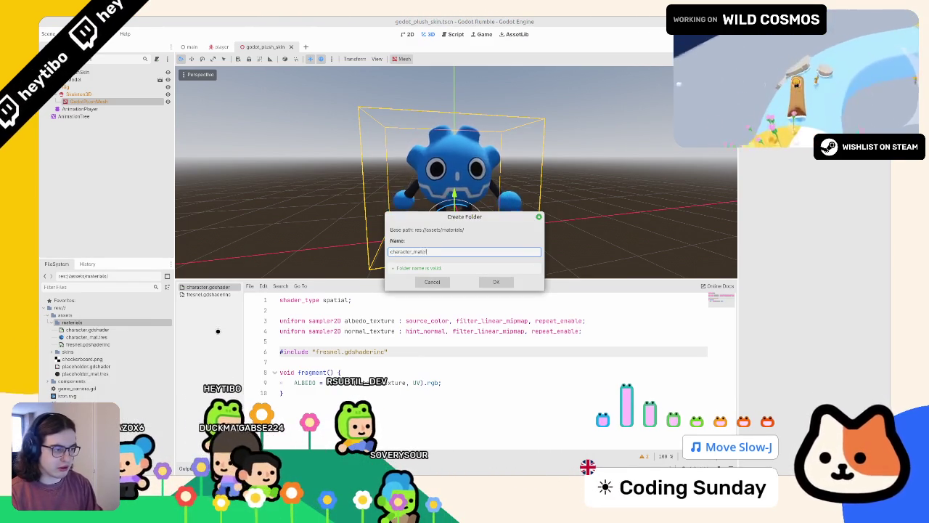
pyautogui.write('al')
pyautogui.press('Return')
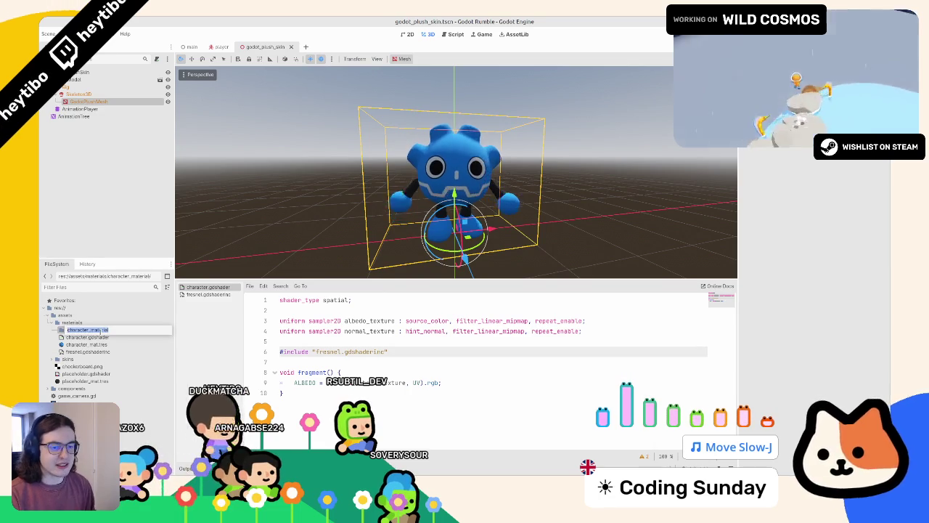
# - Move character.gdshader and character_mat.tres into character_material
pyautogui.click(106, 337)
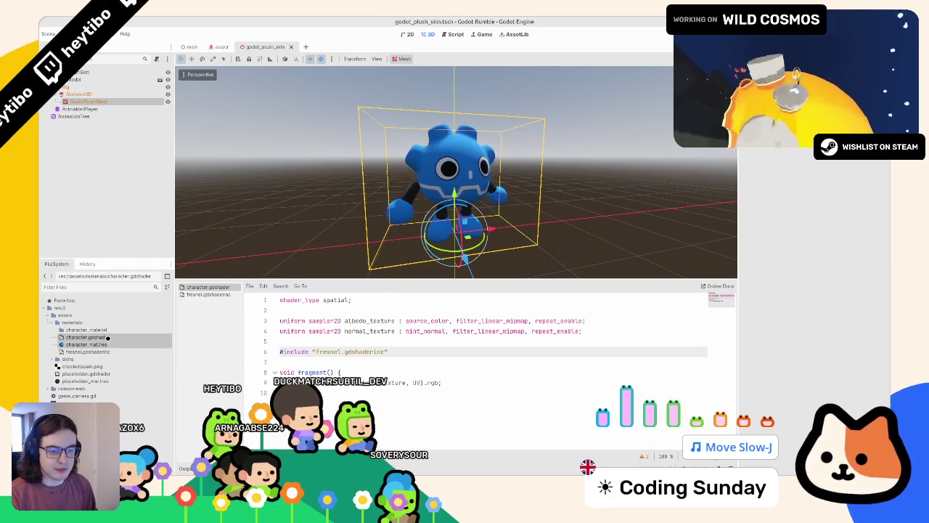
pyautogui.moveTo(113, 330); pyautogui.dragTo(111, 329)
pyautogui.click(496, 264)
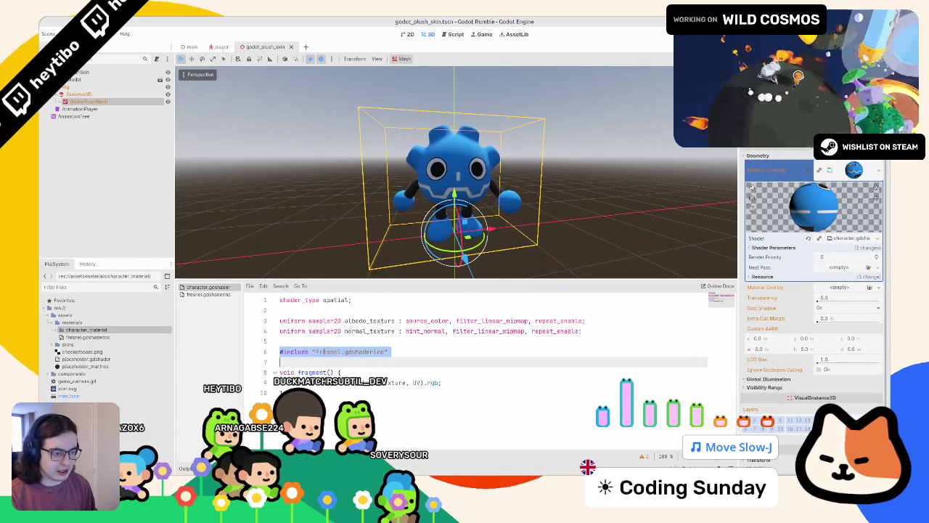
# - Retype the shader's include path as res://assets/materials/fresnel.gdshaderinc
pyautogui.moveTo(387, 351); pyautogui.dragTo(319, 351)
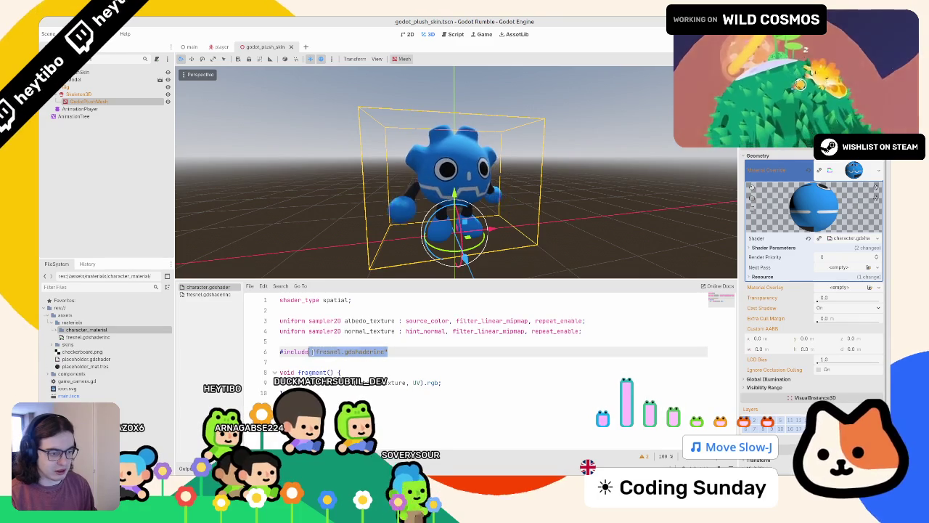
pyautogui.press('BackSpace')
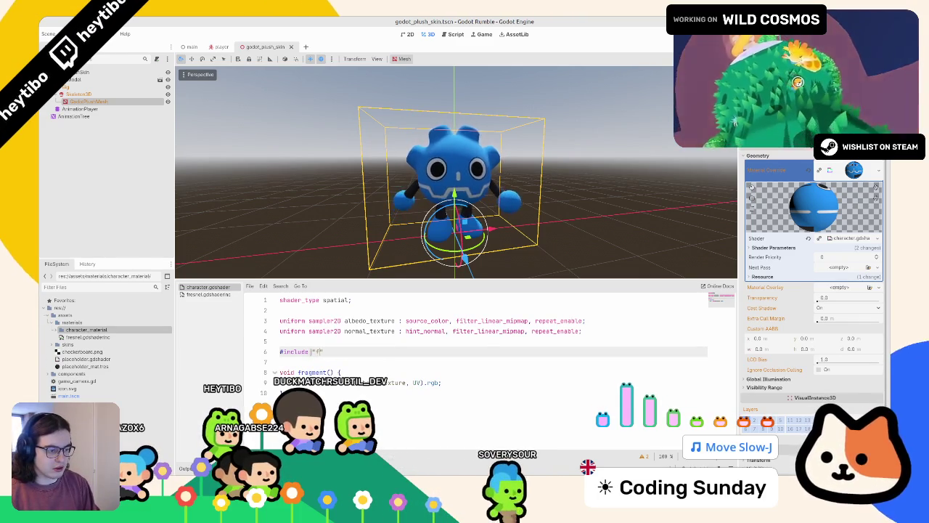
pyautogui.hotkey('ctrl', 'space')
pyautogui.press('Return')
pyautogui.press('Down')
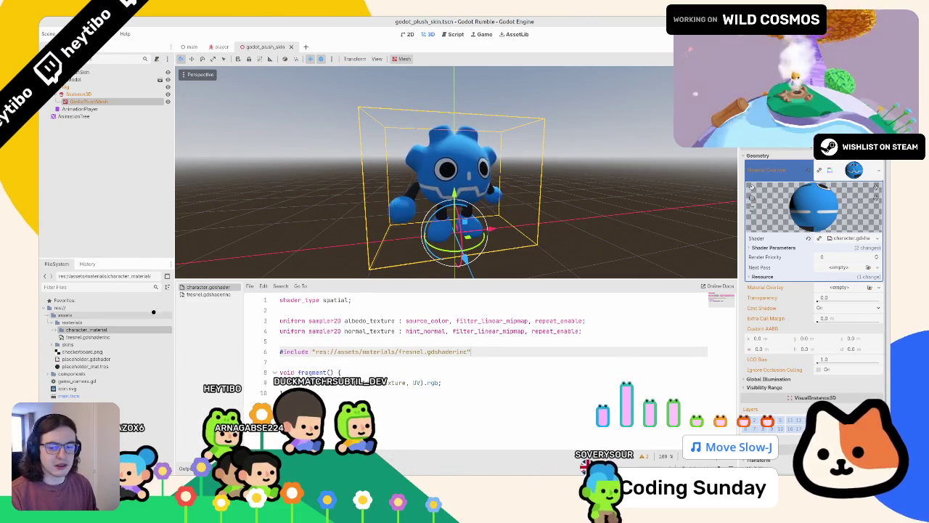
pyautogui.moveTo(490, 355); pyautogui.dragTo(283, 352)
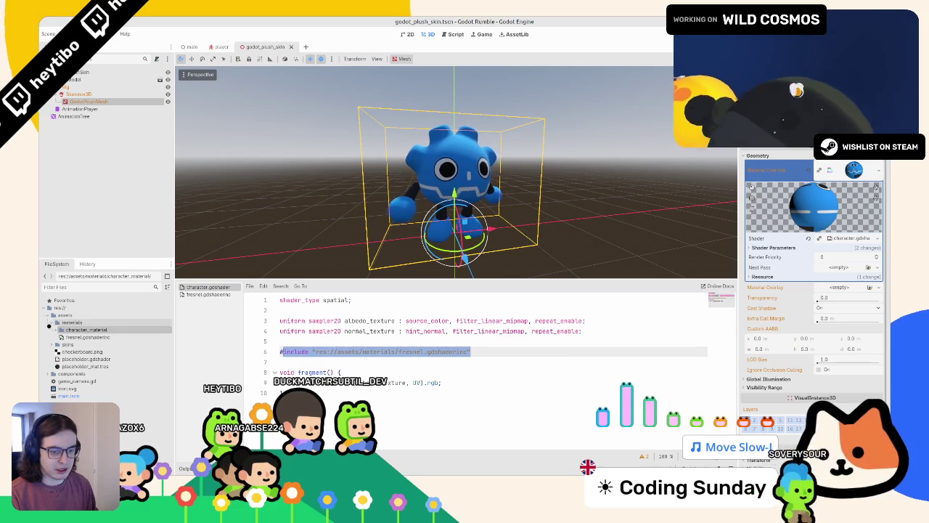
# - Add an empty line at the top of the fragment() function
pyautogui.click(80, 322)
pyautogui.rightClick(85, 323)
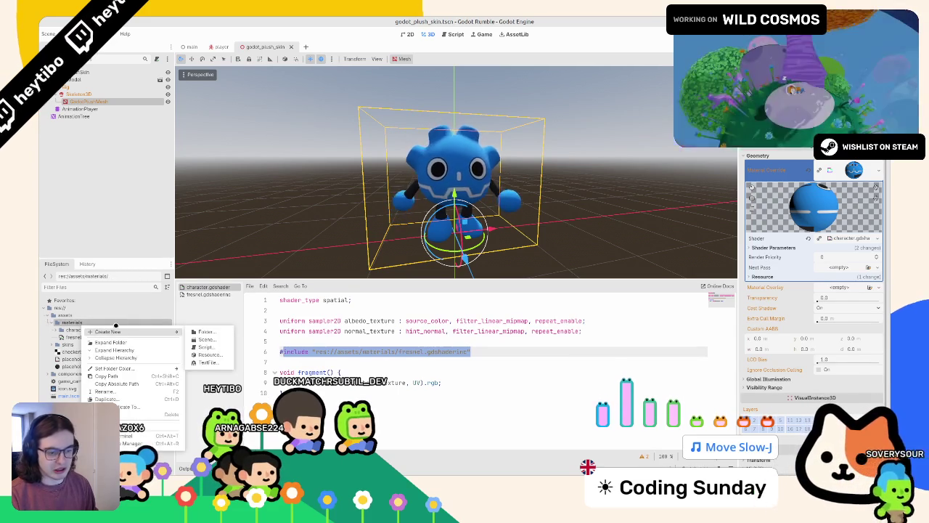
pyautogui.click(397, 363)
pyautogui.click(411, 344)
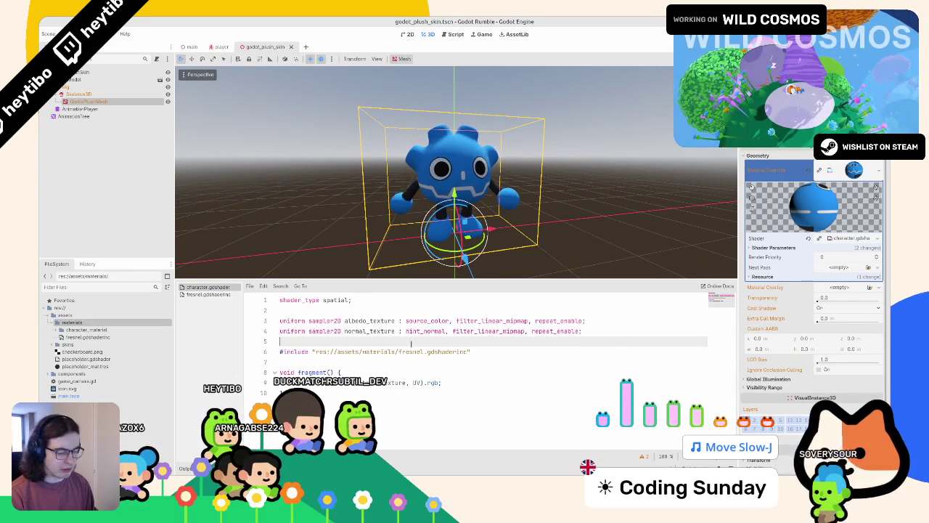
pyautogui.click(350, 352)
pyautogui.click(489, 376)
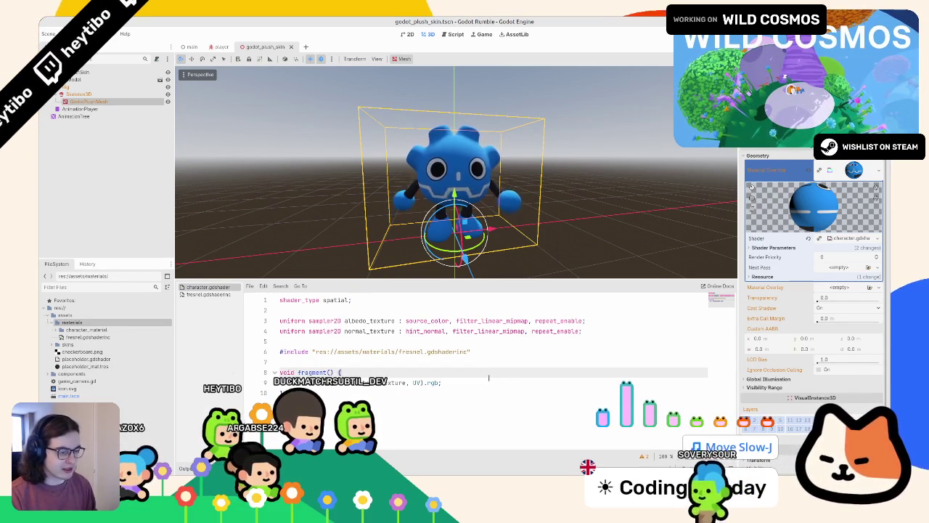
pyautogui.press('Down')
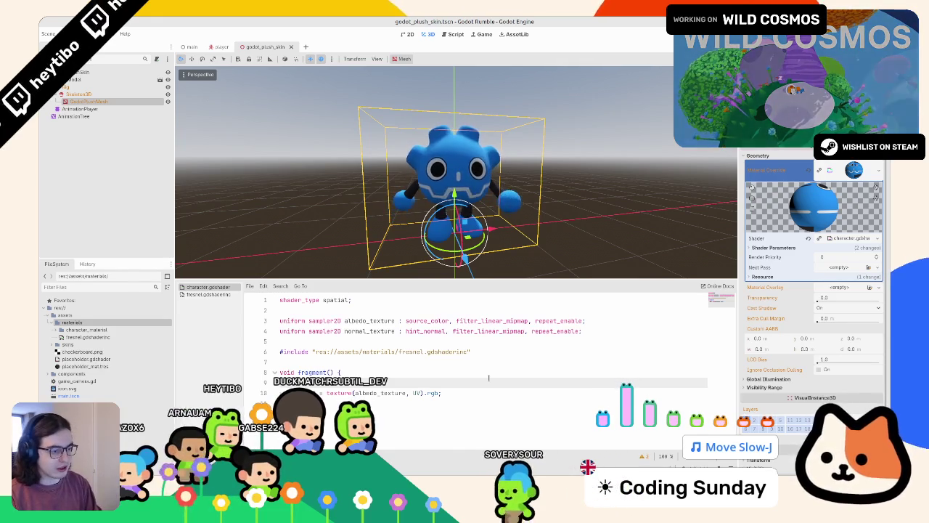
# - Write float f = fresnel(1.0, NORMAL, VIEW); in fragment() and save the shader
pyautogui.write('fr')
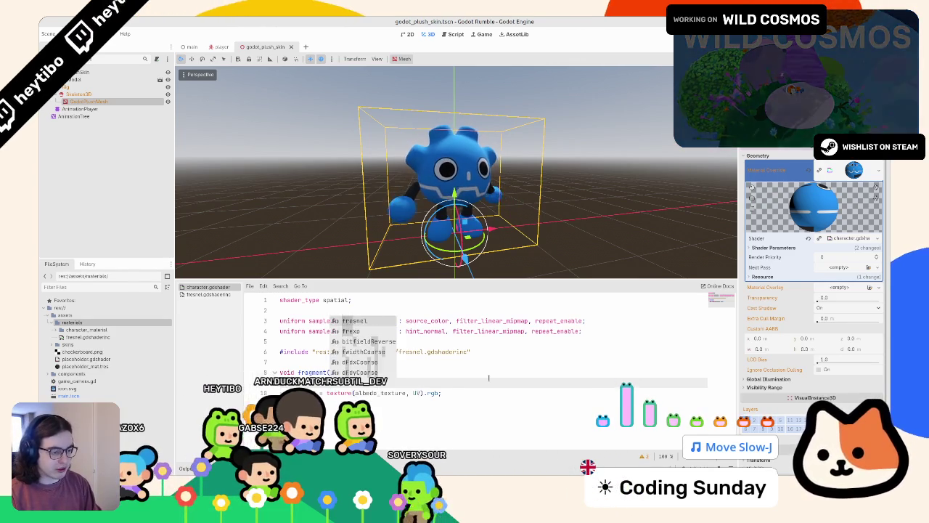
pyautogui.press('Escape')
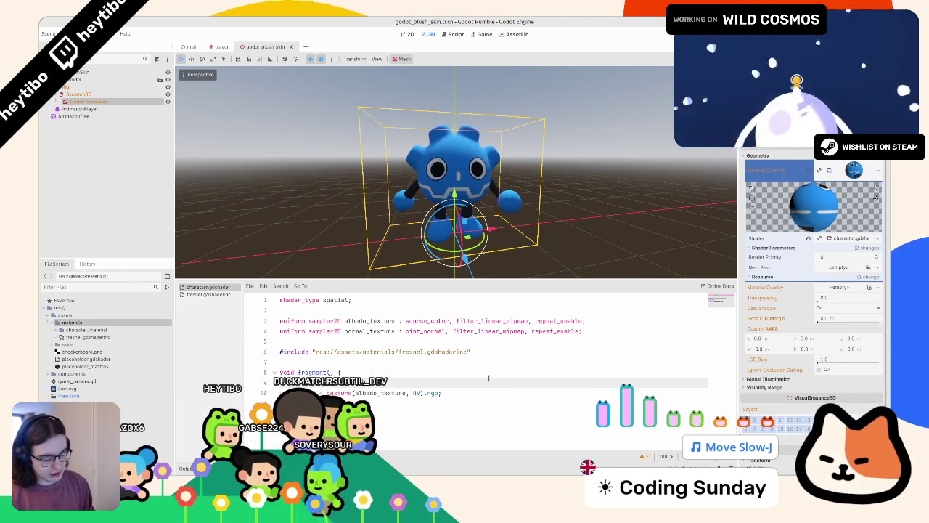
pyautogui.write('esnel(')
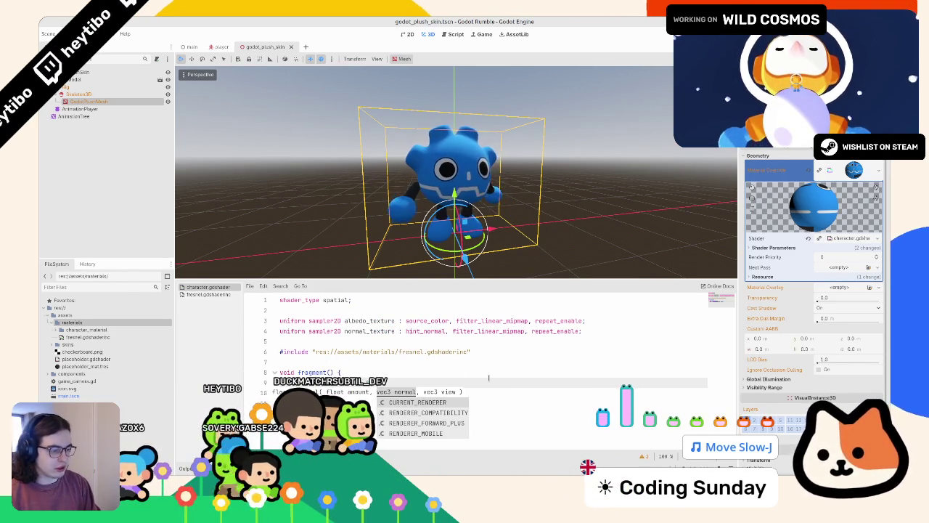
pyautogui.write('f')
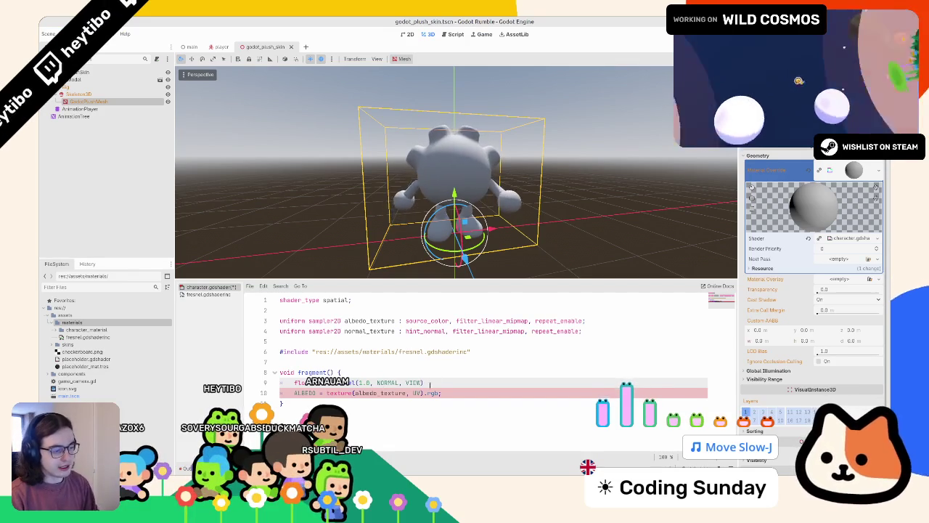
pyautogui.hotkey('ctrl', 's')
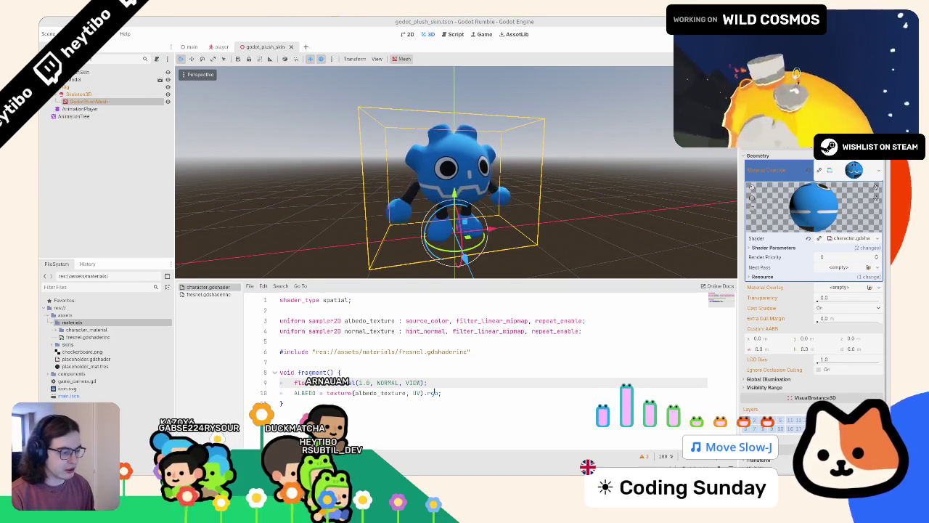
# - Add a line after ALBEDO setting NORMAL = texture(normal_texture, UV).xyz;
pyautogui.click(441, 393)
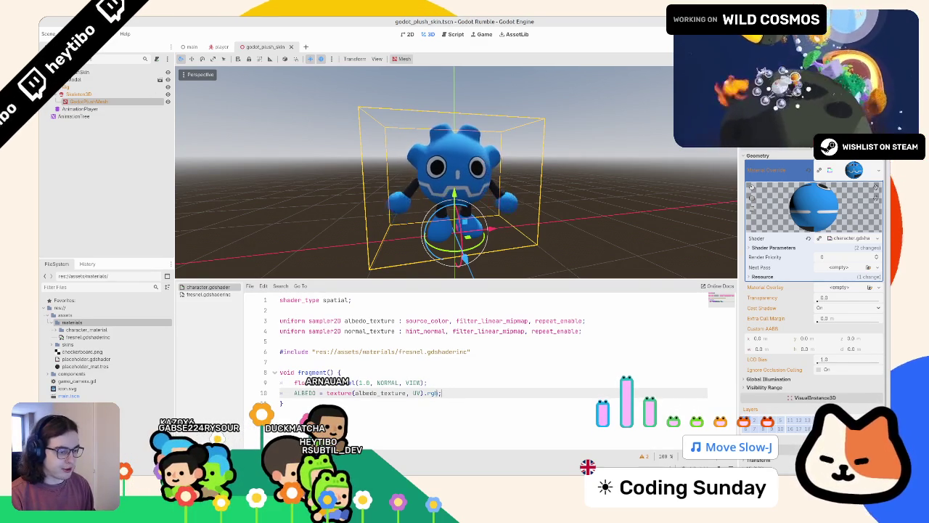
pyautogui.press('Return')
pyautogui.write('NORMAL = te')
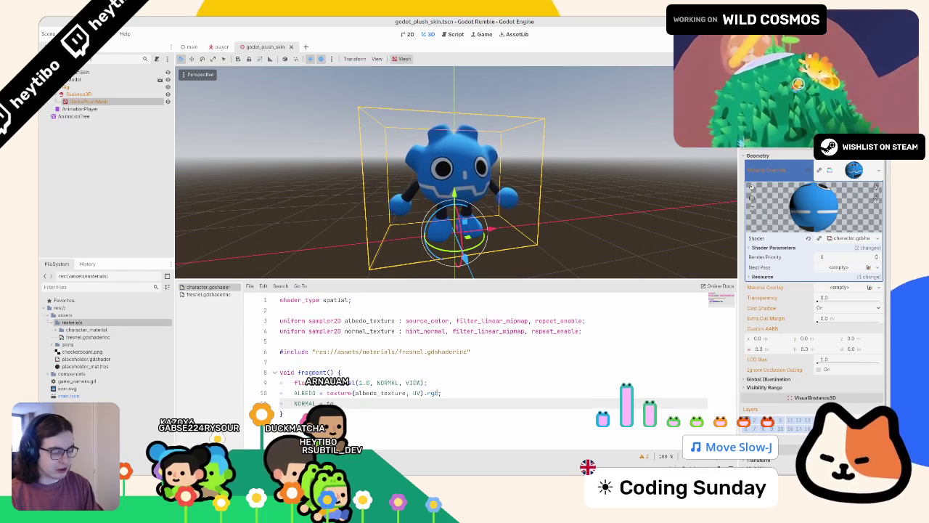
pyautogui.write('xture(norm')
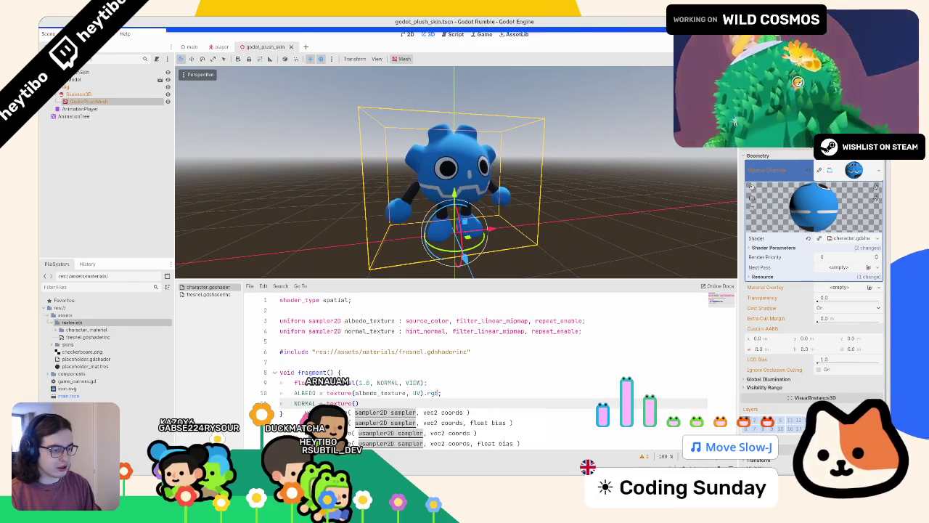
pyautogui.write('al_texture, UV).xyz')
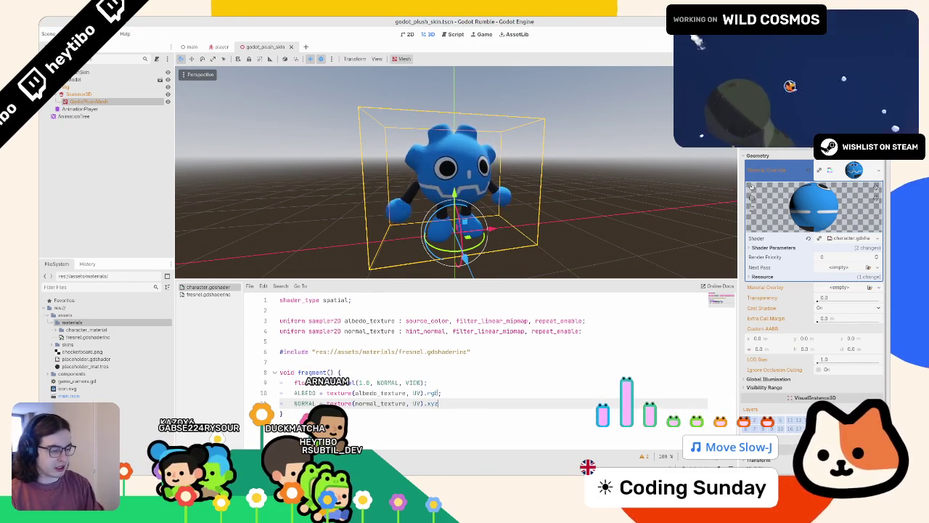
pyautogui.write(';')
# - Change NORMAL to NORMAL_MAP on the texture line and save the shader
pyautogui.hotkey('ctrl', 's')
pyautogui.scroll(3, 458, 181)
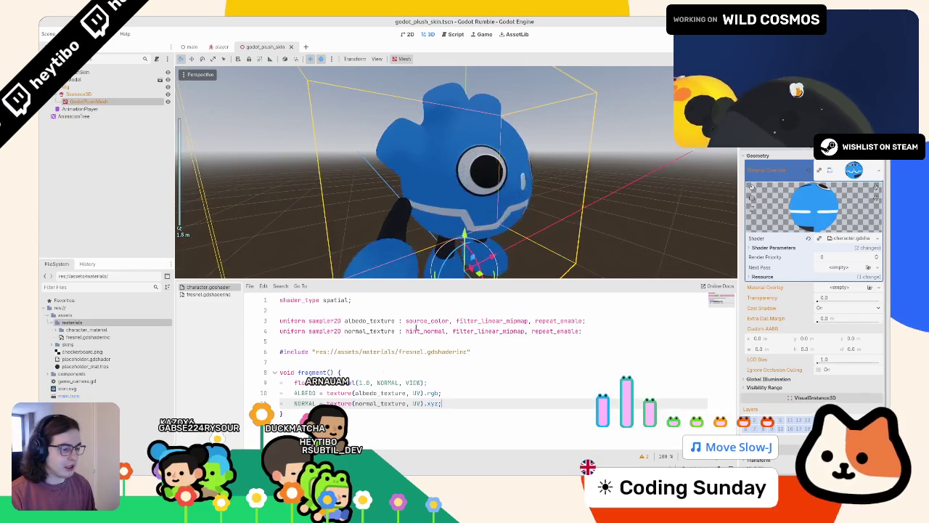
pyautogui.click(315, 403)
pyautogui.write('_MAP')
pyautogui.hotkey('ctrl', 's')
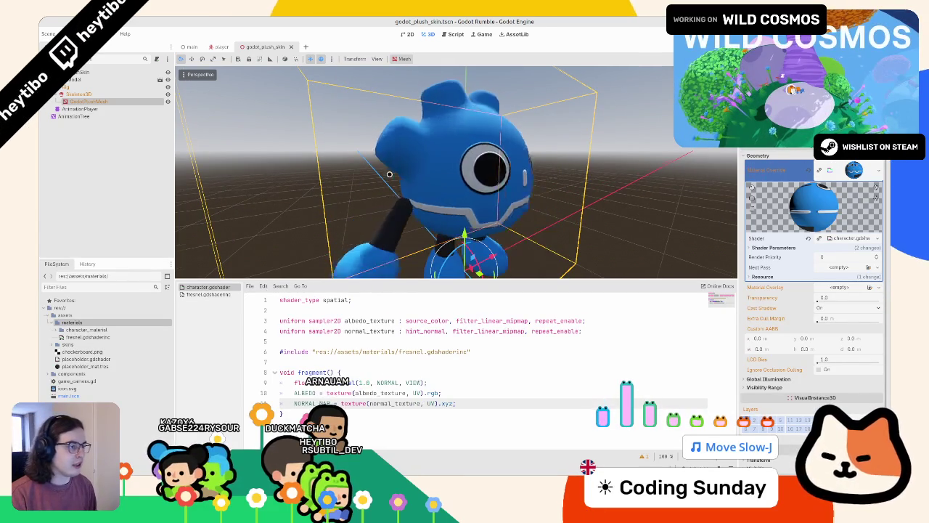
# - Rotate the preview sun's azimuth to relight the shader preview
pyautogui.scroll(-2, 390, 175)
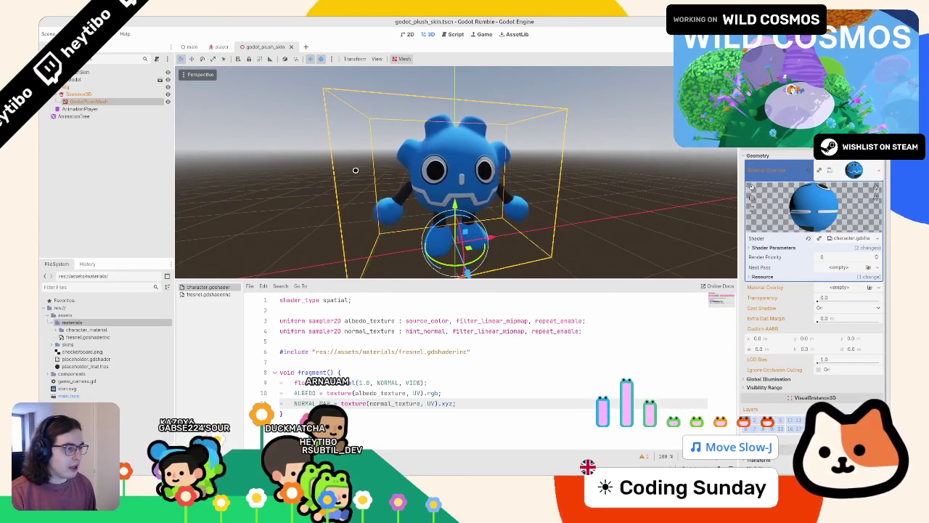
pyautogui.scroll(2, 355, 170)
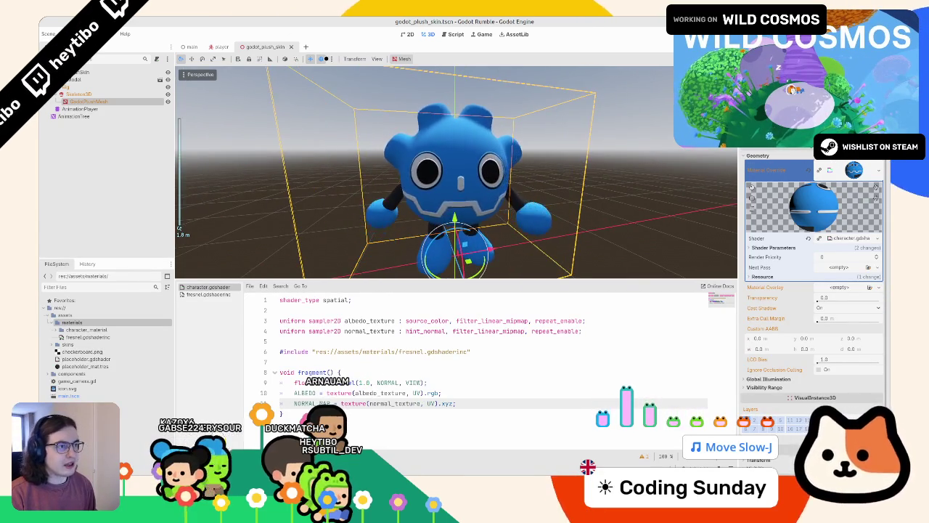
pyautogui.click(330, 58)
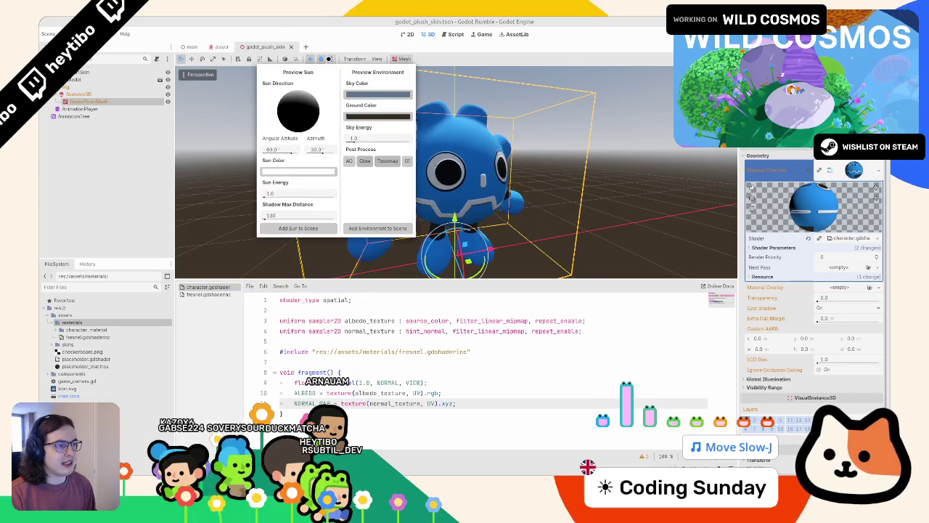
pyautogui.moveTo(323, 151); pyautogui.dragTo(308, 150)
pyautogui.moveTo(435, 182)
pyautogui.mouseDown()
pyautogui.moveTo(500, 198)
pyautogui.moveTo(458, 264)
pyautogui.mouseUp()
pyautogui.click(445, 382)
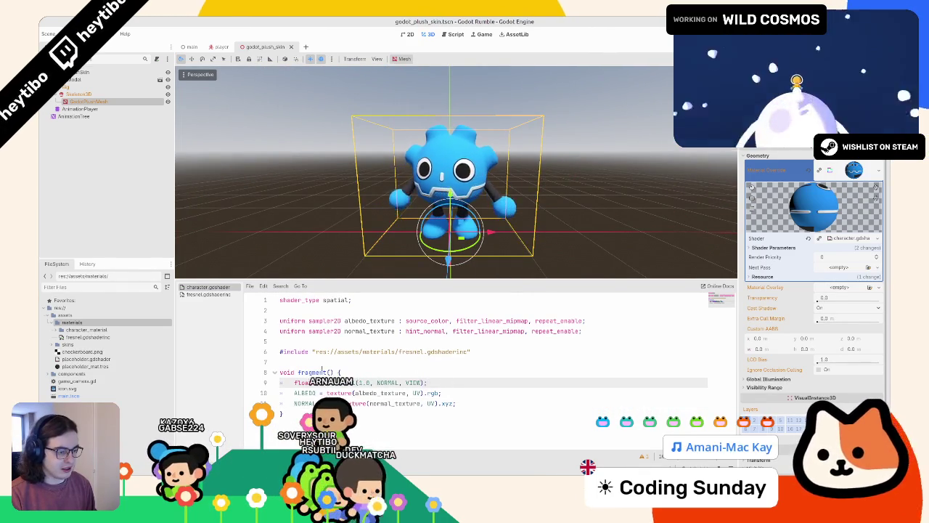
pyautogui.click(459, 392)
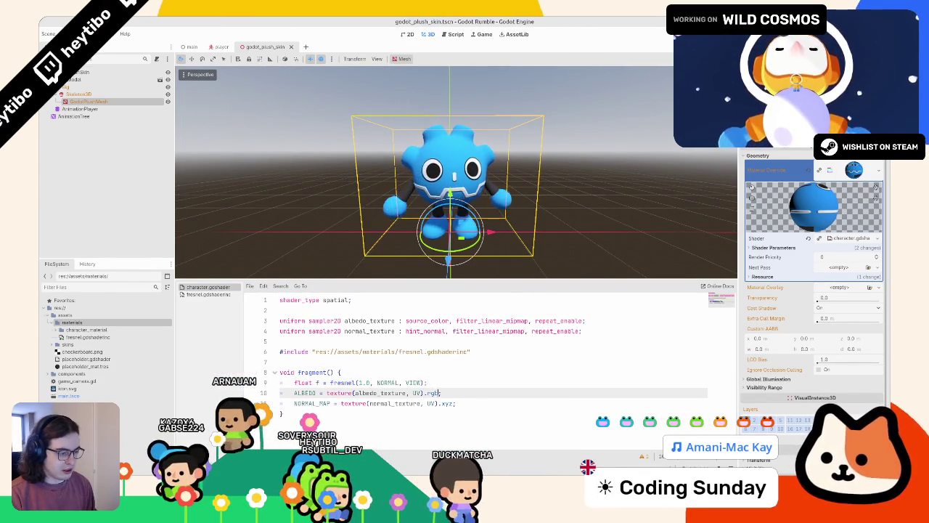
pyautogui.click(486, 404)
# - Add EMISSION = ALBEDO * smoothstep(0.6, 0.8, f); after the NORMAL_MAP line and save
pyautogui.press('Return')
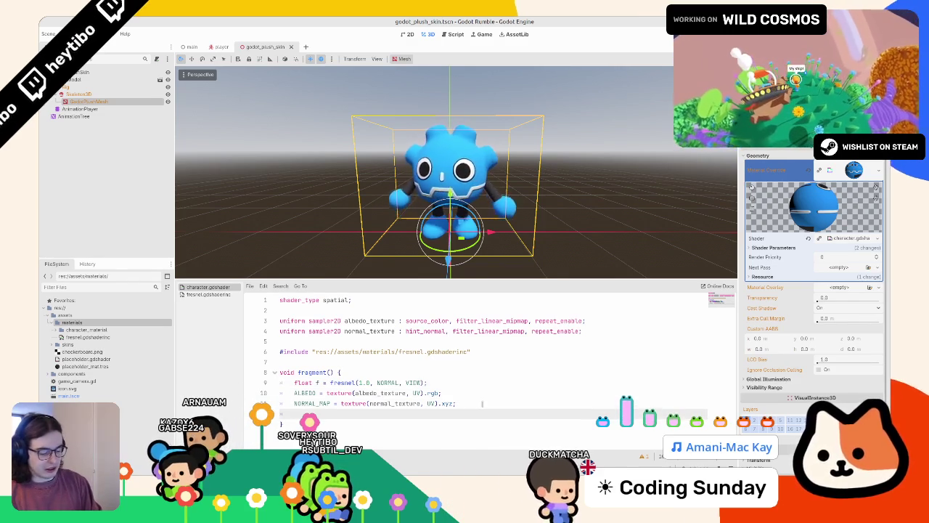
pyautogui.write('EMIS')
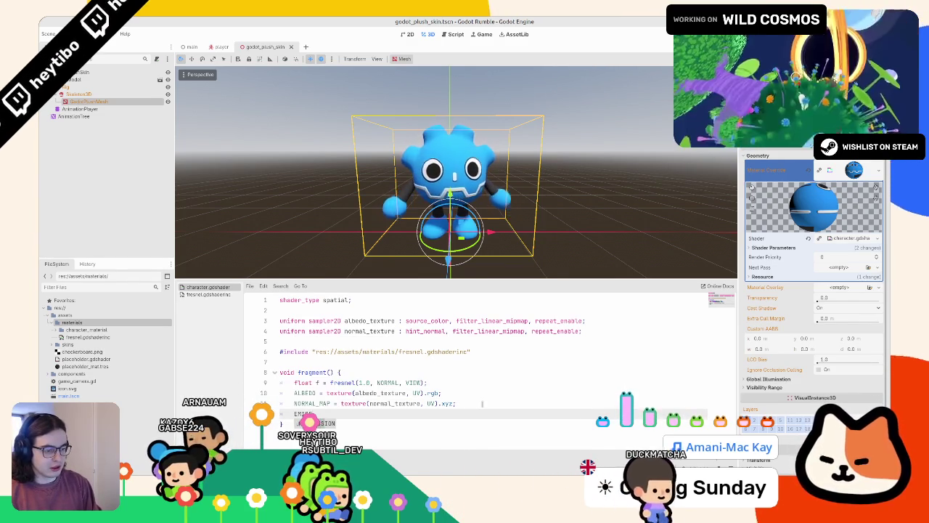
pyautogui.write('SION =ALBEDO ')
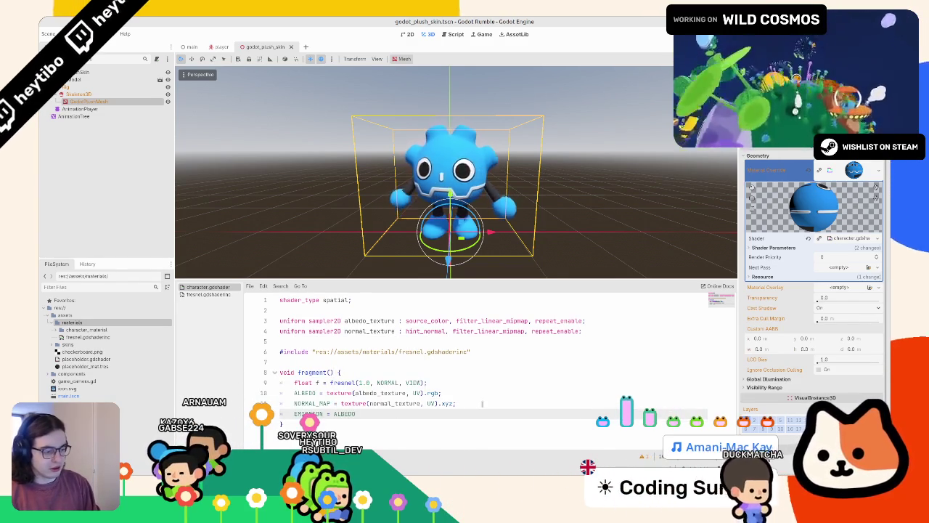
pyautogui.write(' ;')
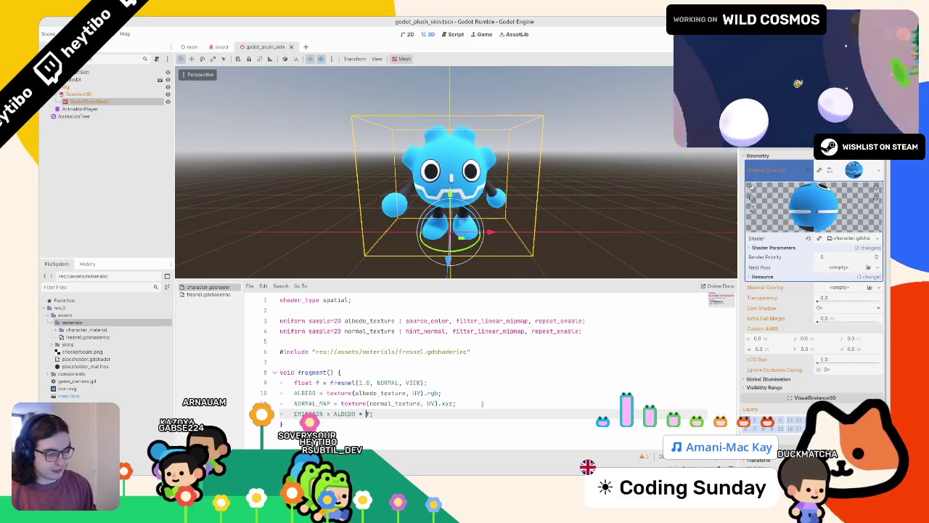
pyautogui.write('mooth')
pyautogui.press('Return')
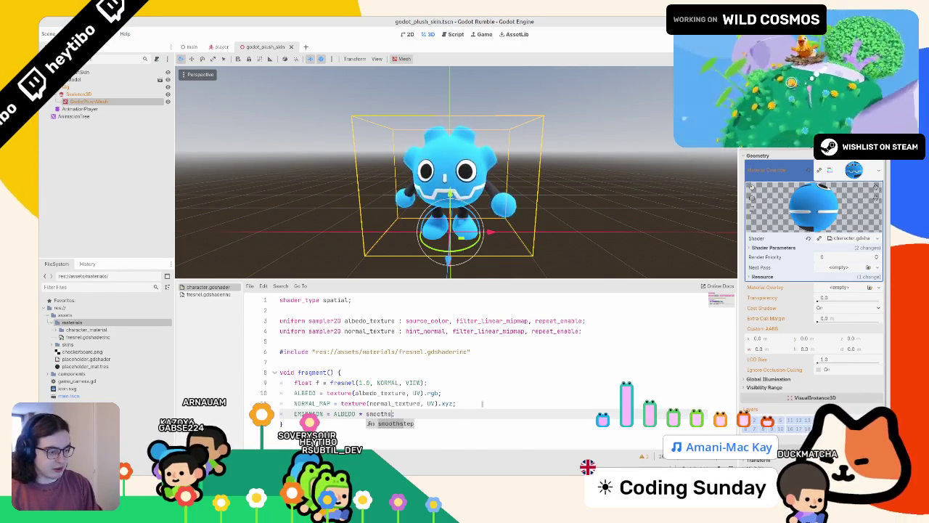
pyautogui.write('0, 1.0, ')
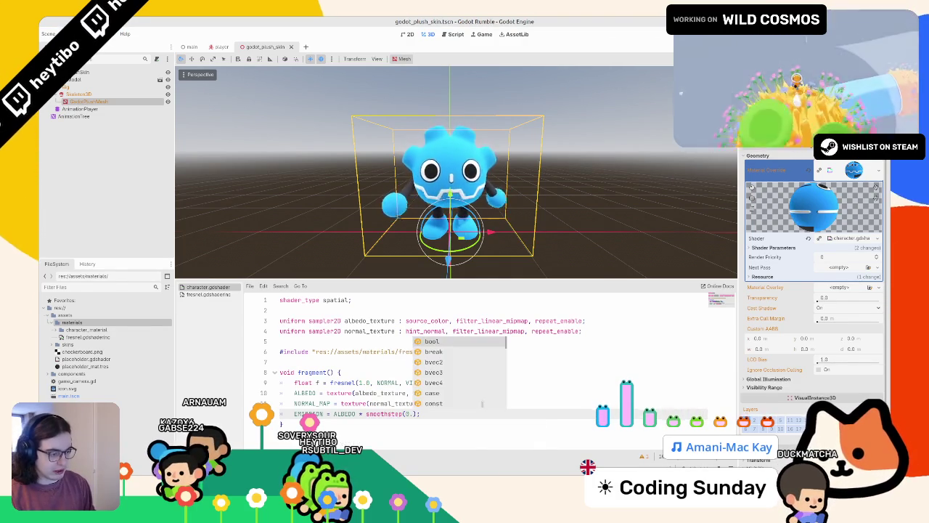
pyautogui.write('f')
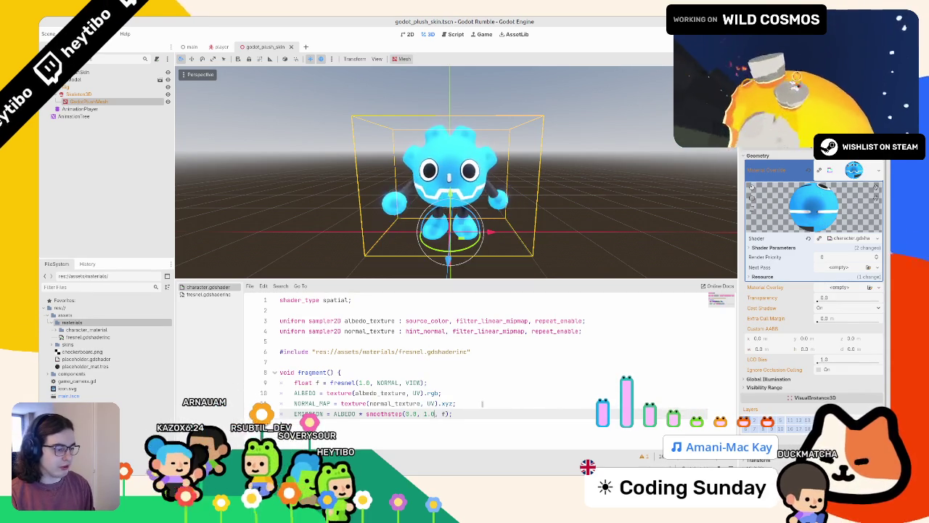
pyautogui.write('5, ')
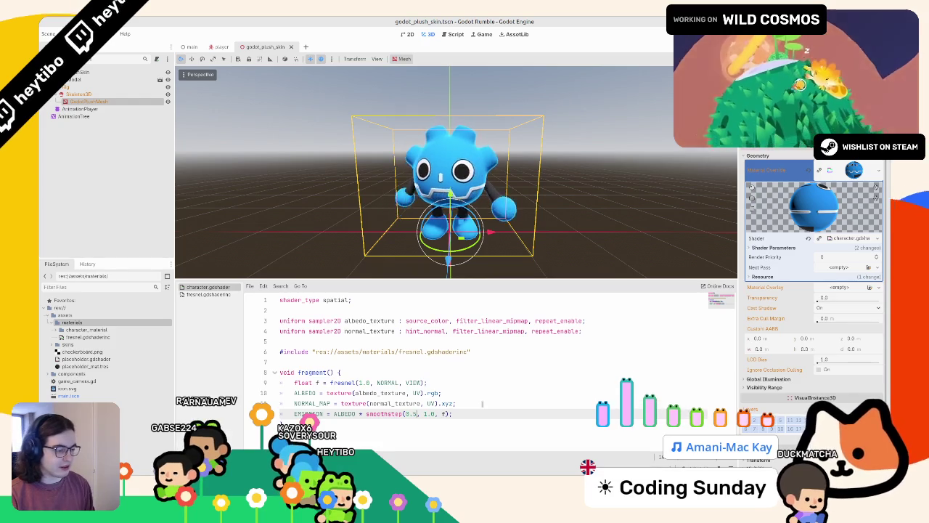
pyautogui.write('0.8')
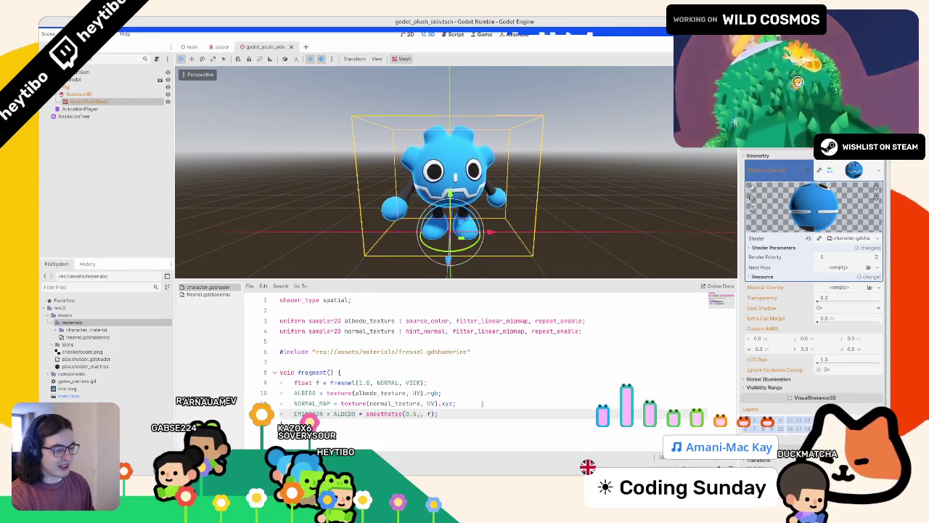
pyautogui.hotkey('ctrl', 's')
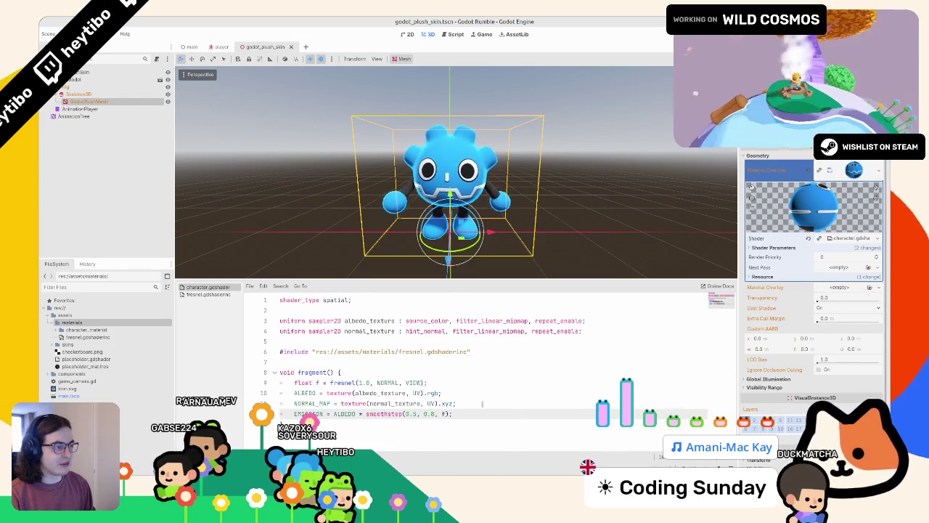
pyautogui.hotkey('ctrl', 's')
# - Orbit the preview to check the rim glow and adjust the smoothstep's lower edge, saving again
pyautogui.moveTo(450, 181); pyautogui.dragTo(508, 211)
pyautogui.moveTo(447, 245); pyautogui.dragTo(421, 413)
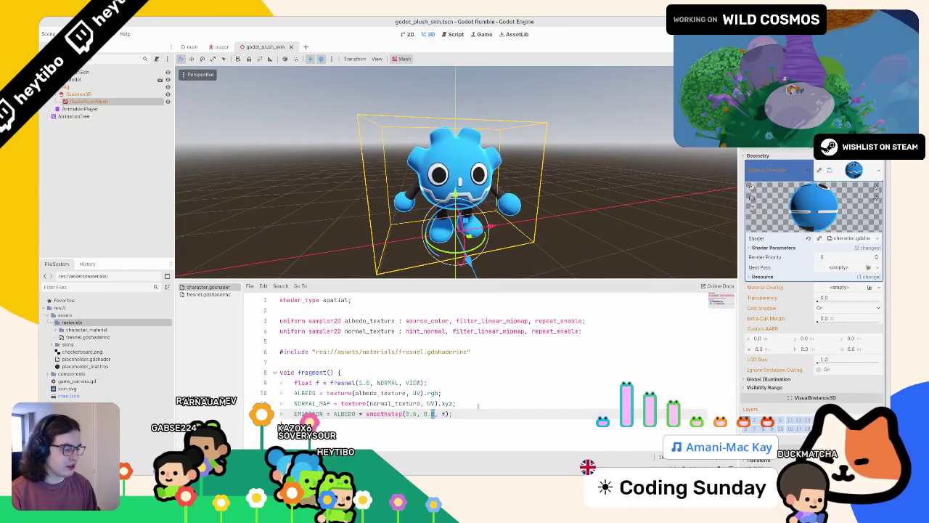
pyautogui.hotkey('ctrl', 's')
pyautogui.press('BackSpace')
pyautogui.write('65')
pyautogui.hotkey('ctrl', 's')
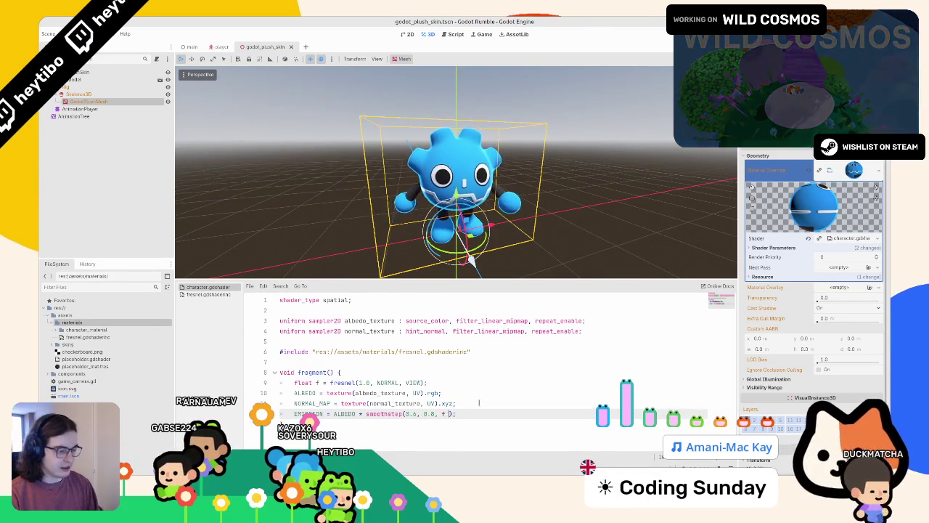
# - Multiply the emission by clamp(NORMAL.y, 0.0, 1.0)
pyautogui.write('MAL.y')
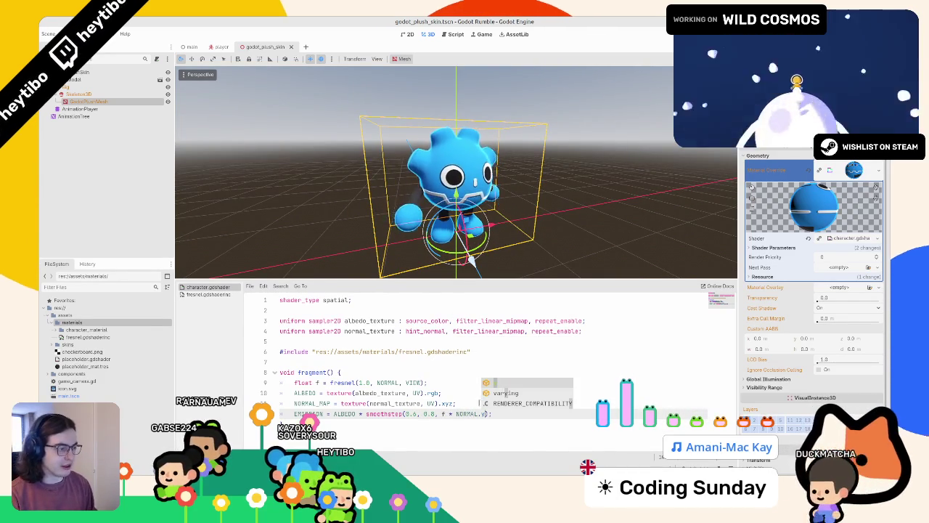
pyautogui.moveTo(452, 153); pyautogui.dragTo(425, 111)
pyautogui.moveTo(456, 413); pyautogui.dragTo(483, 413)
pyautogui.write('(')
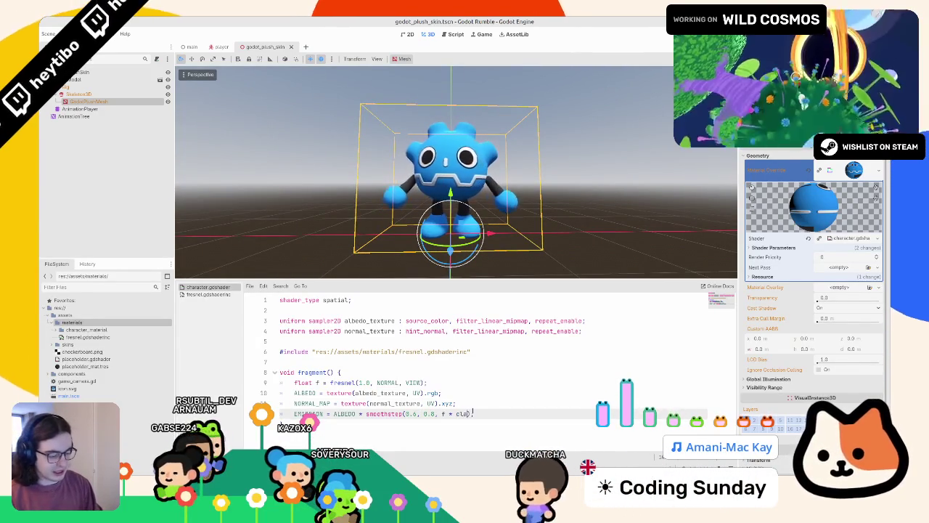
pyautogui.press('Left')
pyautogui.press('Left')
pyautogui.write('clamp(NORMAL.y, 0.0, 1.0')
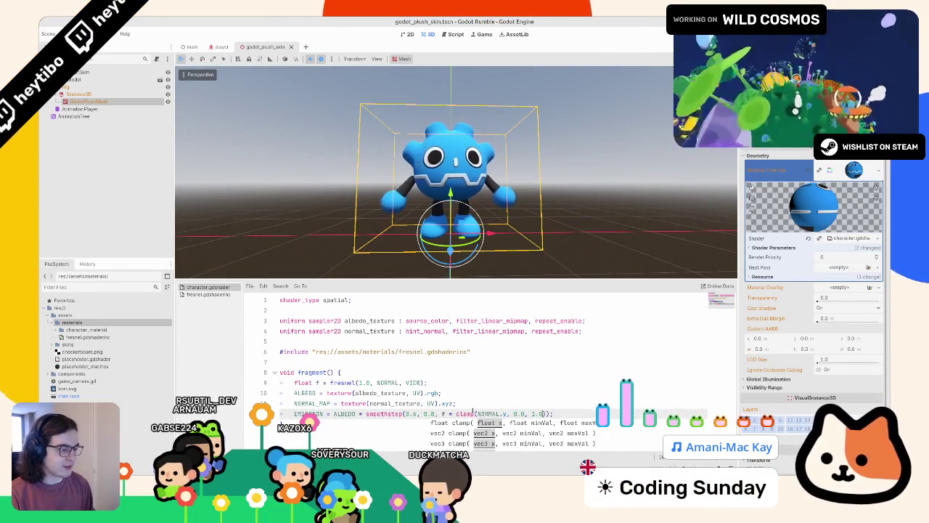
pyautogui.moveTo(449, 413); pyautogui.dragTo(546, 413)
pyautogui.press('BackSpace')
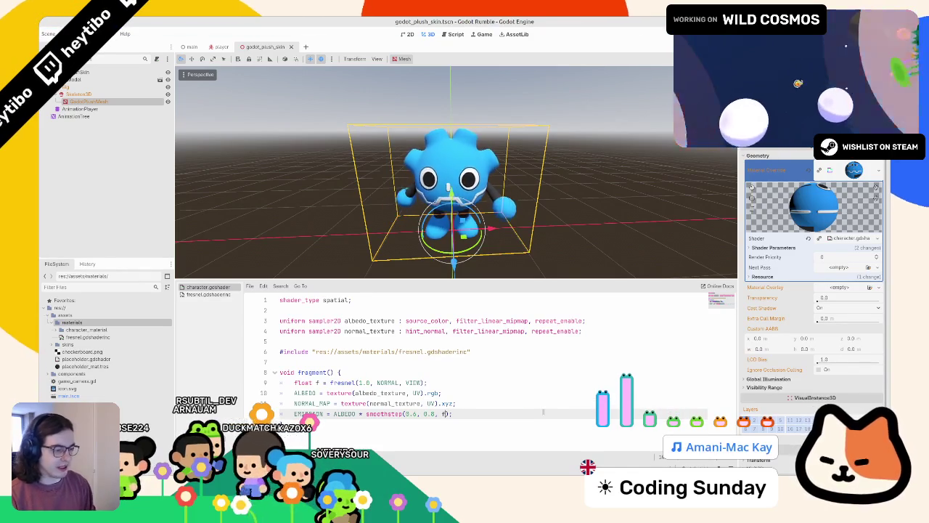
# - Boost the emission by 1.5 and orbit the model to check the rim glow
pyautogui.scroll(3, 450, 174)
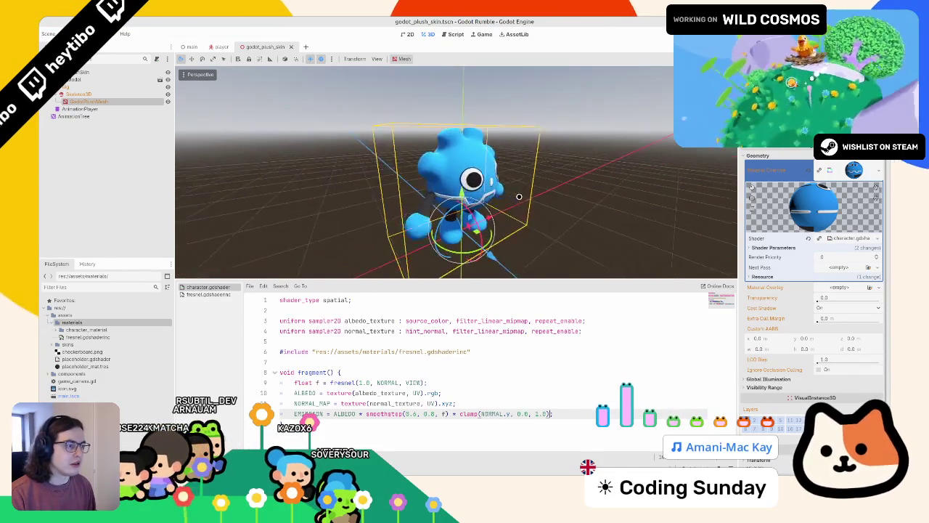
pyautogui.moveTo(450, 174)
pyautogui.mouseDown()
pyautogui.moveTo(300, 174)
pyautogui.moveTo(459, 117)
pyautogui.mouseUp()
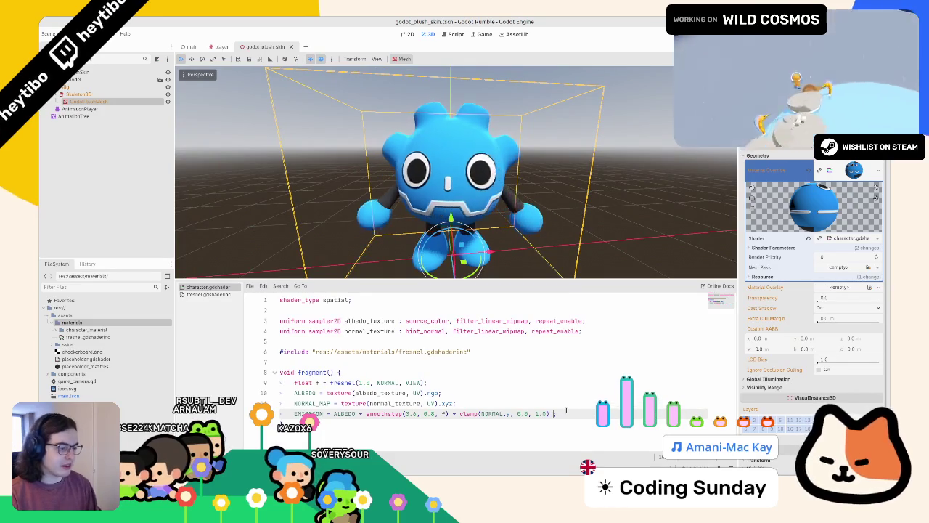
pyautogui.write('* 1.5')
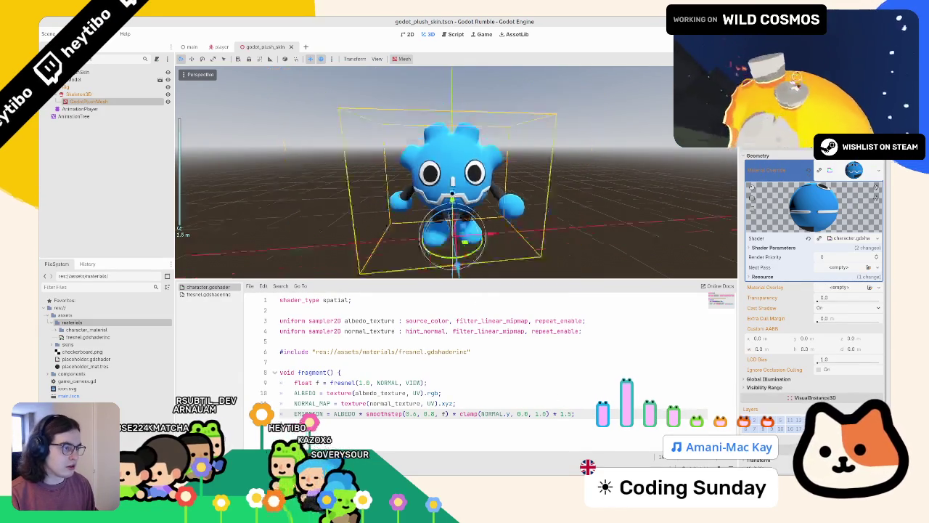
pyautogui.moveTo(458, 117); pyautogui.dragTo(508, 123)
pyautogui.click(479, 333)
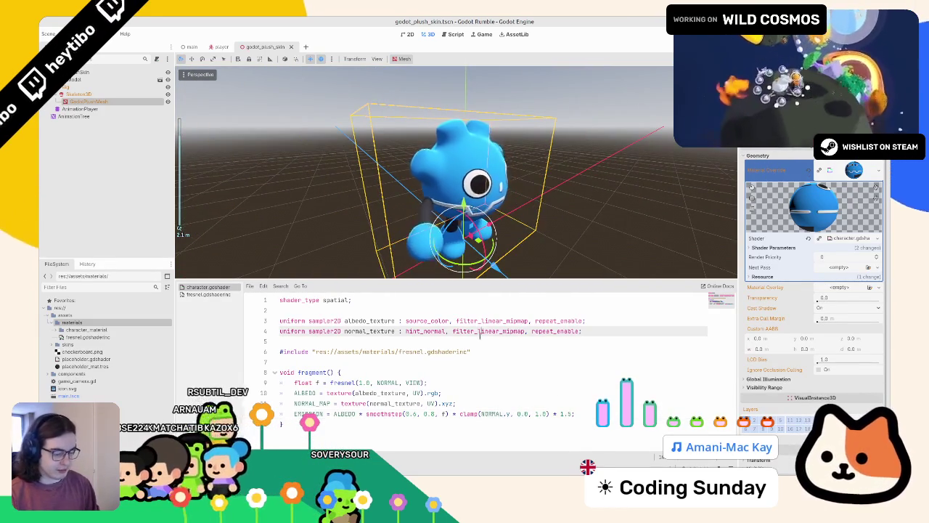
# - Try a vec3(1.0) in place of ALBEDO in the emission line, then undo it
pyautogui.press('Down')
pyautogui.press('Return')
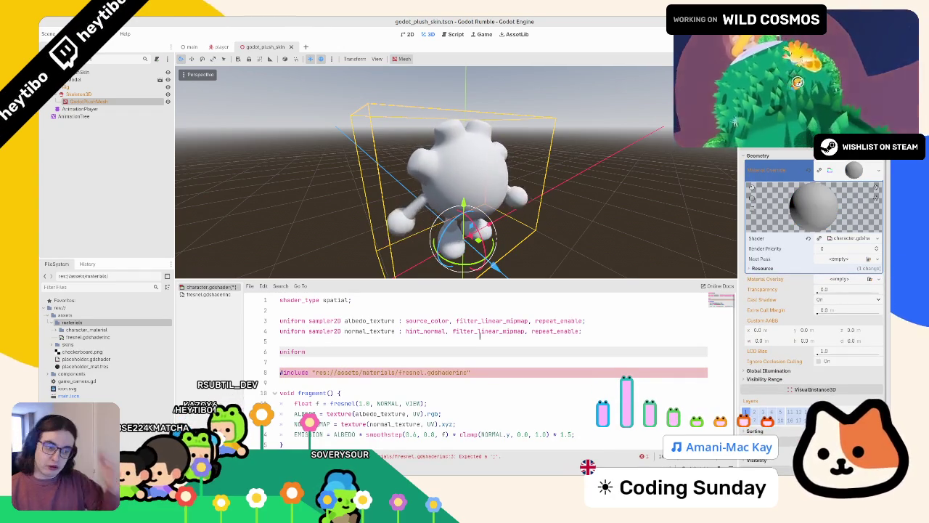
pyautogui.press('BackSpace')
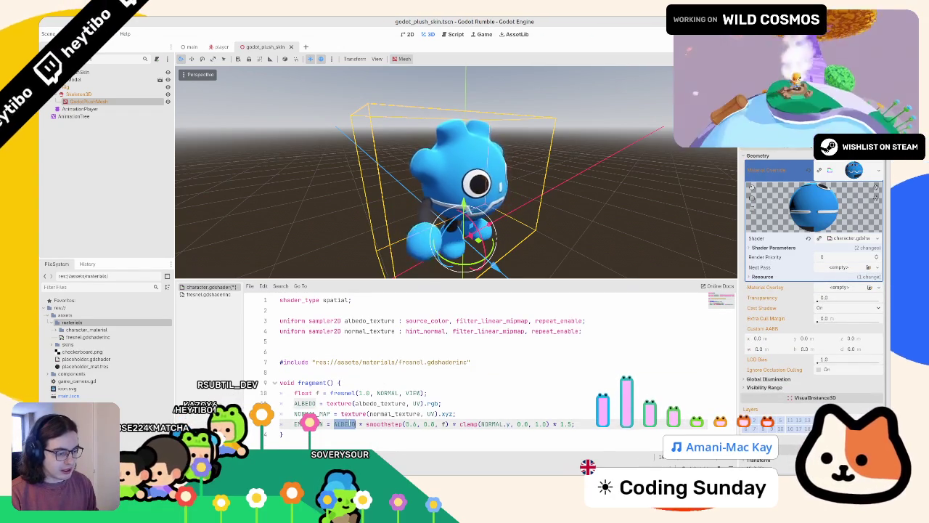
pyautogui.write('vec3(1.0')
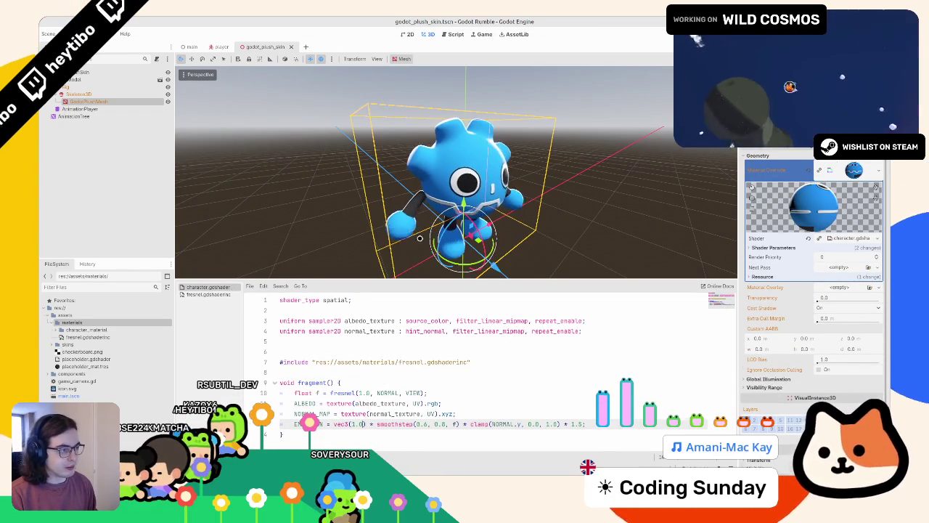
pyautogui.hotkey('ctrl', 'z')
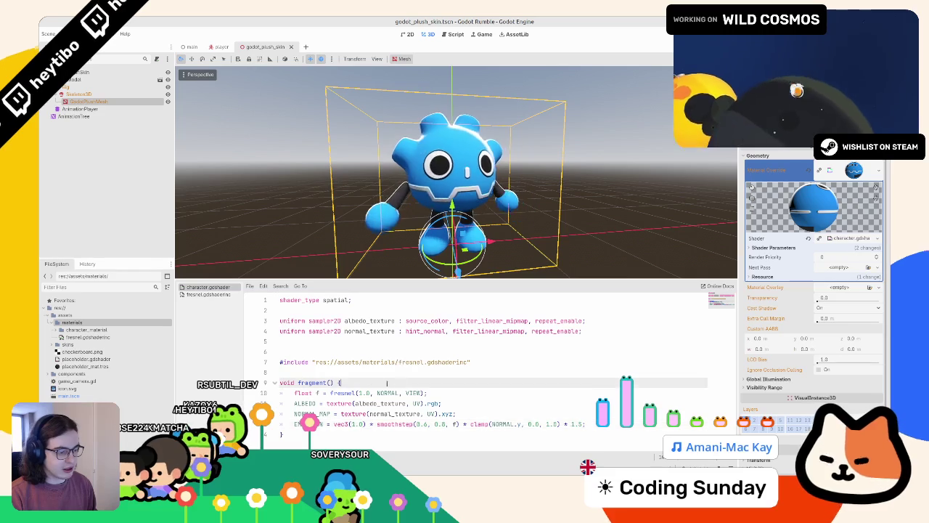
# - Declare rim_light_intensity : hint_range(0.0, 10.0, 0.1) = 1.5, use it for EMISSION's 1.5, and save
pyautogui.click(314, 349)
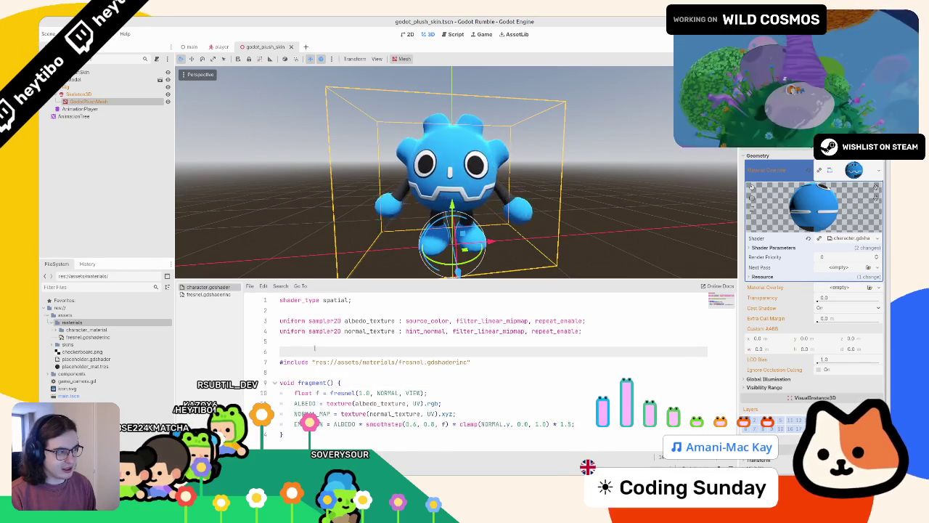
pyautogui.press('Return')
pyautogui.press('Up')
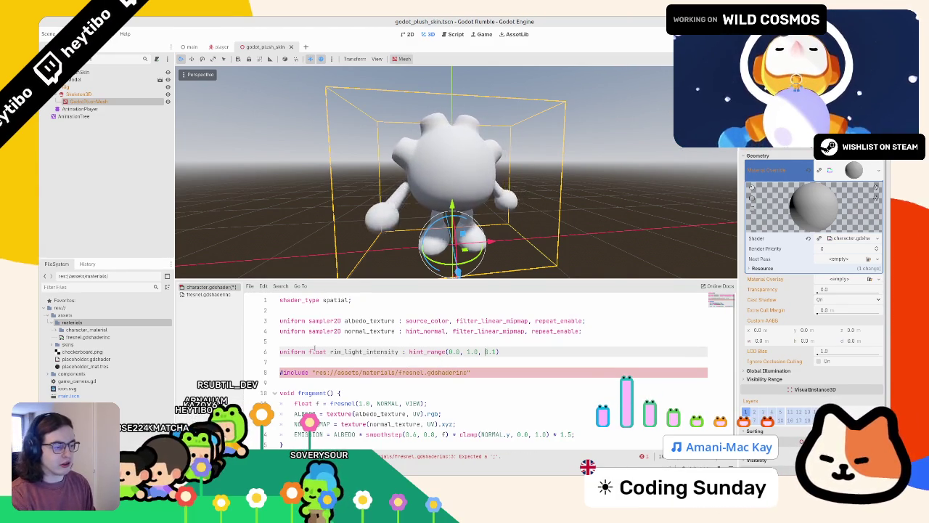
pyautogui.press('End')
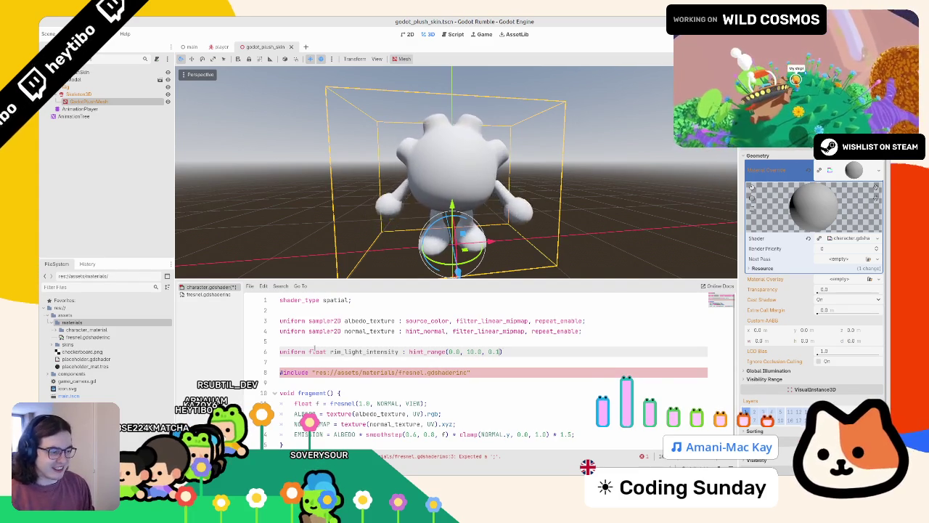
pyautogui.write(' = 1.5;')
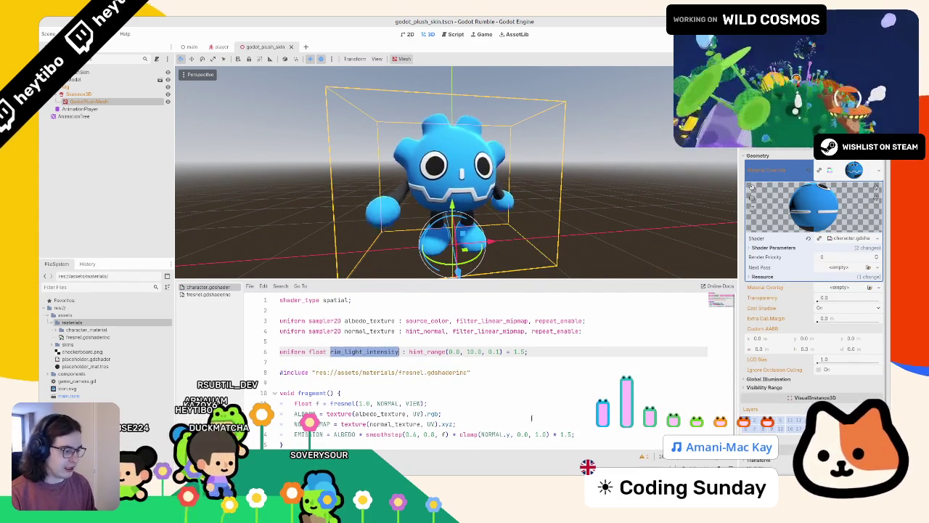
pyautogui.doubleClick(565, 434)
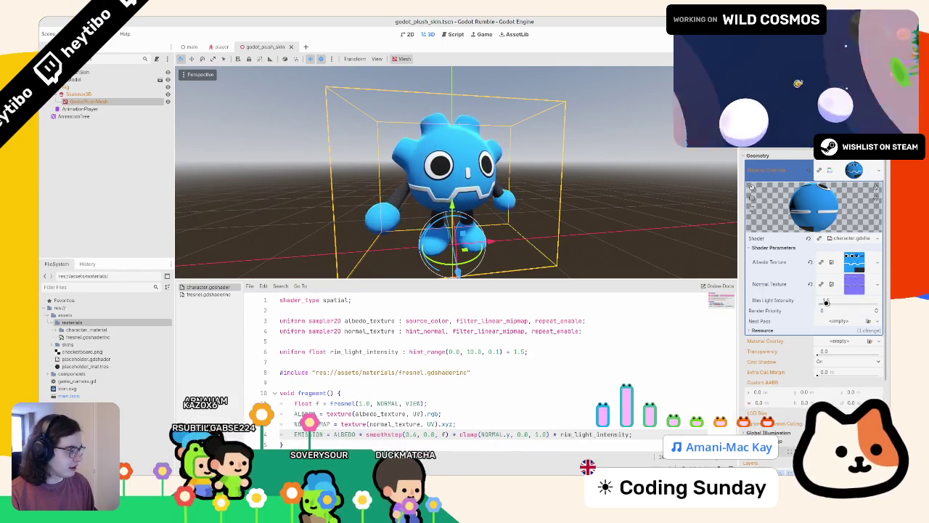
pyautogui.hotkey('ctrl', 's')
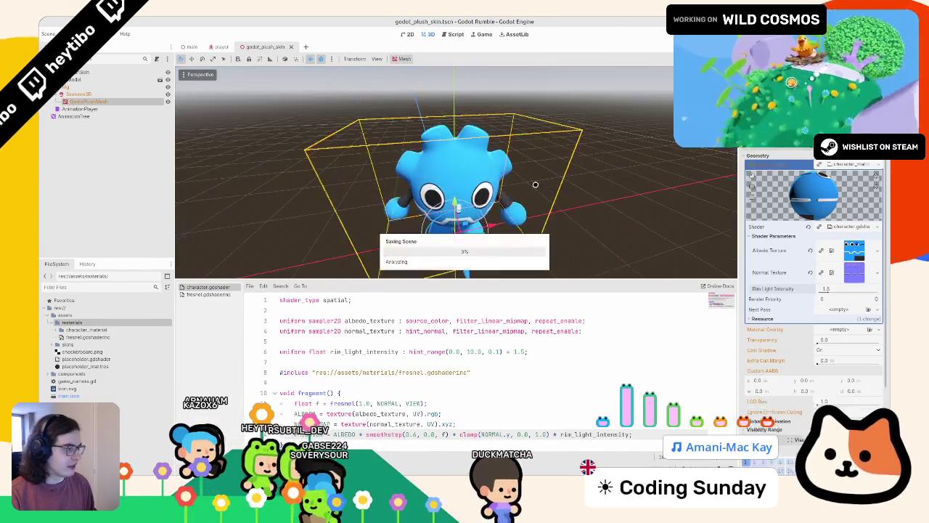
# - Save the plush skin scene and delete the player's placeholder capsule MeshInstance3D
pyautogui.scroll(-5, 469, 180)
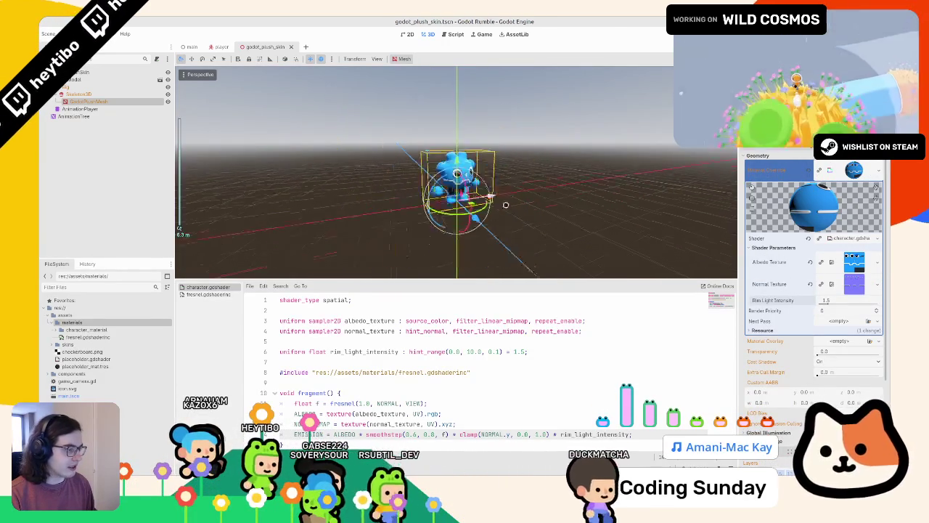
pyautogui.hotkey('ctrl', 's')
pyautogui.scroll(5, 456, 182)
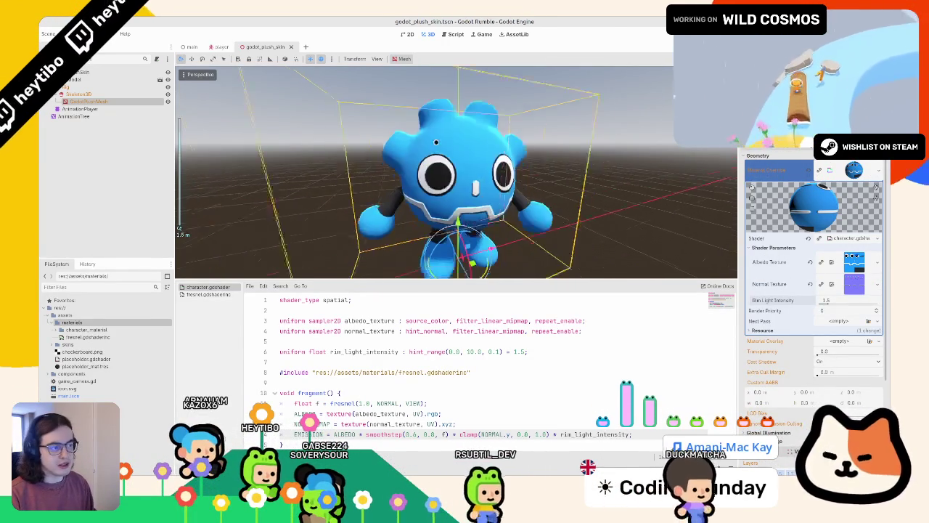
pyautogui.click(220, 46)
pyautogui.click(81, 87)
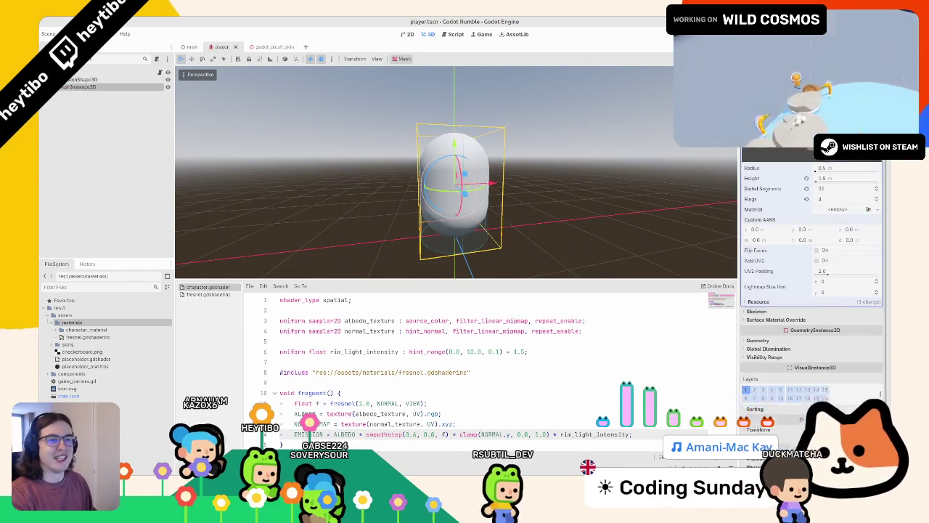
pyautogui.press('Delete')
pyautogui.press('Return')
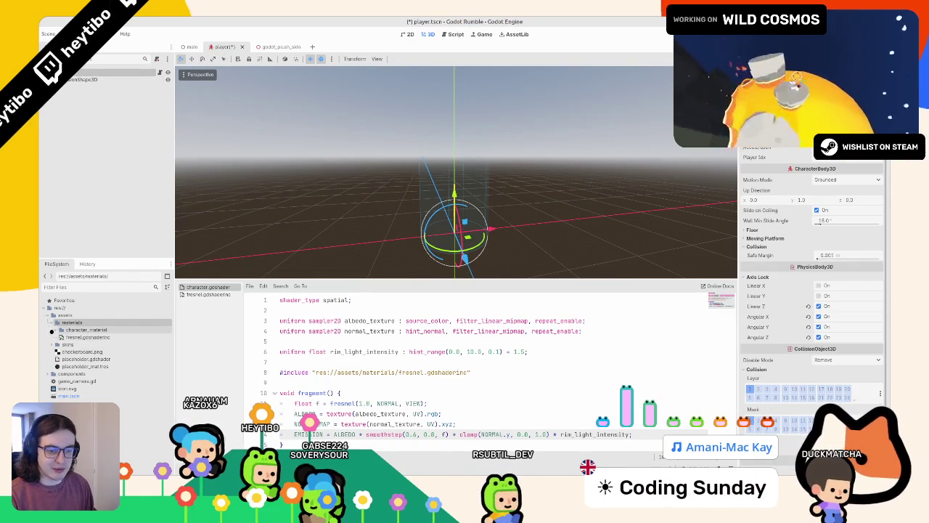
# - Add godot_plush_skin.tscn under the player root, save, and run the game from the main scene
pyautogui.click(54, 321)
pyautogui.click(54, 329)
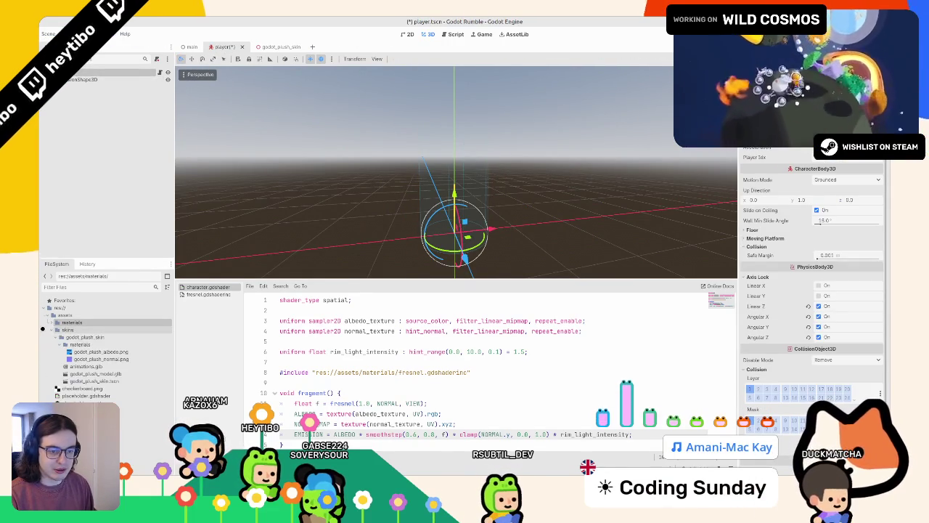
pyautogui.click(60, 337)
pyautogui.moveTo(94, 366); pyautogui.dragTo(117, 107)
pyautogui.moveTo(112, 73); pyautogui.dragTo(114, 75)
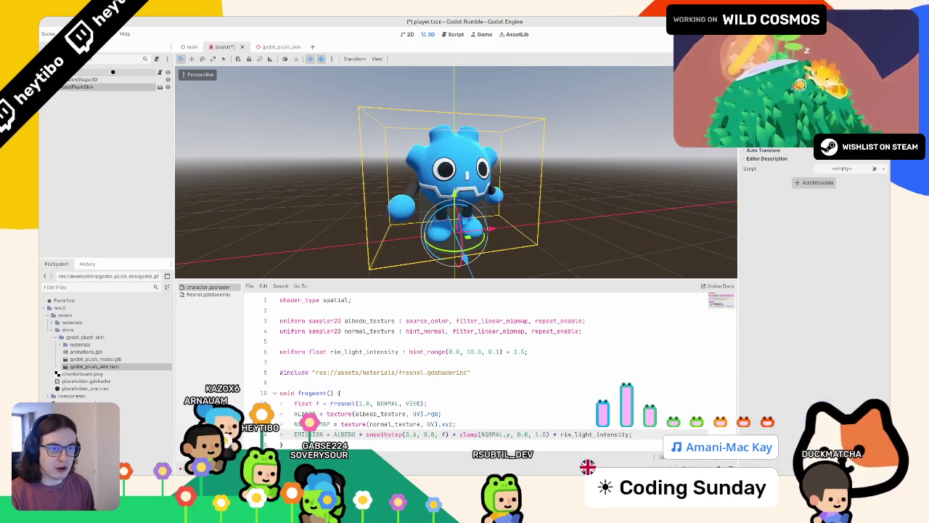
pyautogui.hotkey('ctrl', 's')
pyautogui.scroll(5, 392, 172)
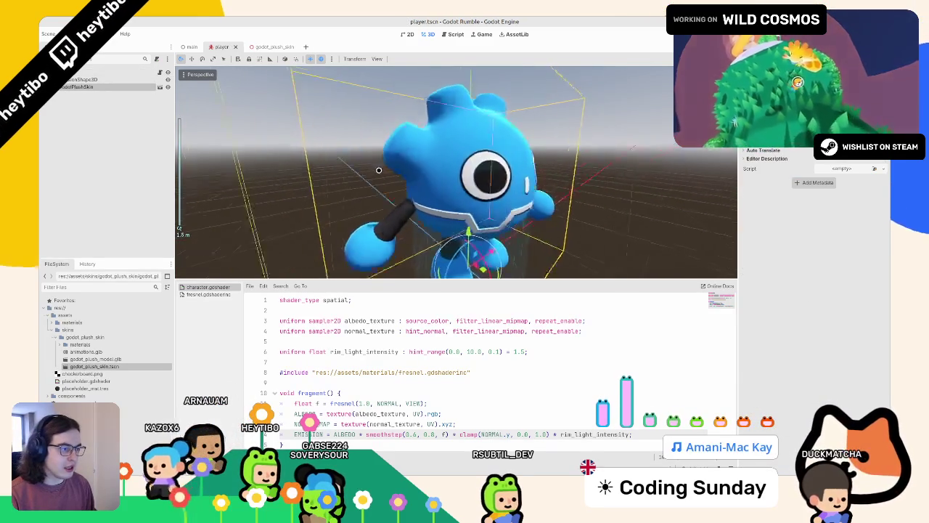
pyautogui.hotkey('ctrl', 'shift', 'Tab')
pyautogui.press('F5')
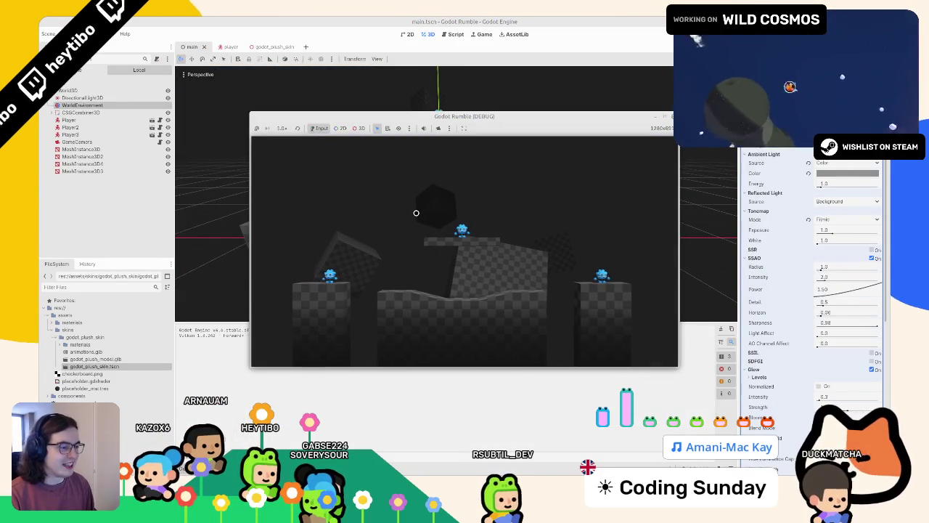
# - Maximize the Godot Rumble (DEBUG) window to see the three plush players on the platforms
pyautogui.click(664, 116)
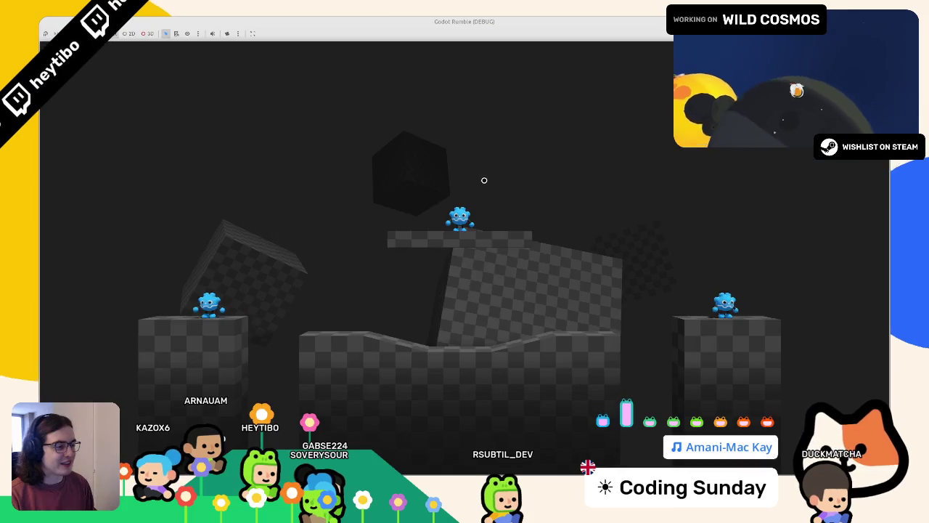
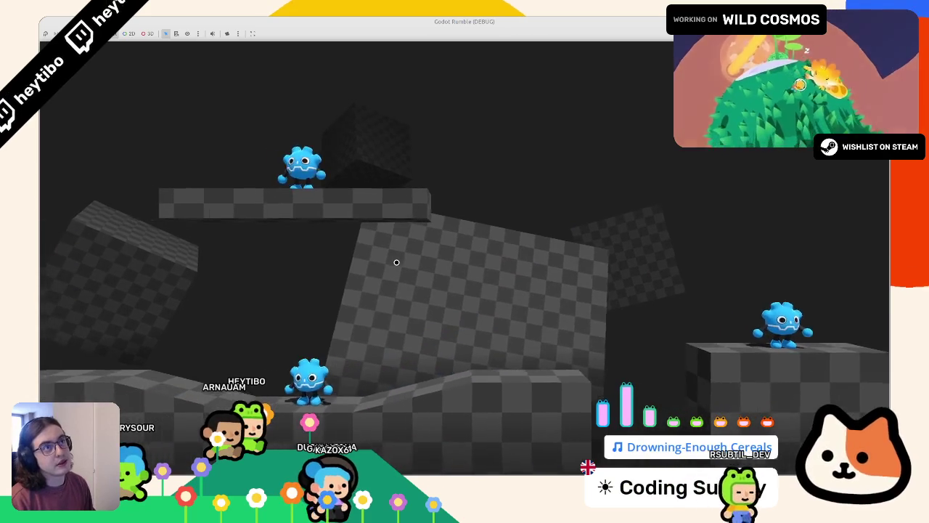
# - Move character_mat.tres from assets/materials into the godot_plush_skin materials folder
pyautogui.press('F8')
pyautogui.click(225, 45)
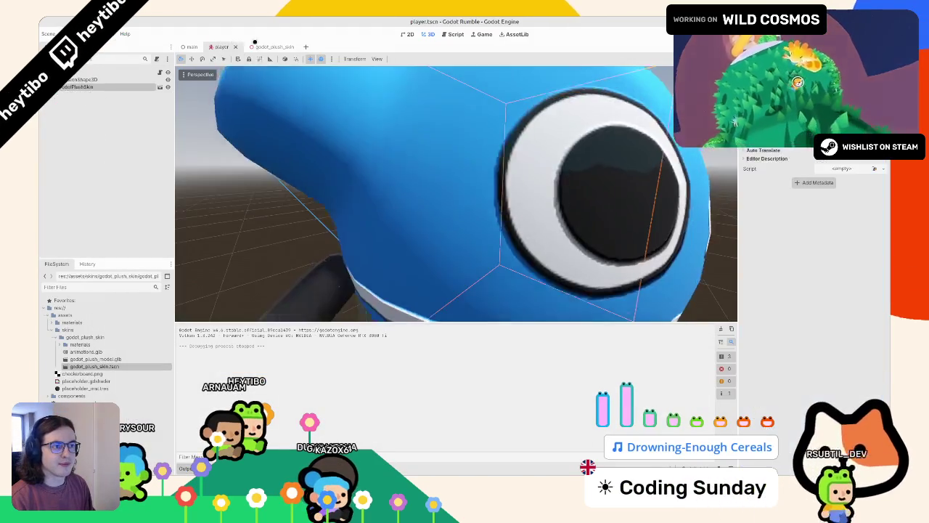
pyautogui.click(55, 345)
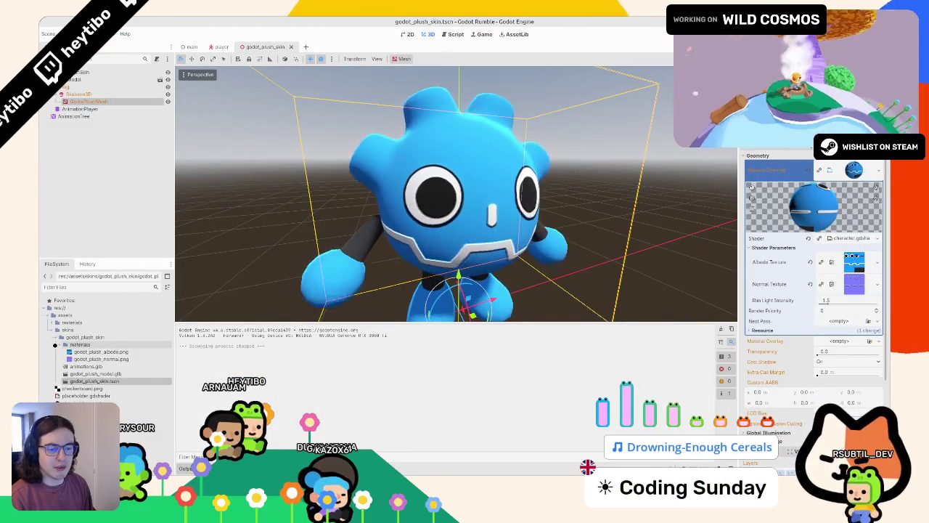
pyautogui.click(55, 344)
pyautogui.click(50, 321)
pyautogui.click(55, 329)
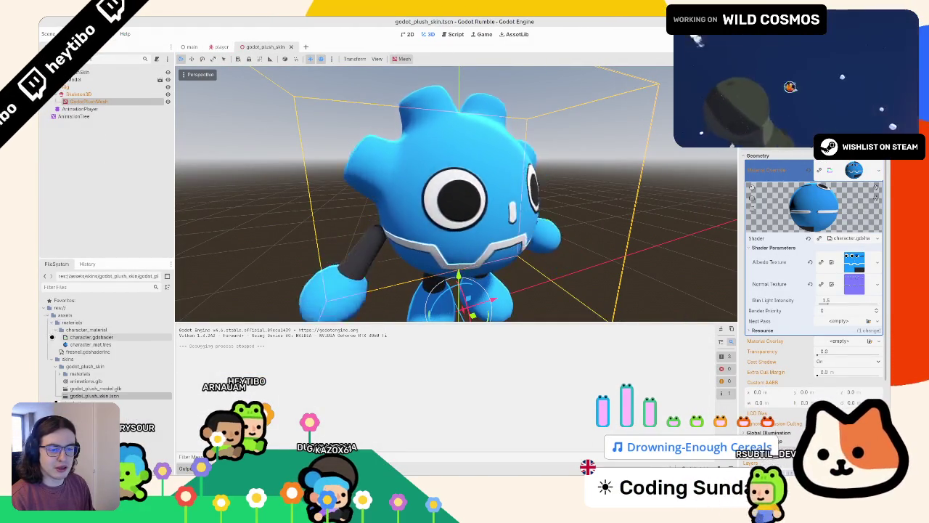
pyautogui.click(56, 344)
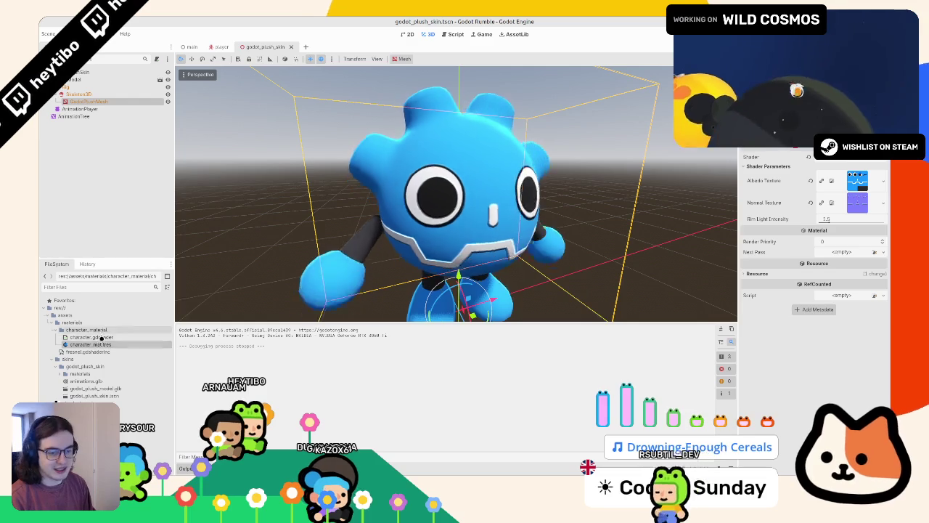
pyautogui.moveTo(88, 344); pyautogui.dragTo(85, 373)
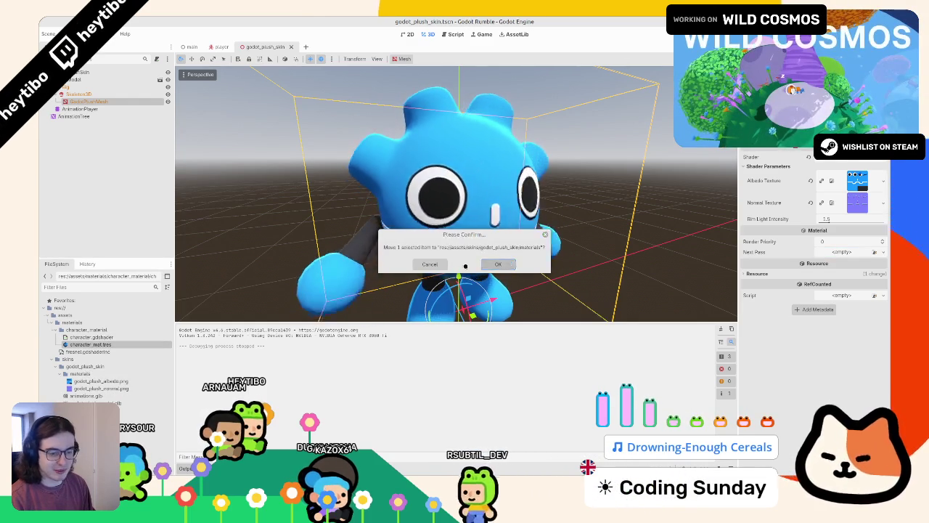
pyautogui.press('Return')
# - Rename the moved material to godot_plush_mat.tres and run the game to check the plush
pyautogui.press('F2')
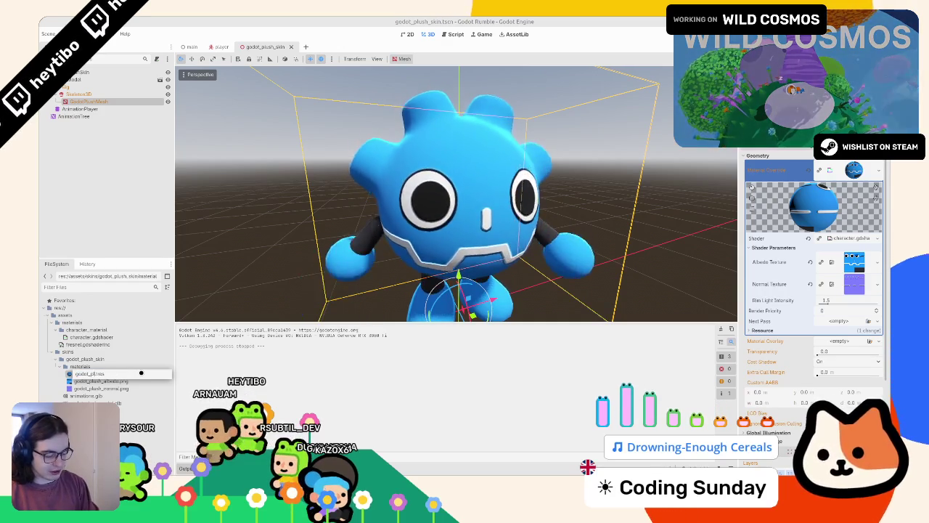
pyautogui.write('mat.tres')
pyautogui.press('Return')
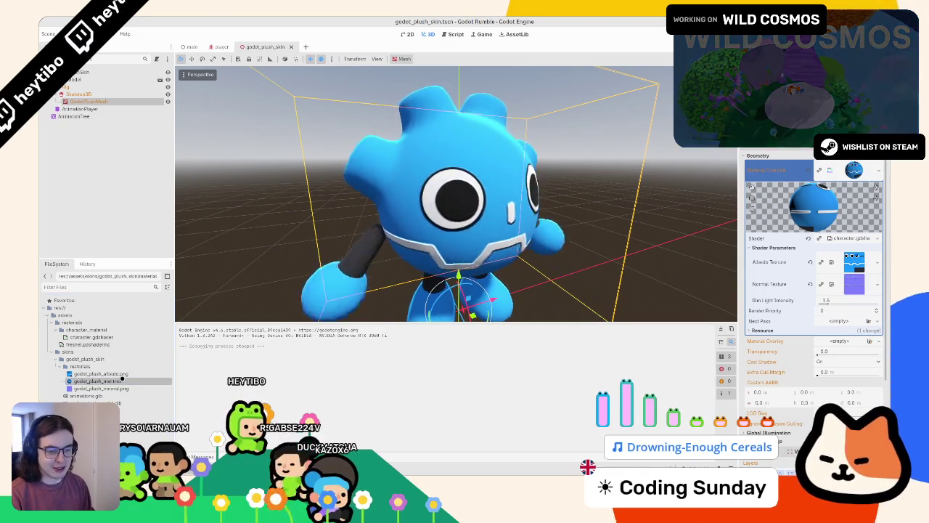
pyautogui.moveTo(418, 256); pyautogui.dragTo(482, 220)
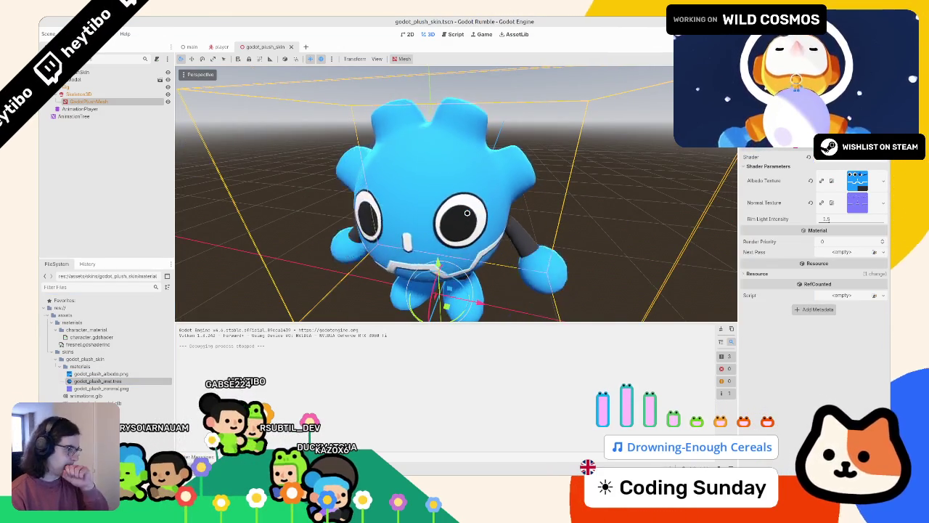
pyautogui.press('F5')
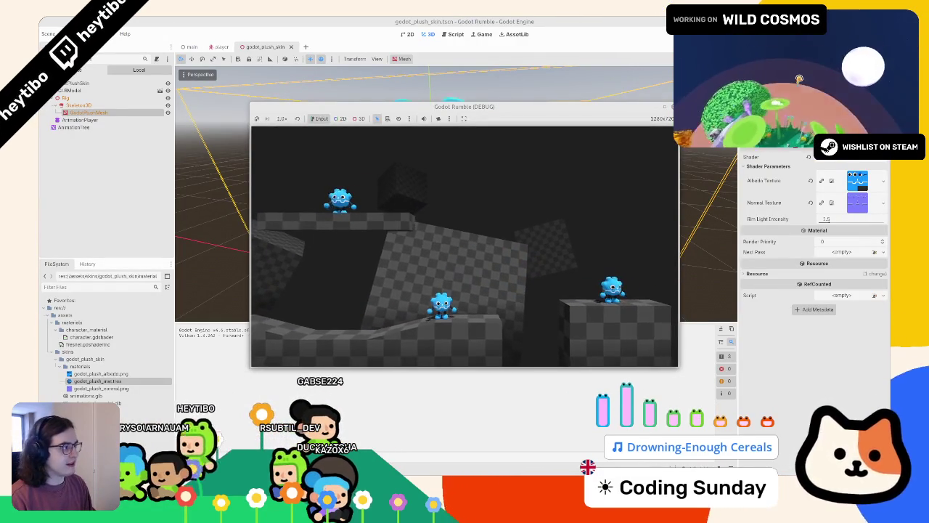
# - Stop the game, select the plush mesh in front view and open its character.gdshader
pyautogui.press('F8')
pyautogui.scroll(5, 373, 99)
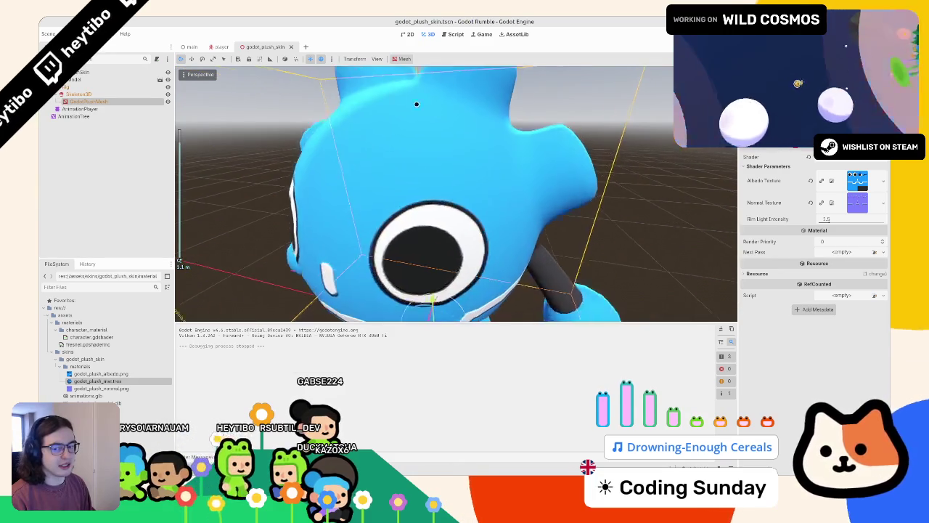
pyautogui.scroll(-6, 436, 111)
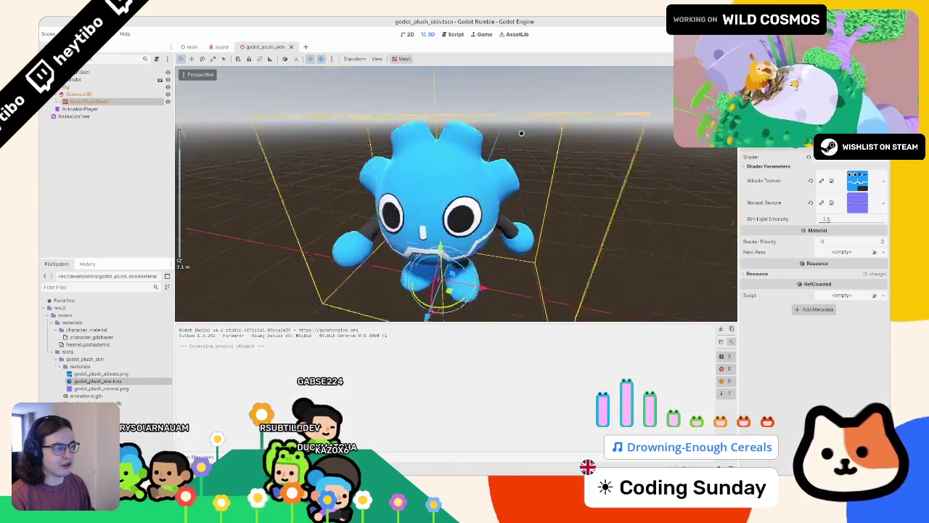
pyautogui.scroll(-5, 522, 133)
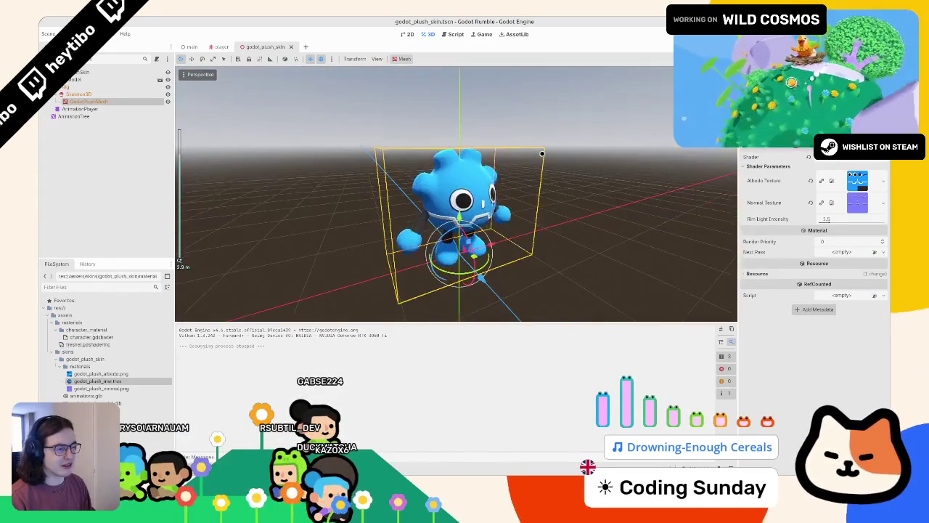
pyautogui.click(567, 142)
pyautogui.scroll(3, 563, 133)
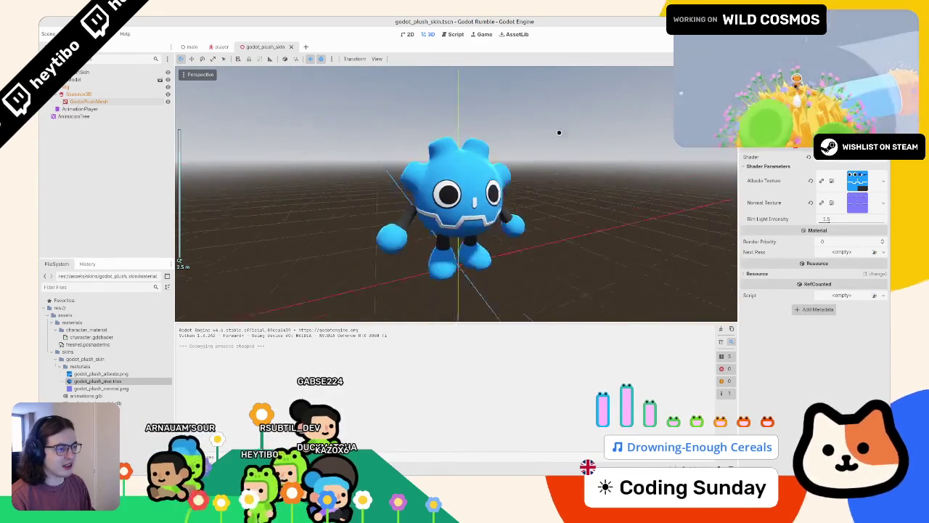
pyautogui.press('KP_1')
pyautogui.click(509, 218)
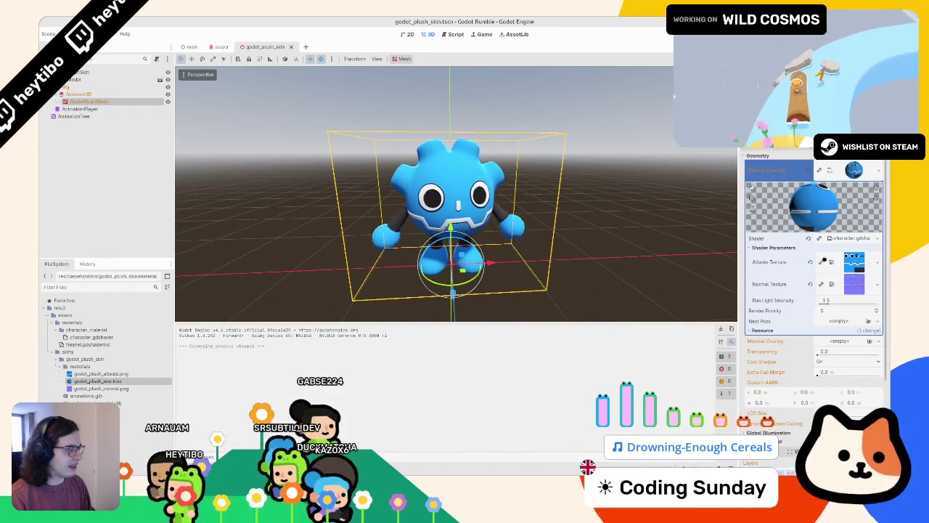
pyautogui.click(476, 411)
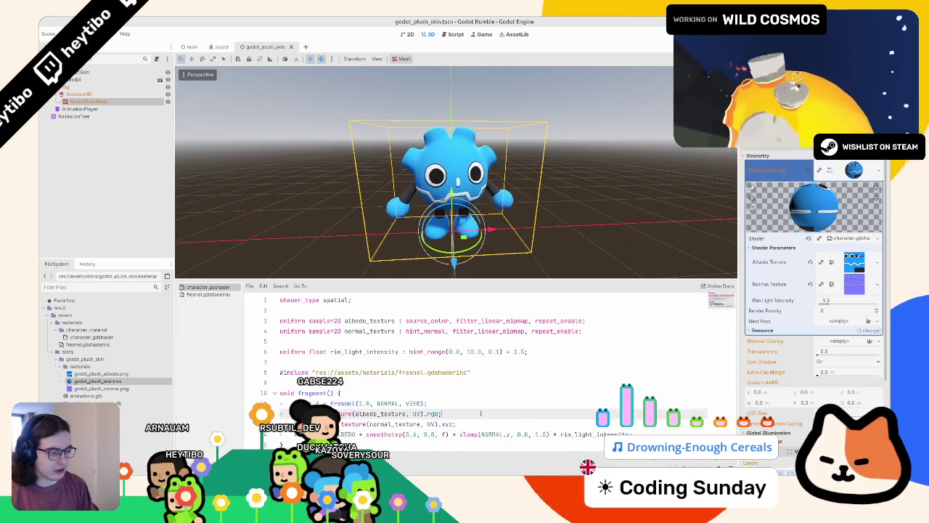
# - Add a new line in the shader's fragment code and test-run the game full screen
pyautogui.press('Return')
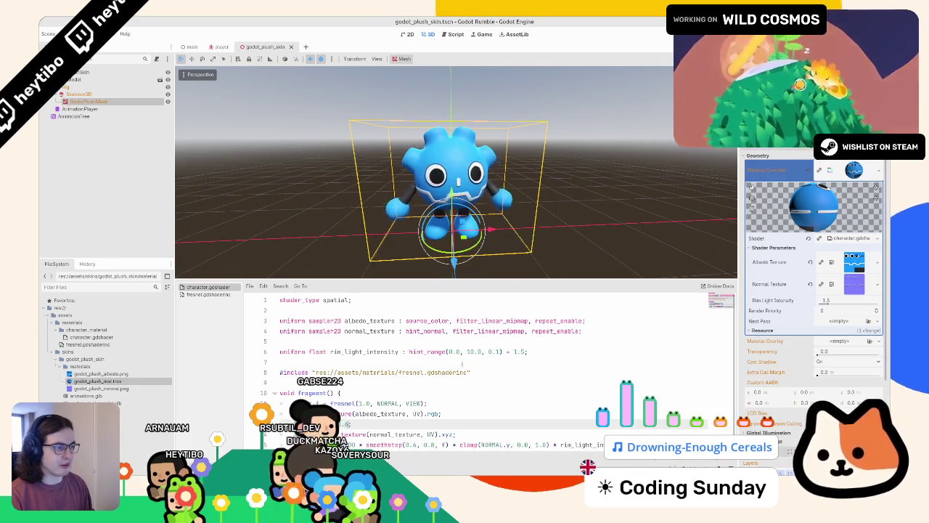
pyautogui.press('F5')
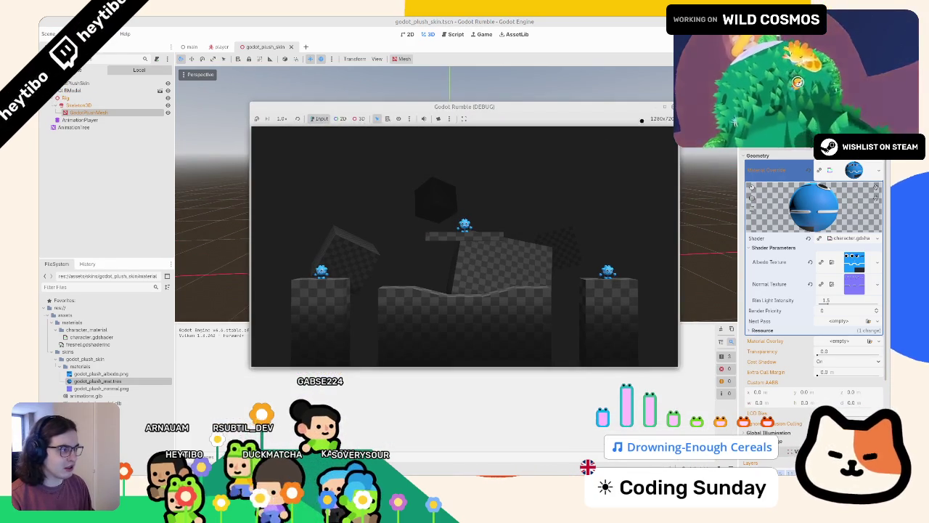
pyautogui.click(664, 110)
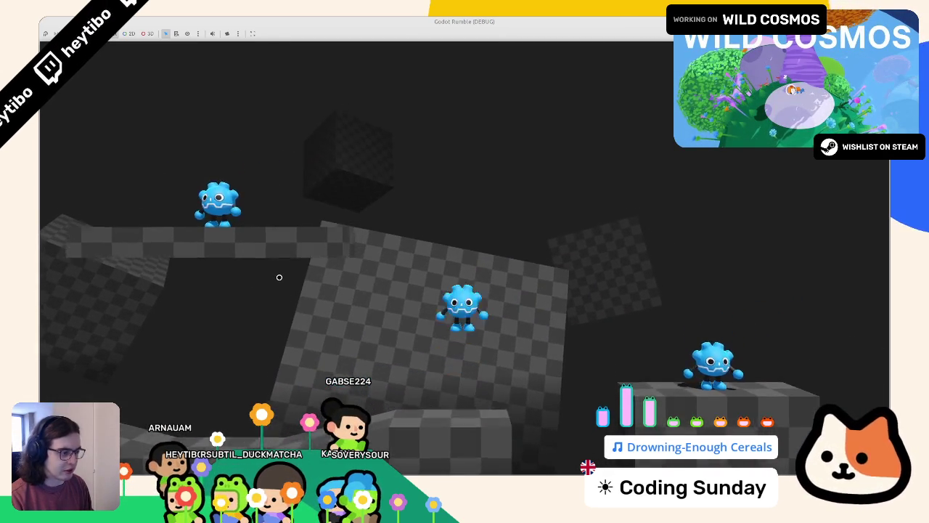
pyautogui.press('F8')
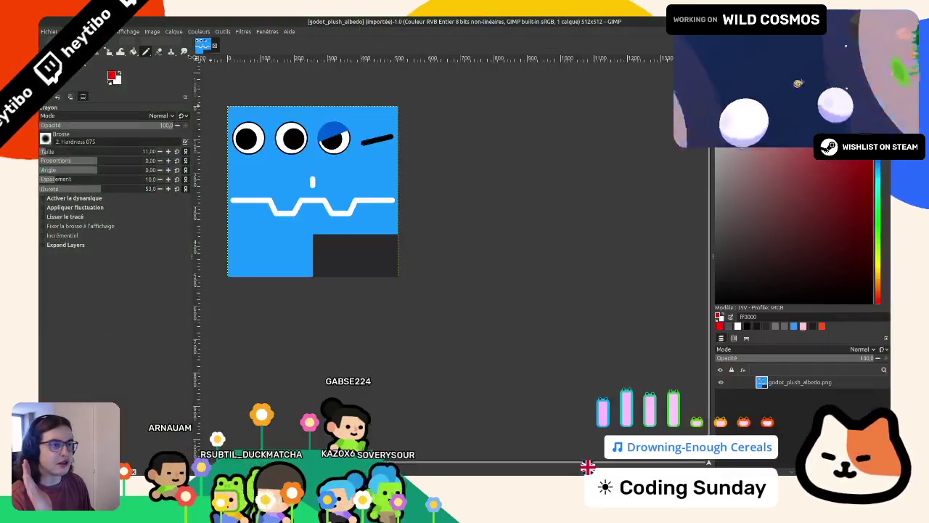
# - Shift the albedo texture's hue from blue to yellow (about -156.7) with Hue-Saturation
pyautogui.click(151, 31)
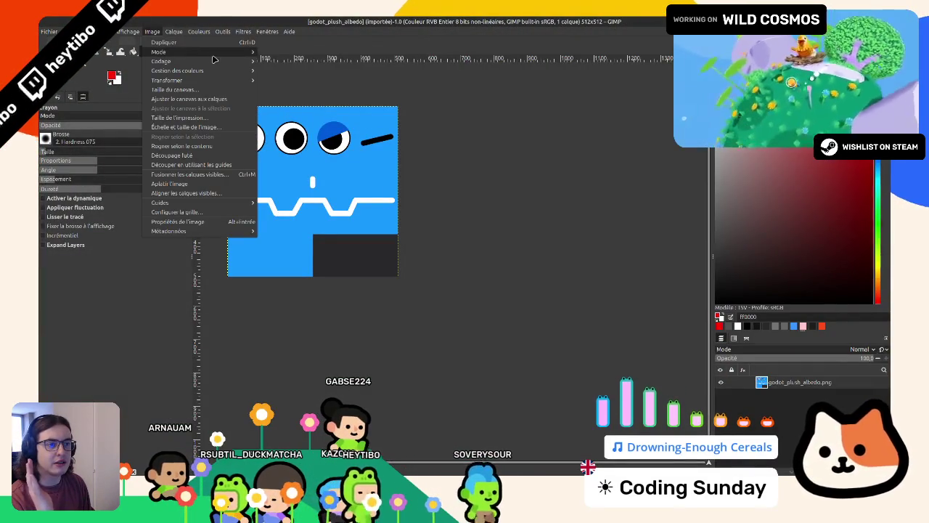
pyautogui.click(151, 31)
pyautogui.click(174, 31)
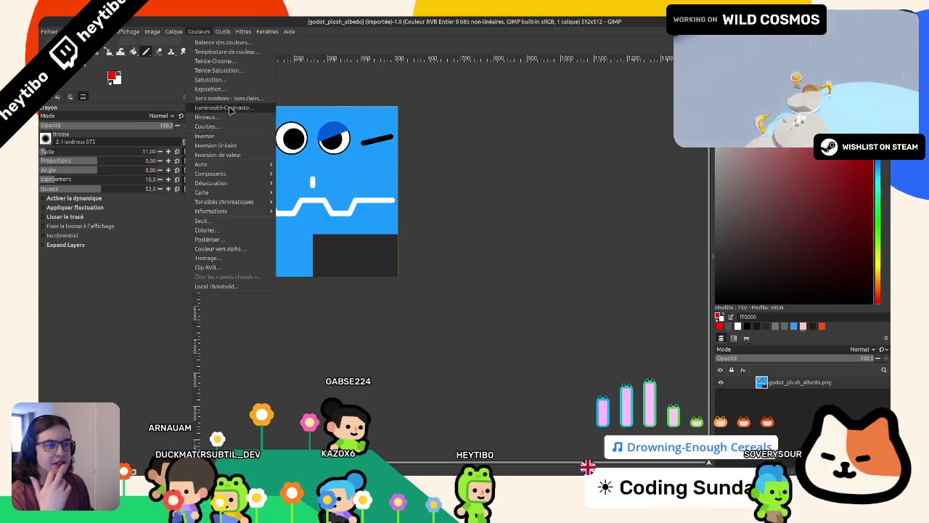
pyautogui.click(249, 75)
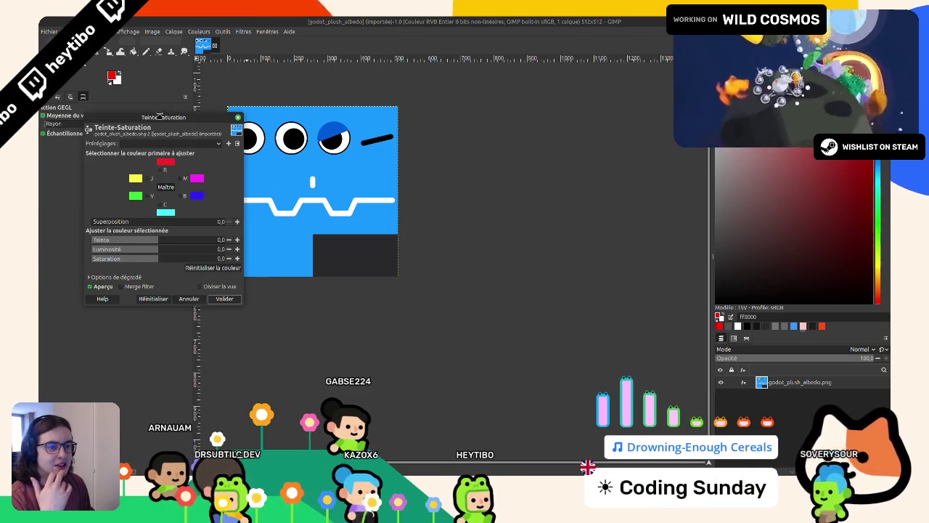
pyautogui.moveTo(160, 116); pyautogui.dragTo(357, 178)
pyautogui.click(312, 299)
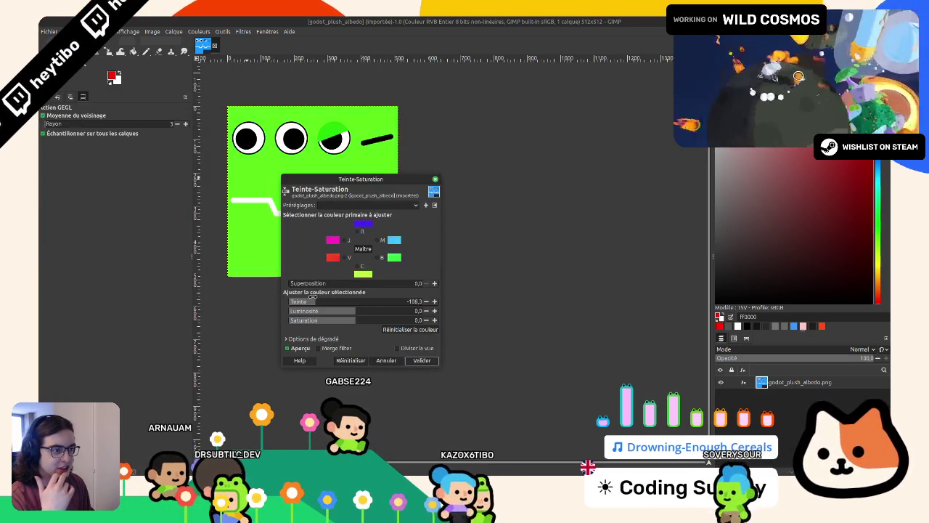
pyautogui.moveTo(313, 297); pyautogui.dragTo(296, 298)
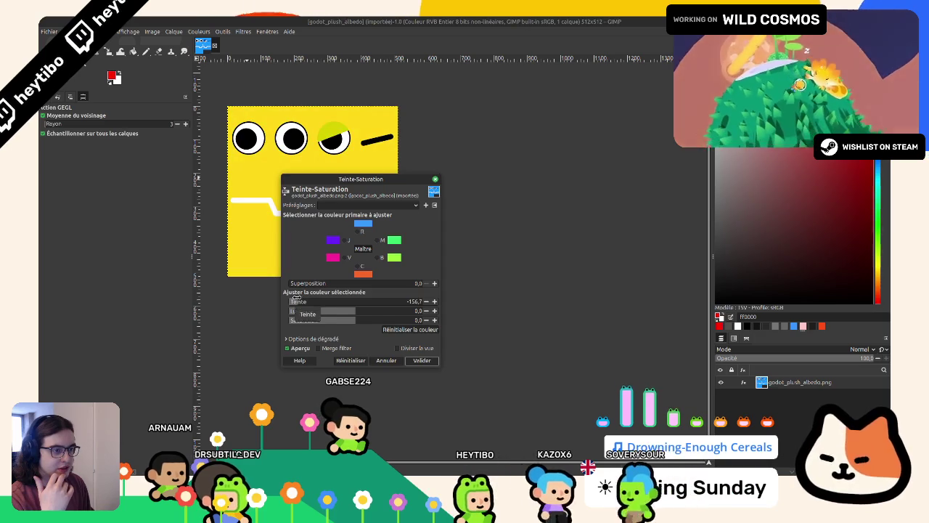
pyautogui.click(422, 360)
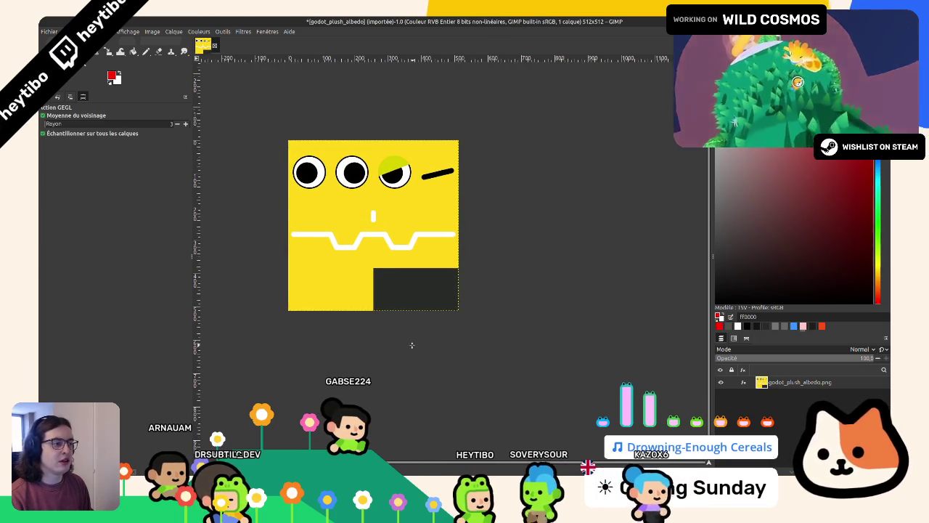
# - Export the recoloured texture as godot_plush_albedo_yellow.png
pyautogui.hotkey('ctrl', 'shift', 'e')
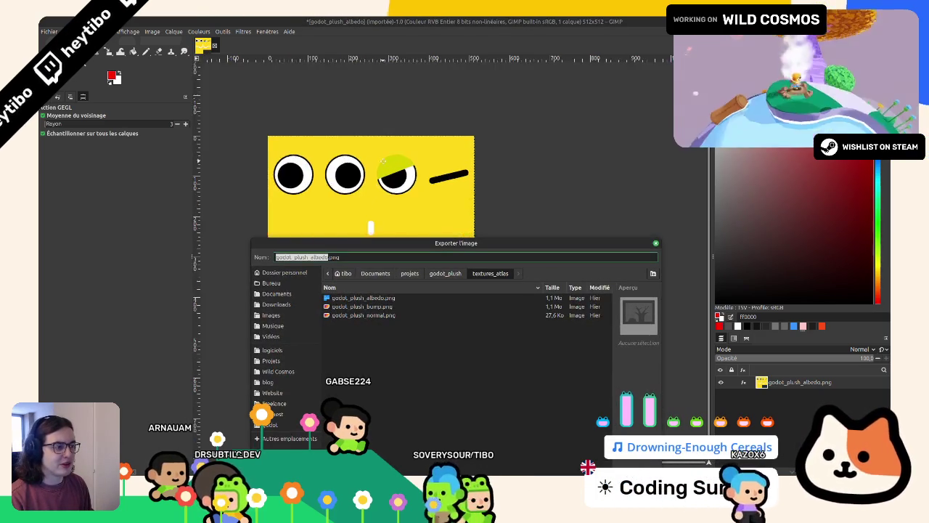
pyautogui.scroll(3, 383, 159)
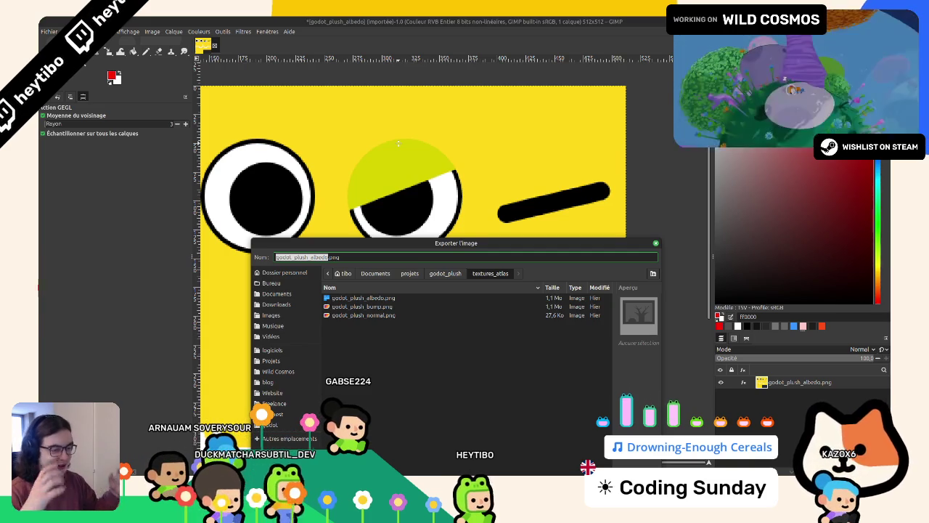
pyautogui.press('Right')
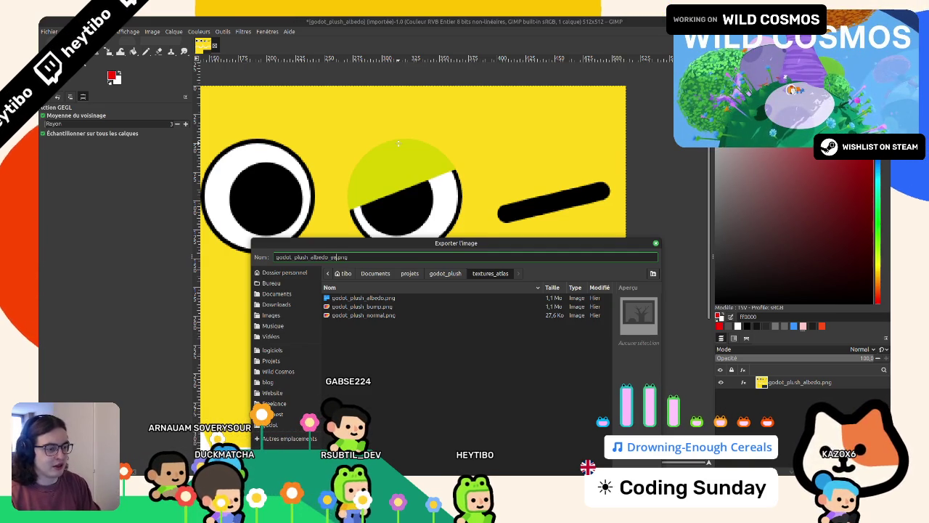
pyautogui.press('Return')
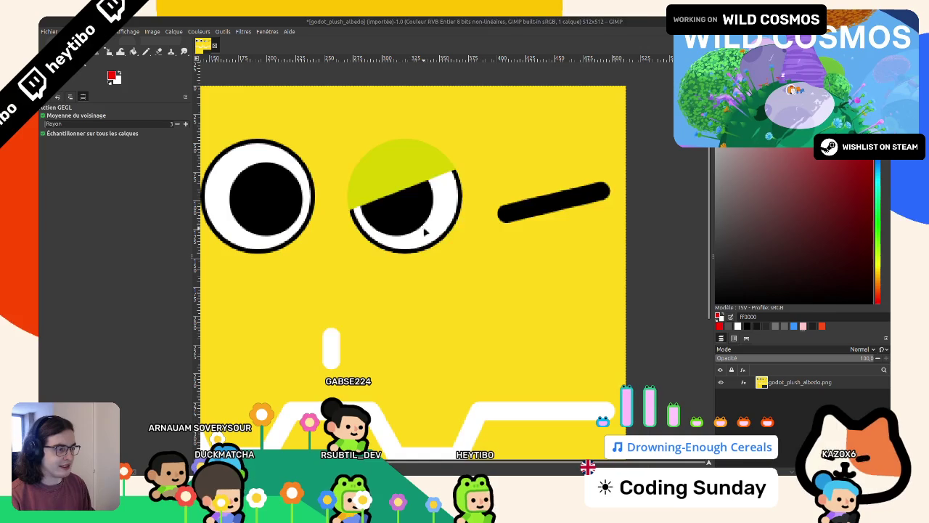
pyautogui.click(592, 334)
pyautogui.hotkey('shift', 'ctrl', 'j')
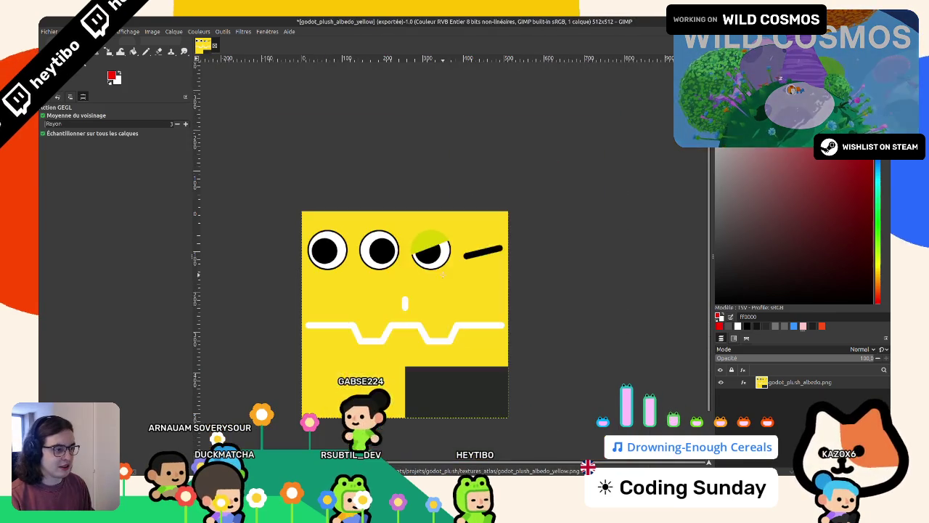
# - Undo the yellow change and recolour the texture pink with Hue-Saturation, hue about 113
pyautogui.hotkey('ctrl', 'z')
pyautogui.hotkey('shift', 'ctrl', 'e')
pyautogui.press('Escape')
pyautogui.hotkey('shift', 'ctrl', 'f')
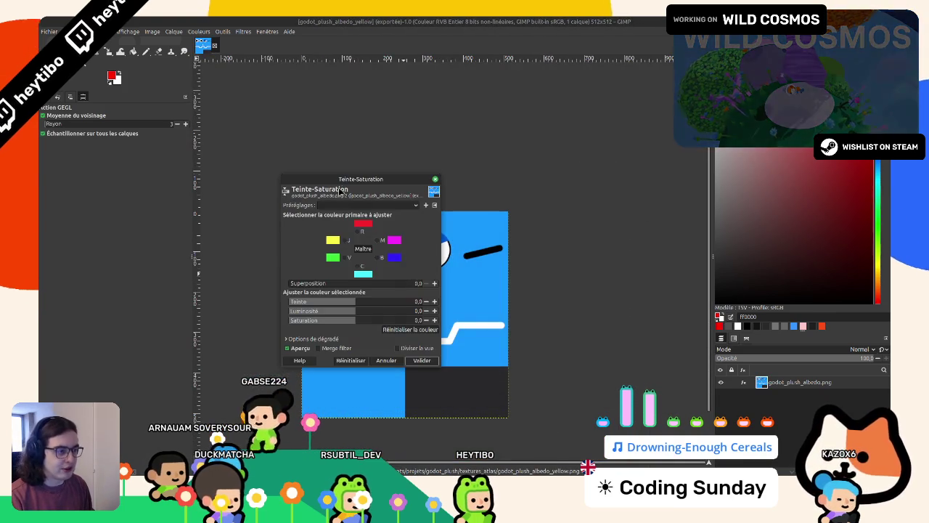
pyautogui.moveTo(456, 392)
pyautogui.mouseDown()
pyautogui.moveTo(429, 395)
pyautogui.moveTo(539, 403)
pyautogui.moveTo(542, 413)
pyautogui.mouseUp()
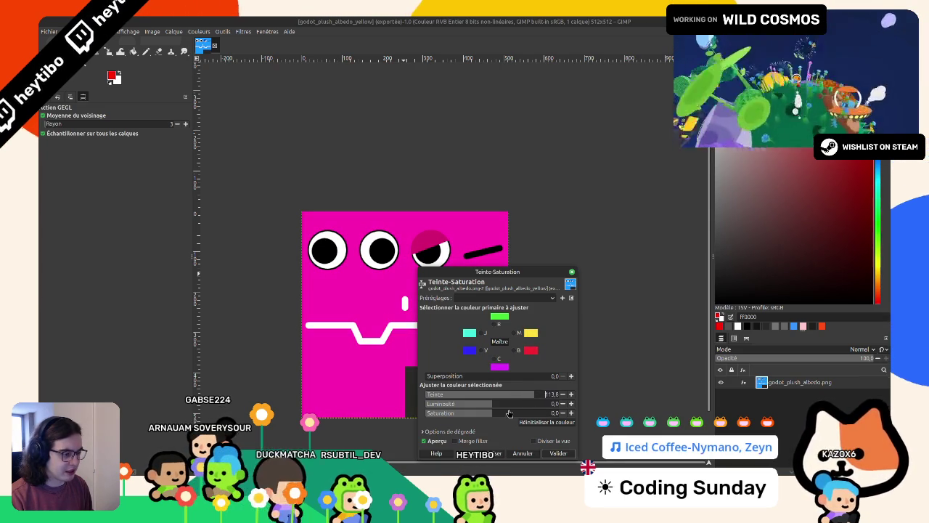
pyautogui.moveTo(522, 404)
pyautogui.mouseDown()
pyautogui.moveTo(487, 404)
pyautogui.moveTo(501, 415)
pyautogui.mouseUp()
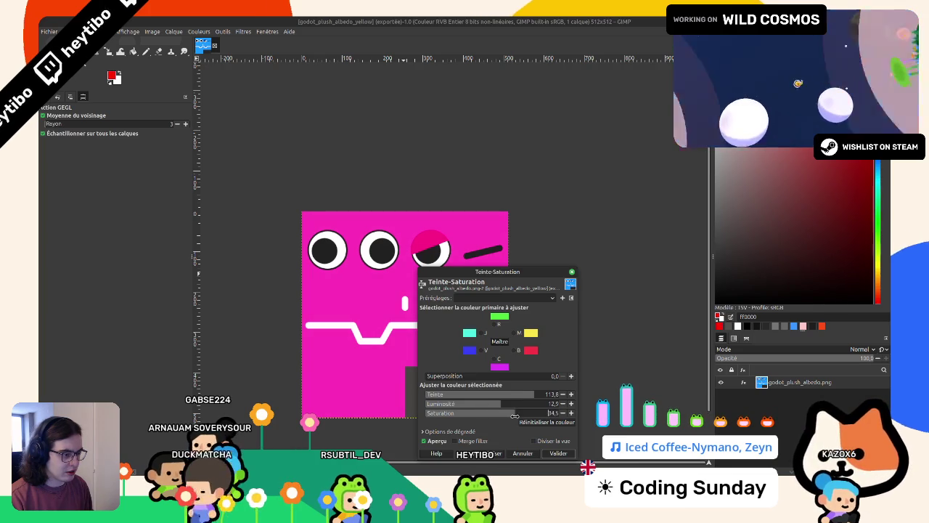
pyautogui.moveTo(488, 415)
pyautogui.mouseDown()
pyautogui.moveTo(513, 414)
pyautogui.moveTo(511, 403)
pyautogui.moveTo(543, 408)
pyautogui.mouseUp()
pyautogui.press('Tab')
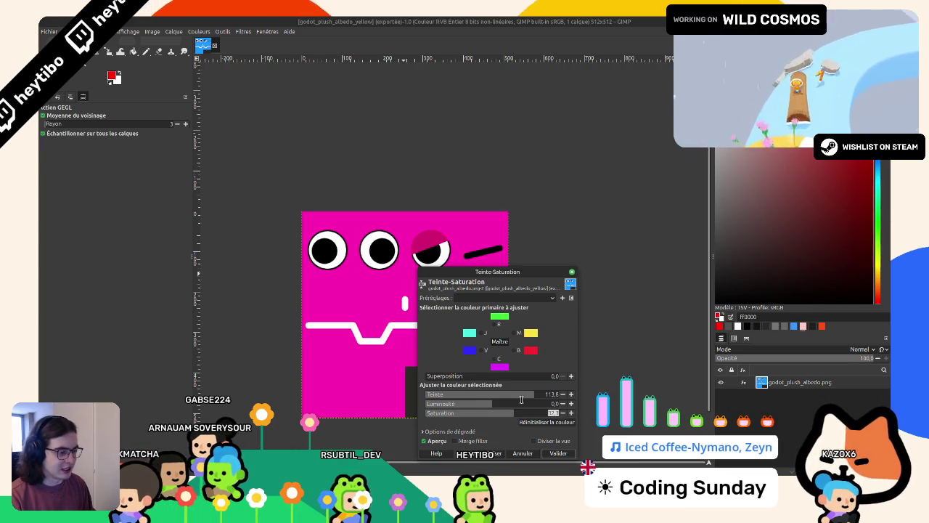
pyautogui.moveTo(537, 398); pyautogui.dragTo(527, 392)
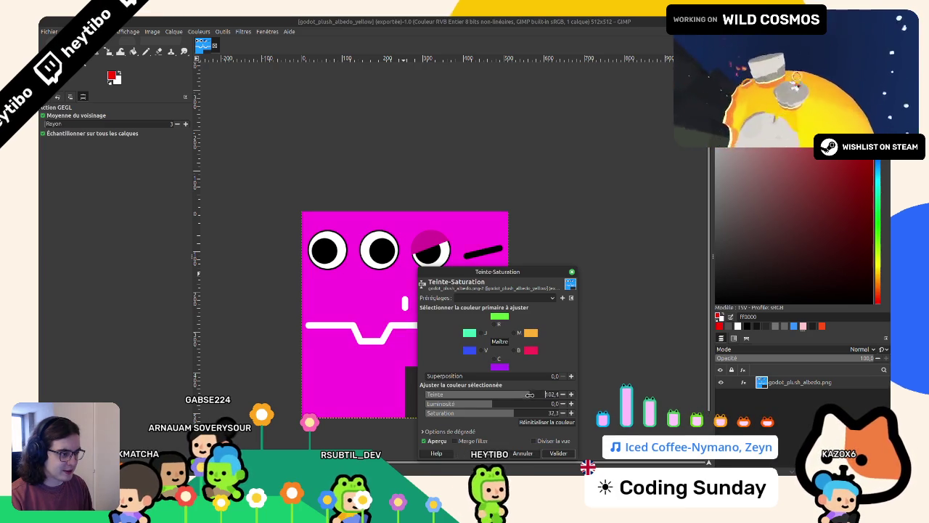
pyautogui.moveTo(537, 401); pyautogui.dragTo(506, 413)
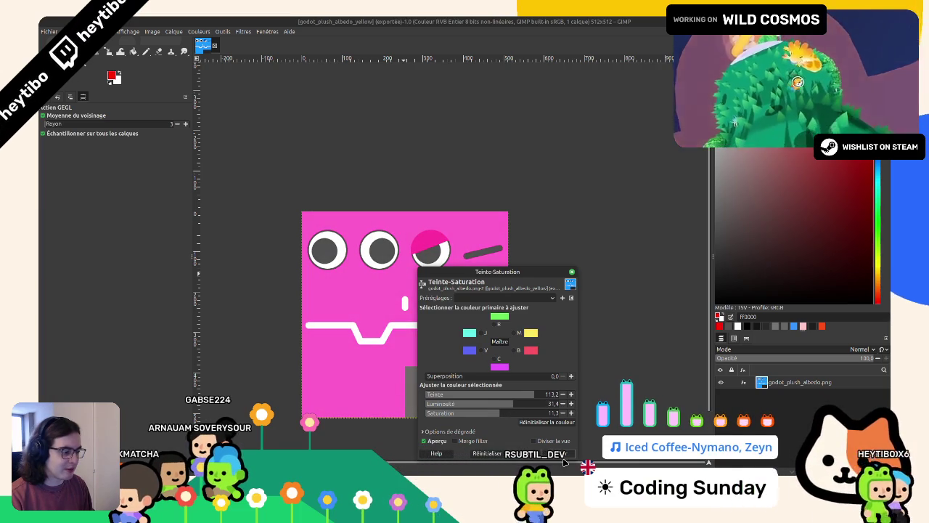
pyautogui.press('Return')
# - Compare the pink recolour with the original, then quit GIMP without saving
pyautogui.hotkey('ctrl', 'z')
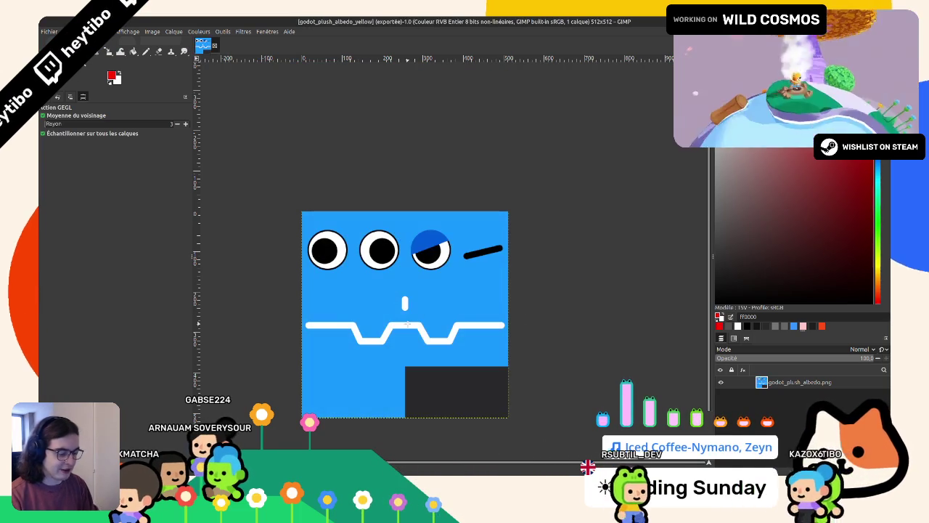
pyautogui.hotkey('ctrl', 'y')
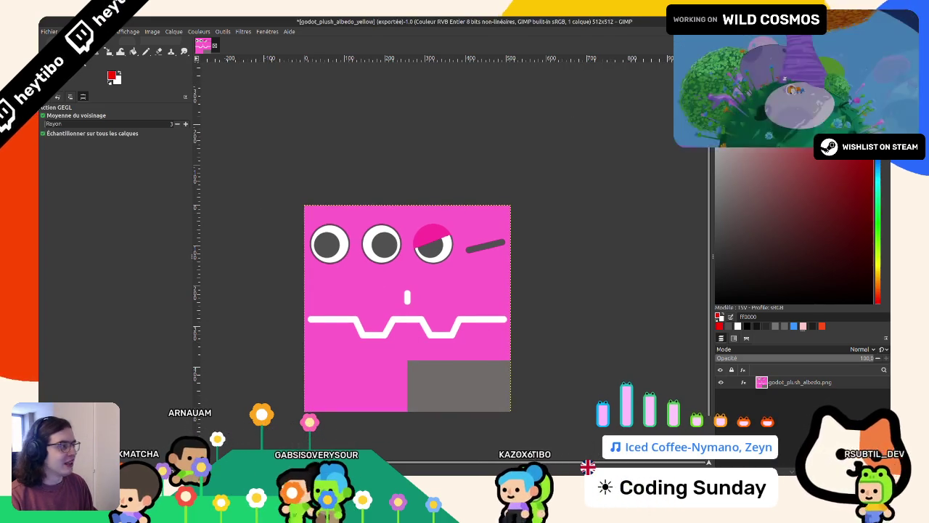
pyautogui.hotkey('ctrl', 'q')
pyautogui.click(509, 298)
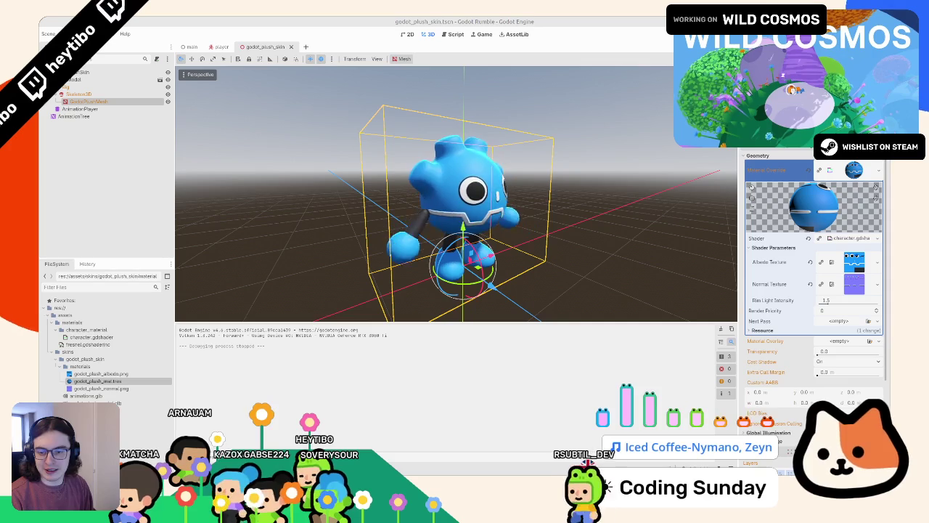
pyautogui.hotkey('alt', 'Tab')
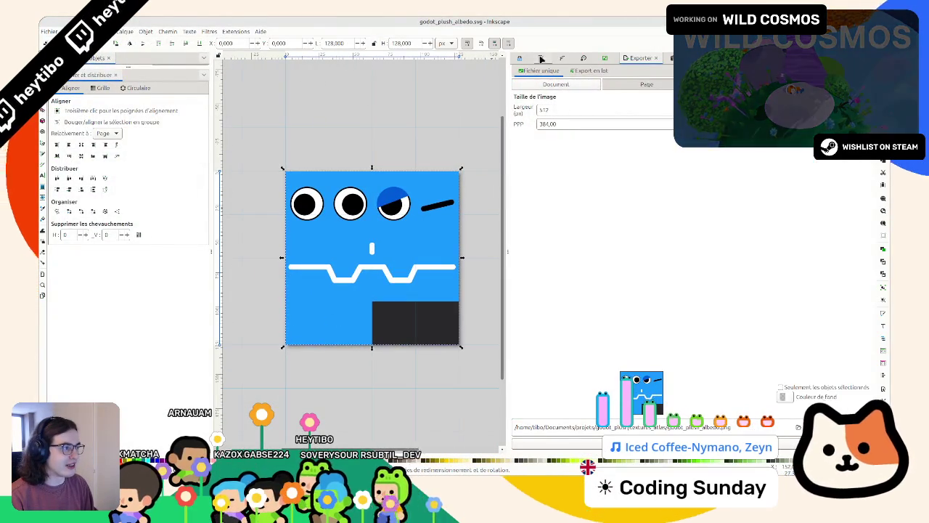
# - Make the SVG's background square pink and set up export as godot_plush_albedo_pink.png
pyautogui.hotkey('ctrl', 'shift', 'f')
pyautogui.moveTo(726, 122)
pyautogui.mouseDown()
pyautogui.moveTo(784, 137)
pyautogui.moveTo(771, 150)
pyautogui.mouseUp()
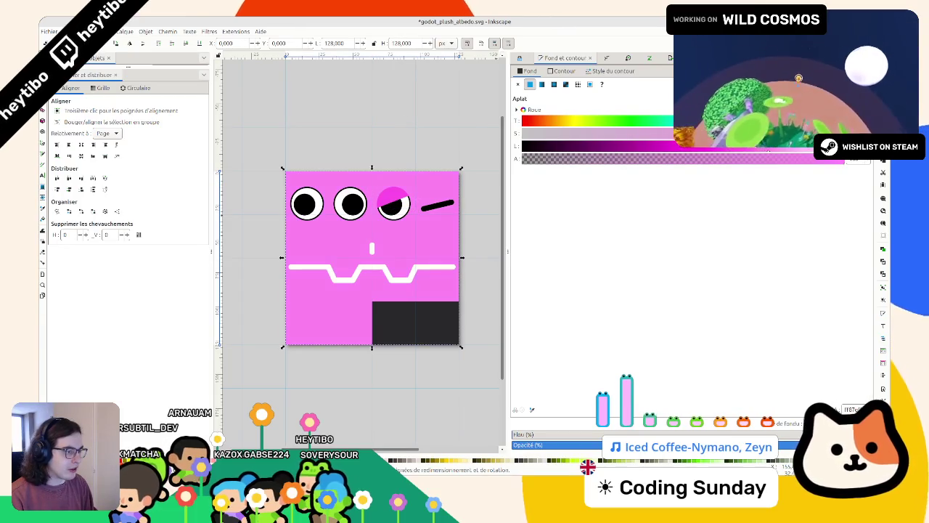
pyautogui.moveTo(777, 149); pyautogui.dragTo(762, 151)
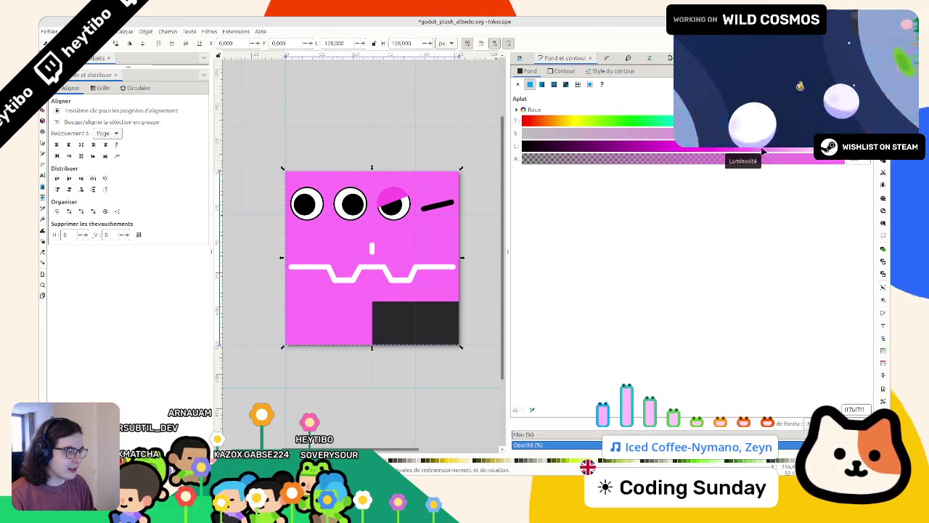
pyautogui.click(369, 121)
pyautogui.scroll(-2, 355, 144)
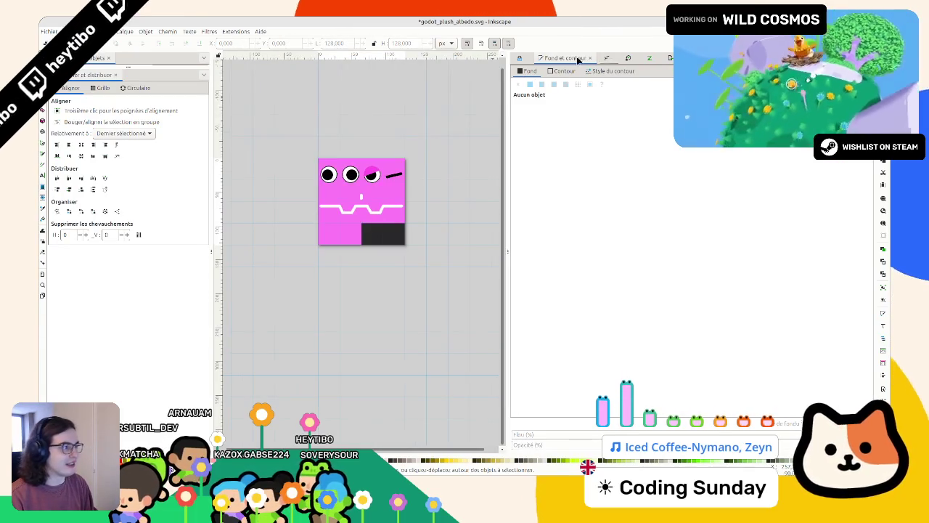
pyautogui.click(669, 59)
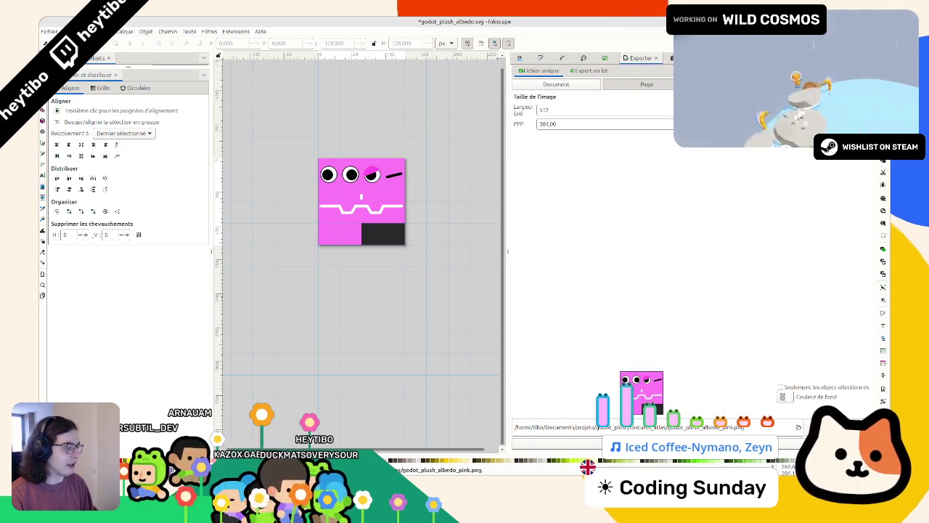
# - Back in Godot, duplicate the godot_plush_mat.tres material file
pyautogui.hotkey('alt', 'Tab')
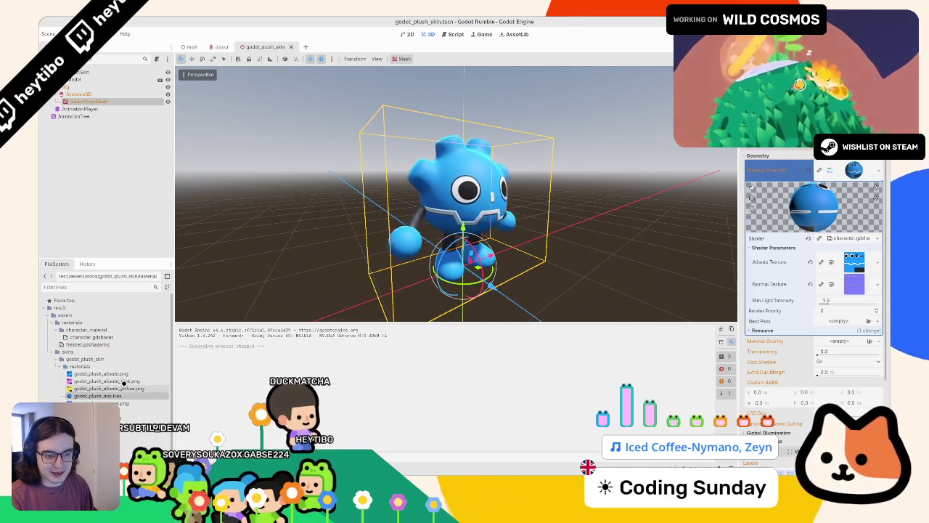
pyautogui.rightClick(124, 398)
pyautogui.click(162, 418)
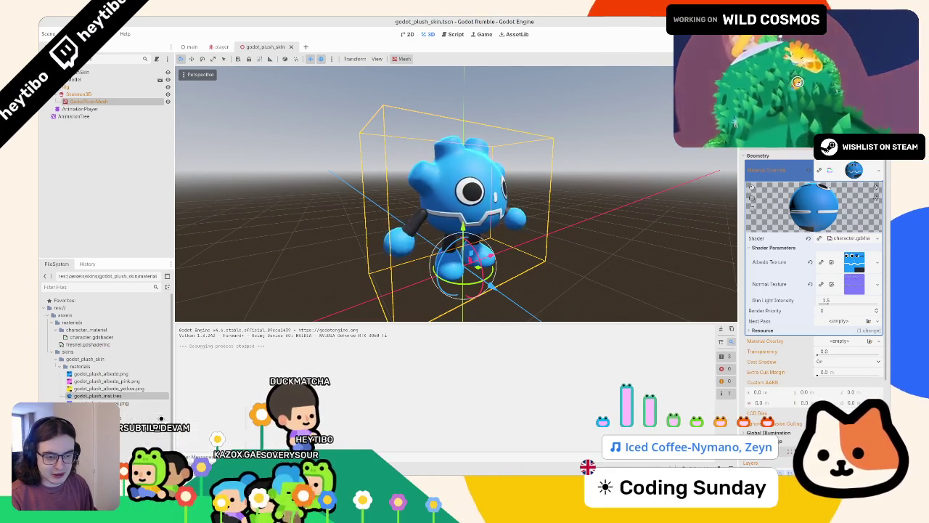
# - Name the copy godot_plush_mat_yellow.tres, duplicate it again for pink, and open the new copy
pyautogui.write('_yellow.tres')
pyautogui.press('Return')
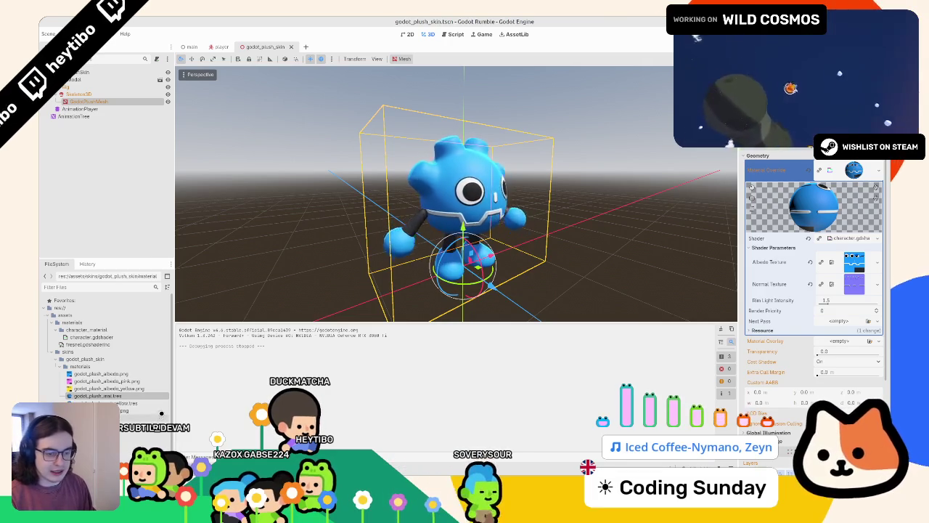
pyautogui.rightClick(157, 403)
pyautogui.click(191, 416)
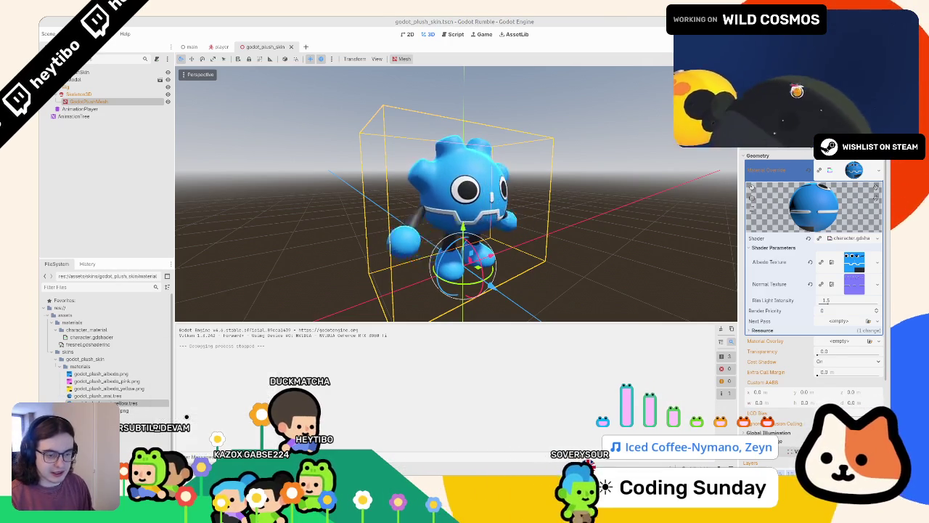
pyautogui.press('Right')
pyautogui.press('BackSpace')
pyautogui.press('BackSpace')
pyautogui.press('BackSpace')
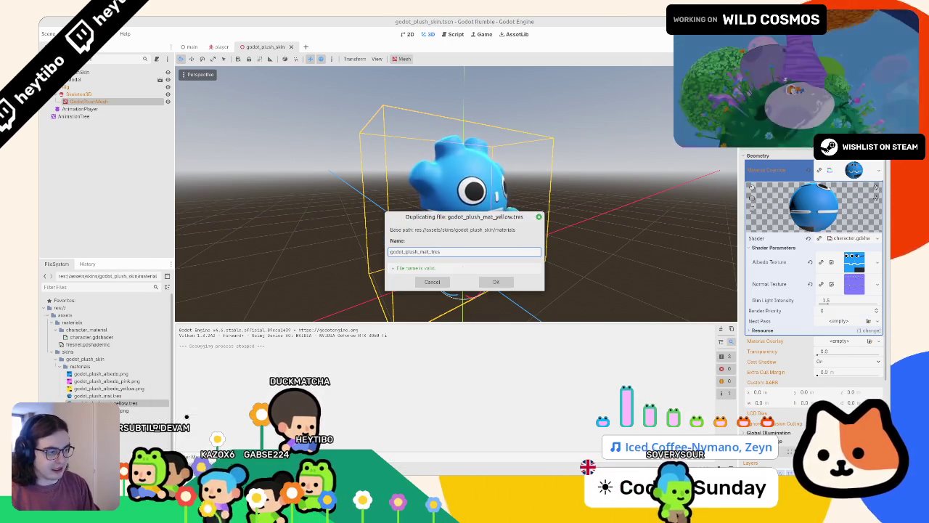
pyautogui.press('Return')
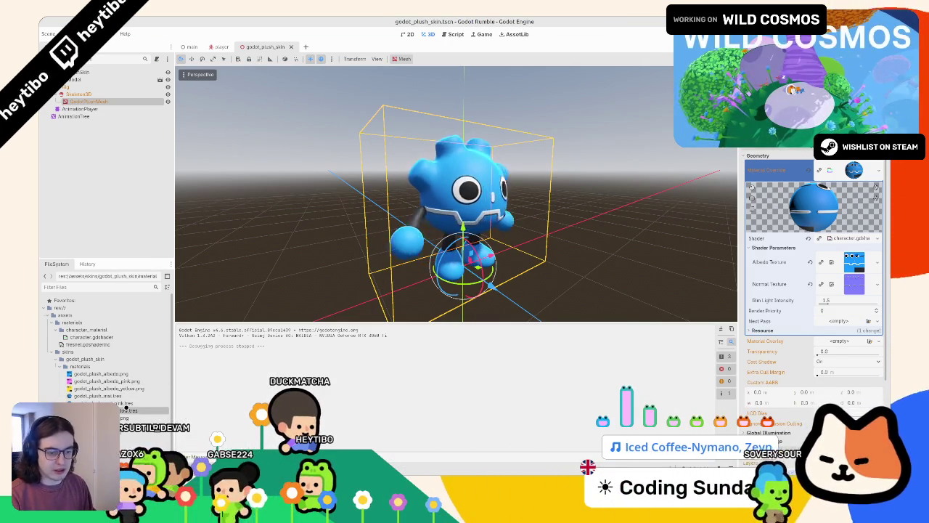
pyautogui.click(127, 410)
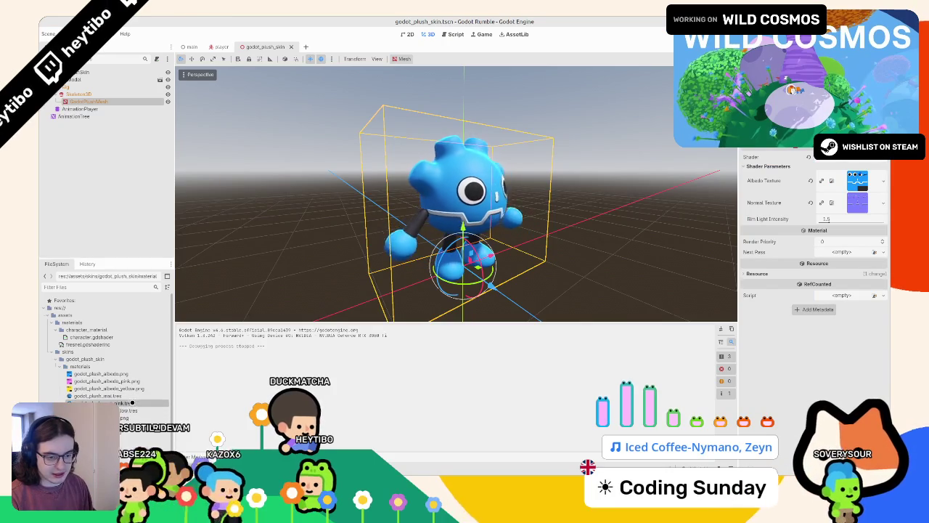
# - Assign the pink and yellow albedo PNGs to the material copies' Albedo Texture slots
pyautogui.moveTo(133, 381)
pyautogui.mouseDown()
pyautogui.moveTo(798, 188)
pyautogui.moveTo(856, 181)
pyautogui.mouseUp()
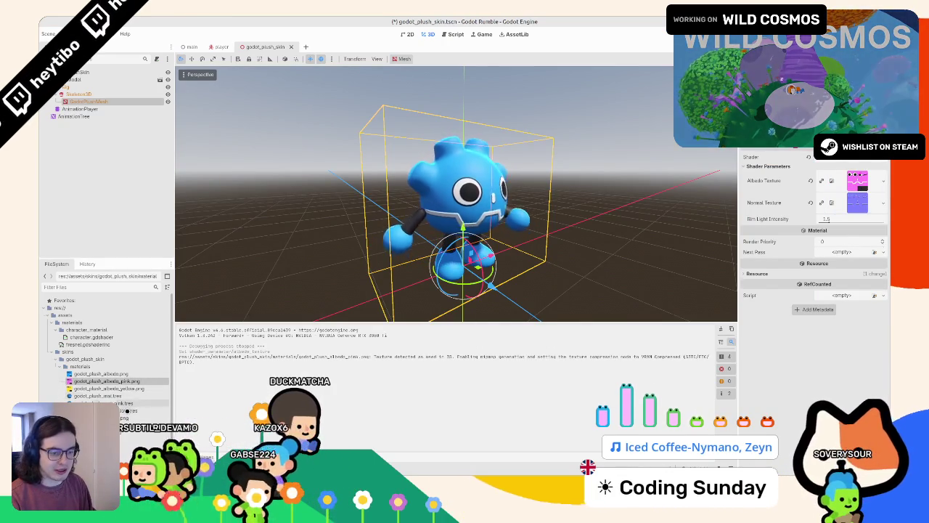
pyautogui.moveTo(112, 388); pyautogui.dragTo(809, 213)
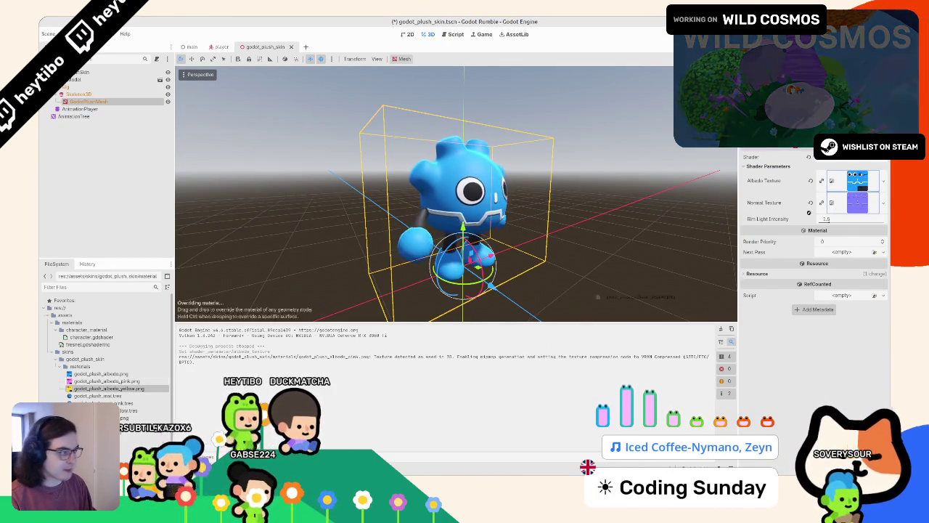
pyautogui.moveTo(856, 182); pyautogui.dragTo(857, 180)
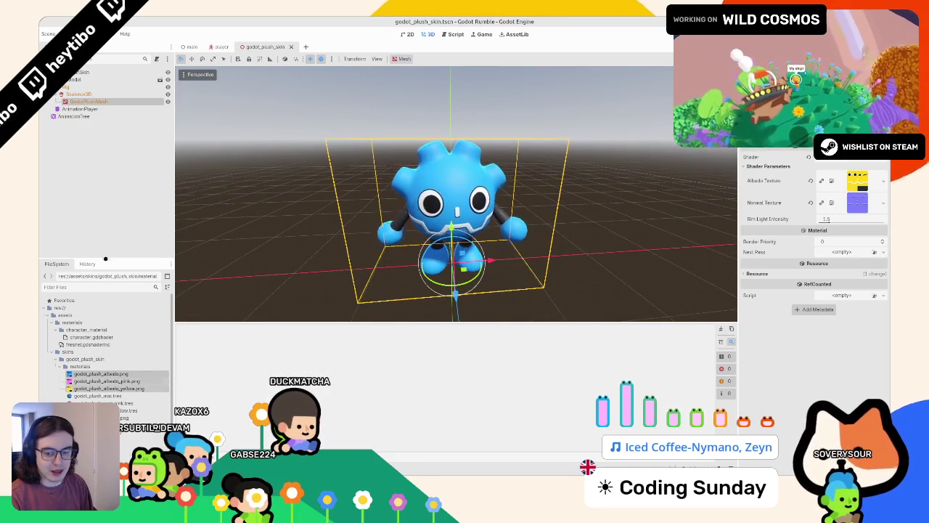
# - Reimport the albedo textures as VRAM Uncompressed and reselect the GodotPlushMesh node
pyautogui.click(68, 34)
pyautogui.click(138, 103)
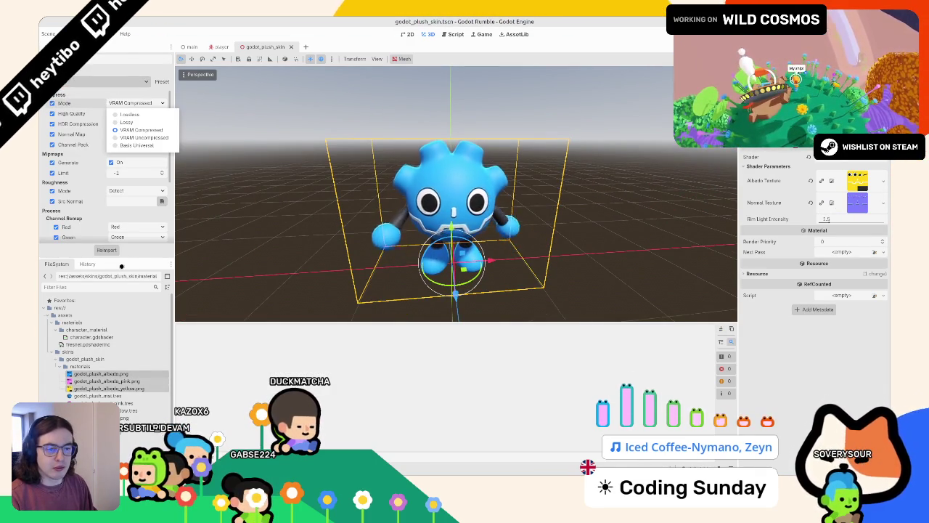
pyautogui.click(106, 256)
pyautogui.click(137, 103)
pyautogui.click(144, 137)
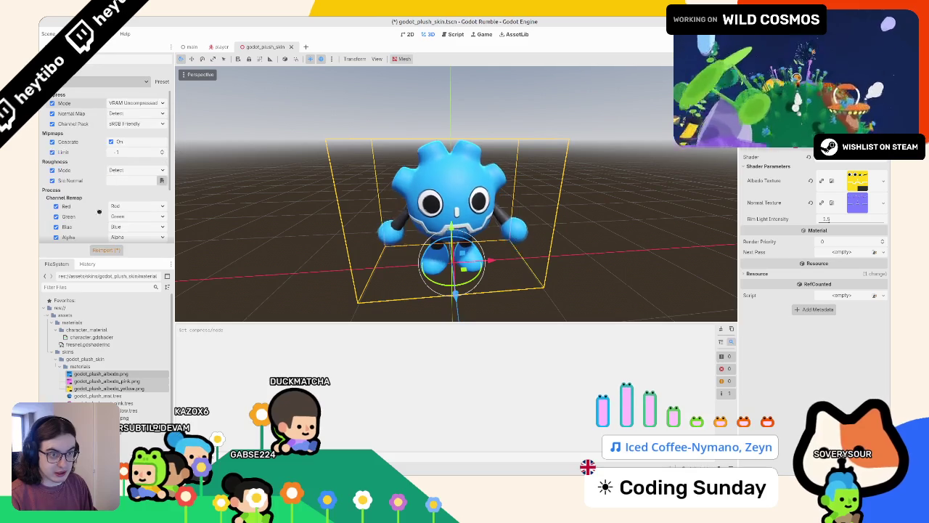
pyautogui.click(101, 250)
pyautogui.click(49, 34)
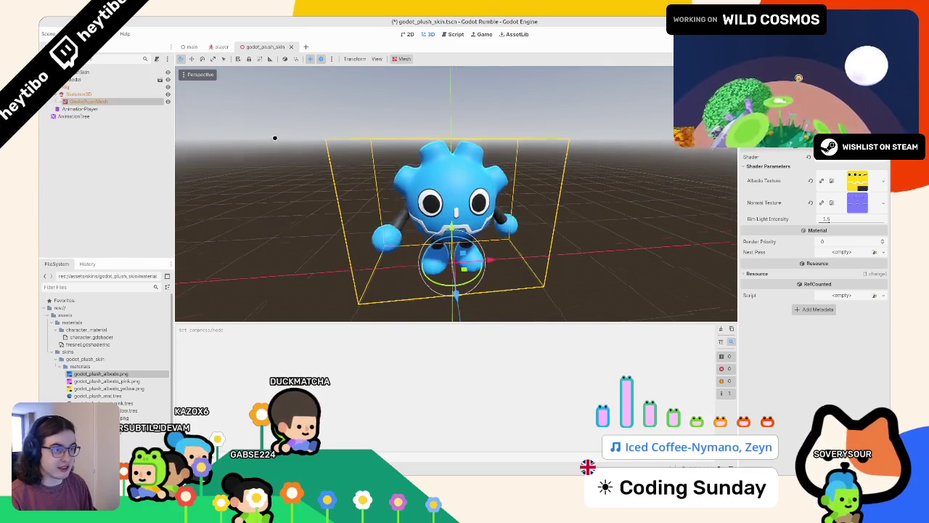
pyautogui.click(274, 135)
pyautogui.click(87, 101)
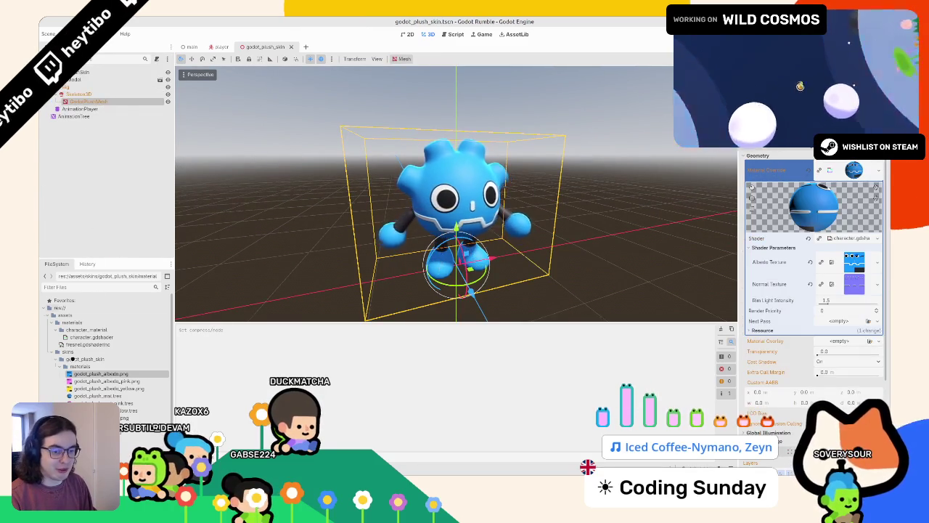
# - Apply the yellow, then the pink material to the plush mesh
pyautogui.moveTo(123, 410)
pyautogui.mouseDown()
pyautogui.moveTo(434, 221)
pyautogui.moveTo(367, 243)
pyautogui.mouseUp()
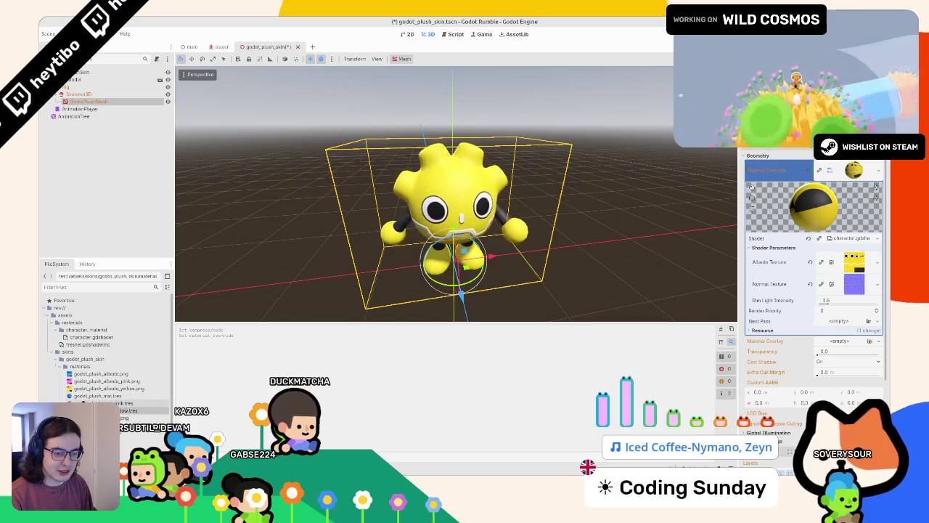
pyautogui.moveTo(102, 403)
pyautogui.mouseDown()
pyautogui.moveTo(450, 218)
pyautogui.moveTo(581, 185)
pyautogui.mouseUp()
pyautogui.scroll(-6, 581, 185)
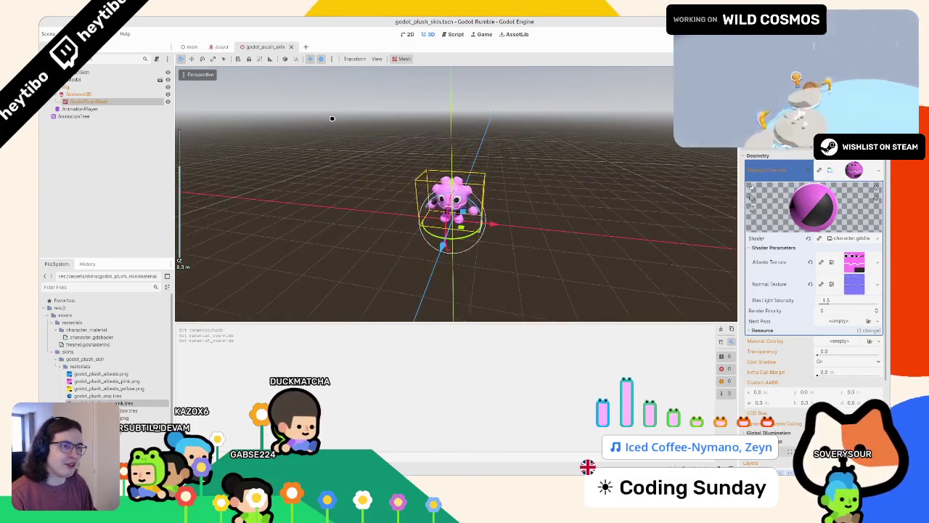
# - Test-run the game full screen, save the plush skin scene and select the AnimationTree
pyautogui.press('F5')
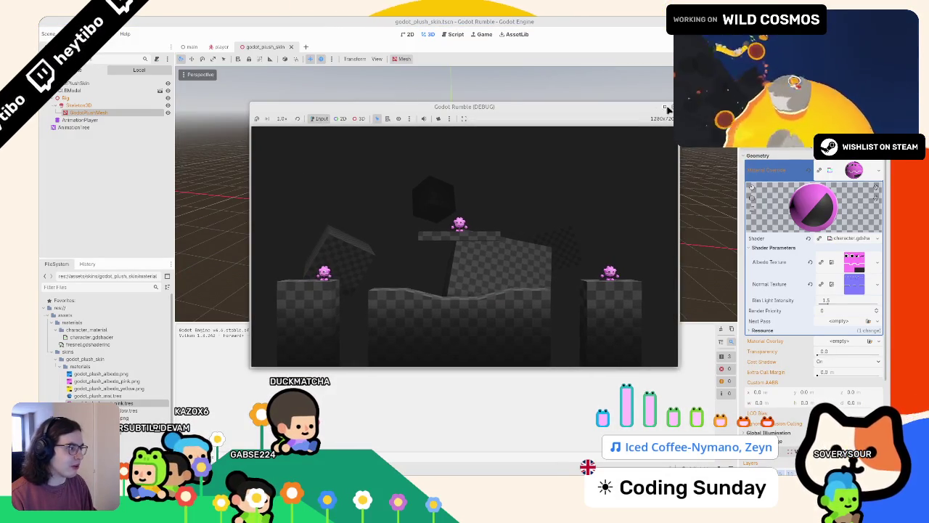
pyautogui.click(665, 107)
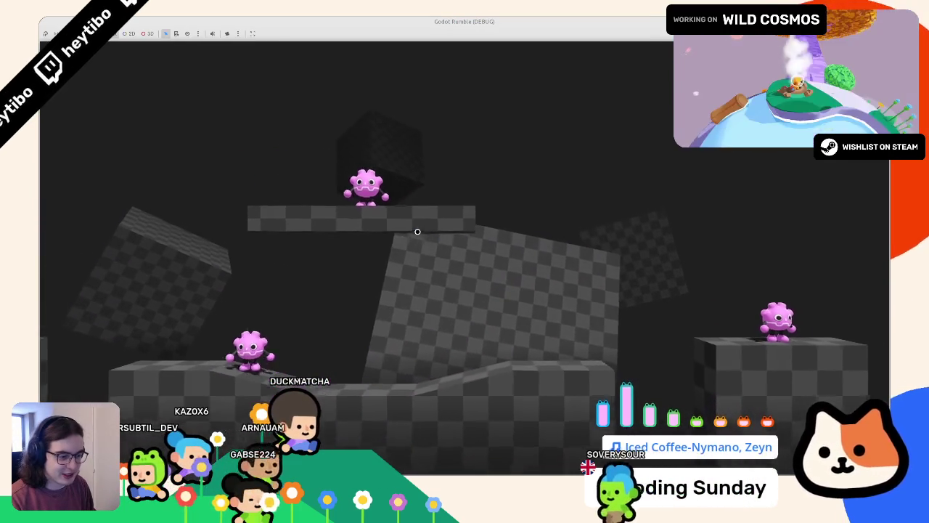
pyautogui.press('F8')
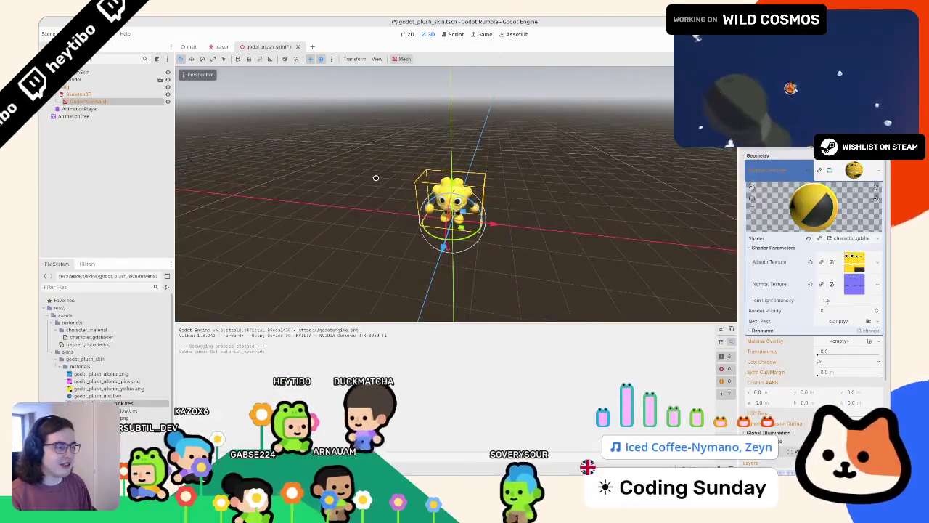
pyautogui.hotkey('ctrl', 's')
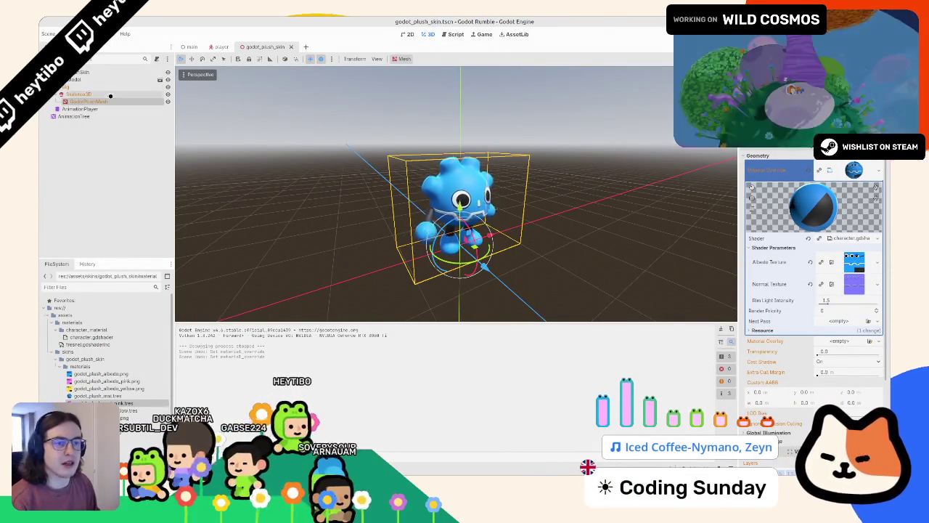
pyautogui.click(75, 116)
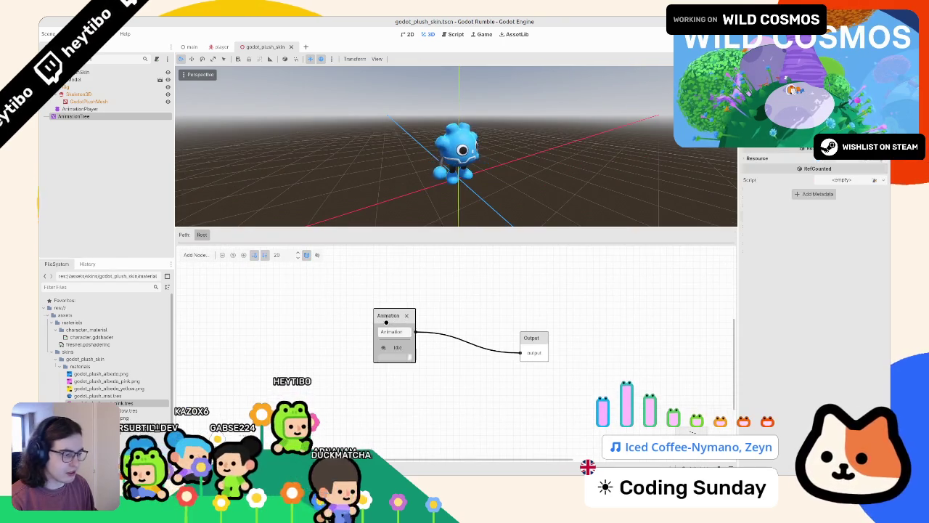
# - Replace the Animation node with a StateMachine connected to Output and open it
pyautogui.click(406, 315)
pyautogui.rightClick(384, 323)
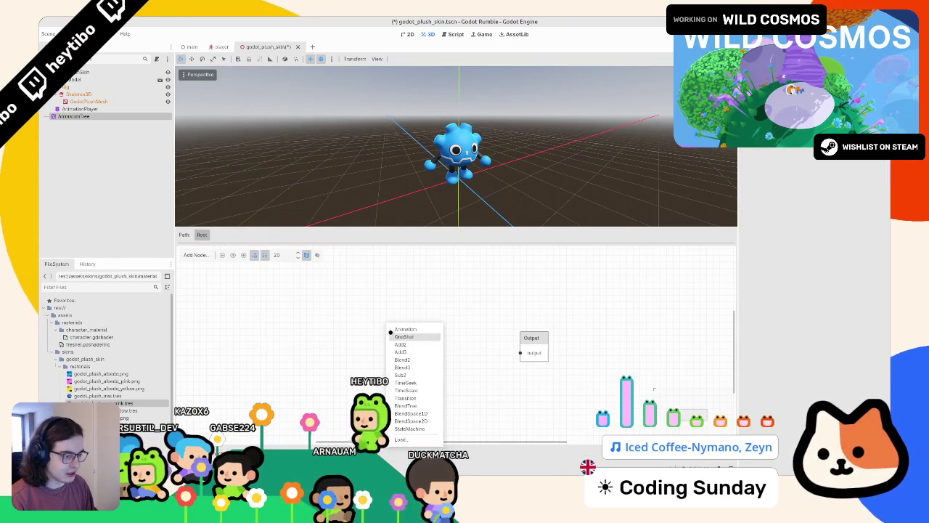
pyautogui.click(421, 427)
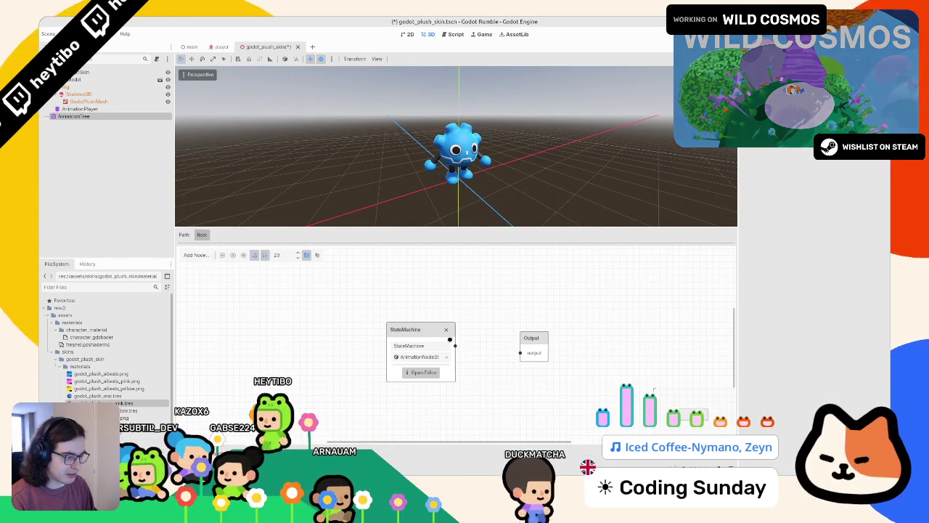
pyautogui.moveTo(454, 345); pyautogui.dragTo(520, 353)
pyautogui.click(421, 369)
# - Add fight_idle and run states, placing run to the right of fight_idle
pyautogui.rightClick(324, 302)
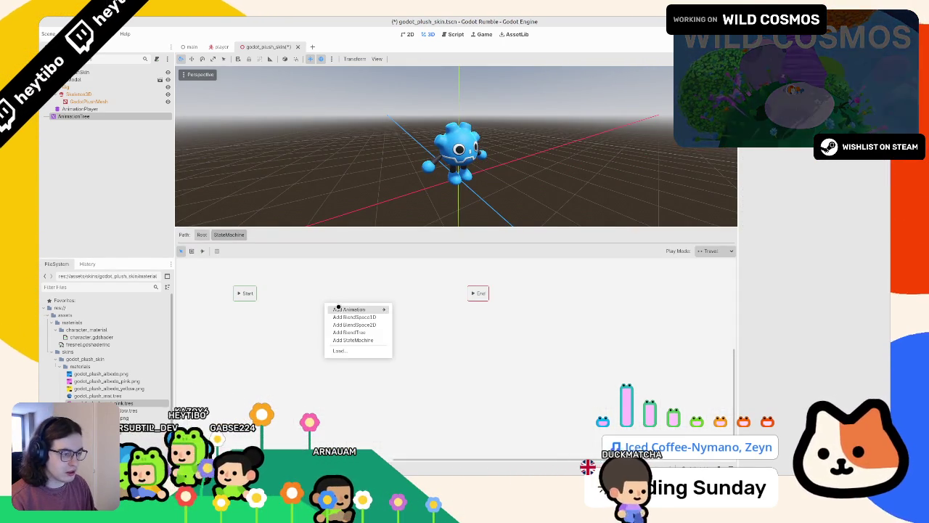
pyautogui.moveTo(356, 307)
pyautogui.click(410, 318)
pyautogui.moveTo(332, 311); pyautogui.dragTo(323, 302)
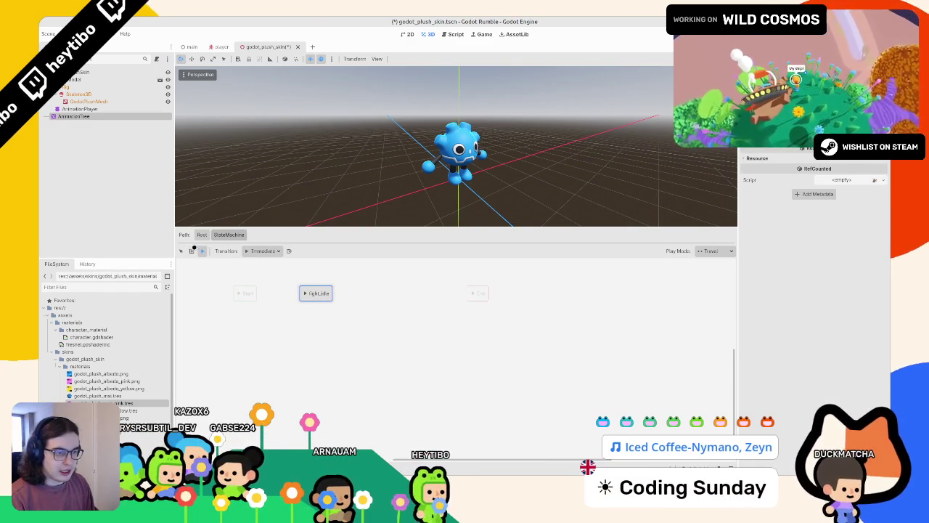
pyautogui.rightClick(365, 269)
pyautogui.moveTo(395, 276)
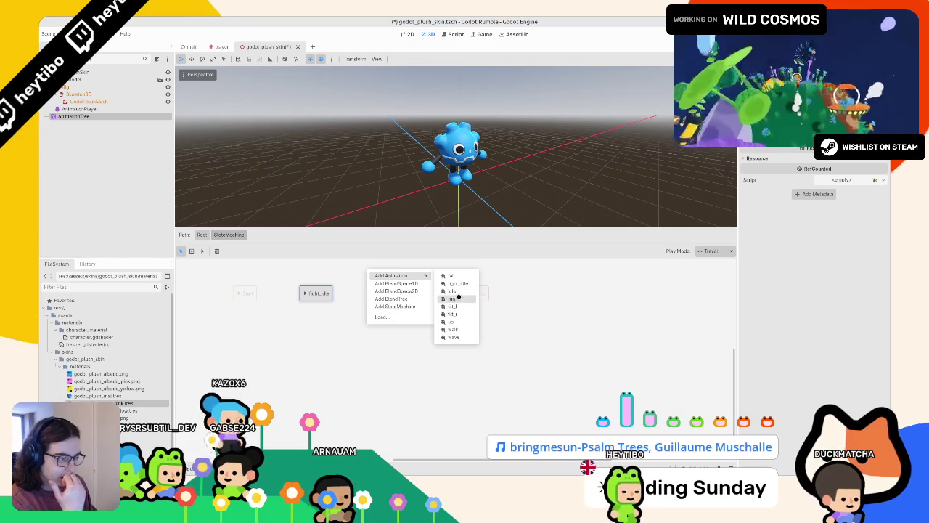
pyautogui.click(453, 298)
pyautogui.moveTo(368, 278); pyautogui.dragTo(379, 300)
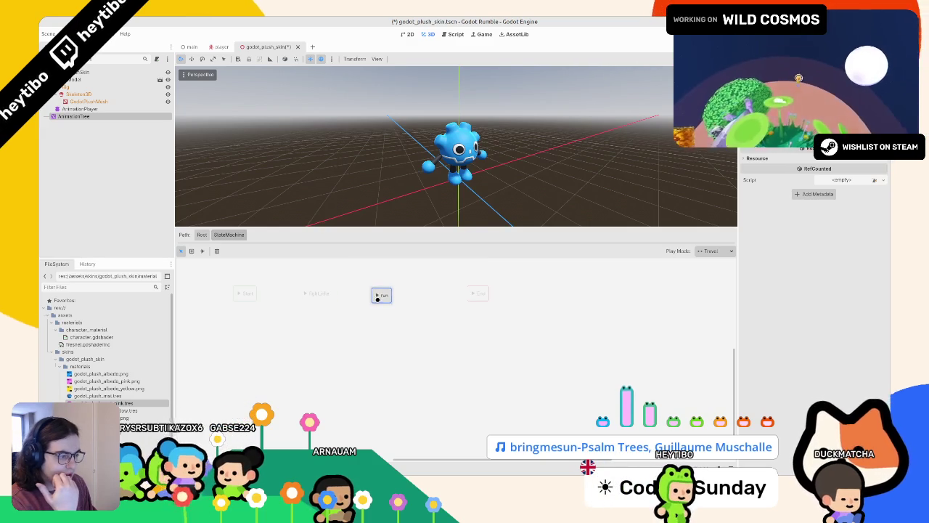
# - Link Start to fight_idle with a transition, preview travel to run, then save and run
pyautogui.click(202, 250)
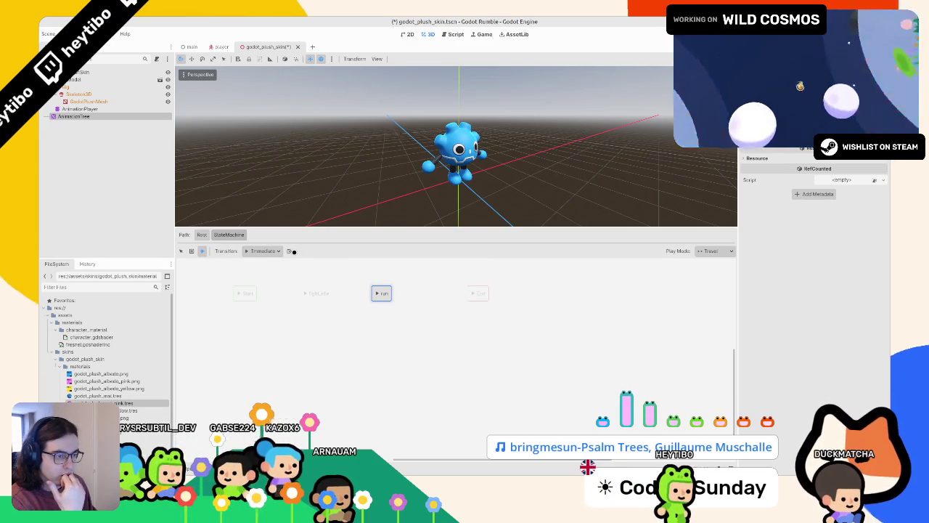
pyautogui.moveTo(246, 293); pyautogui.dragTo(318, 293)
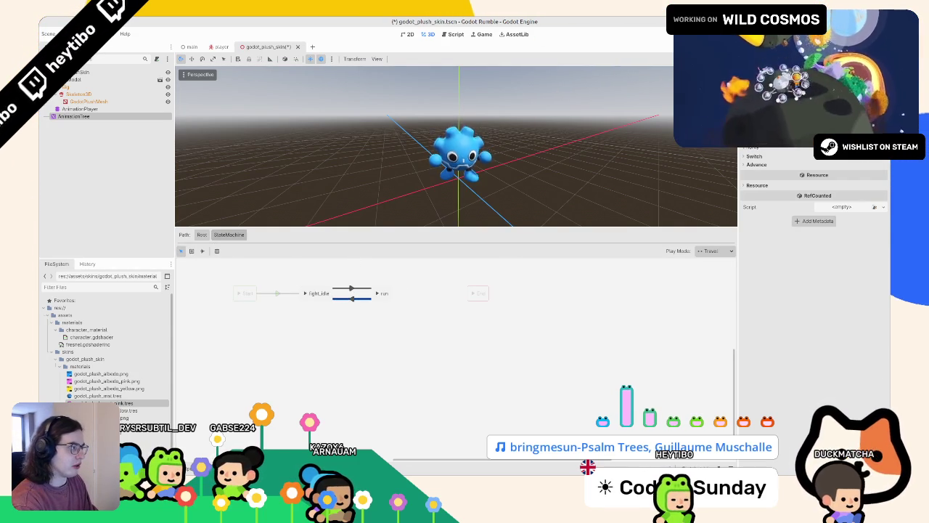
pyautogui.click(379, 292)
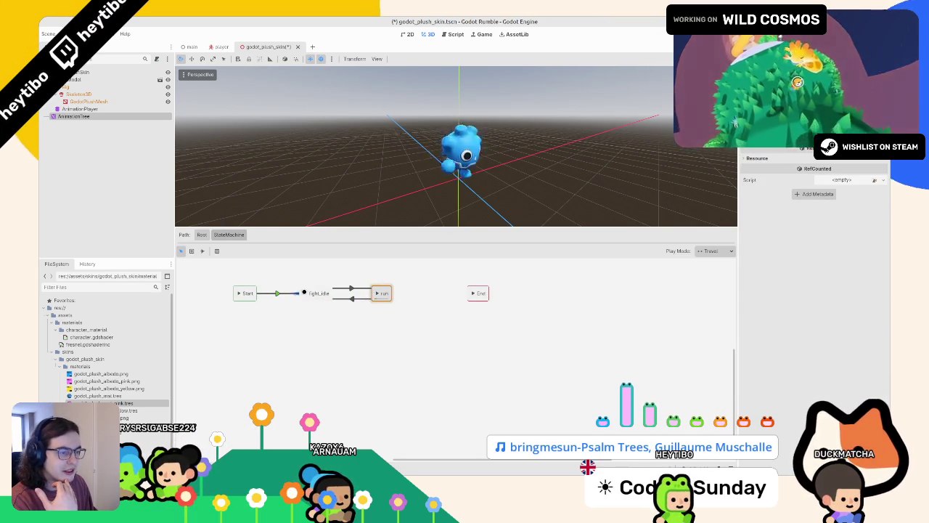
pyautogui.click(377, 292)
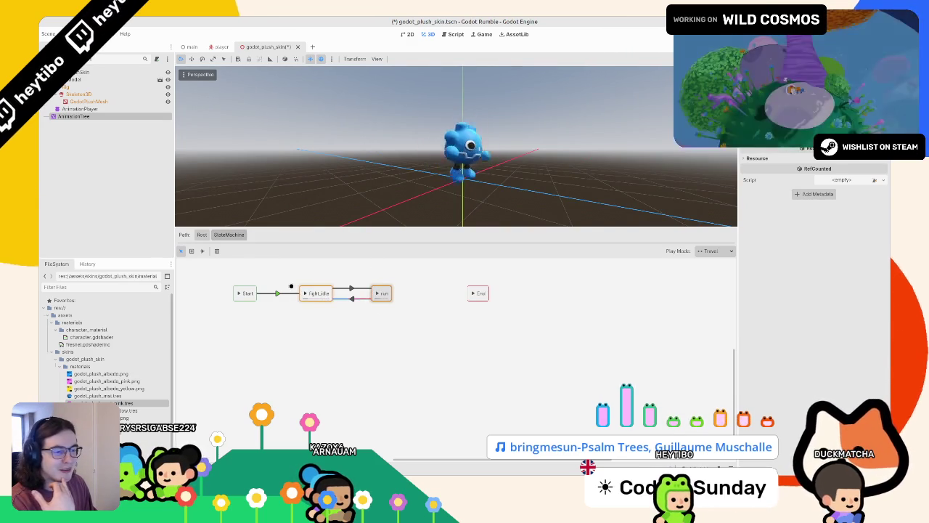
pyautogui.click(205, 235)
pyautogui.press('F5')
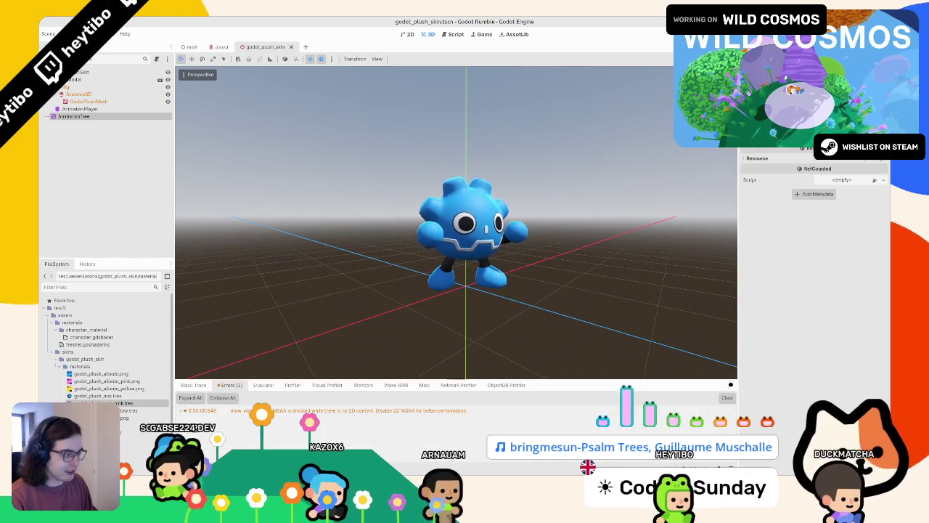
# - Run the main level full screen with the blue plushes, then stop and return to the plush skin scene
pyautogui.moveTo(496, 263)
pyautogui.mouseDown()
pyautogui.moveTo(356, 201)
pyautogui.moveTo(379, 247)
pyautogui.mouseUp()
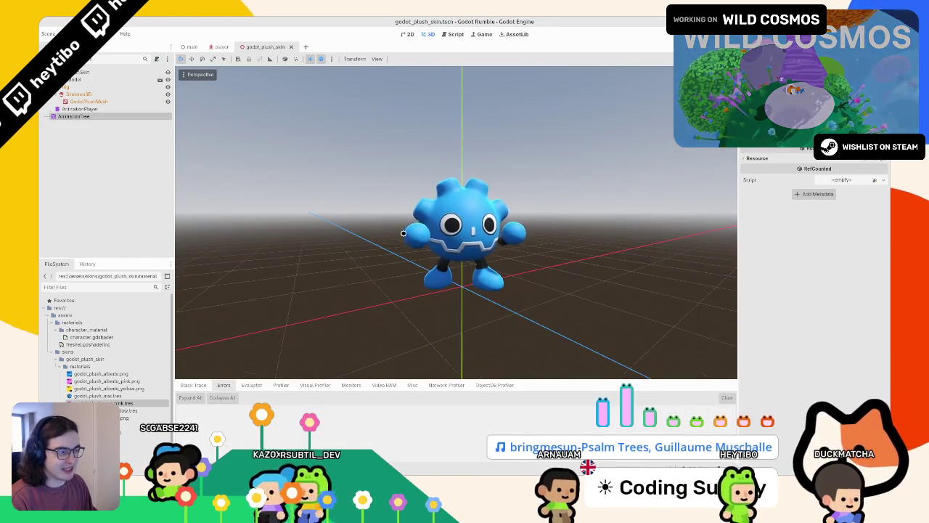
pyautogui.click(190, 47)
pyautogui.press('F5')
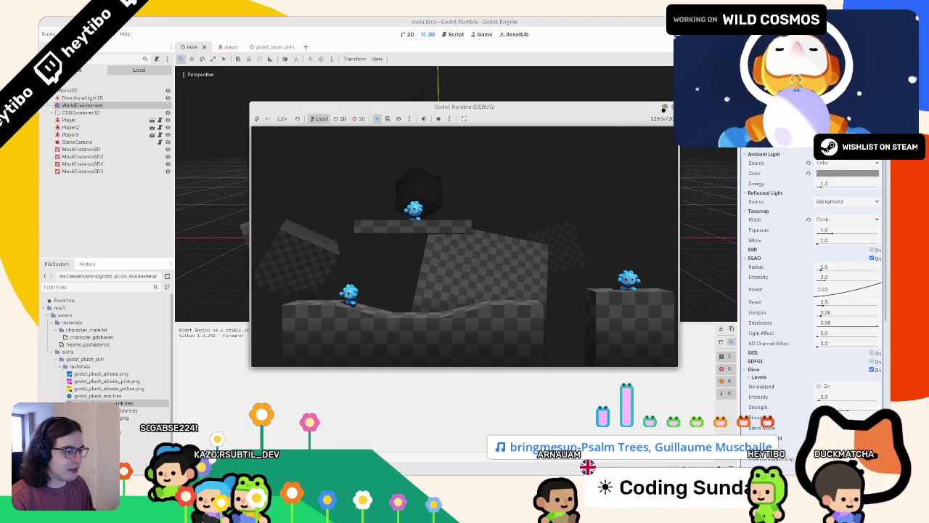
pyautogui.click(664, 107)
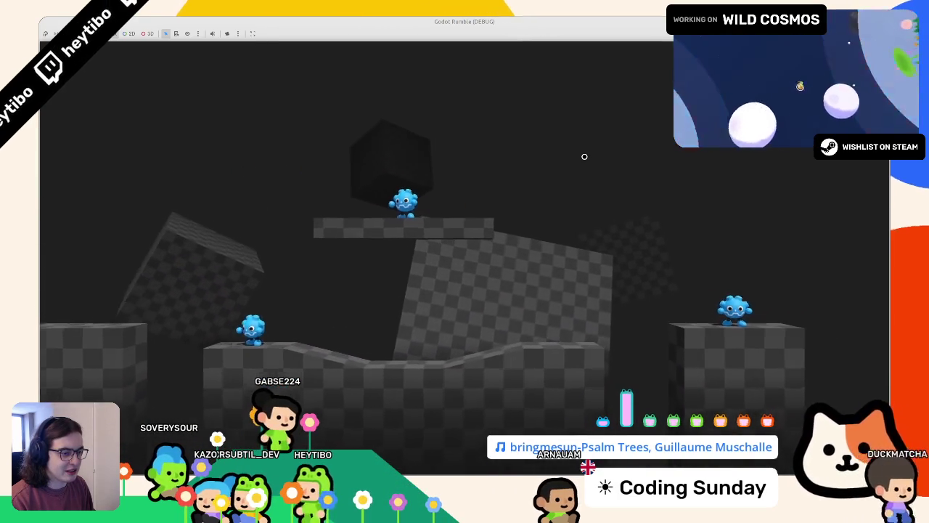
pyautogui.press('F8')
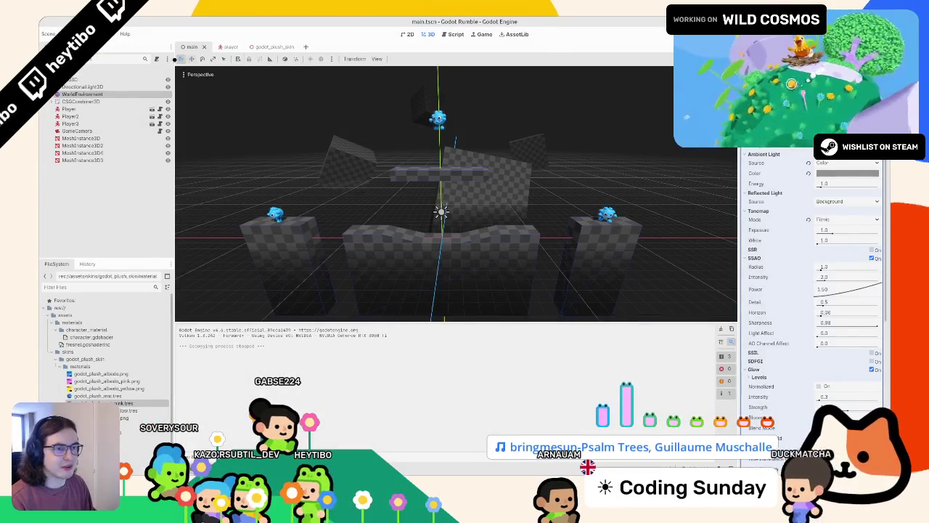
pyautogui.click(268, 46)
# - Select the plush's AnimationTree node and open its StateMachine graph
pyautogui.click(119, 73)
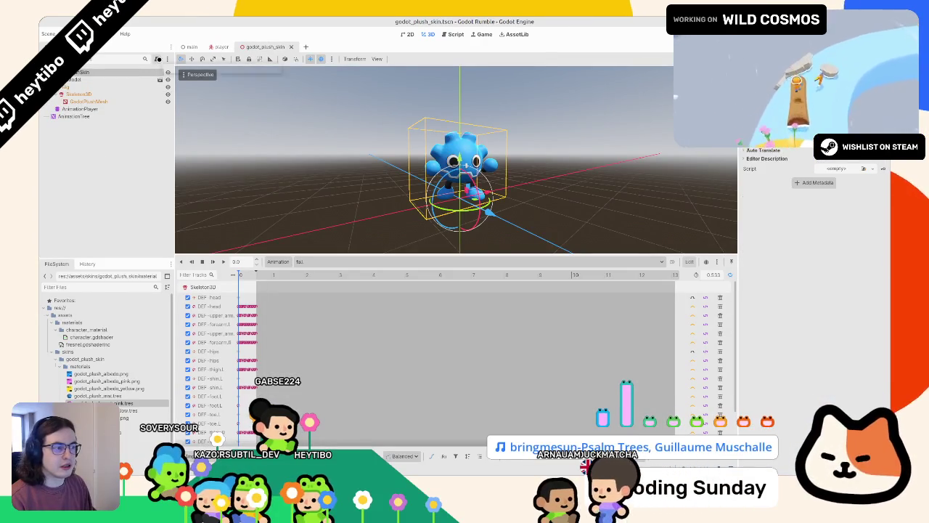
pyautogui.click(88, 101)
pyautogui.click(82, 108)
pyautogui.click(84, 116)
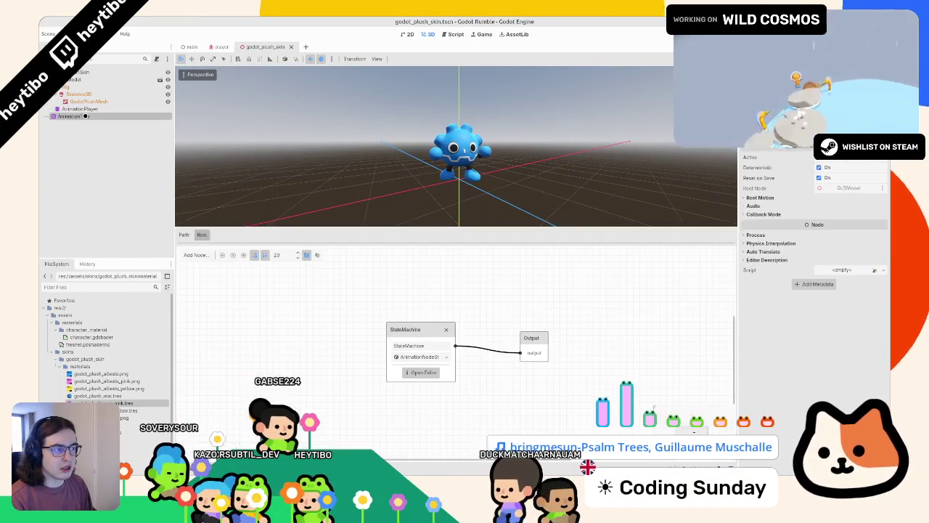
pyautogui.press('Up')
pyautogui.press('Up')
pyautogui.press('Down')
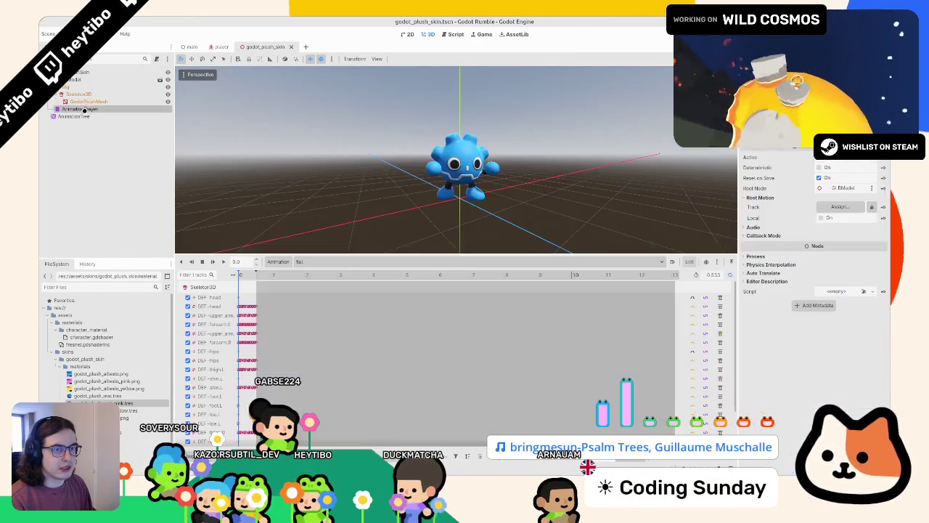
pyautogui.press('Down')
pyautogui.click(421, 372)
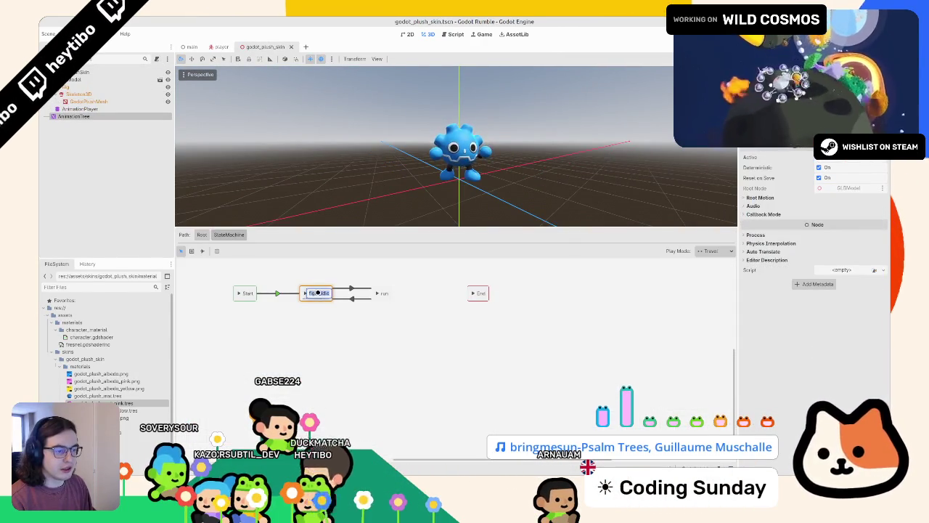
# - Rename the fight_idle state to idle, save, and shift the StateMachine node left in Root
pyautogui.doubleClick(317, 293)
pyautogui.press('BackSpace')
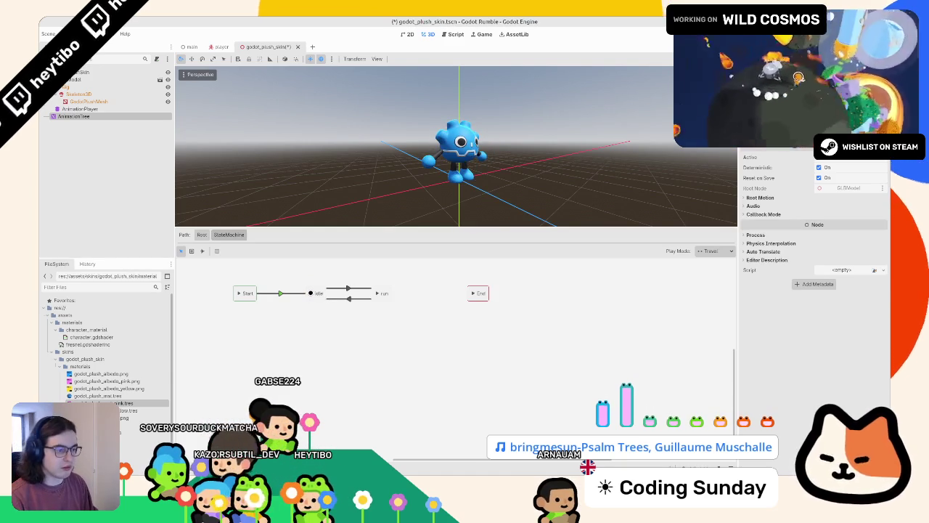
pyautogui.hotkey('ctrl', 's')
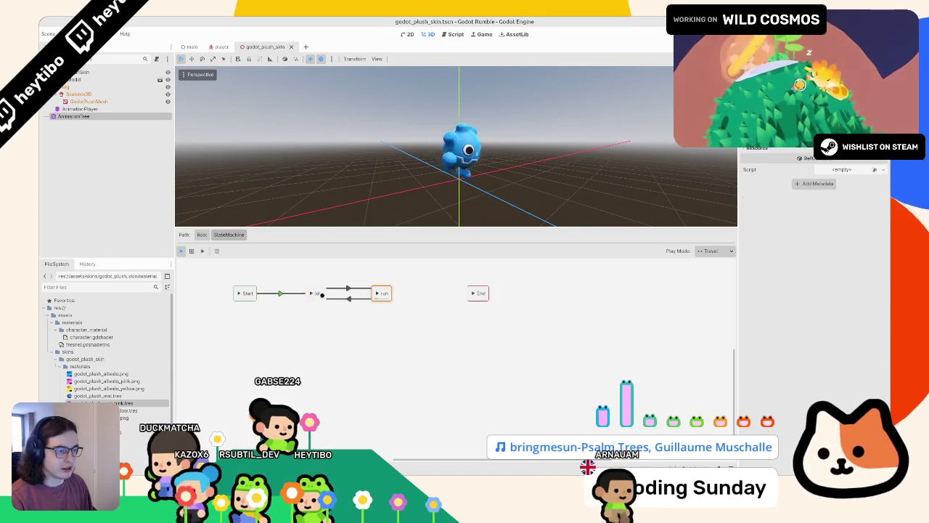
pyautogui.click(202, 234)
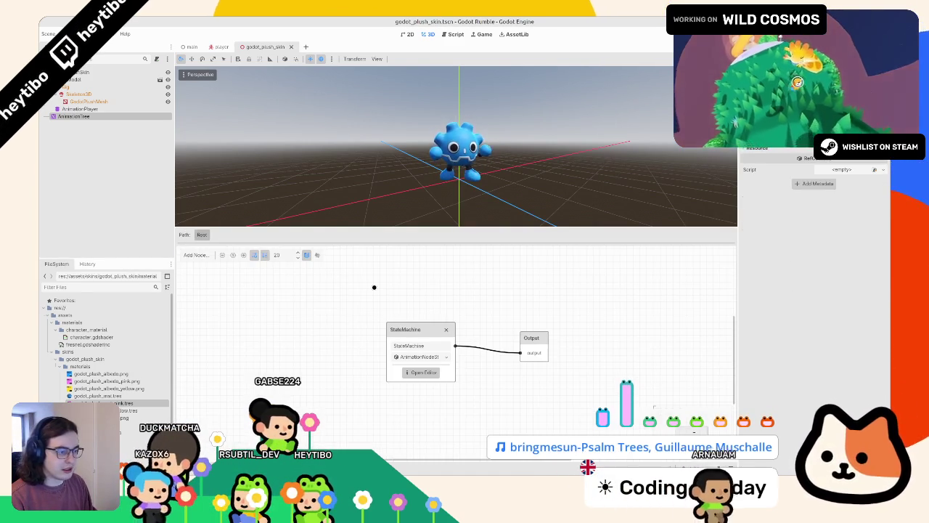
pyautogui.moveTo(392, 327); pyautogui.dragTo(332, 327)
pyautogui.click(352, 373)
# - Add fall and up animation states, placing fall below idle and up to its right
pyautogui.rightClick(339, 324)
pyautogui.moveTo(392, 331)
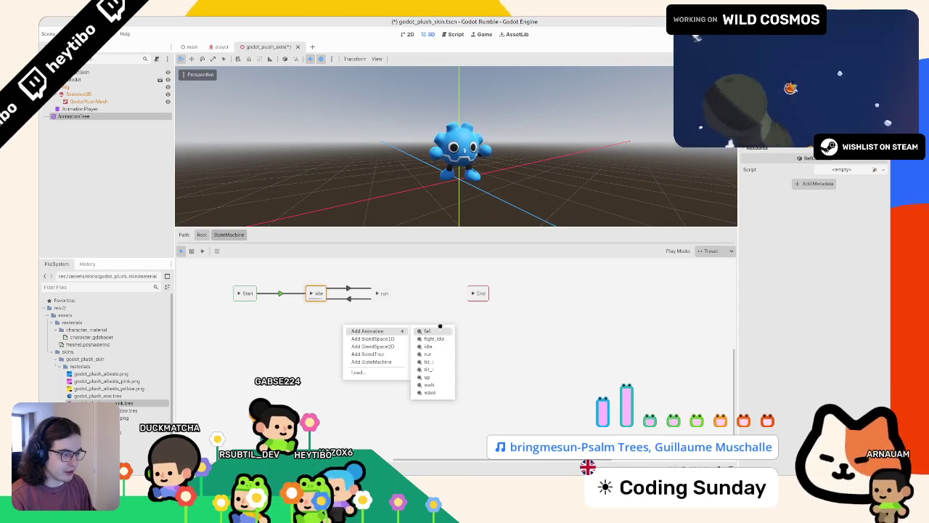
pyautogui.click(438, 331)
pyautogui.moveTo(342, 325); pyautogui.dragTo(321, 339)
pyautogui.rightClick(338, 339)
pyautogui.moveTo(378, 346)
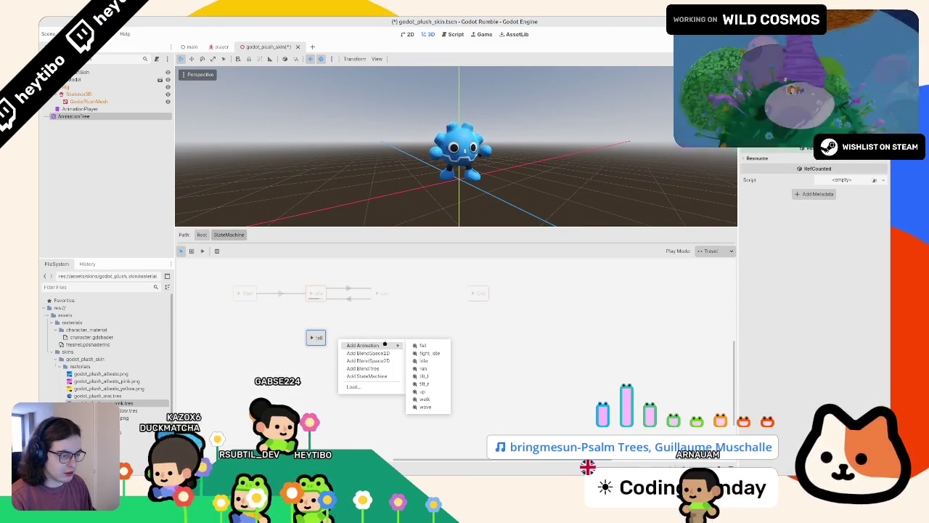
pyautogui.click(421, 390)
pyautogui.moveTo(342, 344); pyautogui.dragTo(385, 346)
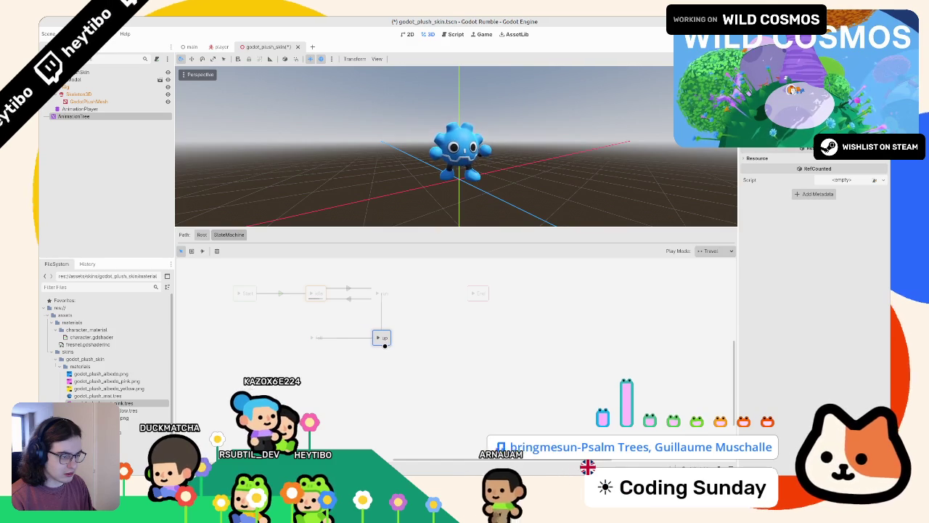
# - Add a nested state machine to the graph and name it Air
pyautogui.click(202, 251)
pyautogui.click(181, 250)
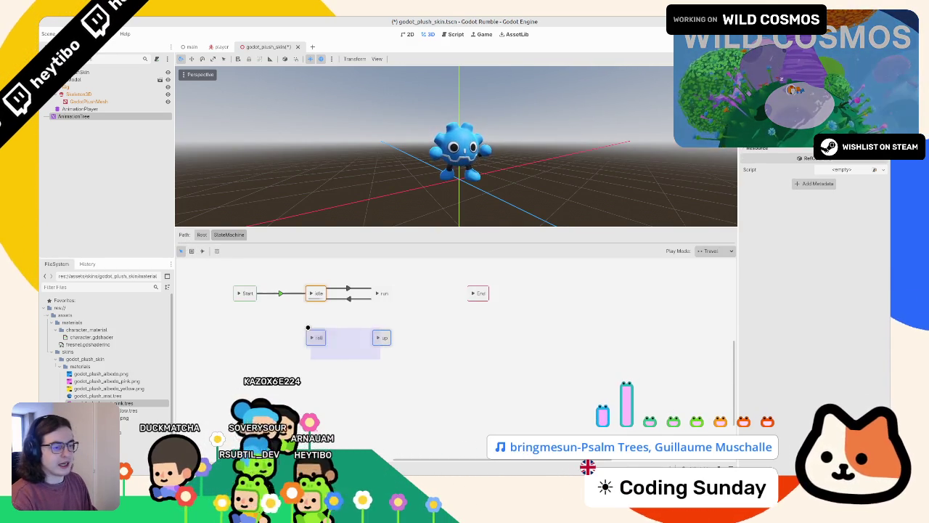
pyautogui.rightClick(356, 341)
pyautogui.moveTo(392, 340)
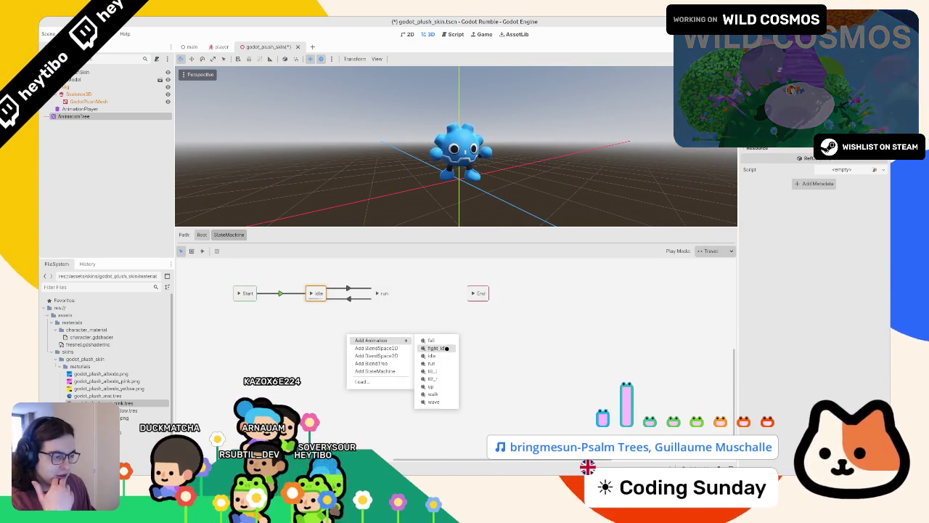
pyautogui.click(375, 371)
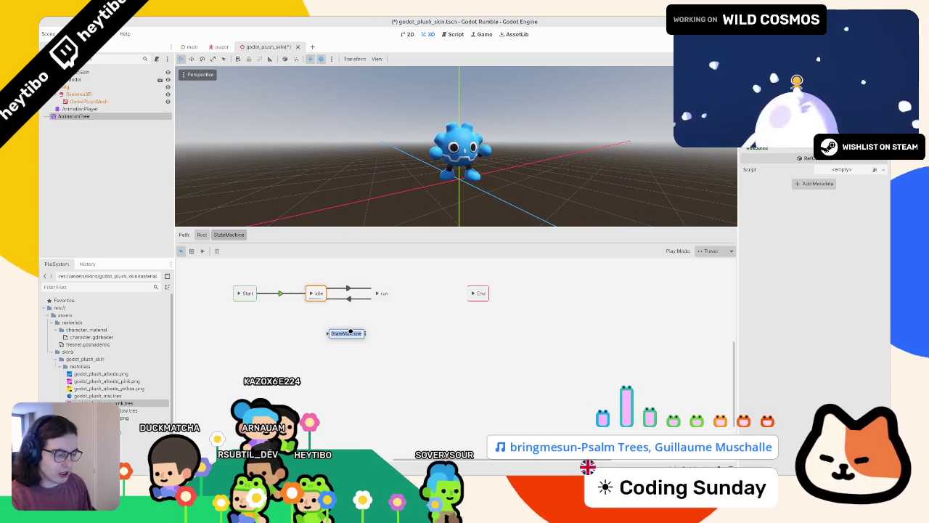
pyautogui.write('Air')
pyautogui.press('Return')
# - Enter the Air state machine and begin adding a state inside it
pyautogui.click(327, 325)
pyautogui.rightClick(327, 325)
pyautogui.moveTo(363, 332)
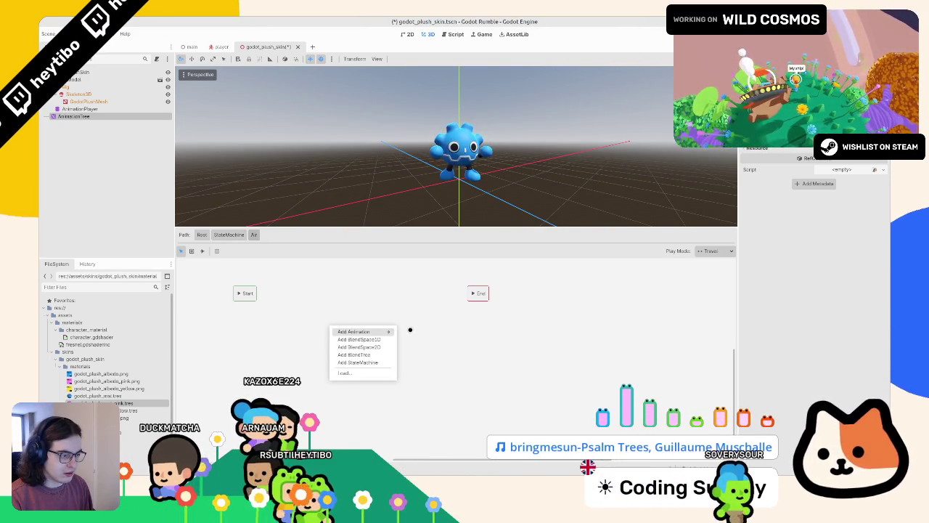
# - Add fall and up animation states inside Air, with up above fall
pyautogui.click(408, 333)
pyautogui.rightClick(371, 313)
pyautogui.moveTo(396, 317)
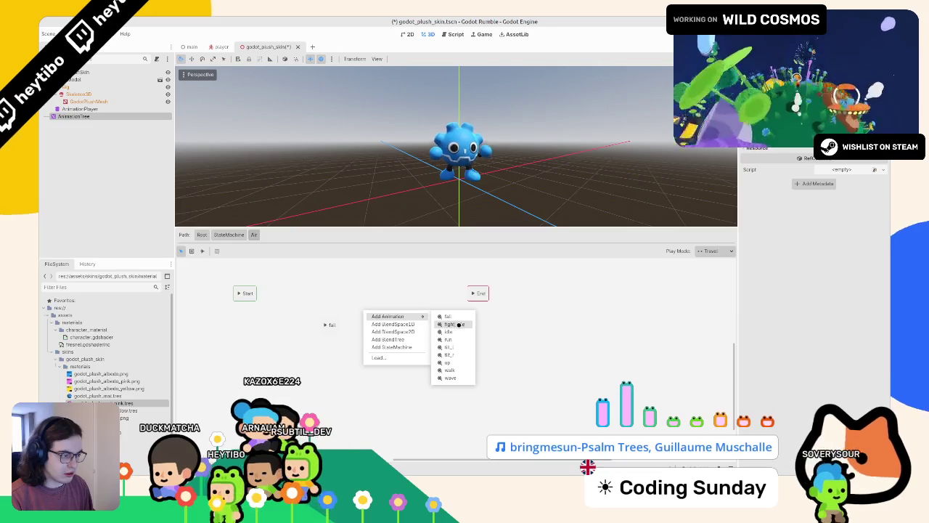
pyautogui.click(453, 362)
pyautogui.moveTo(363, 312)
pyautogui.mouseDown()
pyautogui.moveTo(341, 307)
pyautogui.moveTo(342, 282)
pyautogui.moveTo(335, 287)
pyautogui.mouseUp()
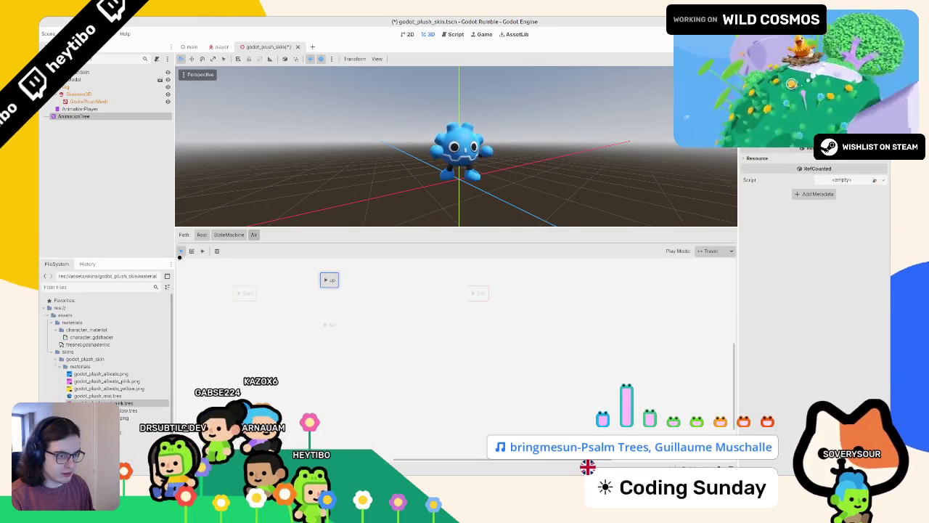
pyautogui.moveTo(287, 266)
pyautogui.mouseDown()
pyautogui.moveTo(342, 340)
pyautogui.moveTo(355, 315)
pyautogui.moveTo(371, 317)
pyautogui.mouseUp()
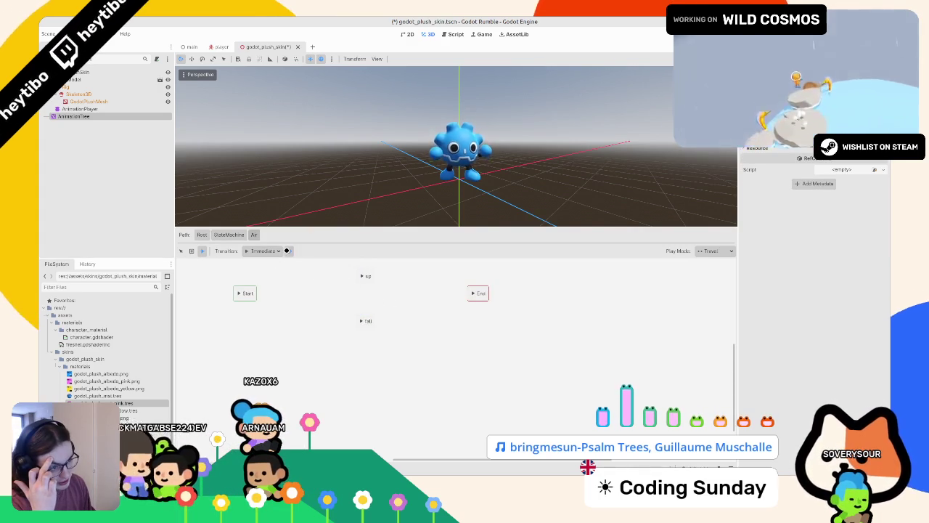
# - Draw transitions Start→up, Start→fall, up→End and fall→End, then inspect them
pyautogui.moveTo(365, 275); pyautogui.dragTo(365, 275)
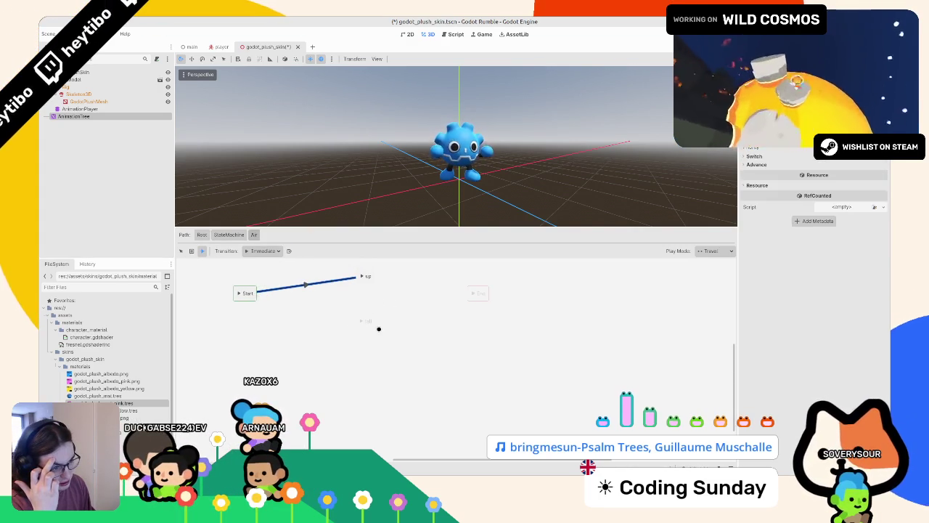
pyautogui.moveTo(265, 307); pyautogui.dragTo(365, 320)
pyautogui.moveTo(365, 276); pyautogui.dragTo(480, 293)
pyautogui.moveTo(481, 293)
pyautogui.mouseDown()
pyautogui.moveTo(362, 326)
pyautogui.moveTo(373, 326)
pyautogui.mouseUp()
pyautogui.click(477, 306)
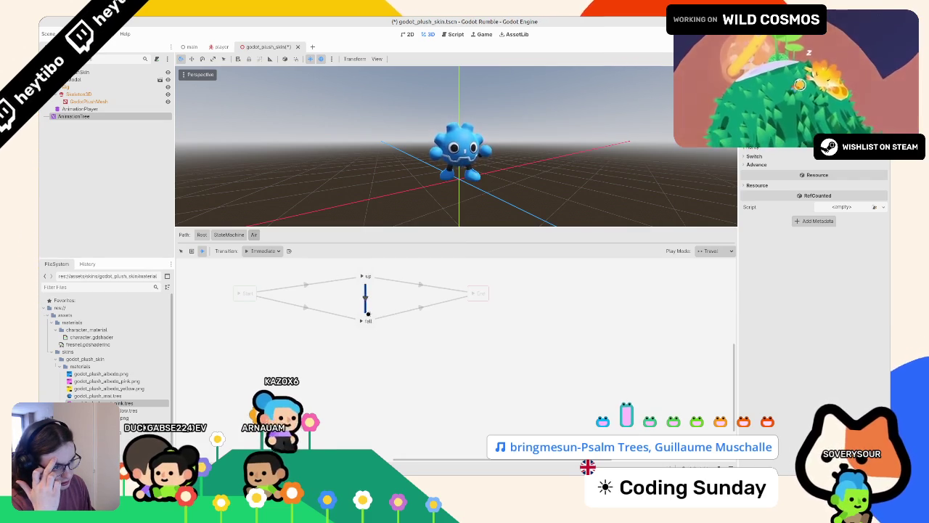
pyautogui.press('Escape')
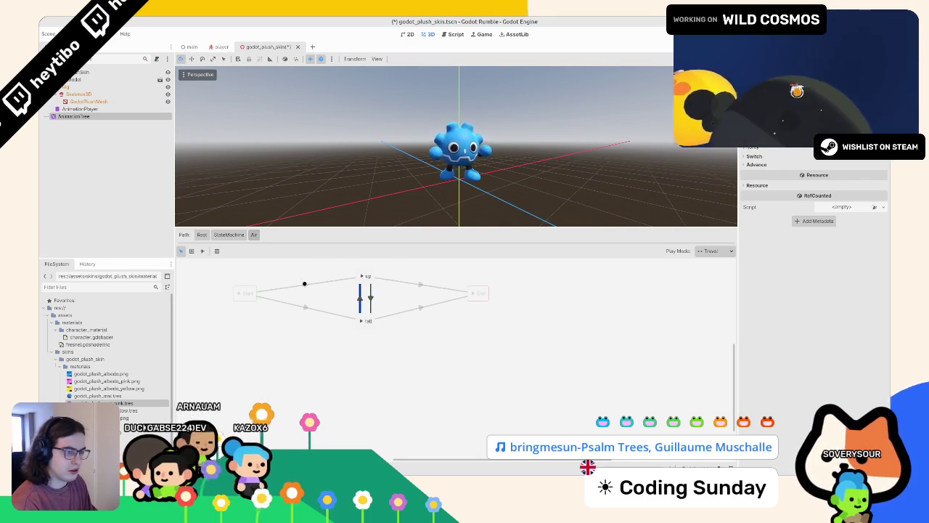
pyautogui.click(310, 286)
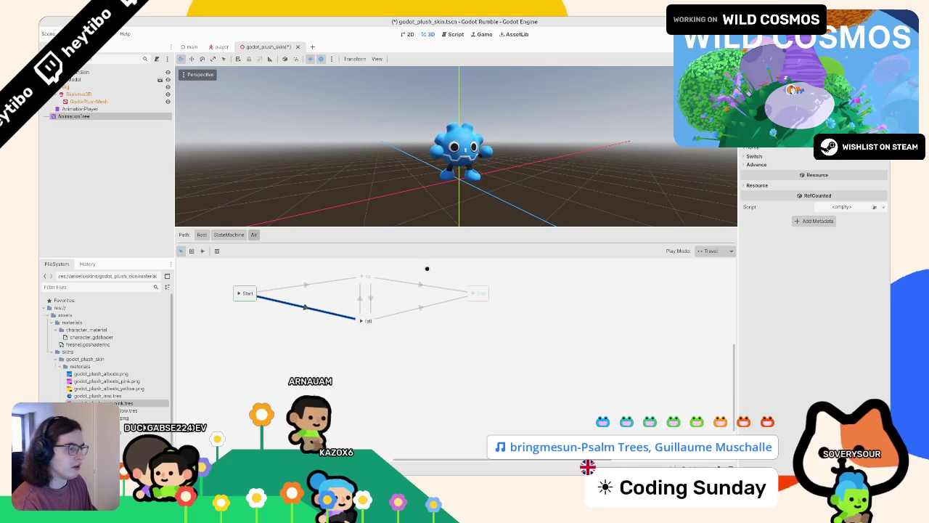
pyautogui.click(411, 280)
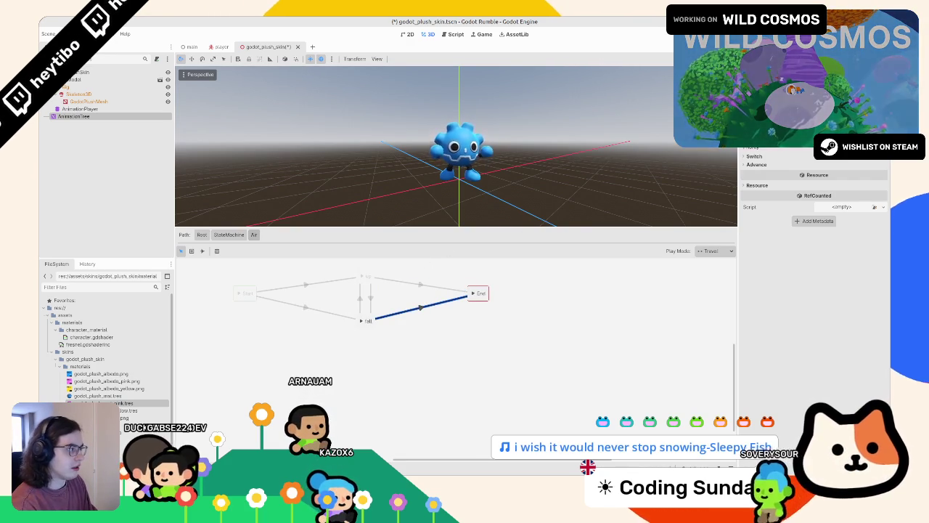
pyautogui.click(330, 269)
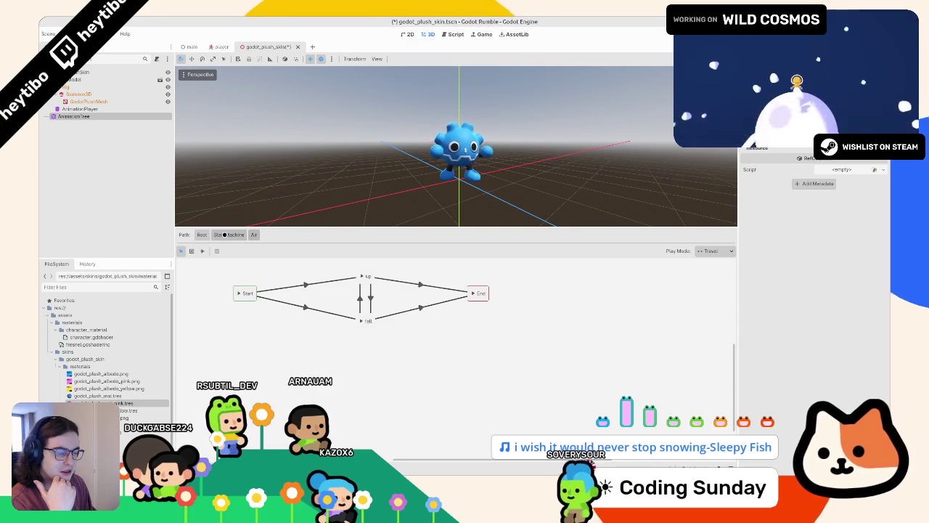
# - Return to the main state machine and inspect the idle-to-Air transition
pyautogui.click(245, 292)
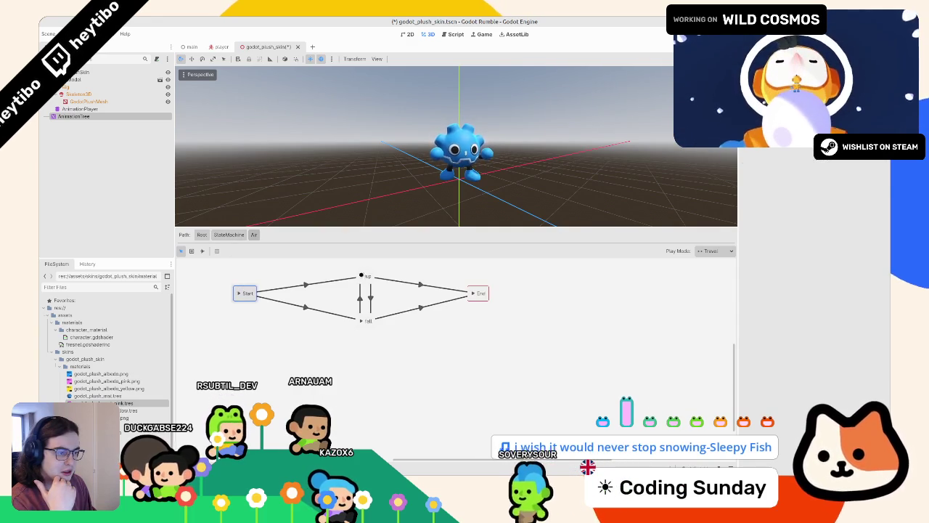
pyautogui.click(228, 234)
pyautogui.click(201, 251)
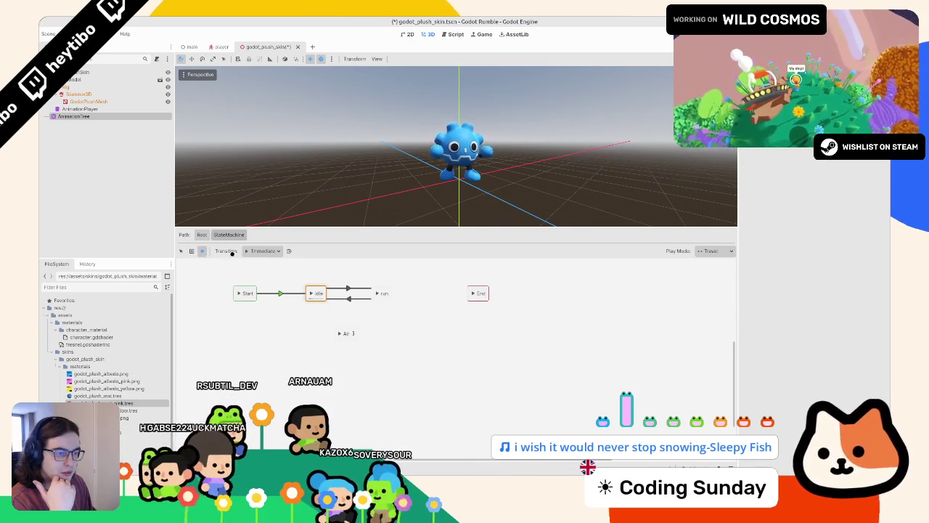
pyautogui.click(332, 314)
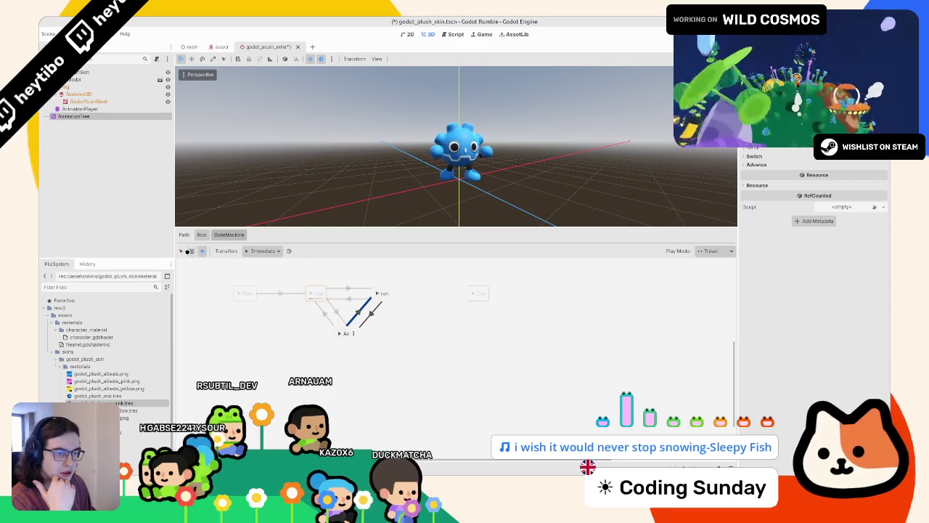
pyautogui.click(180, 250)
pyautogui.click(334, 314)
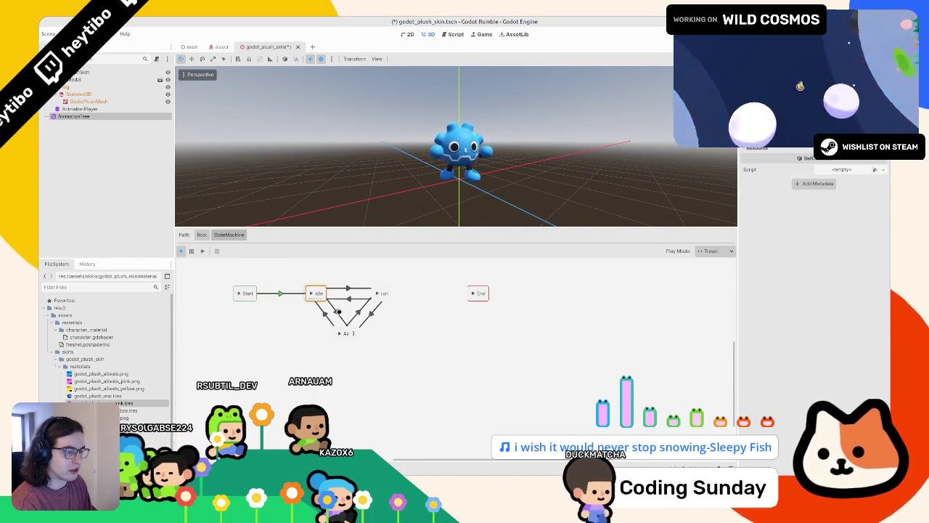
# - Preview the Air state on the character and select the Air-to-run transition
pyautogui.click(346, 333)
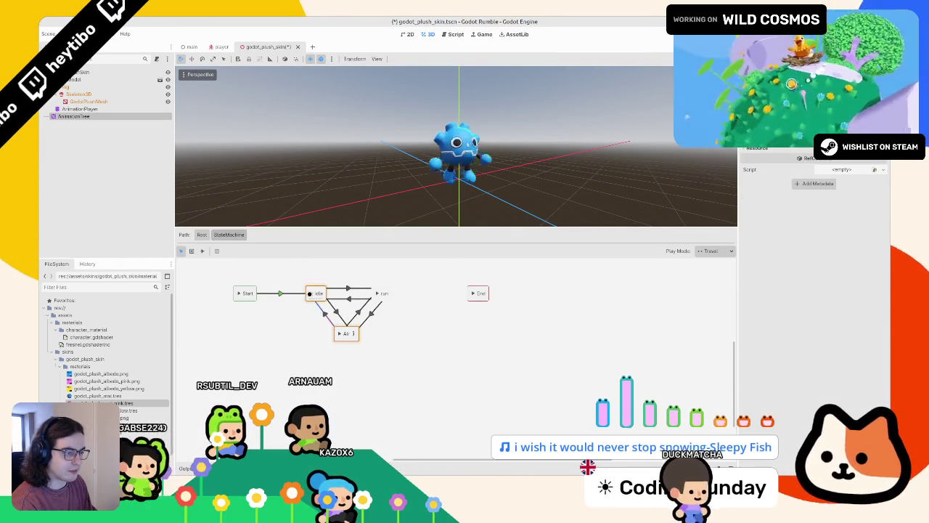
pyautogui.click(335, 312)
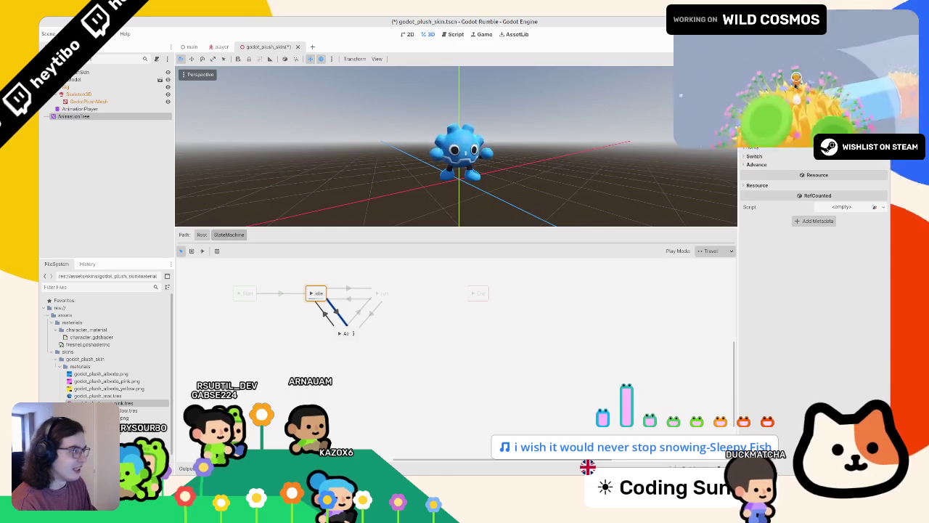
pyautogui.click(339, 333)
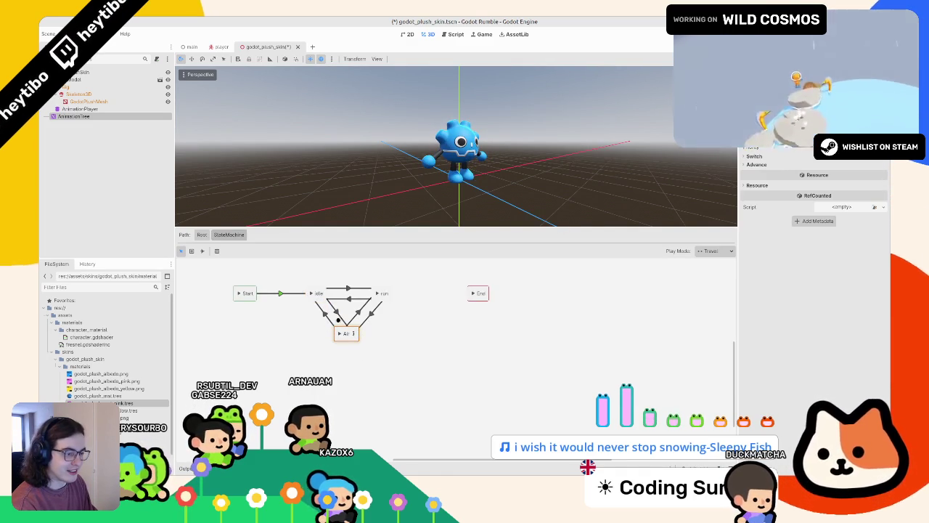
pyautogui.click(360, 311)
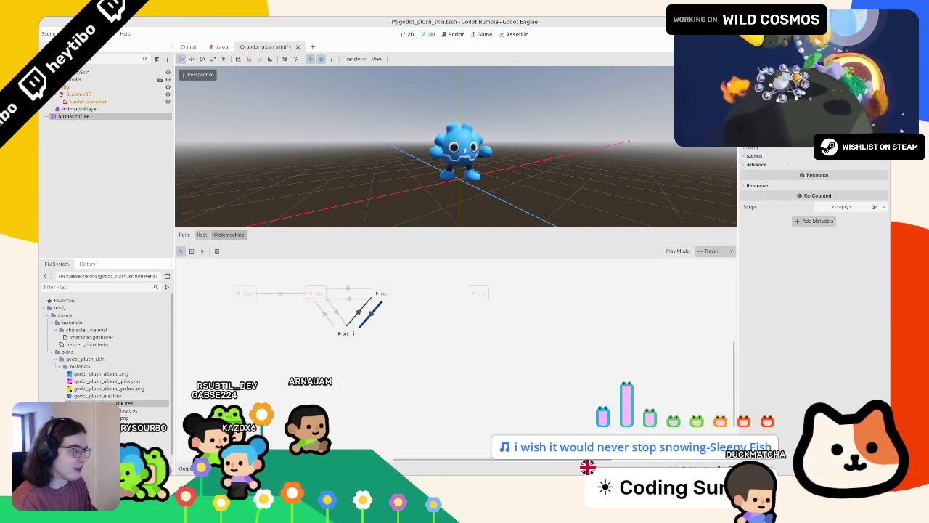
pyautogui.click(353, 333)
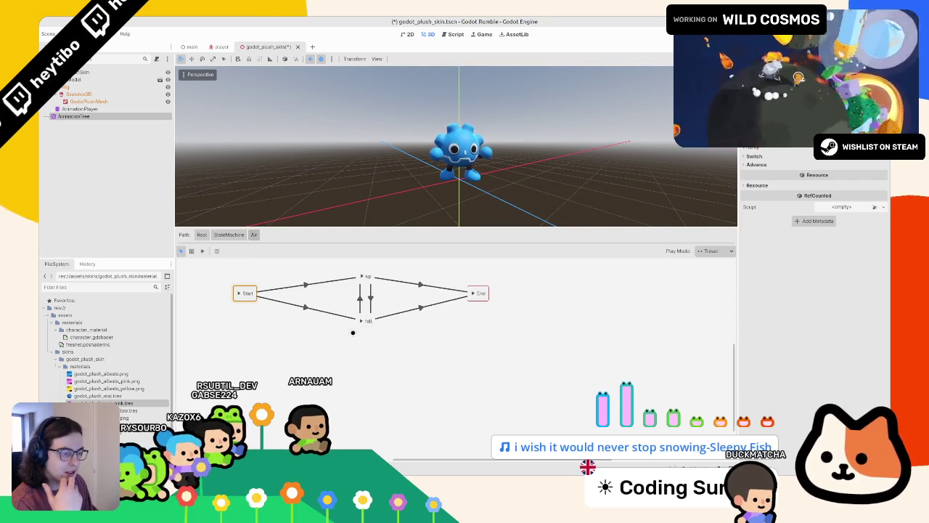
pyautogui.click(224, 237)
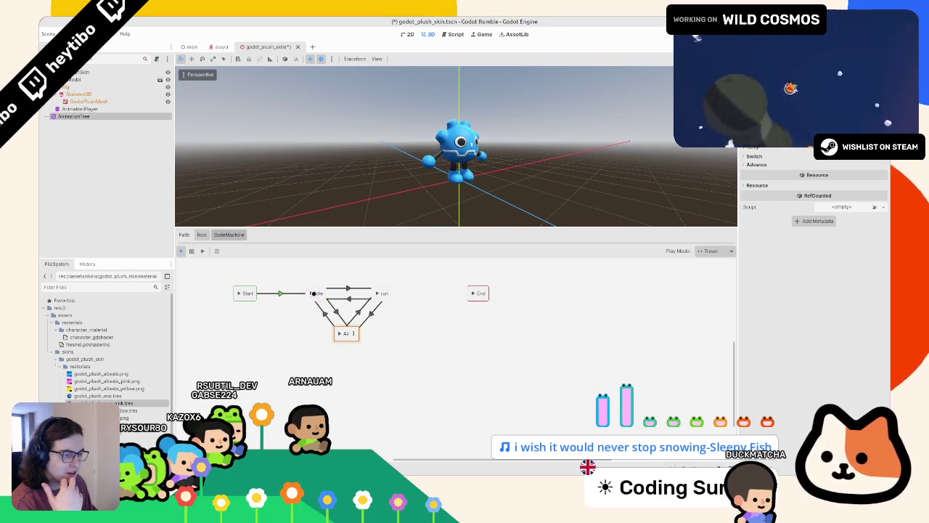
pyautogui.click(313, 293)
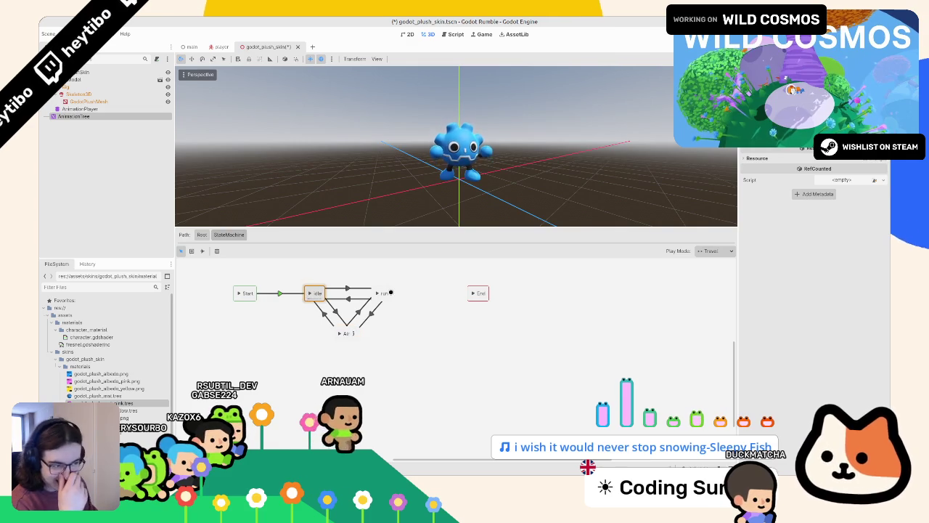
pyautogui.click(310, 293)
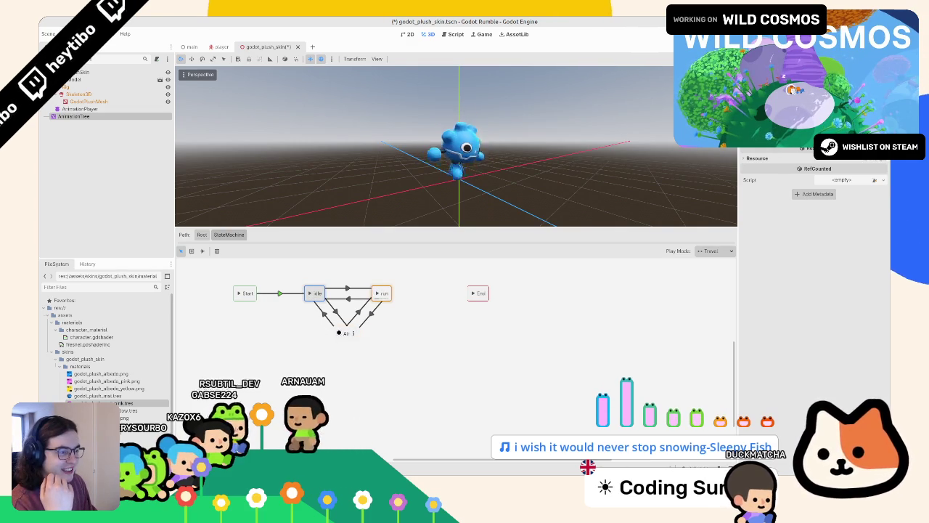
pyautogui.click(340, 332)
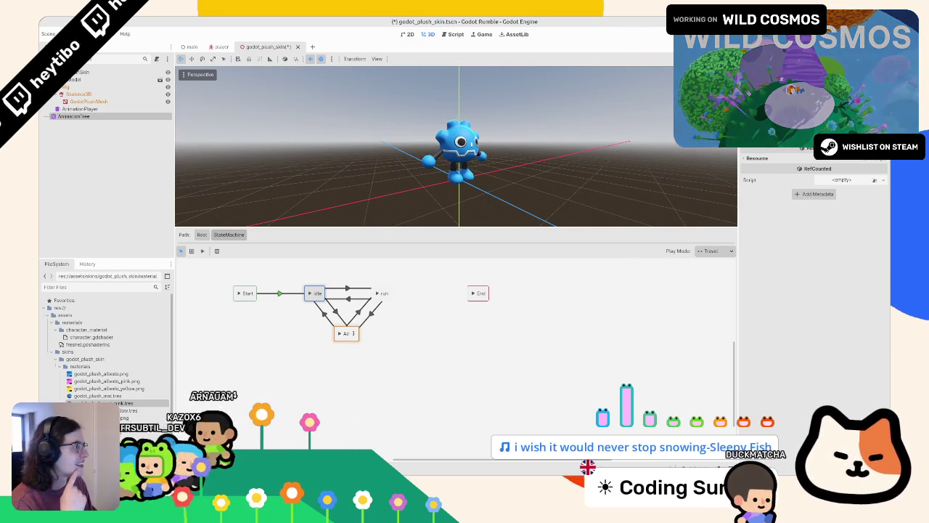
pyautogui.click(352, 333)
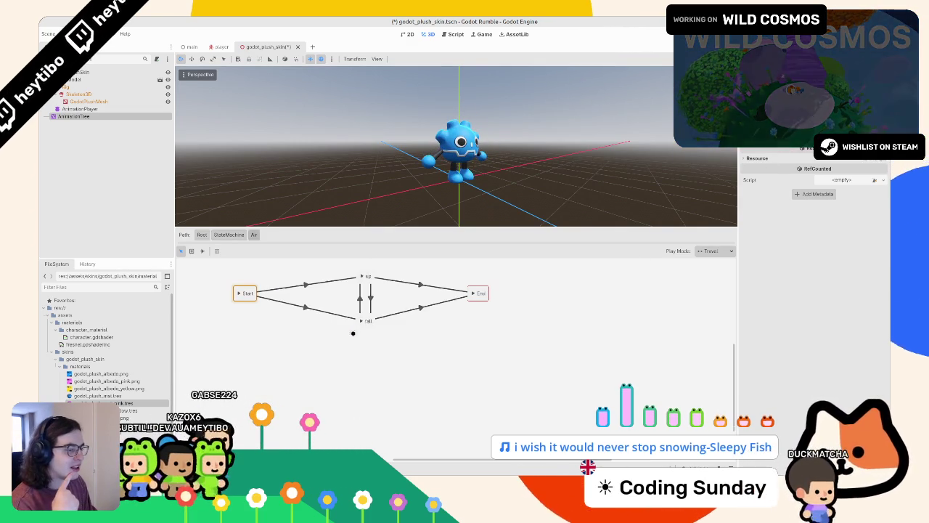
pyautogui.click(228, 235)
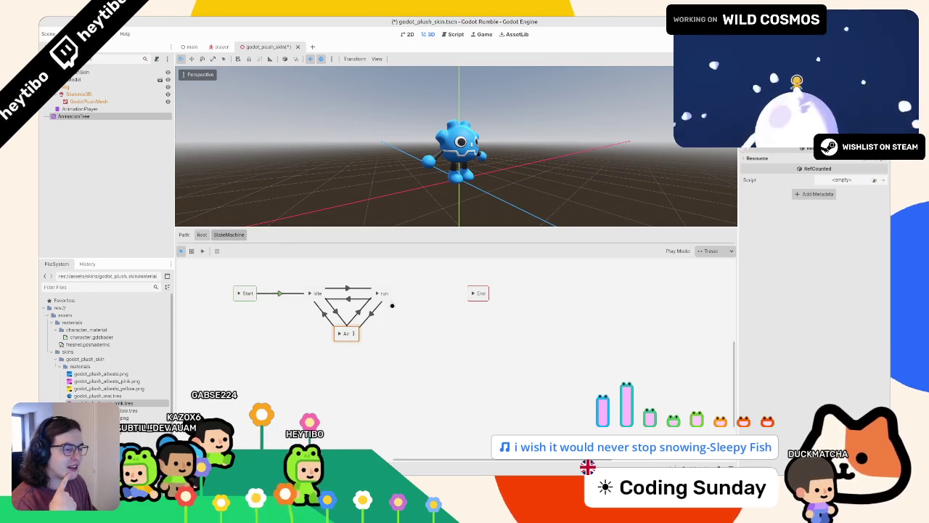
pyautogui.click(356, 330)
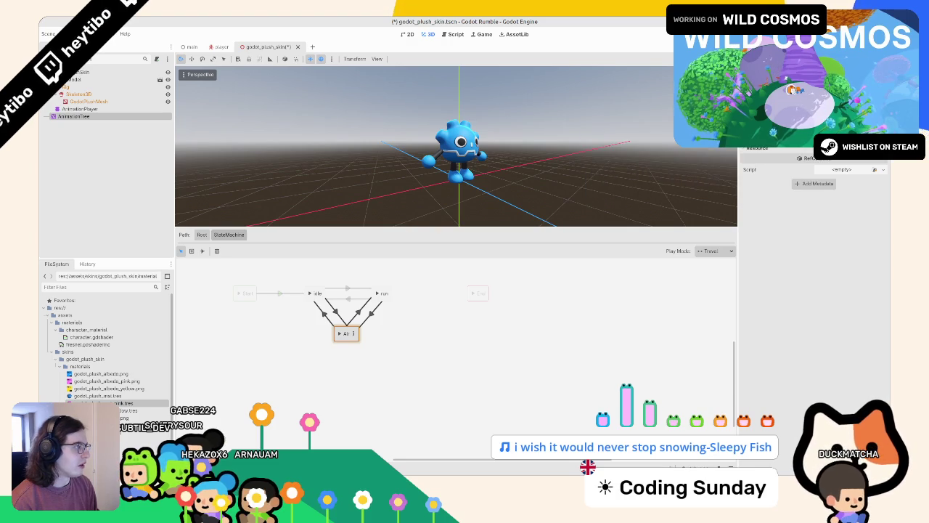
# - Preview idle and Air, then enter the Air sub-state machine to view Start, up, fall and End
pyautogui.scroll(-1, 813, 167)
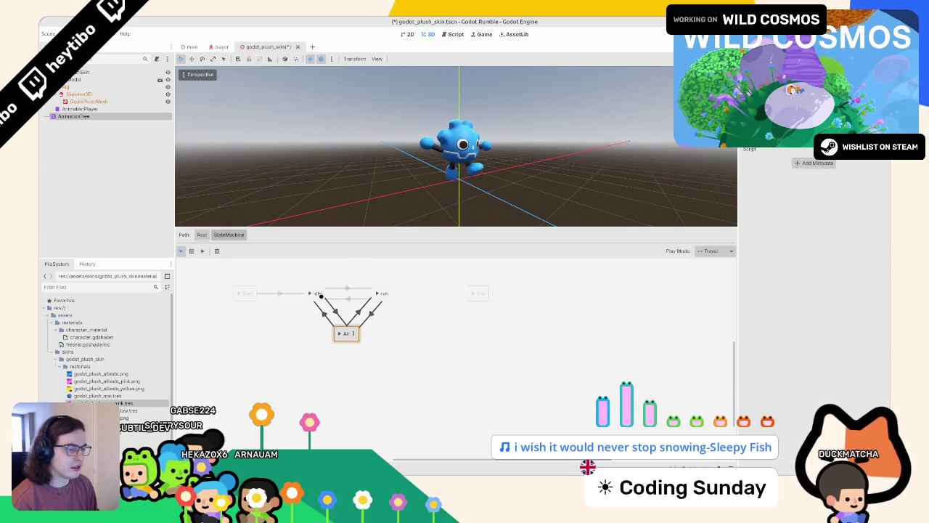
pyautogui.click(311, 294)
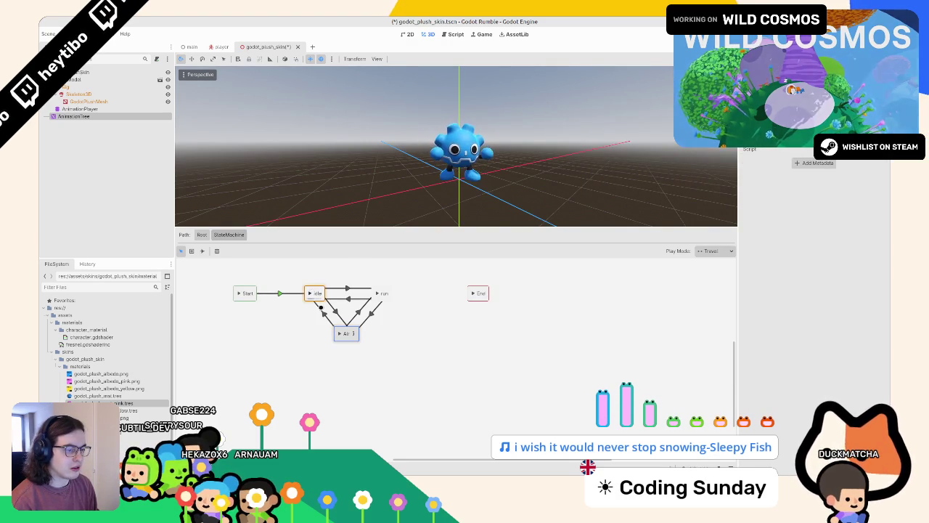
pyautogui.click(342, 337)
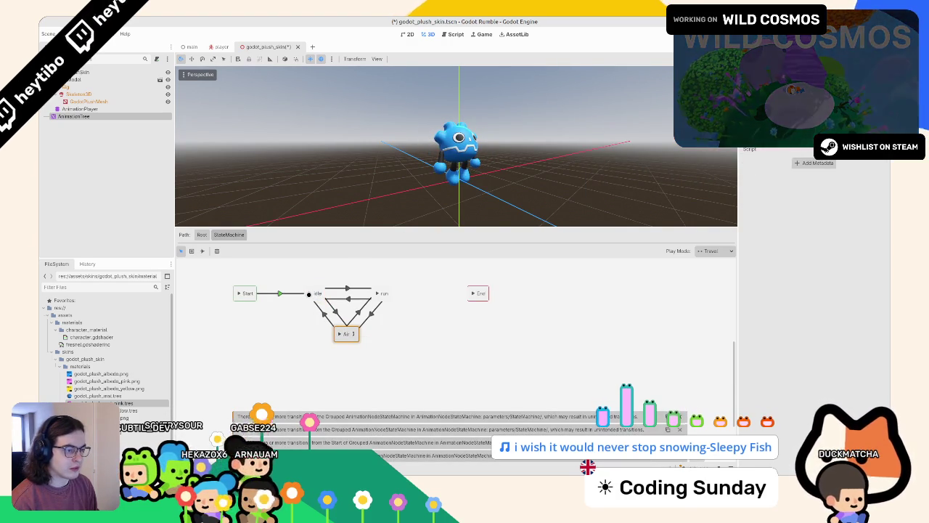
pyautogui.click(309, 293)
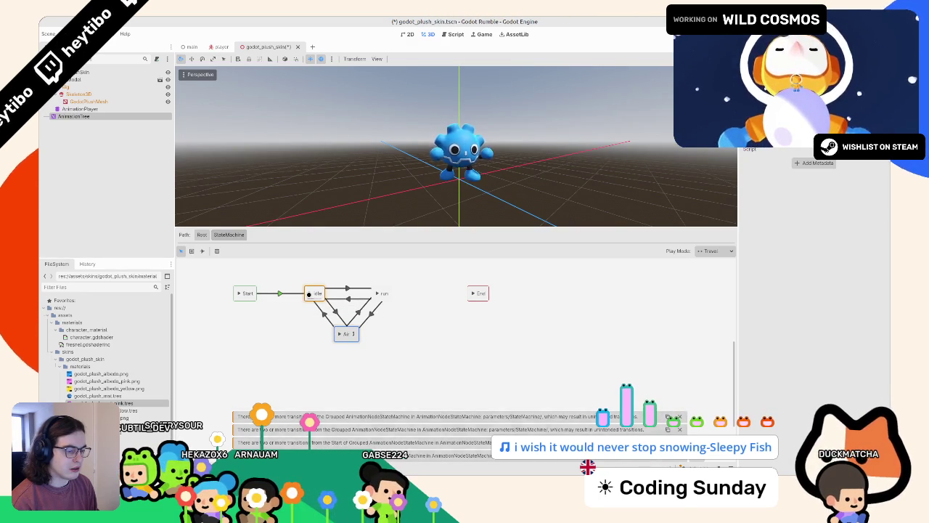
pyautogui.click(353, 333)
pyautogui.click(364, 276)
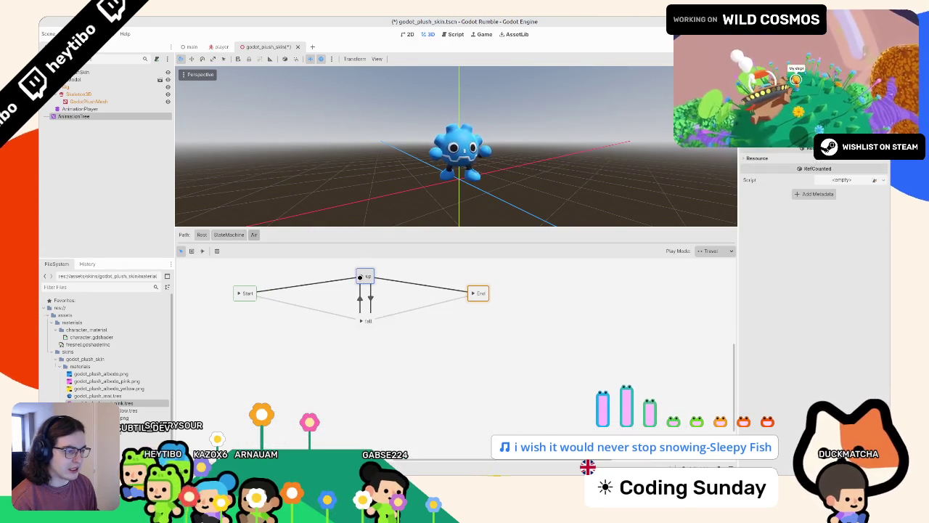
pyautogui.click(229, 235)
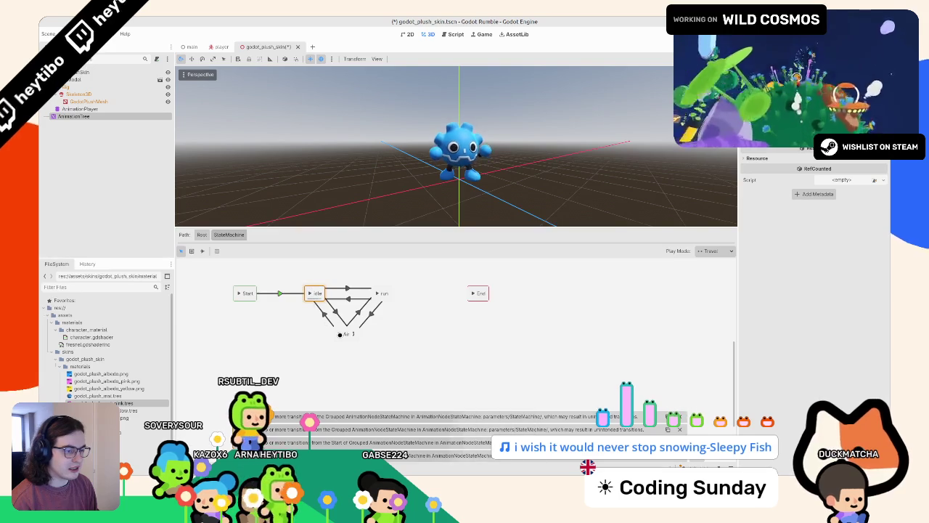
pyautogui.click(351, 333)
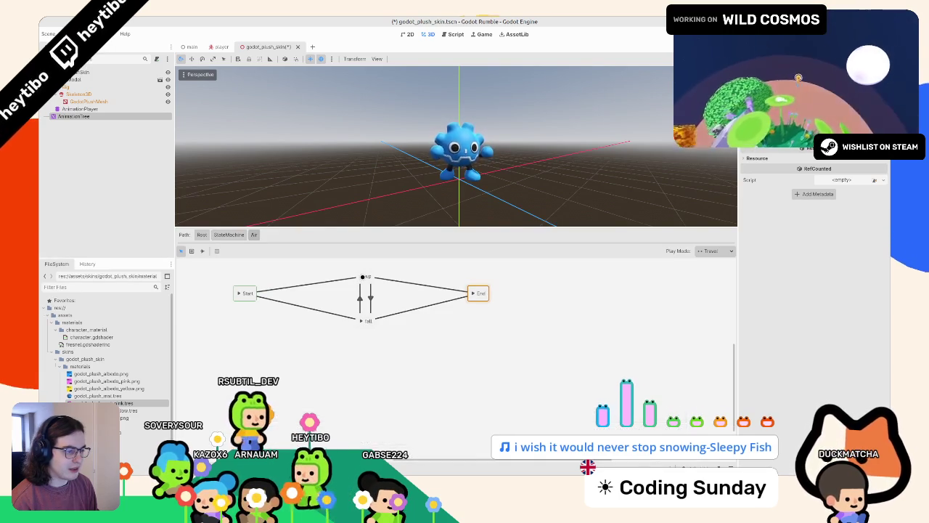
pyautogui.click(363, 277)
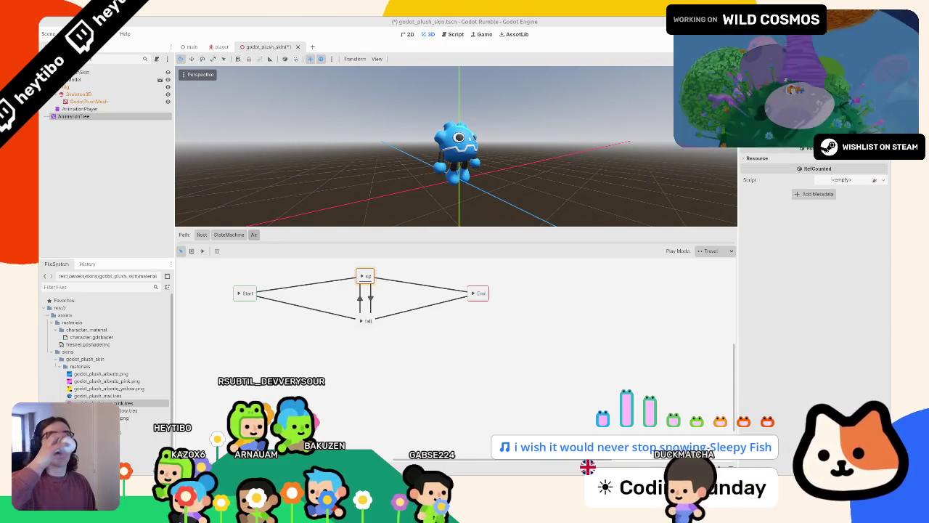
# - Delete the up-to-End transition inside the Air sub-state machine
pyautogui.click(243, 235)
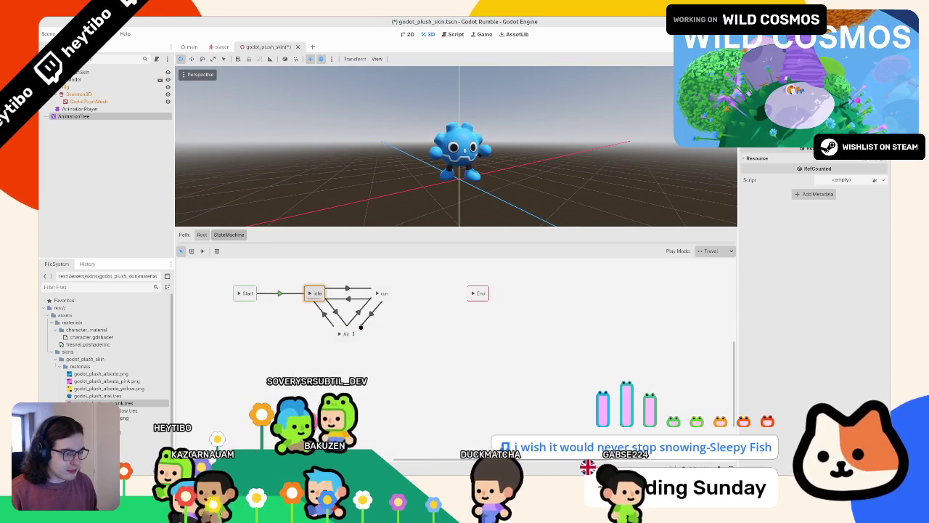
pyautogui.click(354, 332)
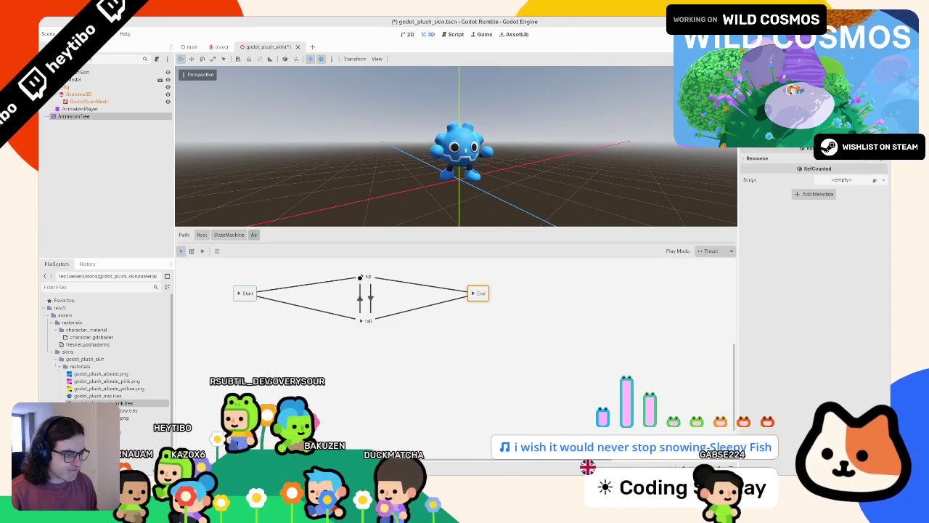
pyautogui.click(360, 276)
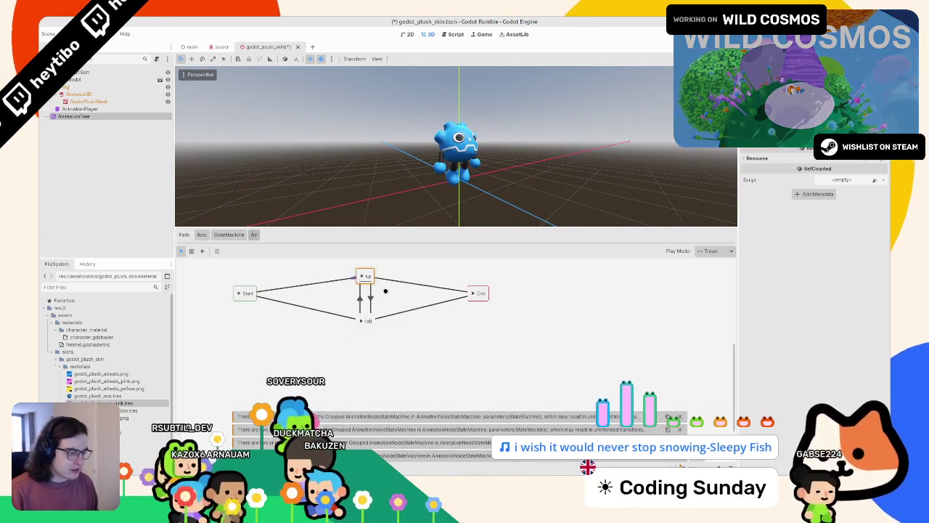
pyautogui.click(386, 291)
pyautogui.press('Delete')
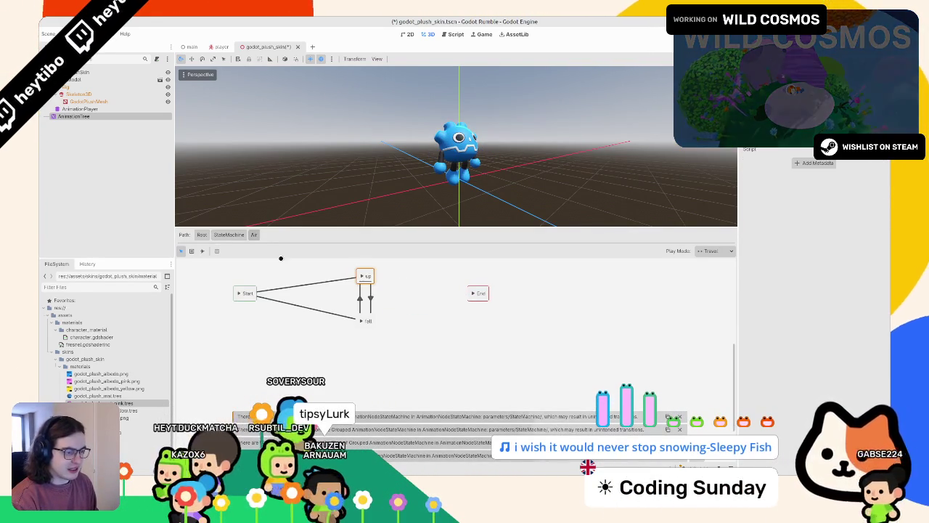
# - Reopen Air and try deleting another transition, cancelling the delete-AnimationTree prompt
pyautogui.click(229, 235)
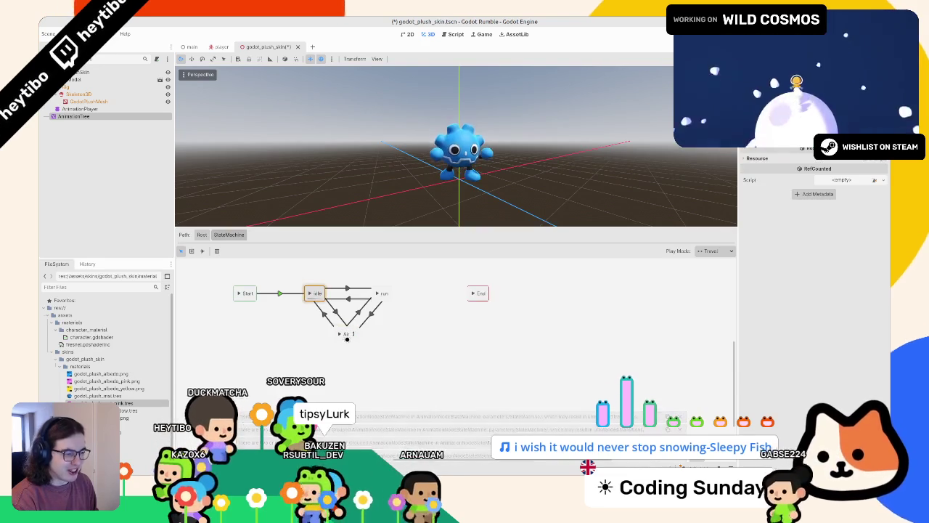
pyautogui.doubleClick(347, 334)
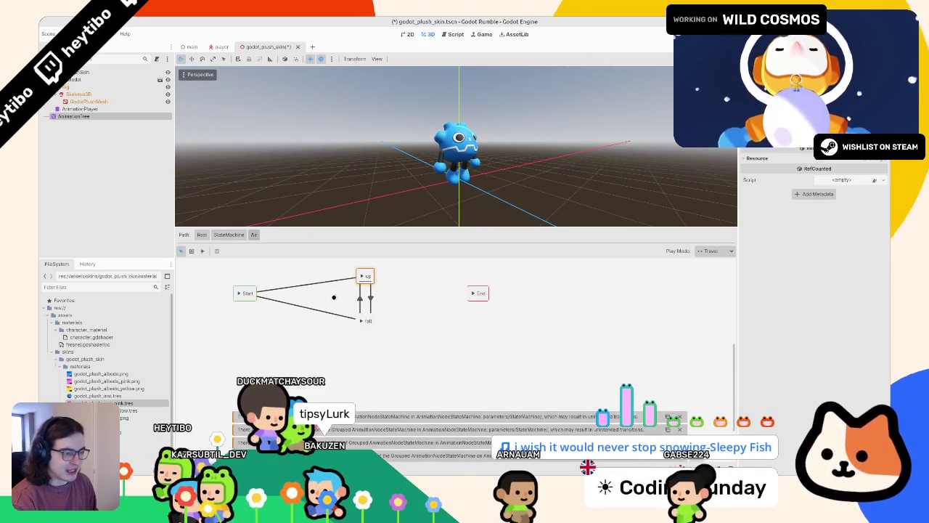
pyautogui.click(284, 288)
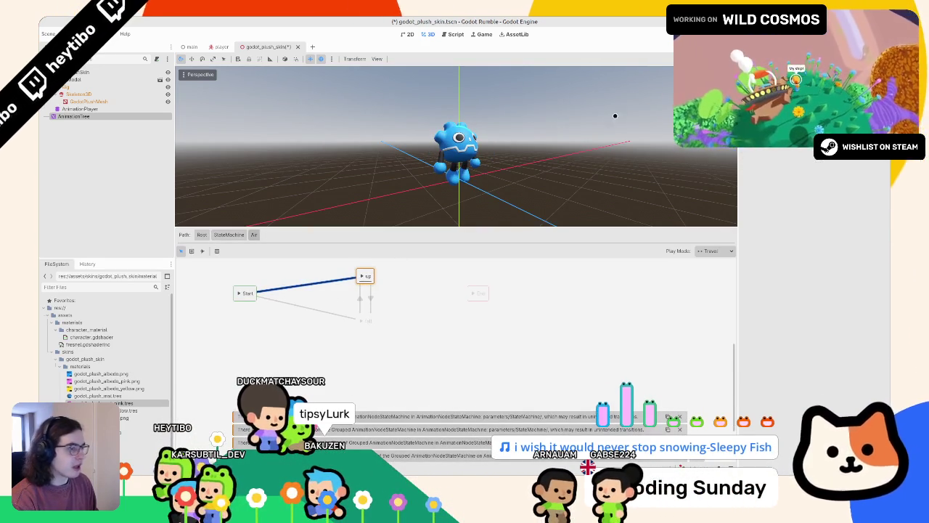
pyautogui.press('Delete')
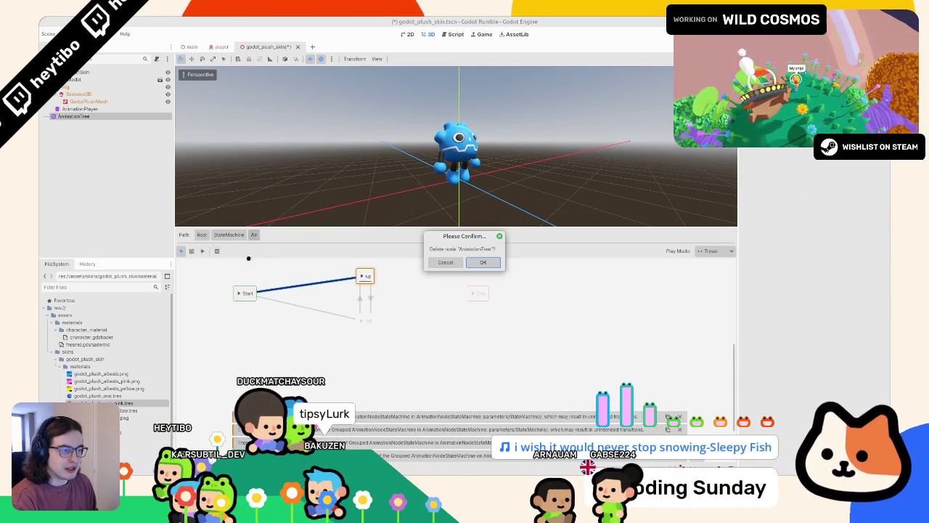
pyautogui.press('Escape')
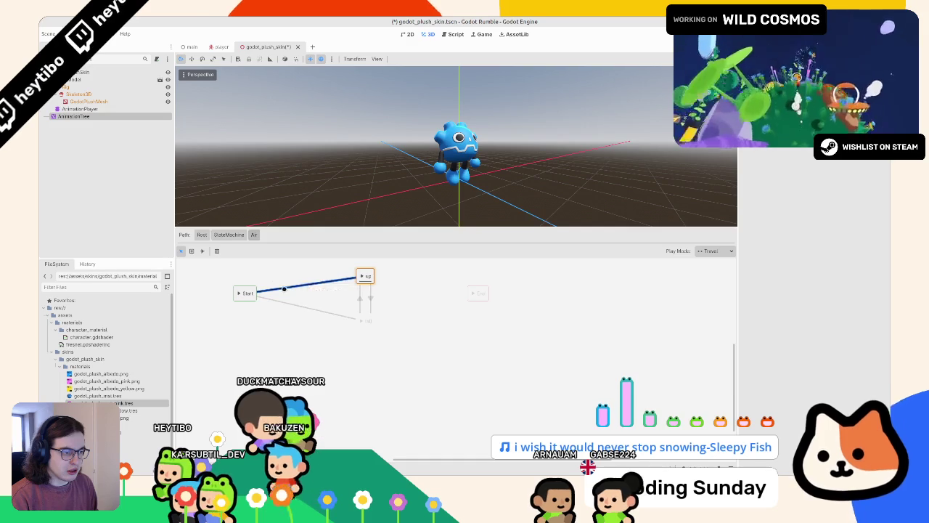
# - Inspect the Start-to-up and Start-to-fall transitions in the Air sub-state machine
pyautogui.click(289, 285)
pyautogui.rightClick(289, 285)
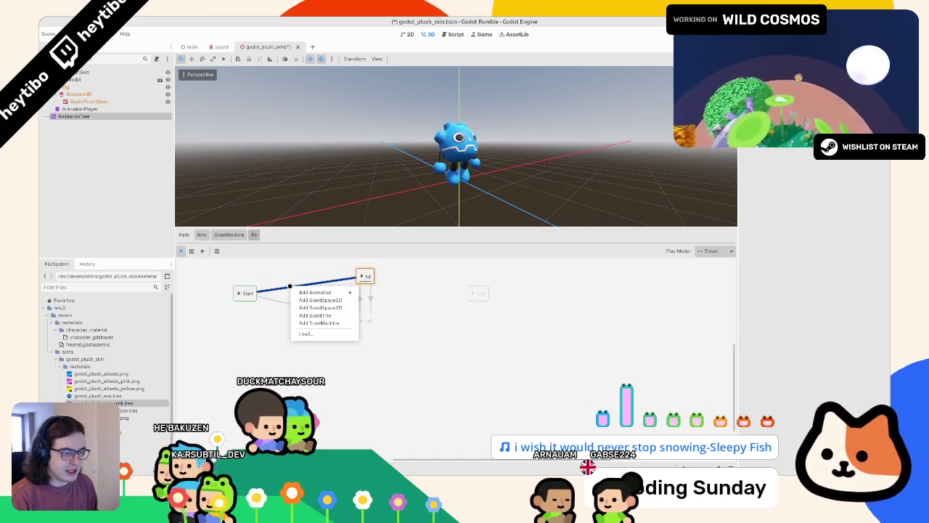
pyautogui.press('Escape')
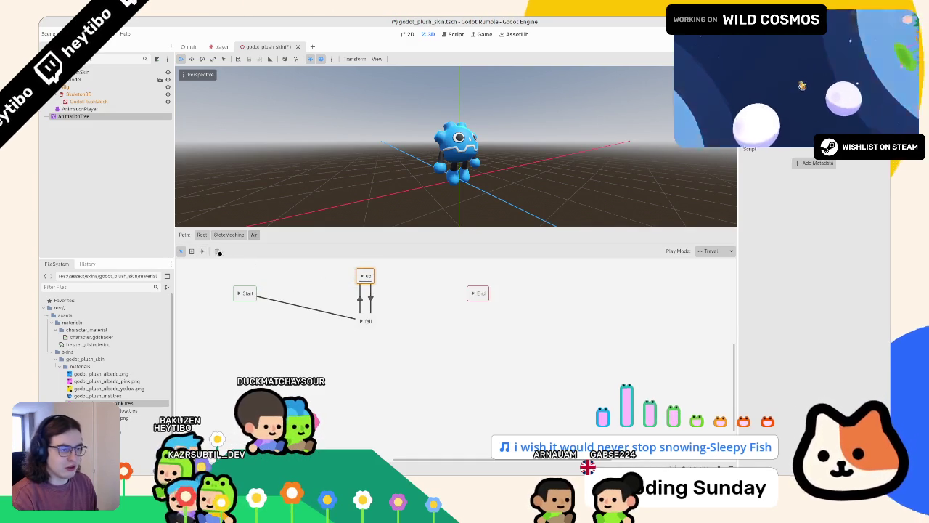
pyautogui.click(302, 305)
pyautogui.click(230, 235)
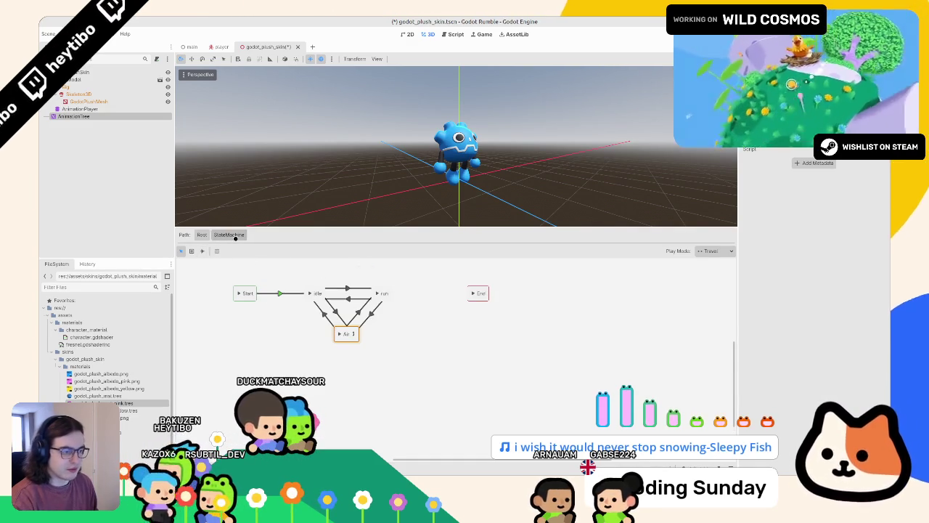
pyautogui.click(353, 334)
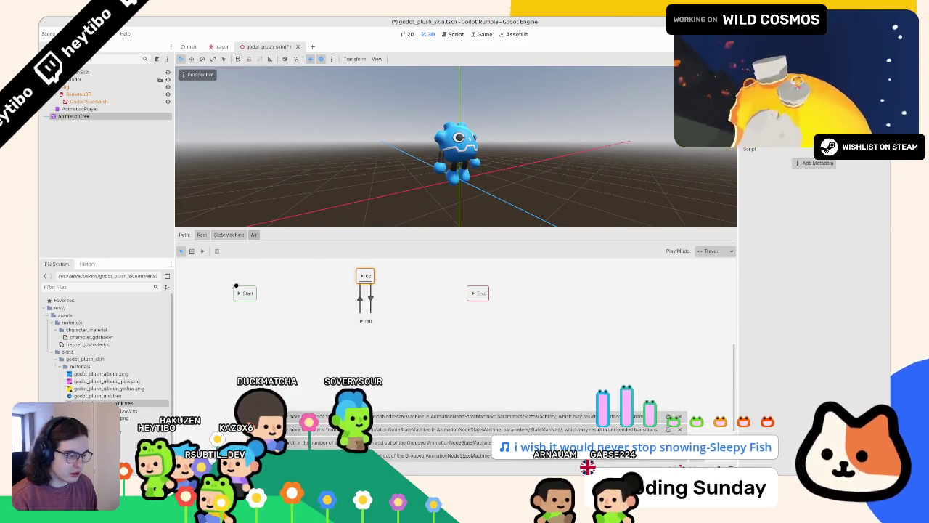
pyautogui.click(228, 234)
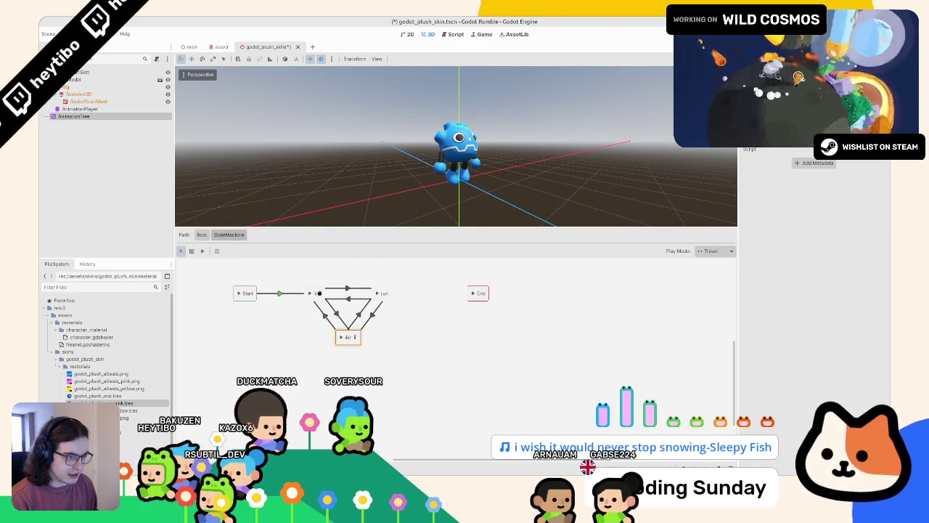
pyautogui.doubleClick(349, 336)
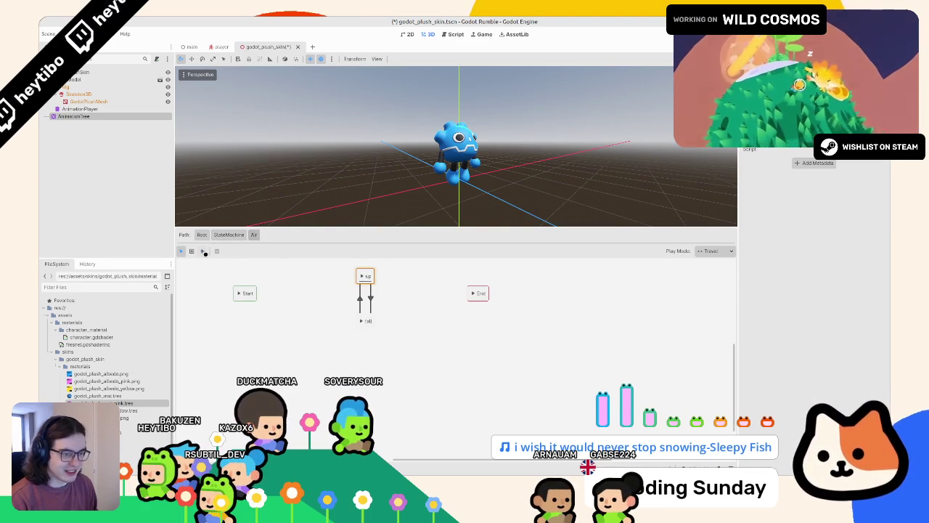
# - Try drawing a transition out of Start, dismissing the add-node choices
pyautogui.click(204, 251)
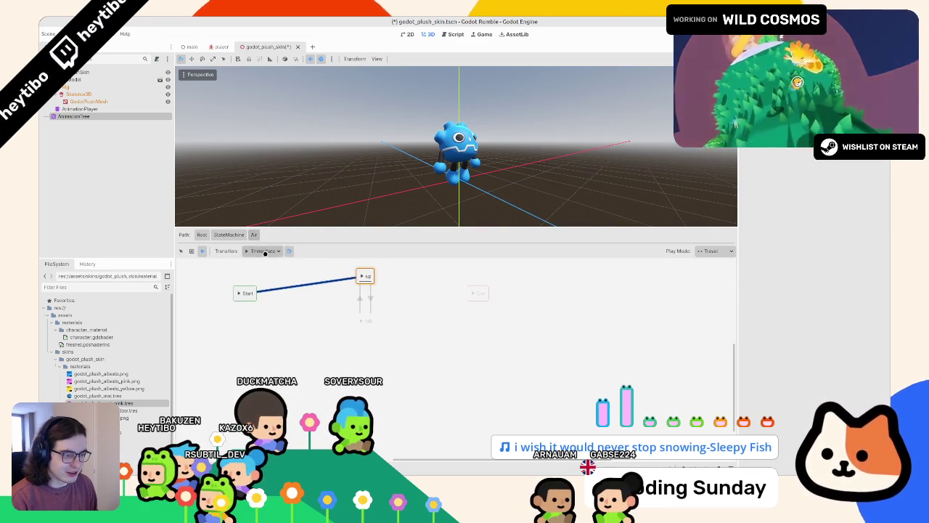
pyautogui.moveTo(252, 288)
pyautogui.mouseDown()
pyautogui.moveTo(363, 271)
pyautogui.moveTo(251, 292)
pyautogui.mouseUp()
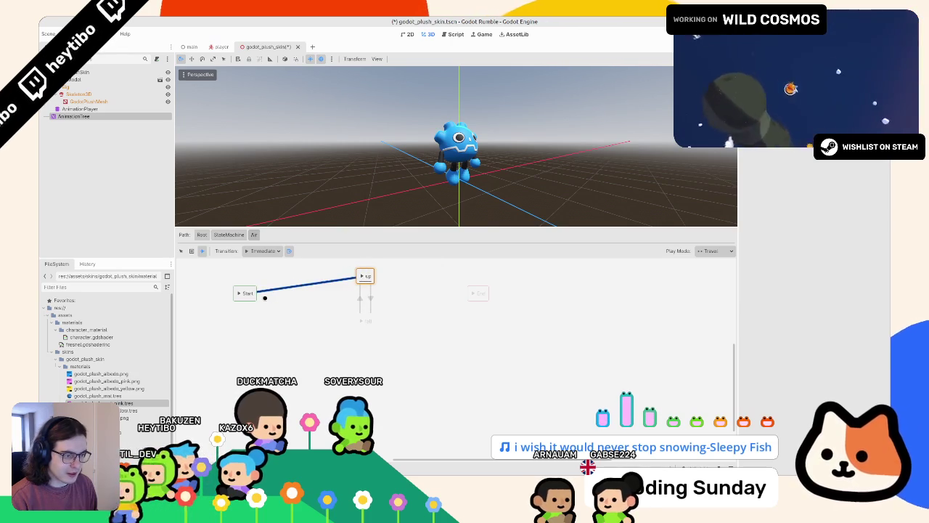
pyautogui.moveTo(354, 315); pyautogui.dragTo(356, 315)
pyautogui.click(246, 297)
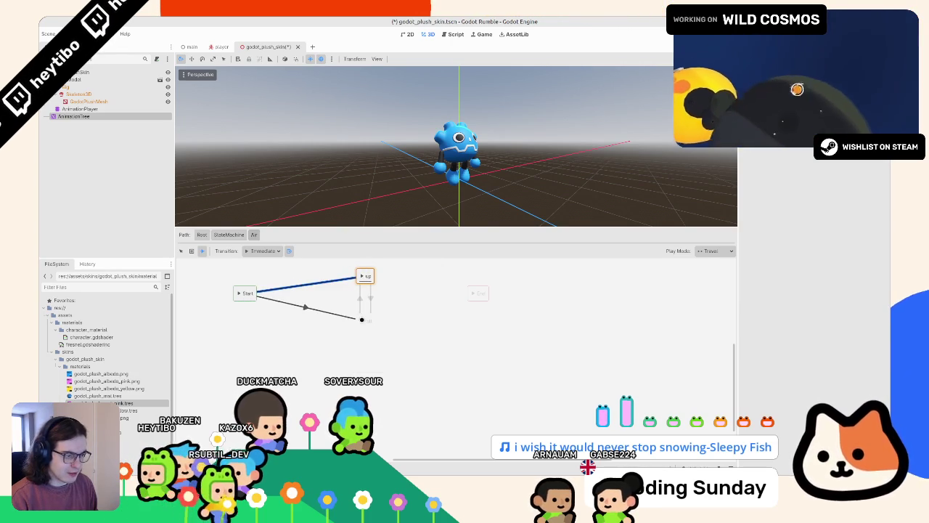
pyautogui.click(229, 235)
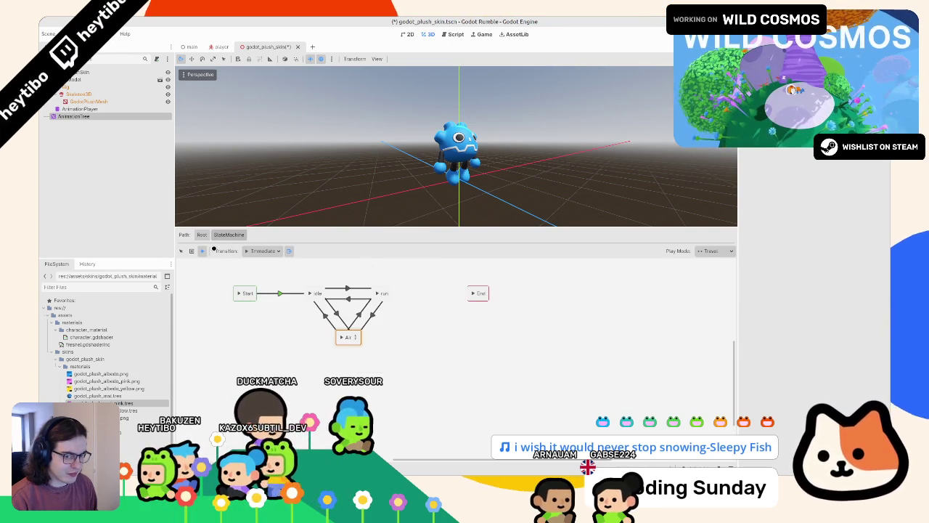
pyautogui.click(181, 251)
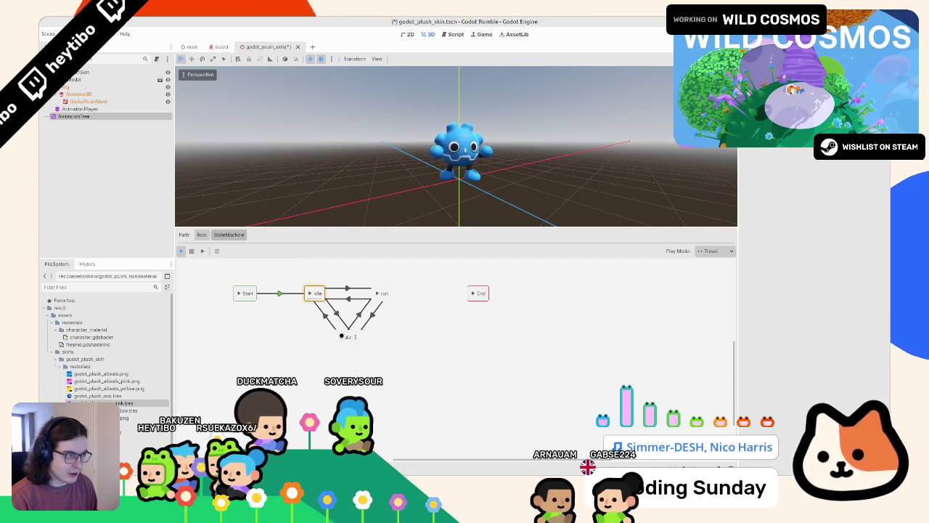
# - Select idle, then preview the up state's jump pose inside Air
pyautogui.click(310, 291)
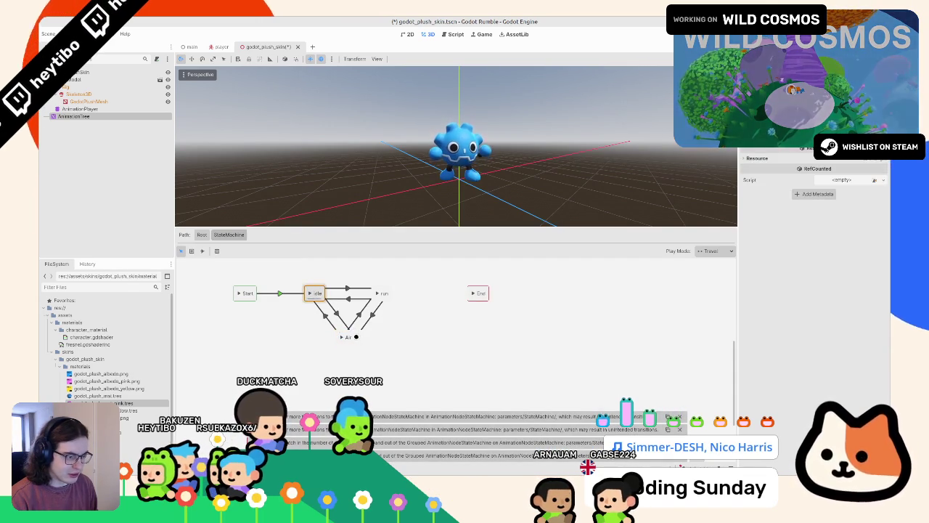
pyautogui.click(356, 337)
pyautogui.click(359, 276)
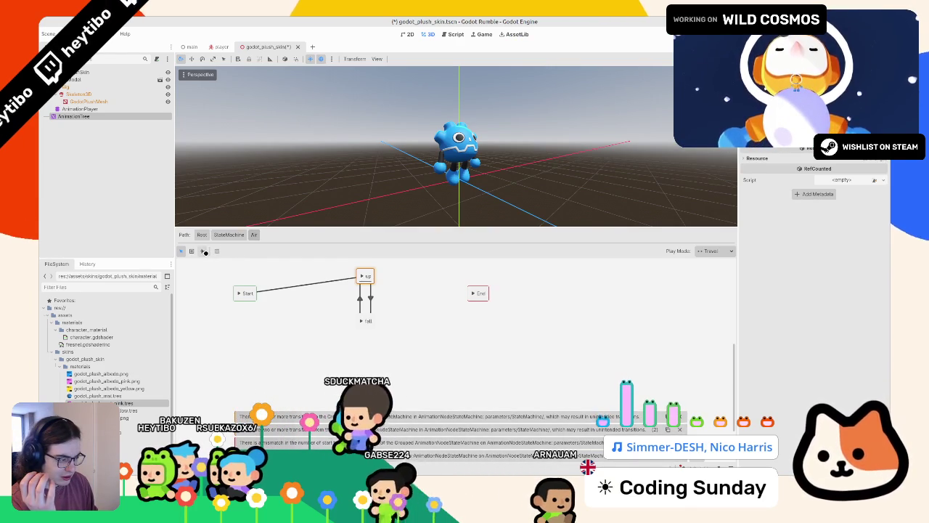
pyautogui.click(228, 234)
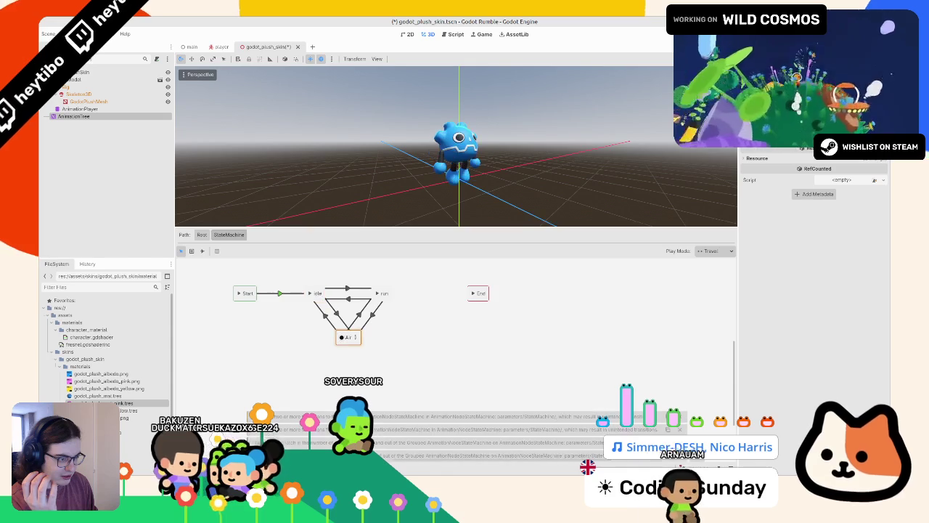
pyautogui.click(354, 337)
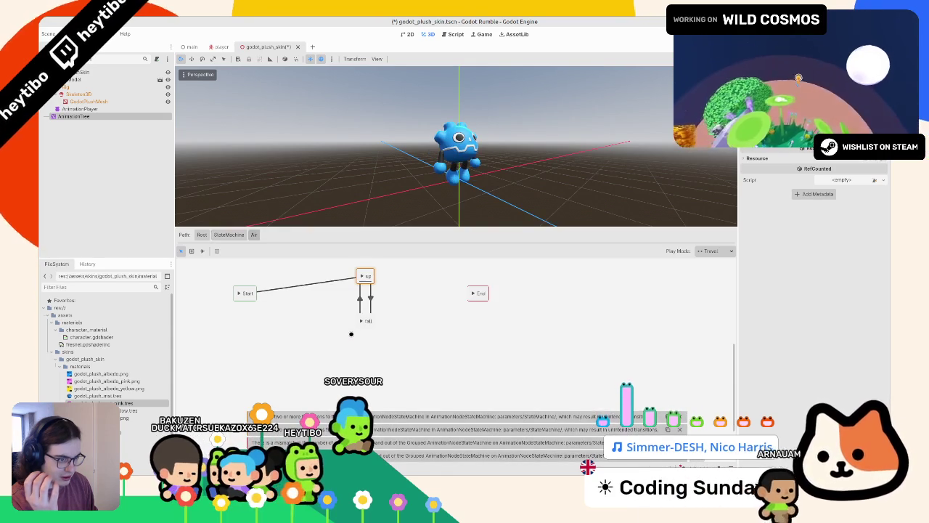
pyautogui.click(202, 250)
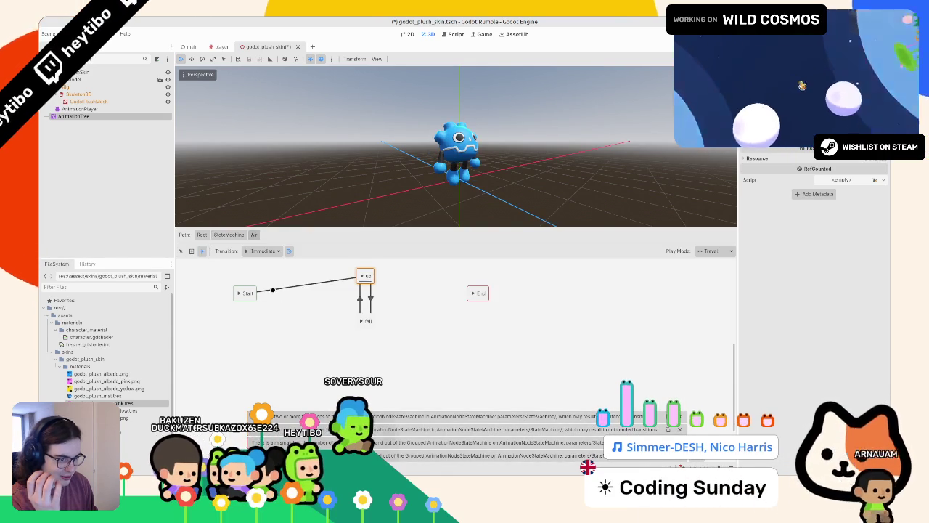
# - Draw transitions Start→fall, up→End, fall→End and Start→up in Air, dismissing the End warning
pyautogui.moveTo(245, 294)
pyautogui.mouseDown()
pyautogui.moveTo(362, 320)
pyautogui.moveTo(373, 298)
pyautogui.moveTo(361, 319)
pyautogui.mouseUp()
pyautogui.moveTo(477, 292); pyautogui.dragTo(365, 276)
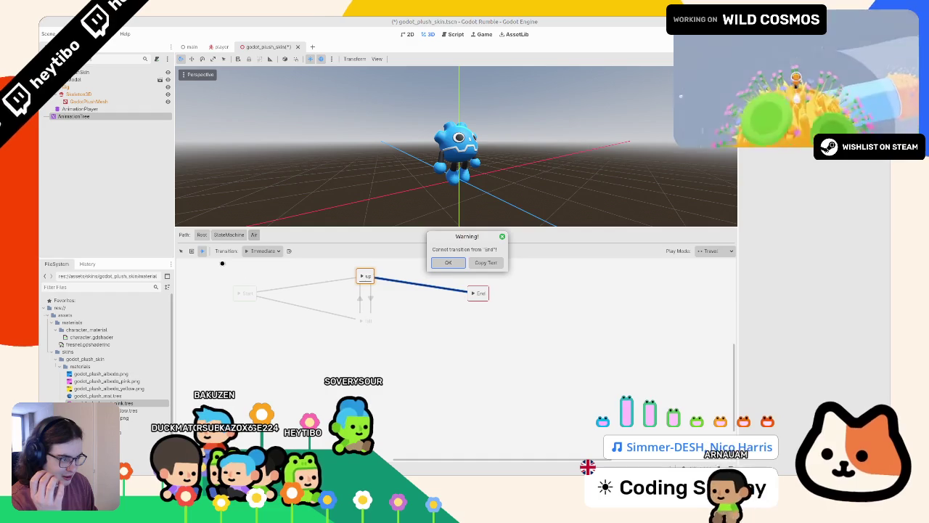
pyautogui.click(442, 263)
pyautogui.moveTo(363, 320); pyautogui.dragTo(470, 295)
pyautogui.moveTo(247, 293)
pyautogui.mouseDown()
pyautogui.moveTo(356, 277)
pyautogui.moveTo(315, 284)
pyautogui.moveTo(304, 303)
pyautogui.moveTo(363, 311)
pyautogui.moveTo(310, 286)
pyautogui.moveTo(361, 276)
pyautogui.moveTo(357, 301)
pyautogui.moveTo(361, 278)
pyautogui.mouseUp()
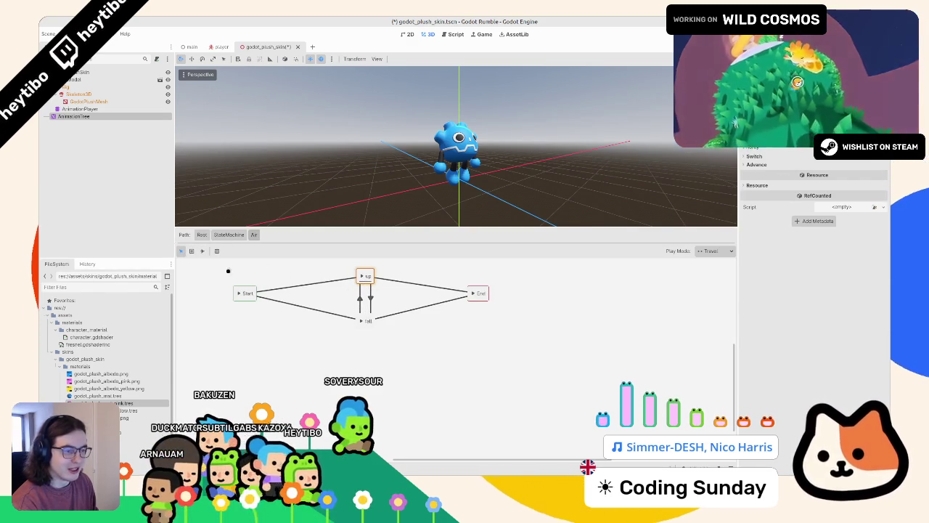
# - Preview the fall, up and Air states on the plush, then save the scene
pyautogui.click(363, 320)
pyautogui.click(365, 276)
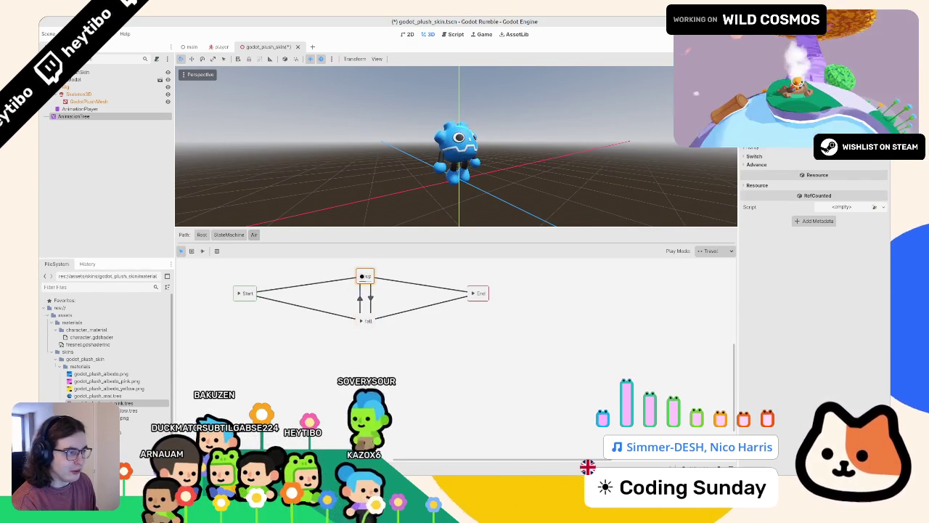
pyautogui.click(228, 234)
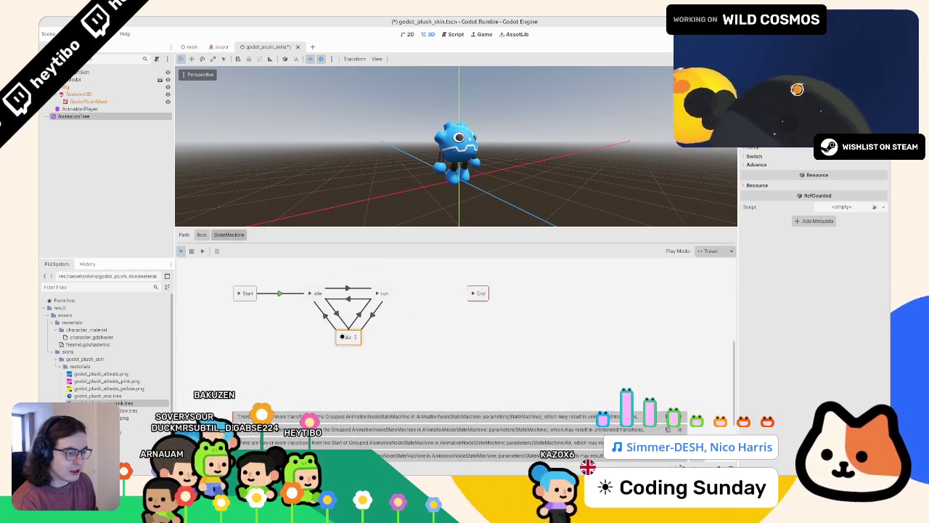
pyautogui.click(370, 313)
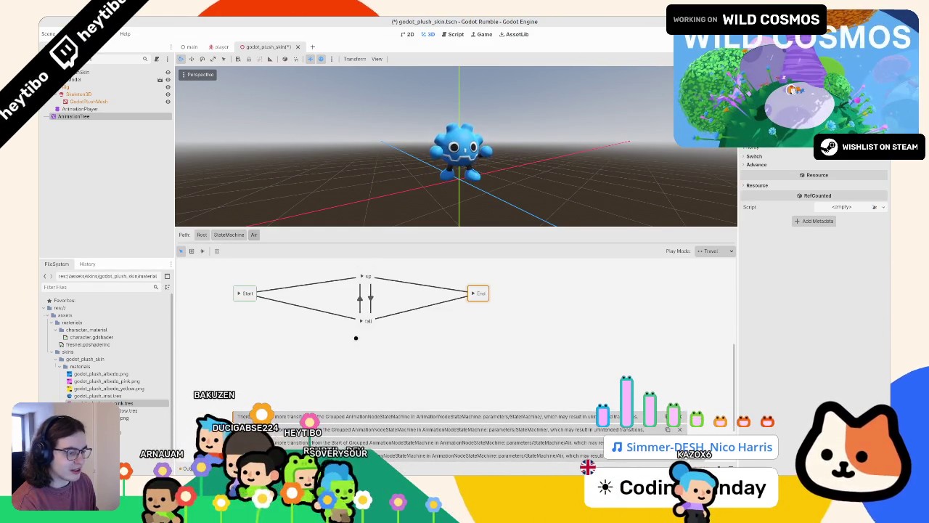
pyautogui.doubleClick(348, 336)
pyautogui.click(231, 237)
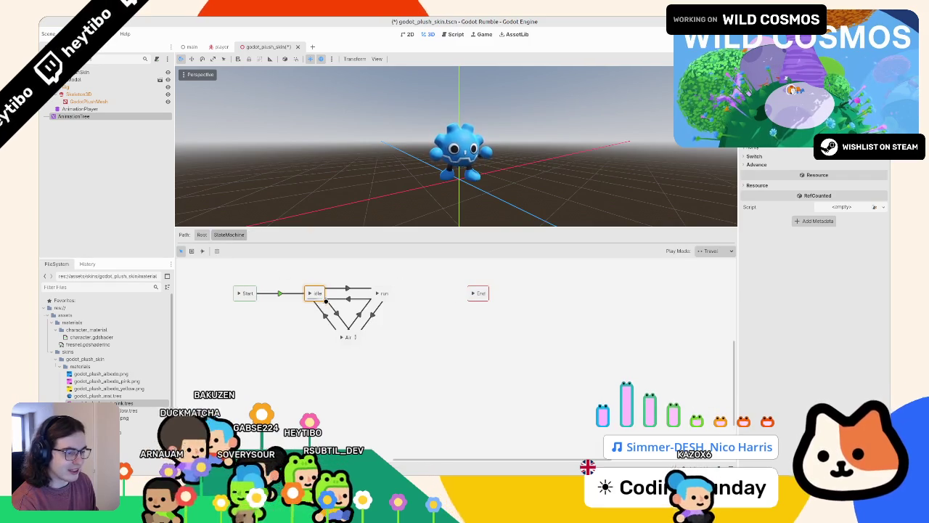
pyautogui.click(343, 336)
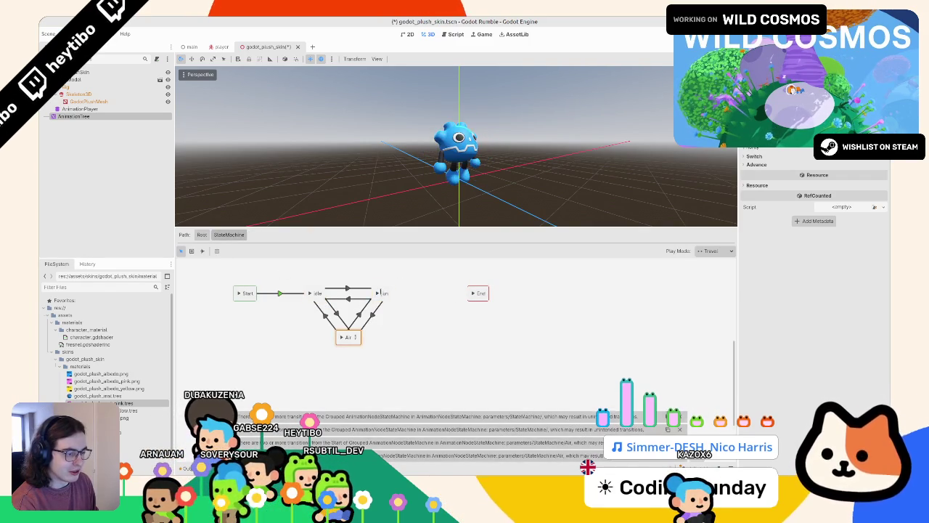
pyautogui.click(343, 336)
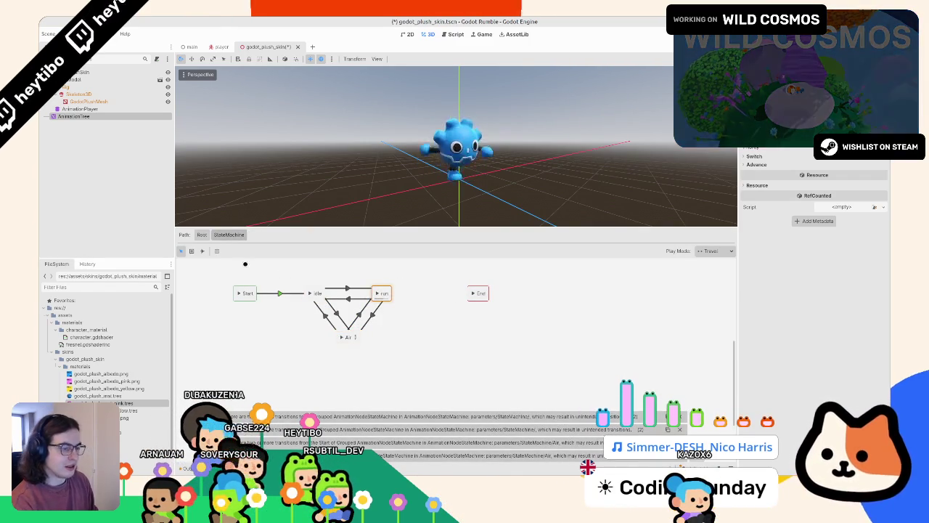
pyautogui.hotkey('ctrl', 's')
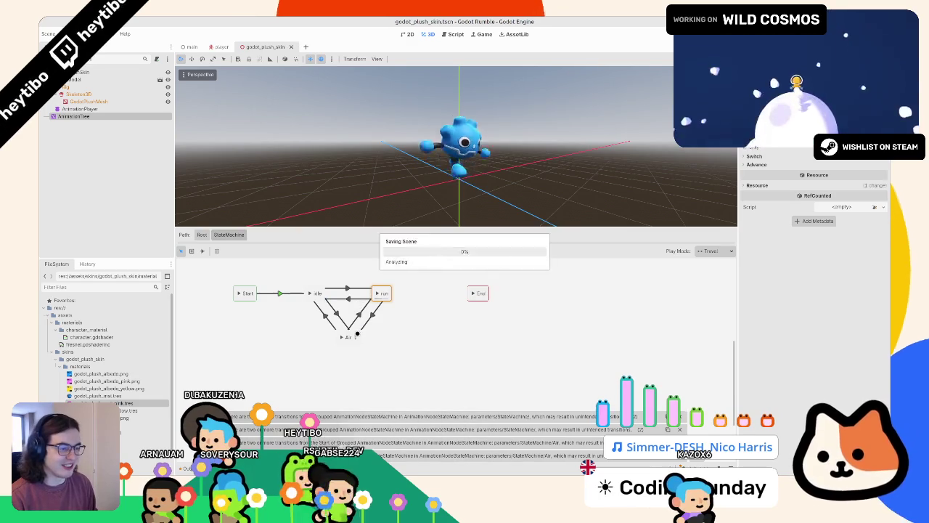
# - Select the up state in Air, then preview the plush travelling from idle to Air and back
pyautogui.click(358, 333)
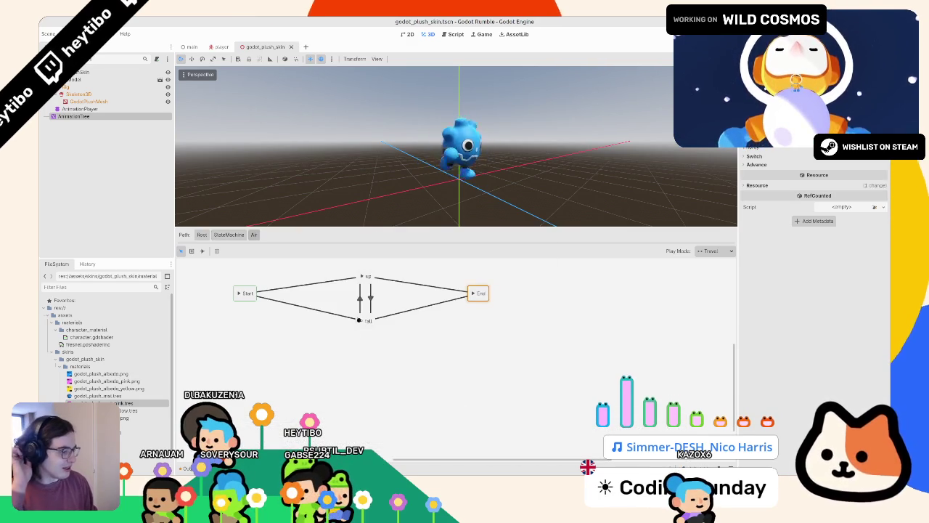
pyautogui.click(361, 275)
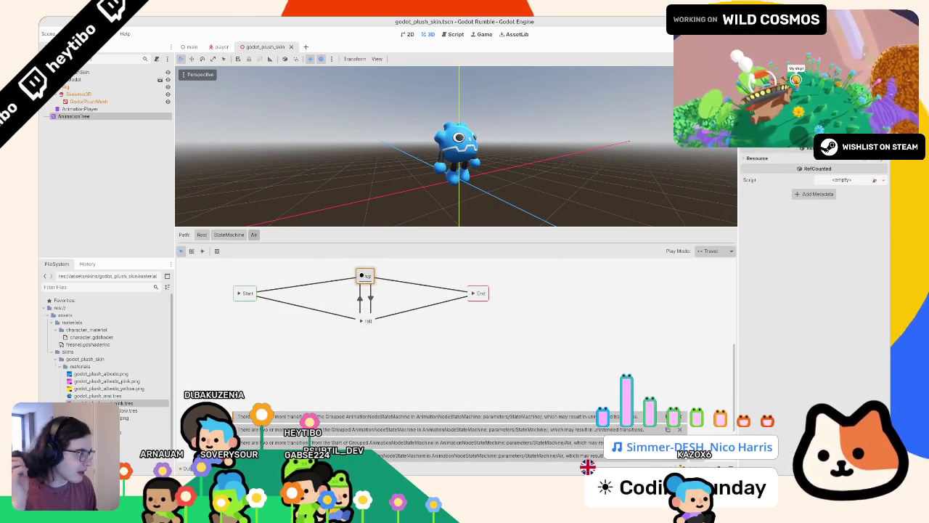
pyautogui.click(217, 235)
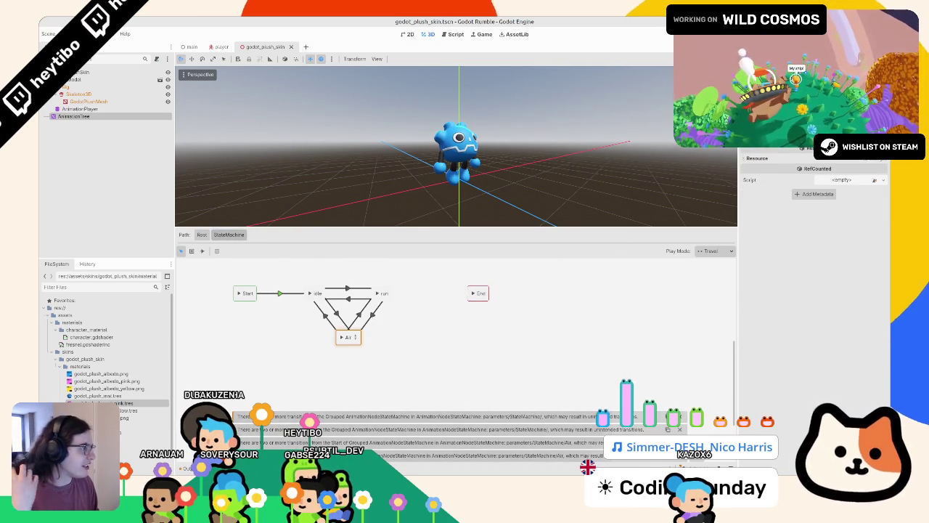
pyautogui.click(349, 336)
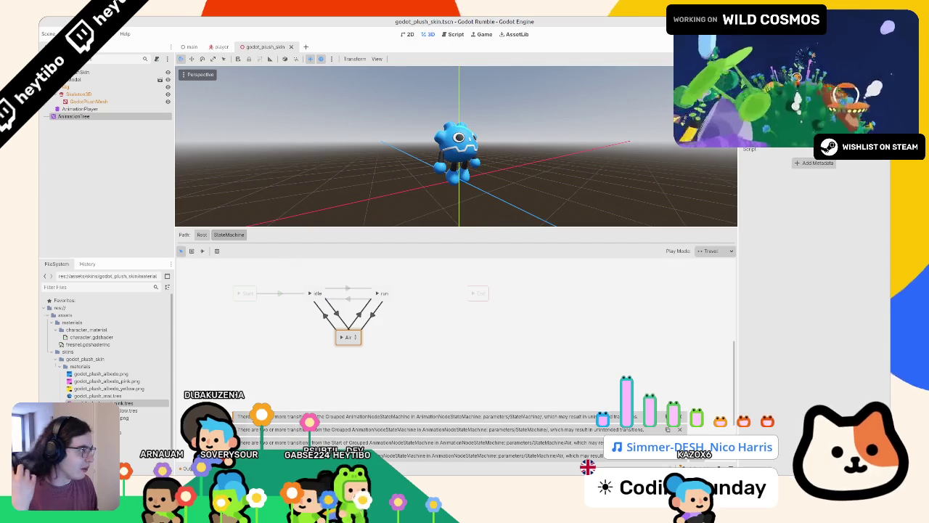
pyautogui.click(498, 179)
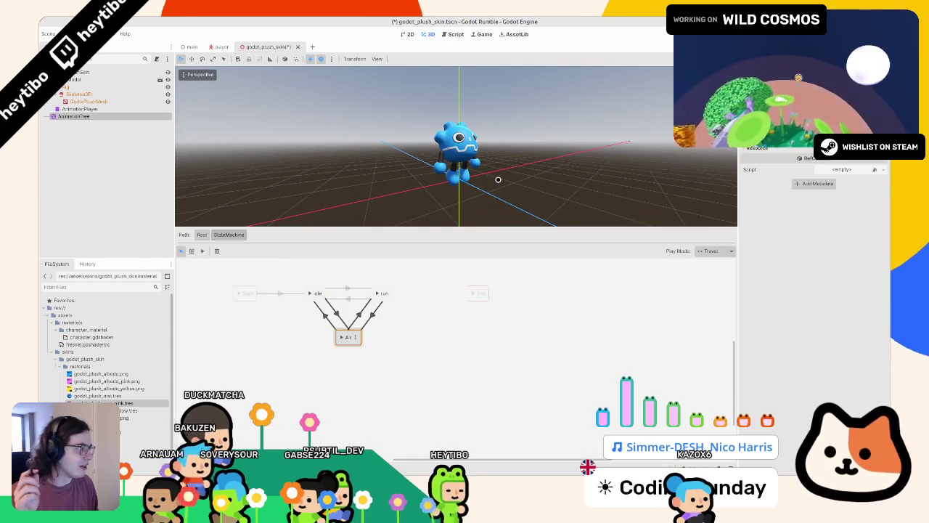
pyautogui.click(309, 293)
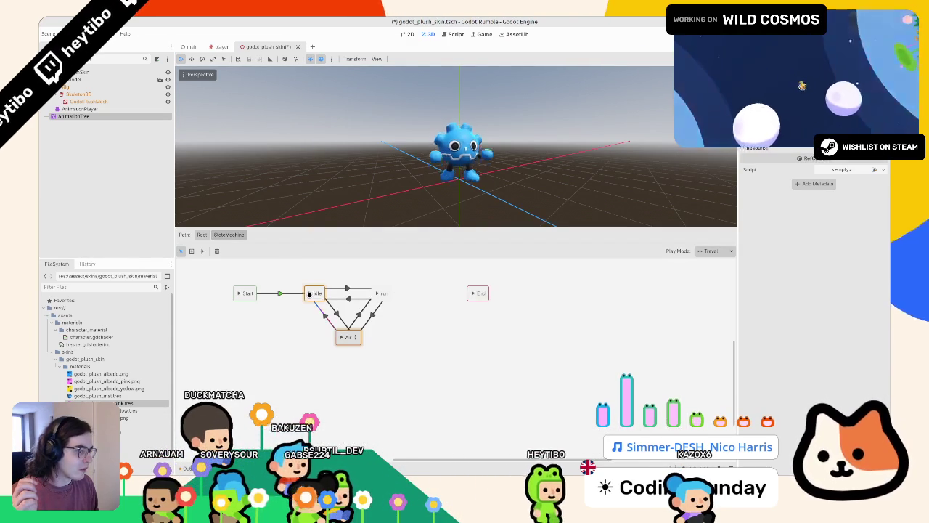
pyautogui.click(340, 337)
pyautogui.click(309, 292)
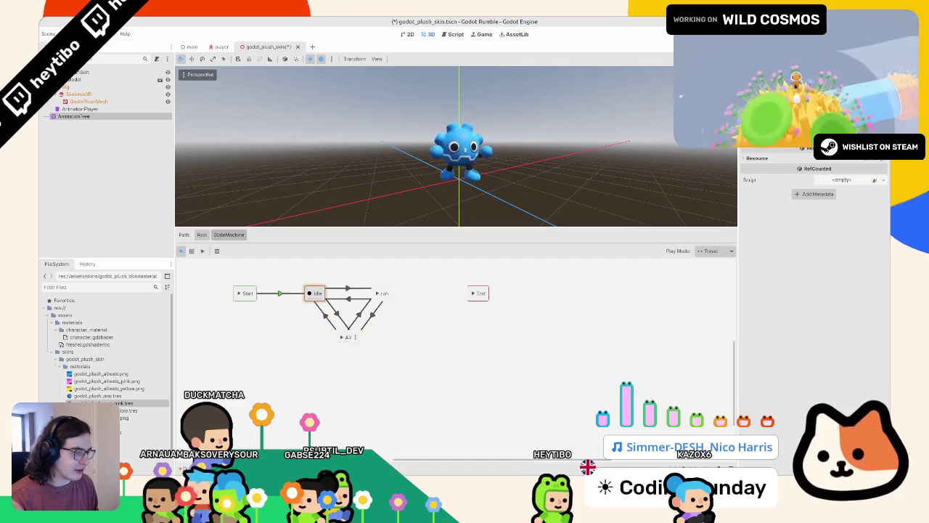
# - Inspect Air's Start-to-up transition settings, then view the Air state's properties
pyautogui.click(355, 337)
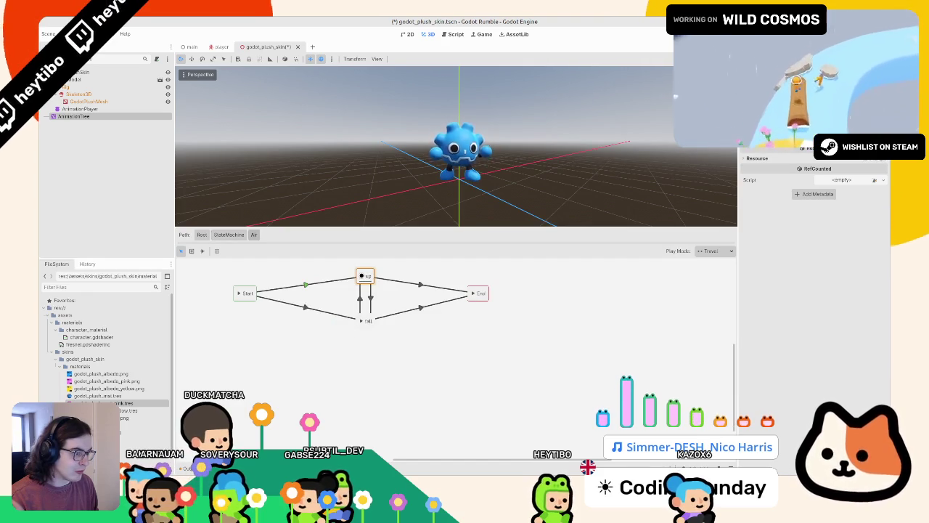
pyautogui.click(360, 319)
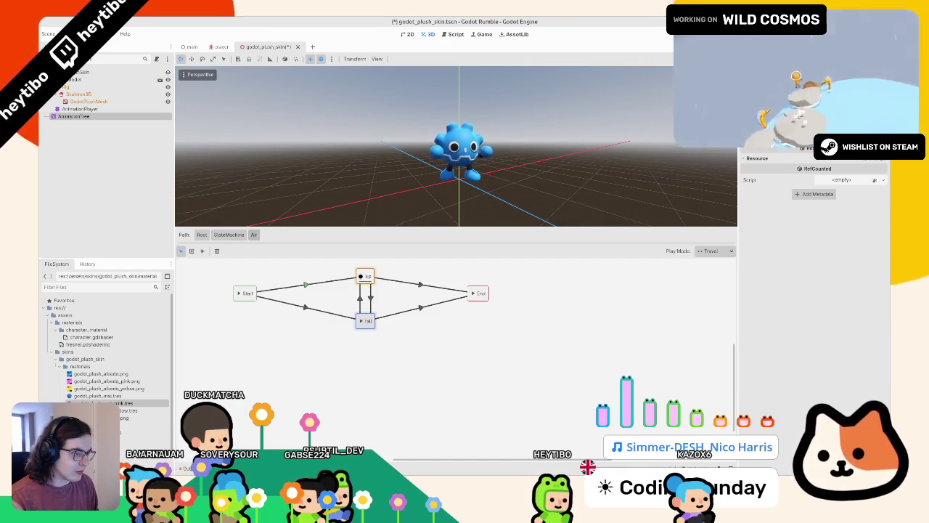
pyautogui.click(302, 284)
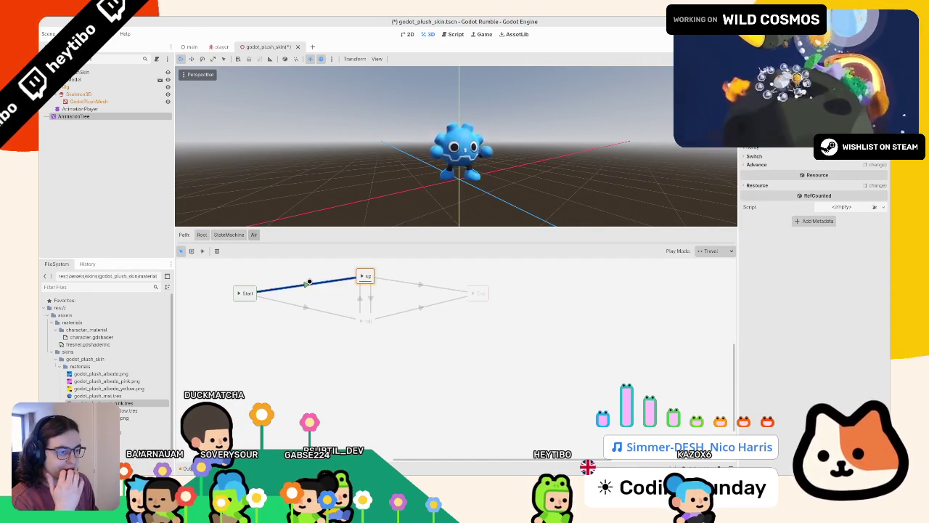
pyautogui.click(227, 235)
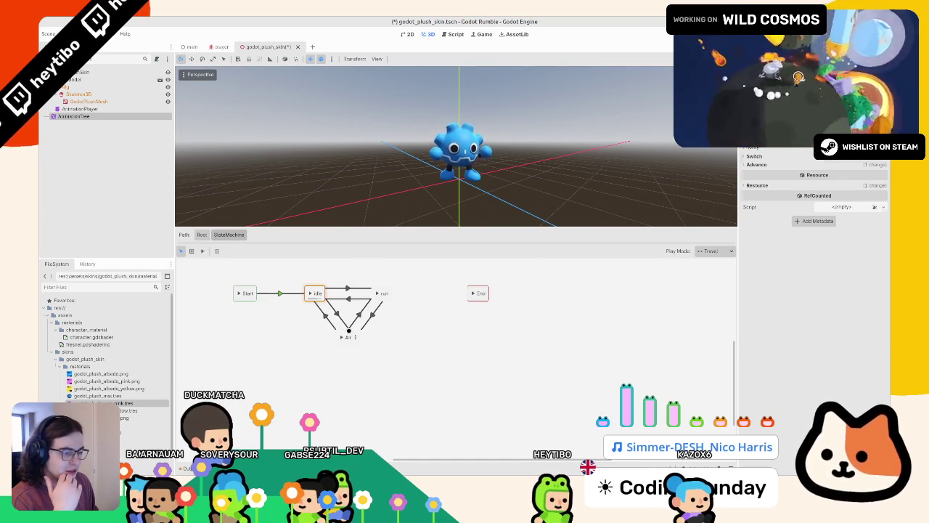
pyautogui.click(348, 334)
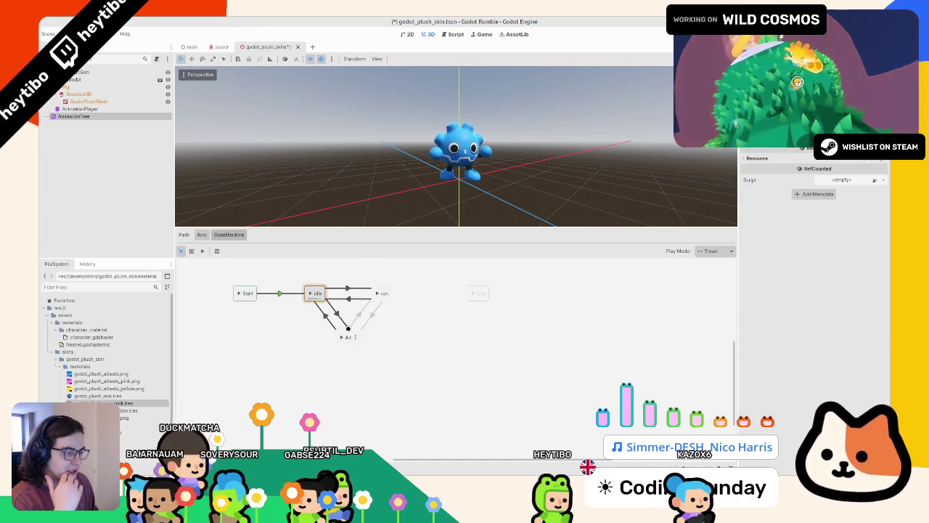
pyautogui.moveTo(788, 102)
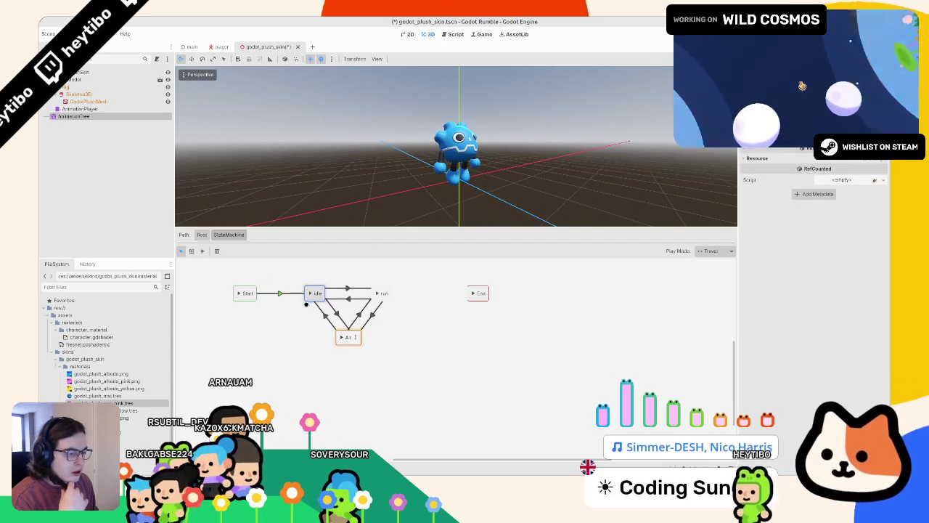
# - Inspect the Air sub-state machine's up state and its Start-to-up and up-to-fall transitions
pyautogui.click(350, 337)
pyautogui.click(352, 337)
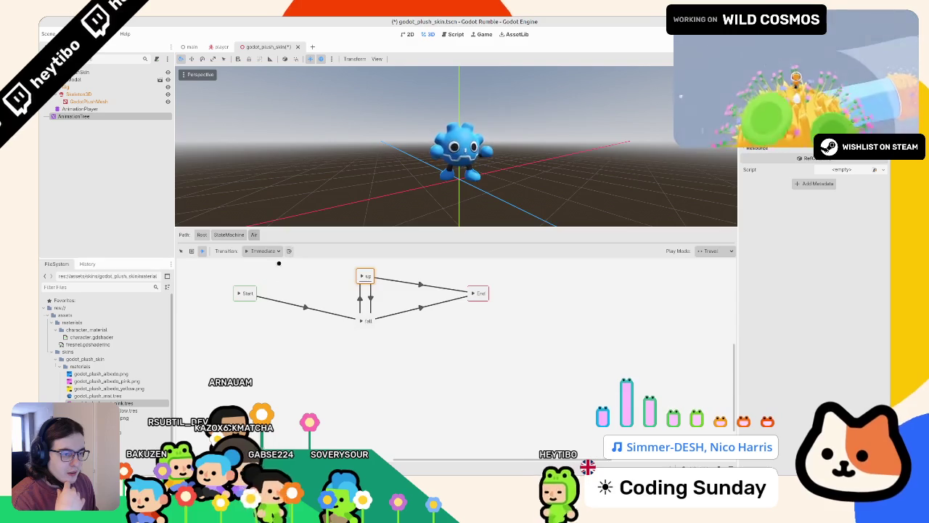
pyautogui.click(304, 285)
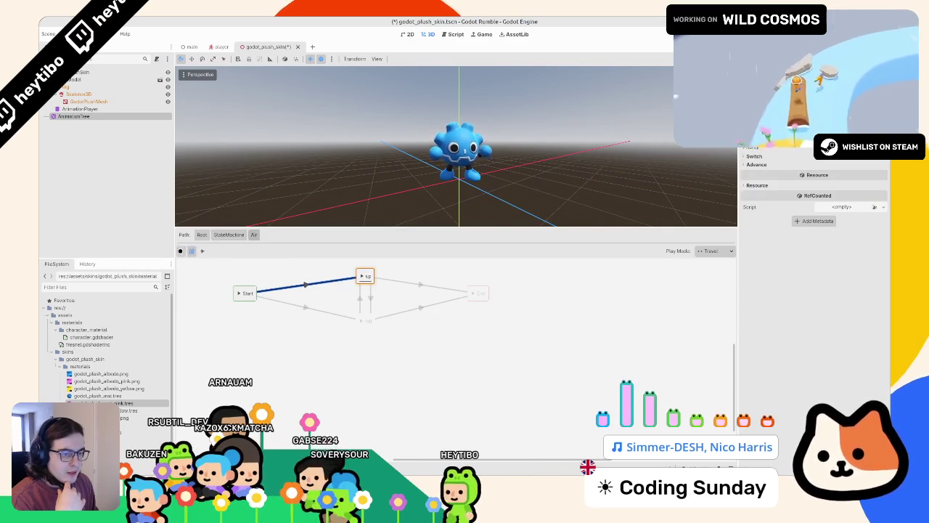
pyautogui.click(229, 234)
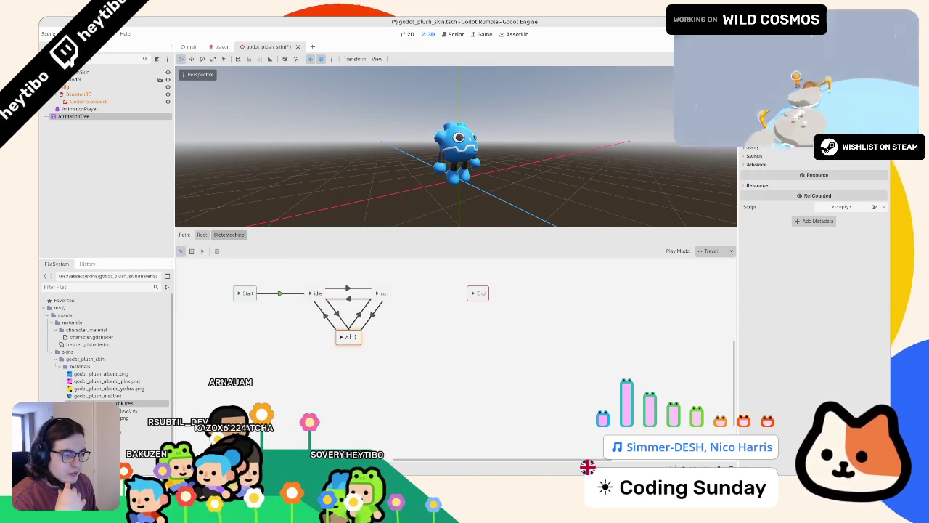
pyautogui.click(342, 336)
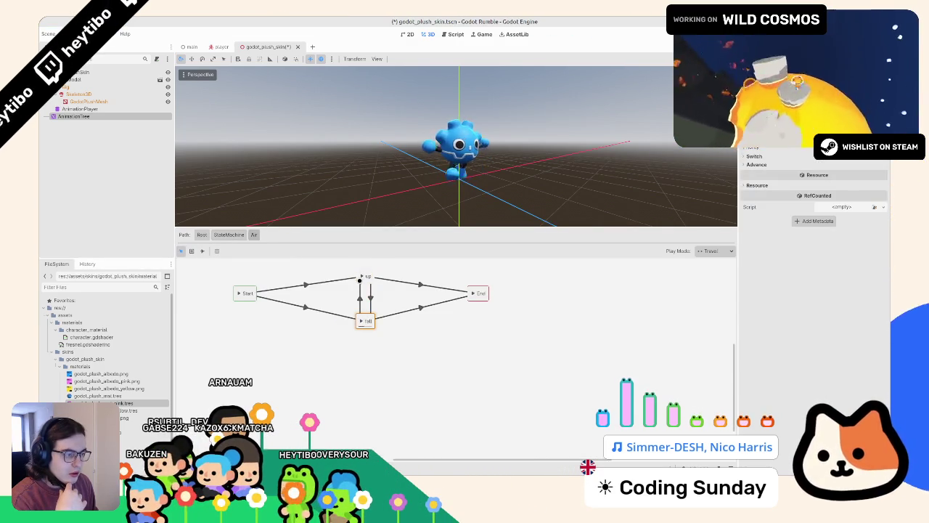
pyautogui.click(360, 278)
pyautogui.click(234, 235)
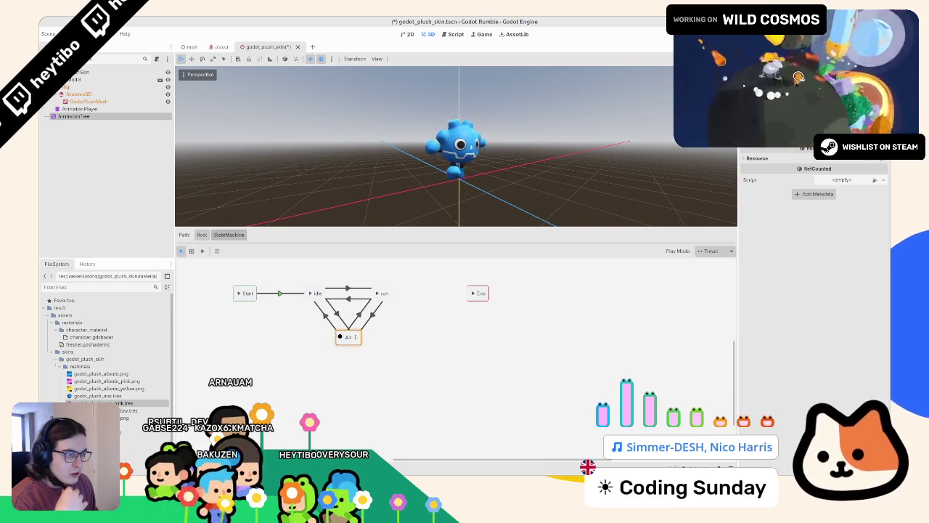
pyautogui.click(309, 294)
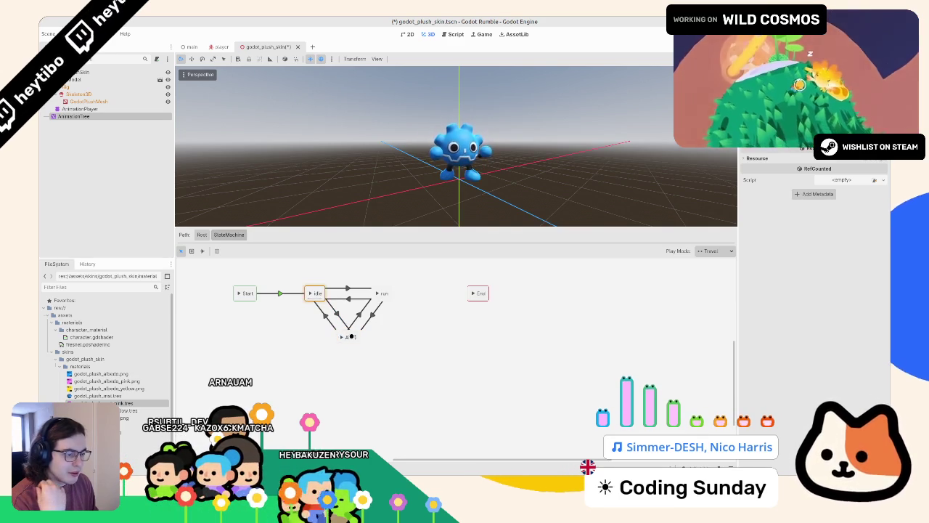
pyautogui.doubleClick(350, 336)
pyautogui.click(361, 278)
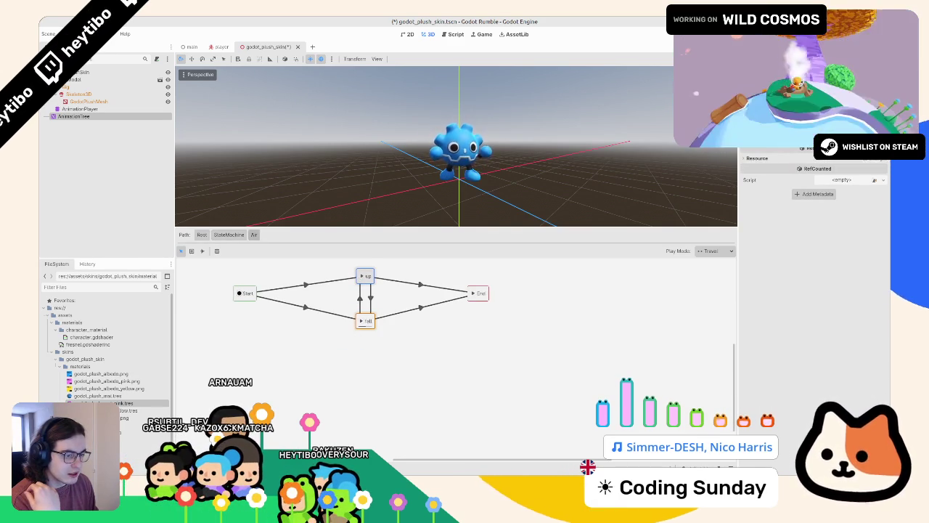
pyautogui.click(361, 275)
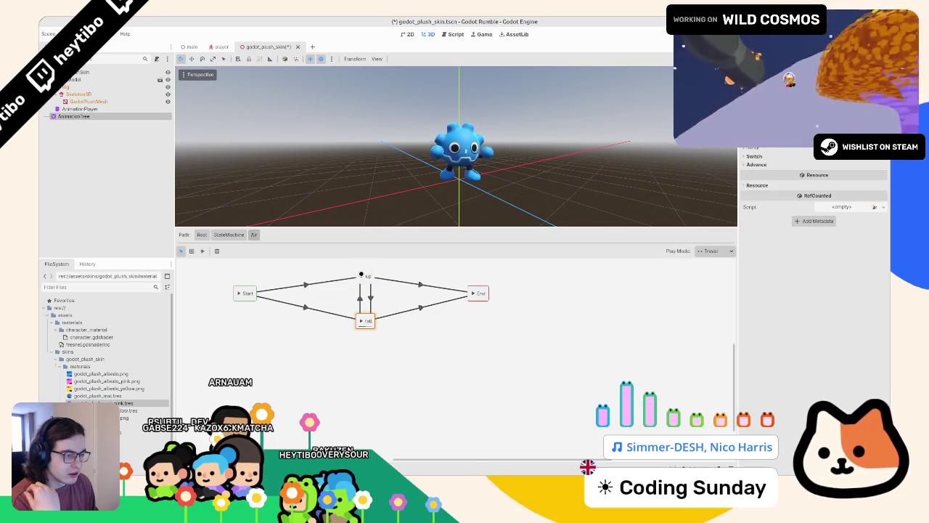
pyautogui.click(229, 235)
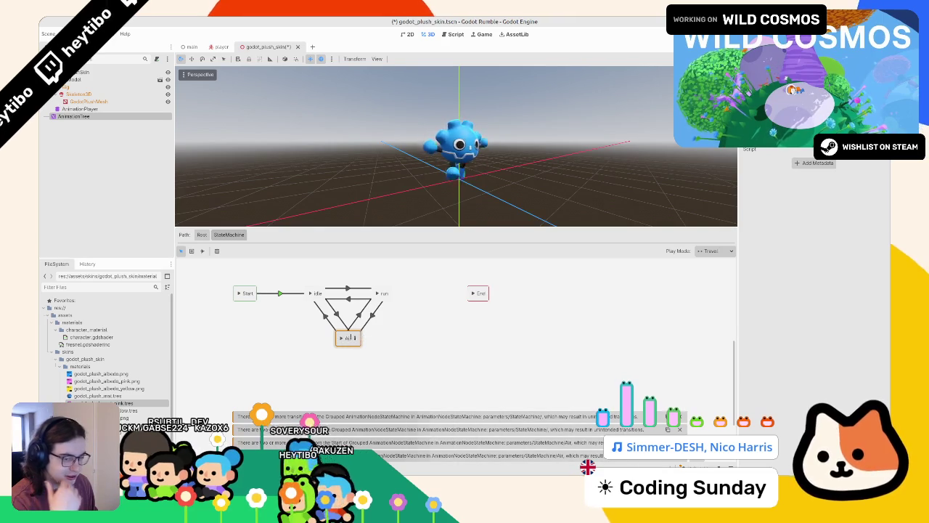
# - Move the Start and End nodes inside Air closer to the up and fall states
pyautogui.click(355, 339)
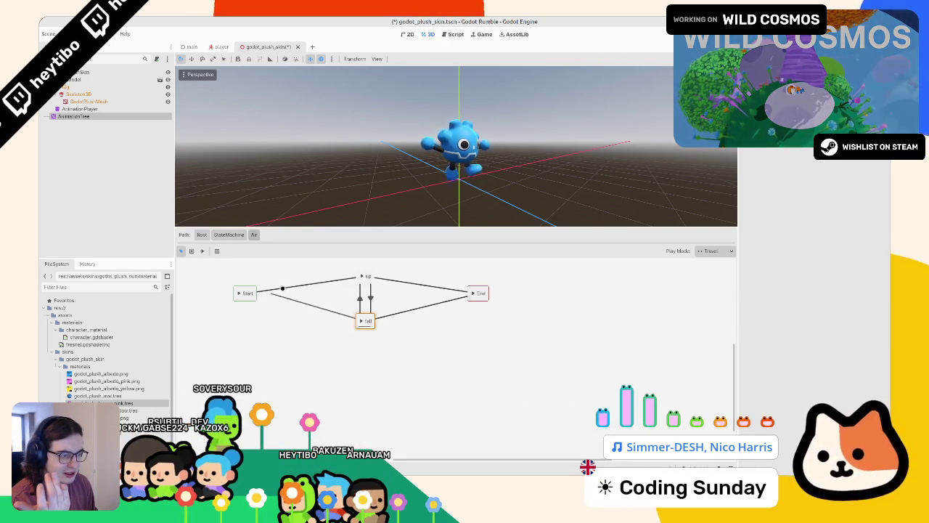
pyautogui.moveTo(242, 299)
pyautogui.mouseDown()
pyautogui.moveTo(313, 277)
pyautogui.moveTo(296, 298)
pyautogui.mouseUp()
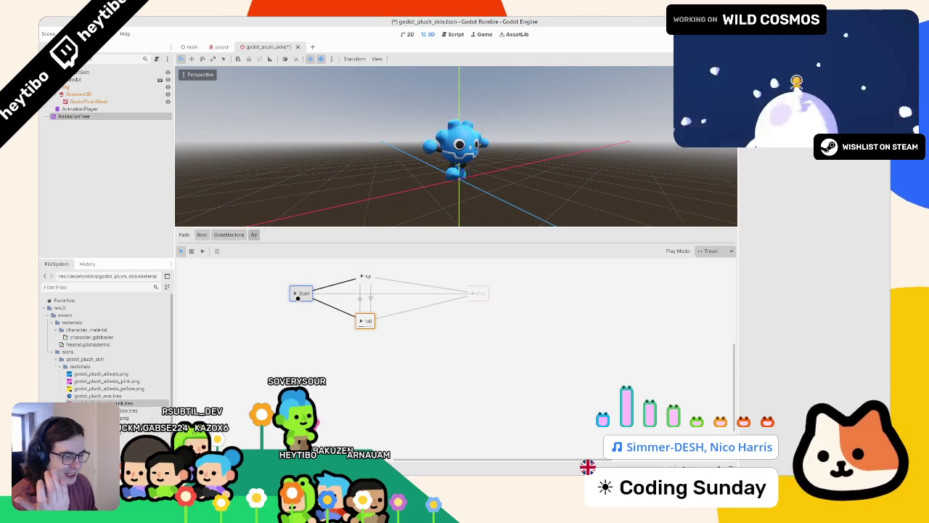
pyautogui.moveTo(477, 293); pyautogui.dragTo(428, 292)
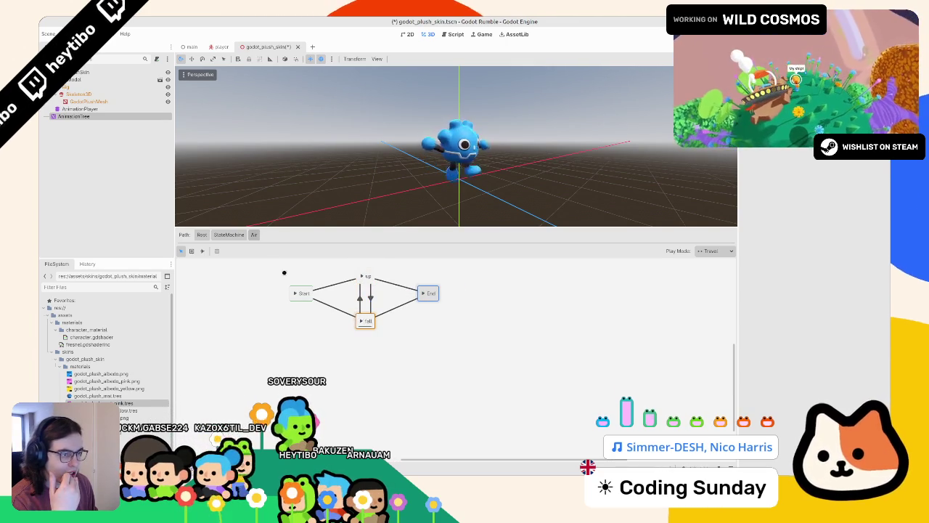
pyautogui.click(228, 234)
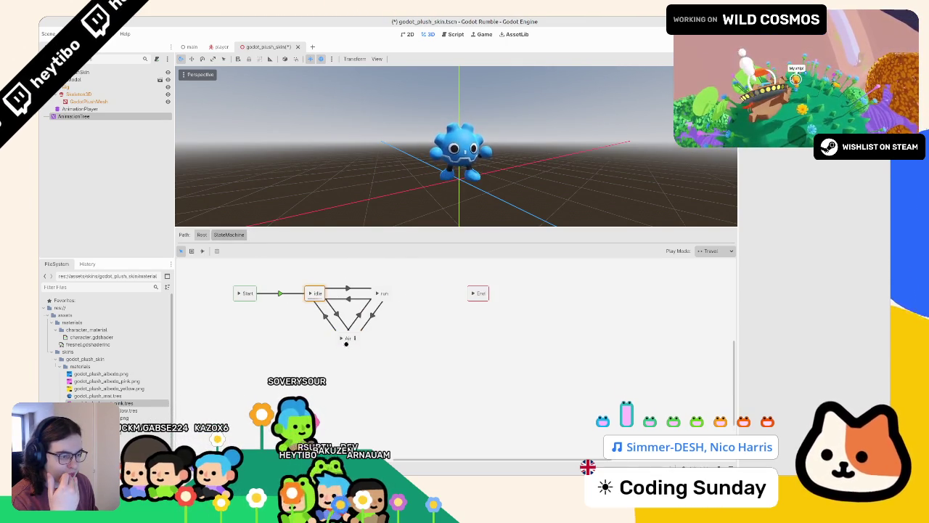
pyautogui.click(342, 337)
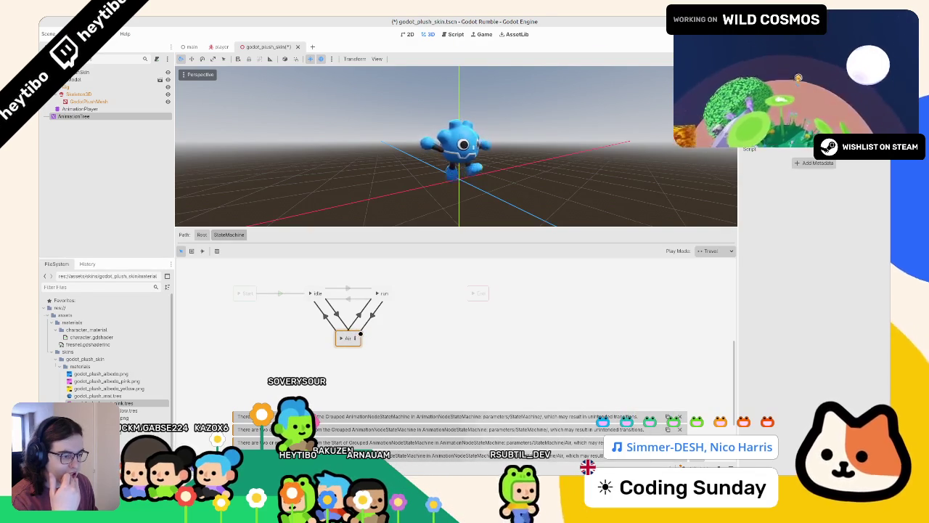
# - Replace the Air state with separate fall and up animation states, placing up below idle
pyautogui.press('Delete')
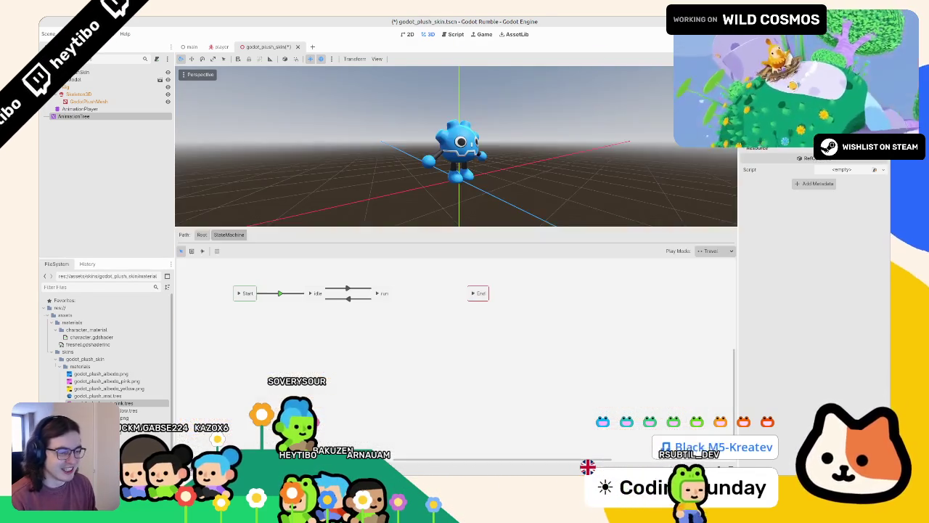
pyautogui.rightClick(342, 374)
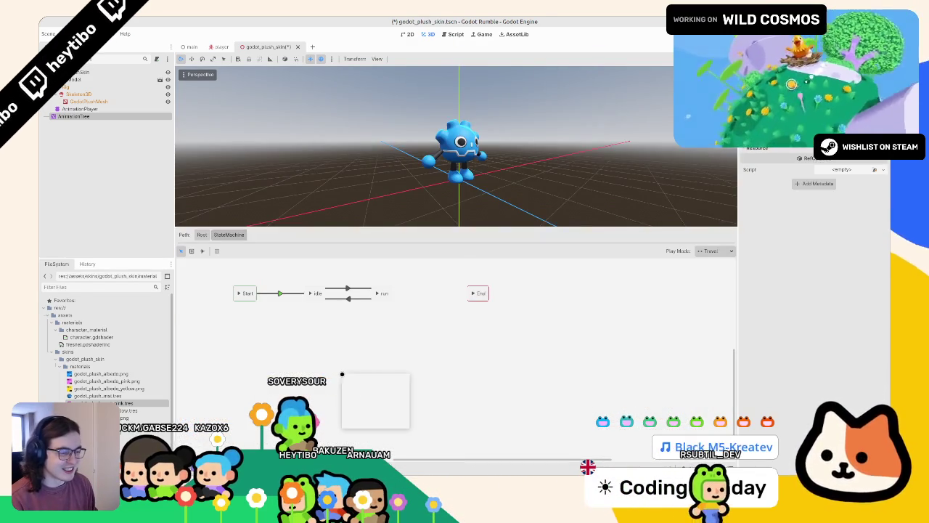
pyautogui.moveTo(385, 380)
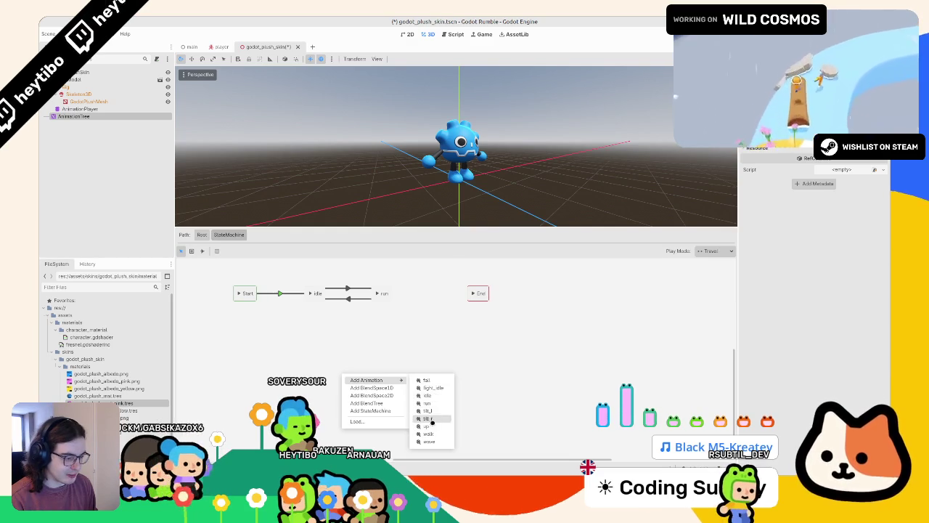
pyautogui.click(427, 379)
pyautogui.rightClick(419, 356)
pyautogui.moveTo(468, 356)
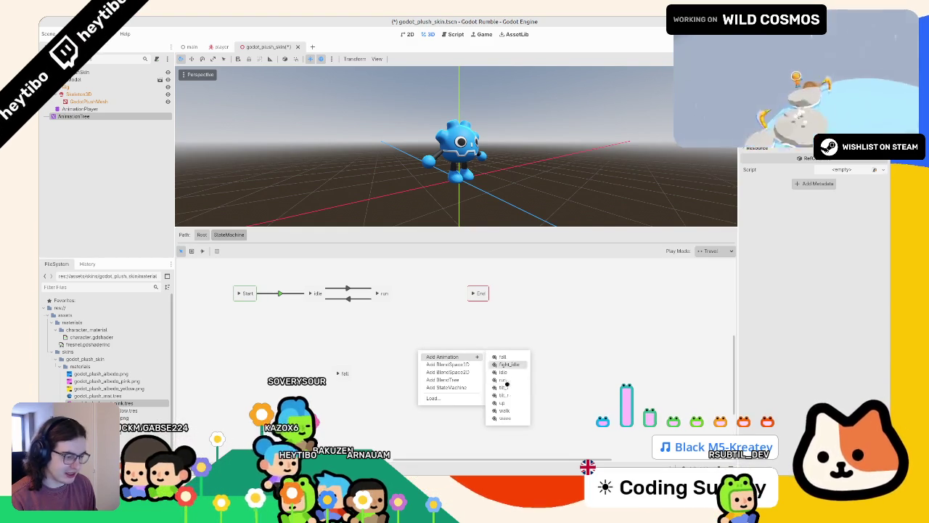
pyautogui.click(514, 403)
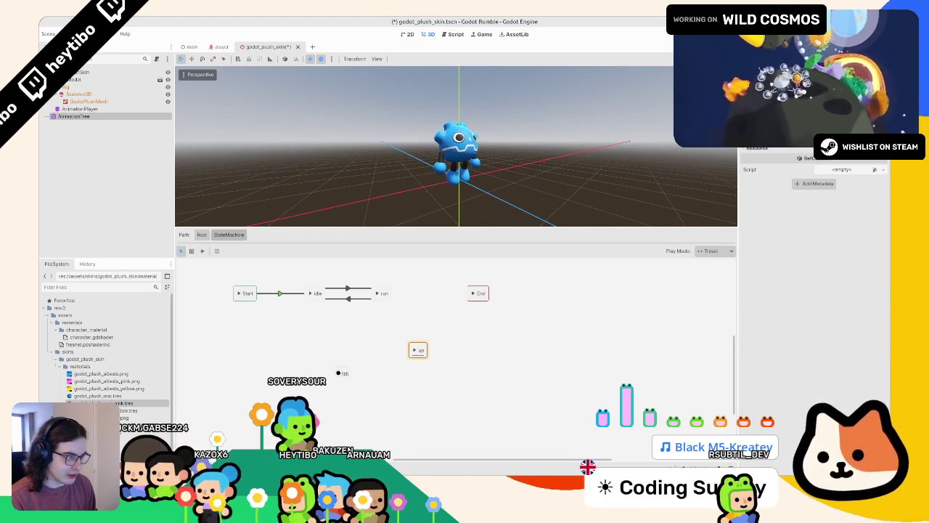
pyautogui.moveTo(420, 342); pyautogui.dragTo(308, 327)
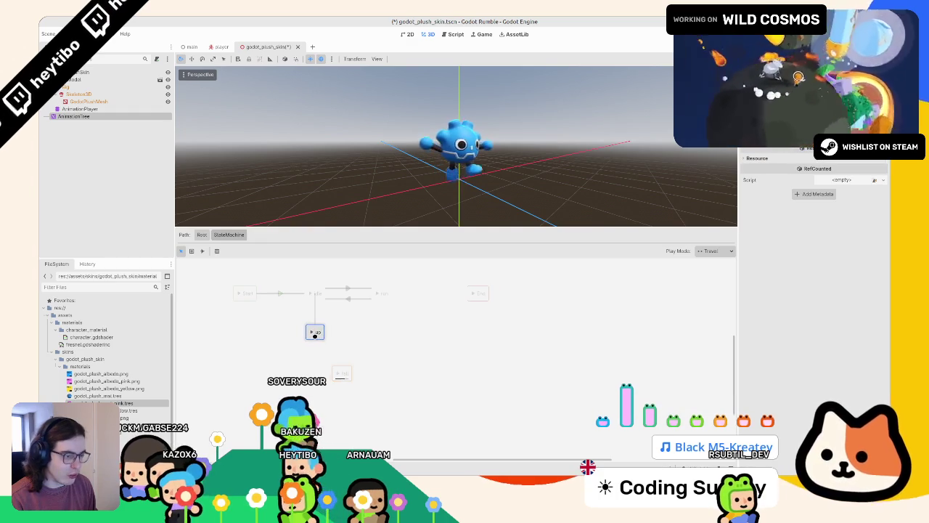
# - Draw transitions linking idle with up, fall with up, and fall with idle
pyautogui.click(345, 370)
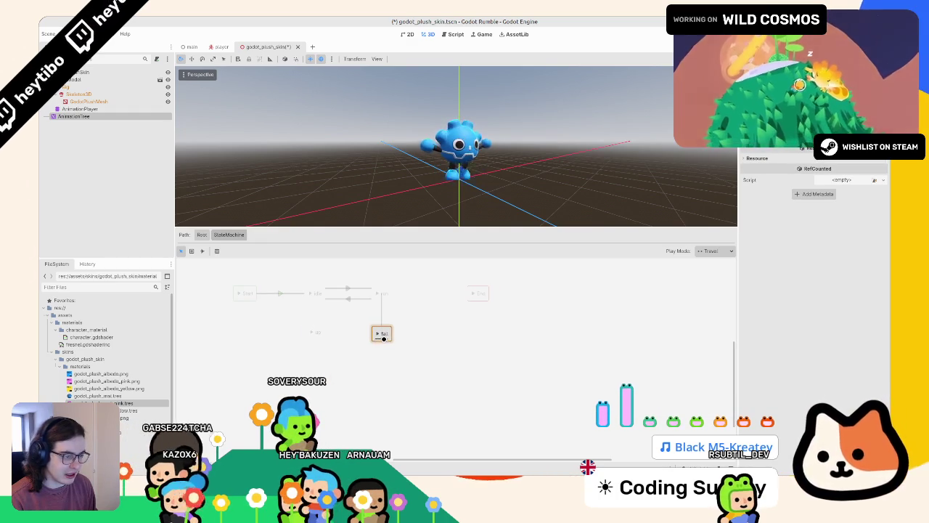
pyautogui.click(203, 250)
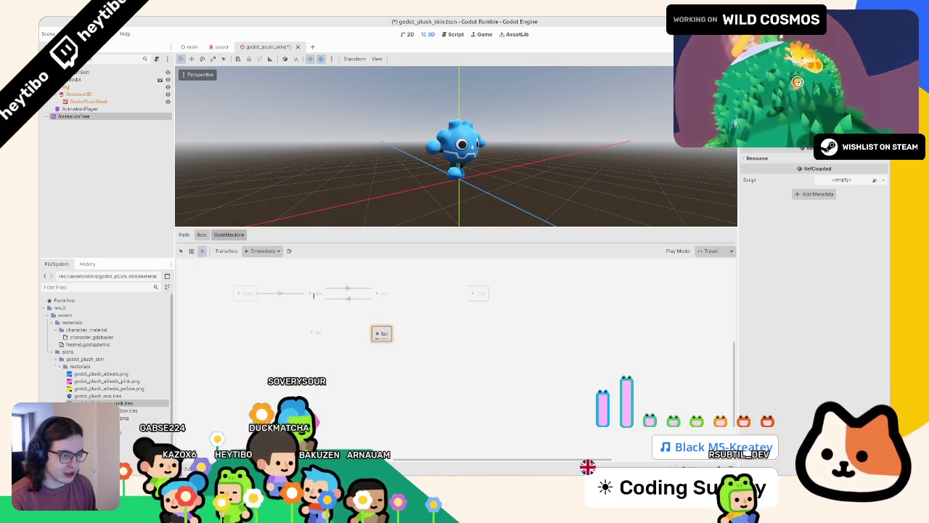
pyautogui.moveTo(314, 295); pyautogui.dragTo(316, 332)
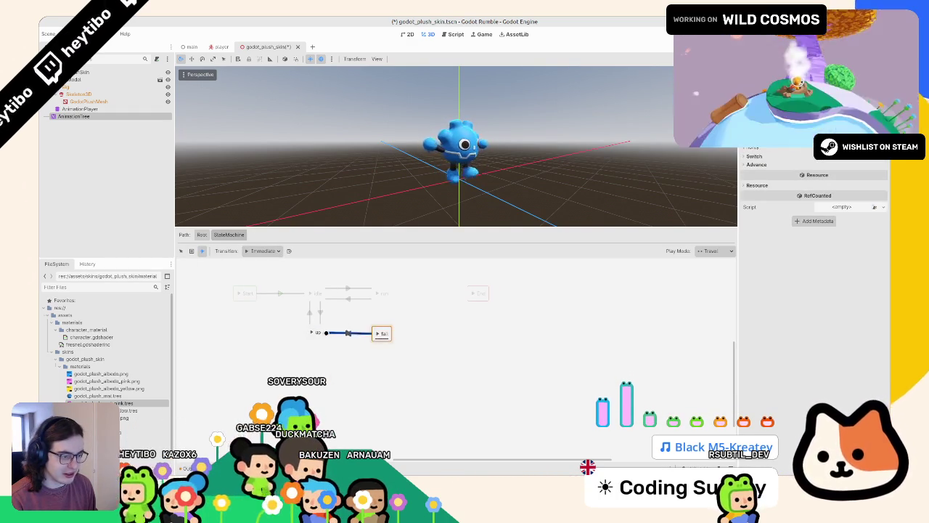
pyautogui.rightClick(326, 333)
pyautogui.press('Escape')
pyautogui.moveTo(378, 333); pyautogui.dragTo(318, 332)
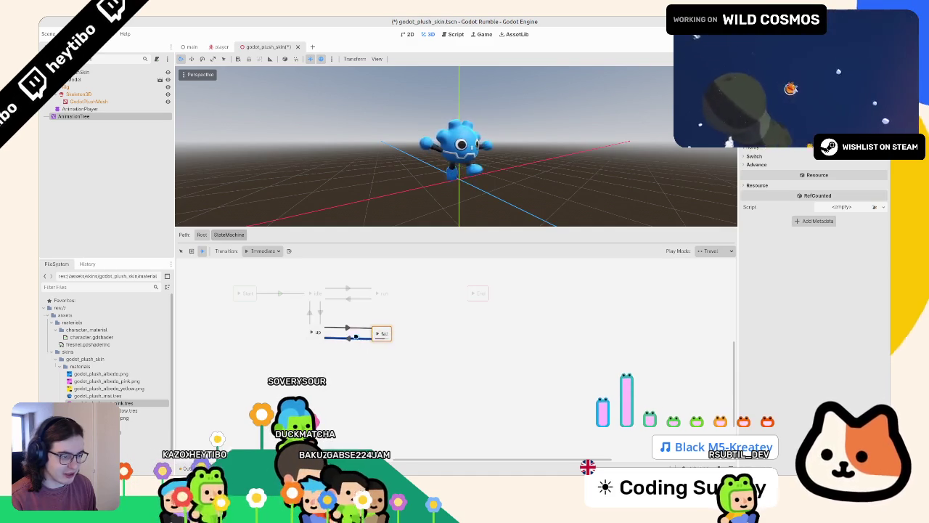
pyautogui.moveTo(377, 298); pyautogui.dragTo(379, 296)
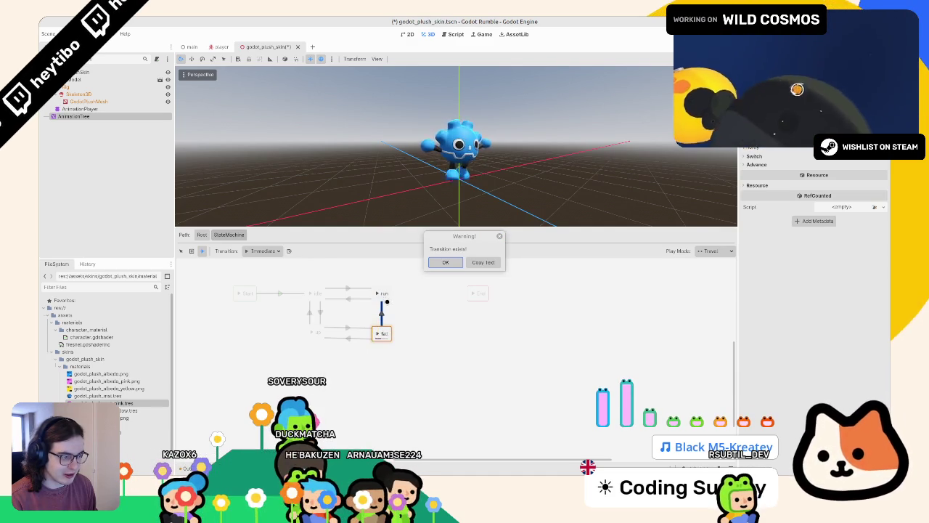
pyautogui.click(445, 262)
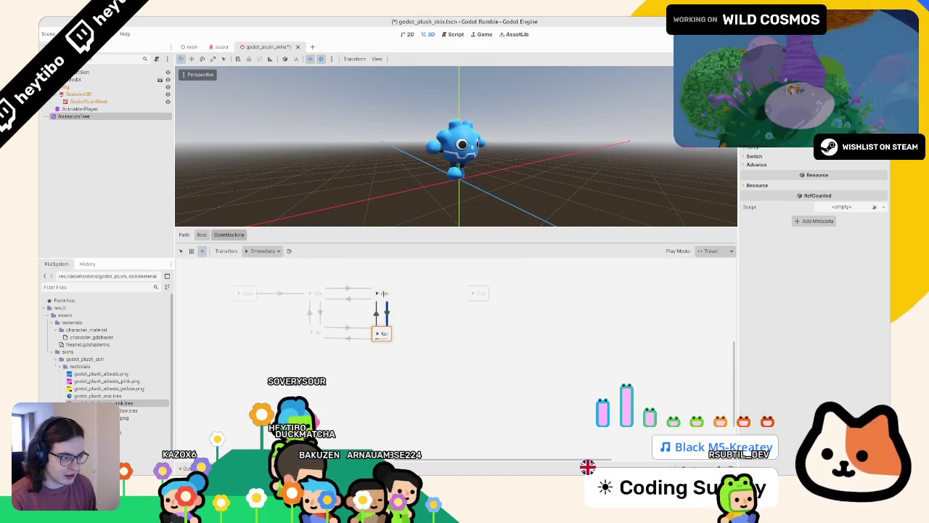
pyautogui.moveTo(378, 333); pyautogui.dragTo(317, 293)
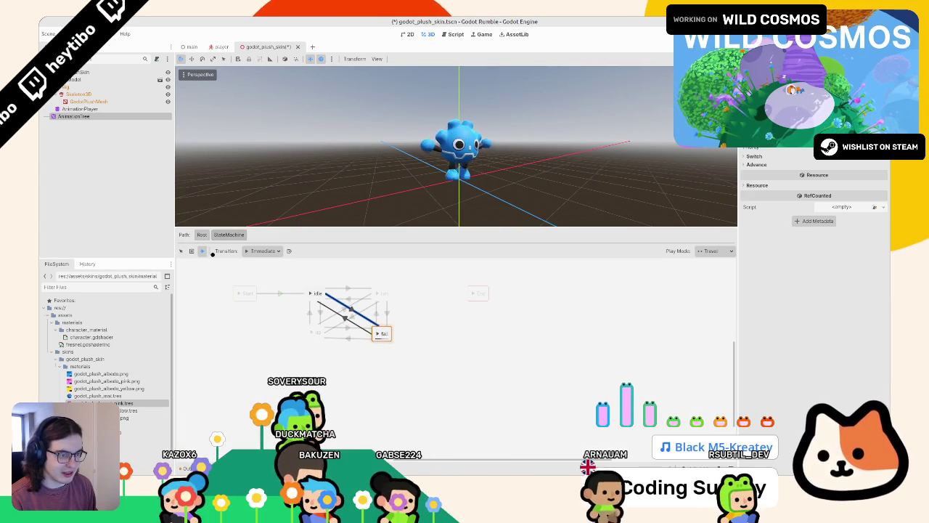
# - Review the new up-to-fall and idle-to-up transitions
pyautogui.click(180, 250)
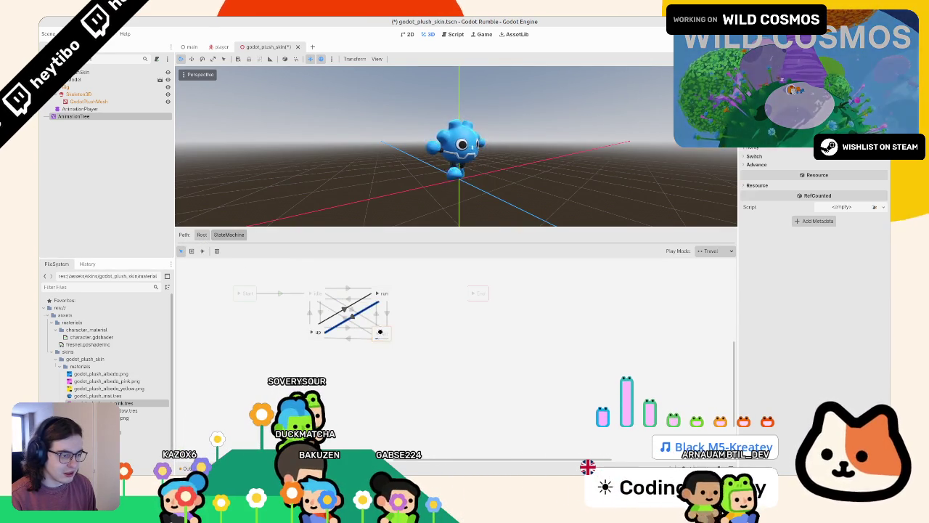
pyautogui.click(376, 332)
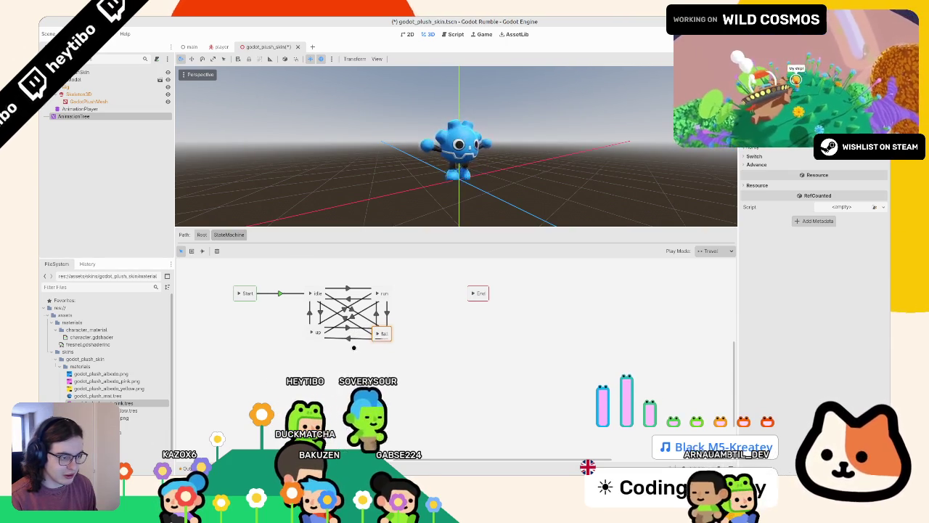
pyautogui.click(300, 311)
pyautogui.click(319, 312)
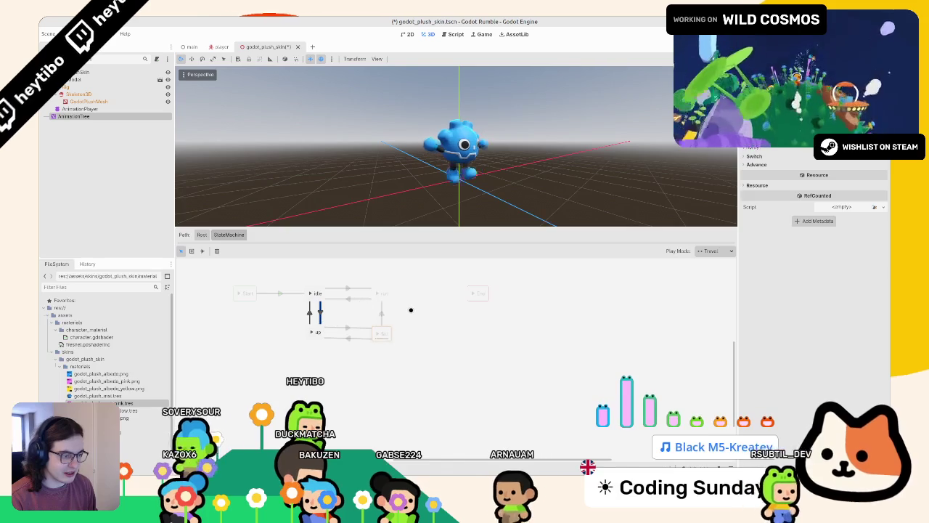
# - Undo the flattened edits to keep the Air sub-state machine, then start attaching a script to the root node
pyautogui.hotkey('ctrl', 'z')
pyautogui.hotkey('ctrl', 'z')
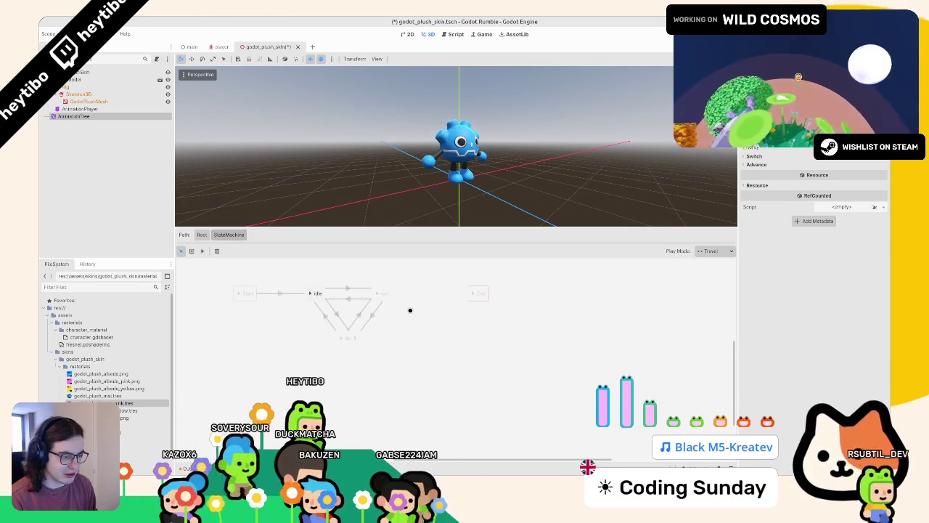
pyautogui.click(354, 337)
pyautogui.click(365, 320)
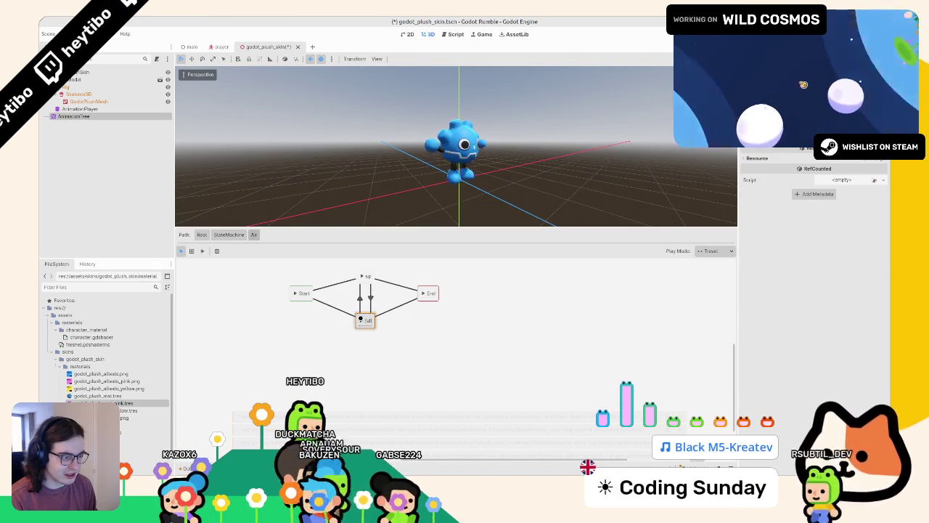
pyautogui.click(229, 235)
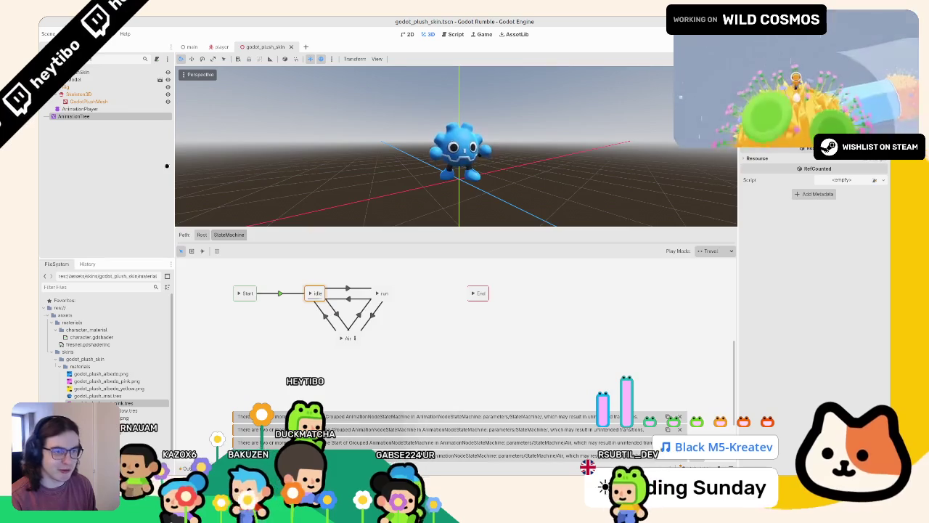
pyautogui.click(127, 74)
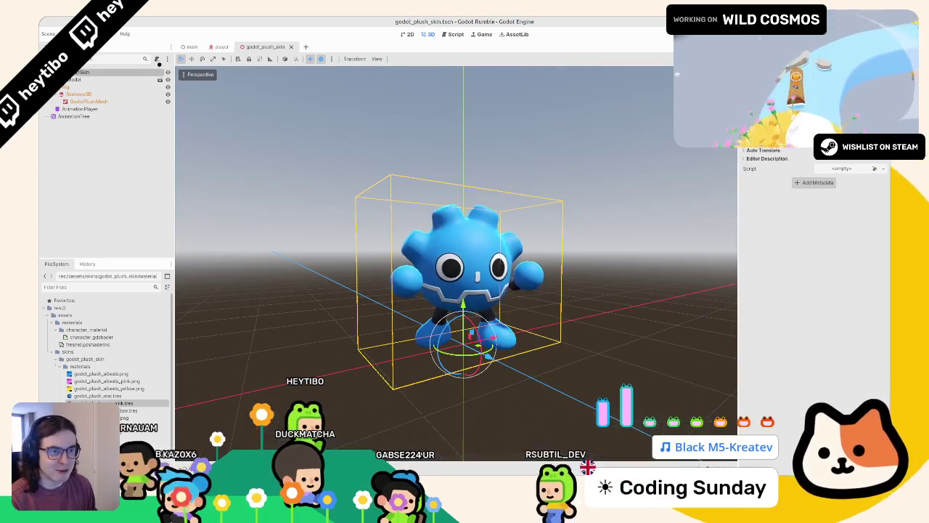
pyautogui.click(156, 58)
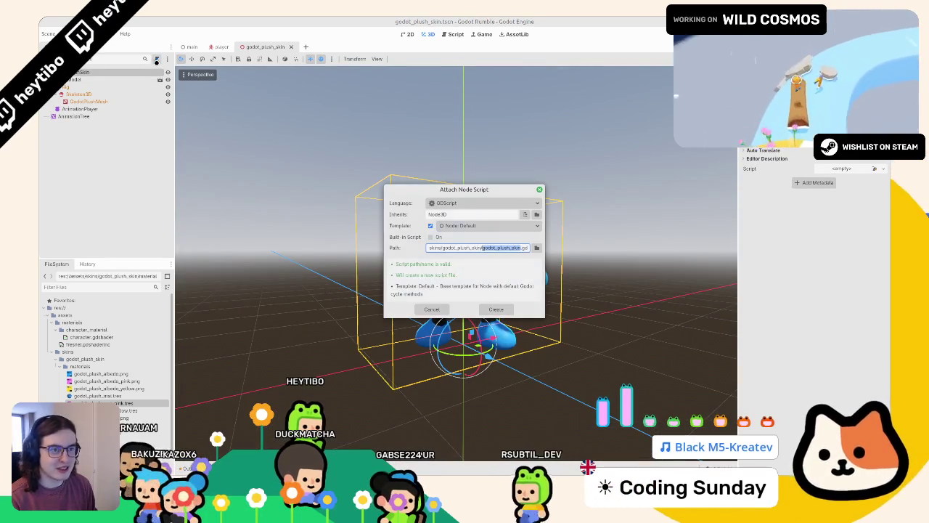
pyautogui.click(497, 308)
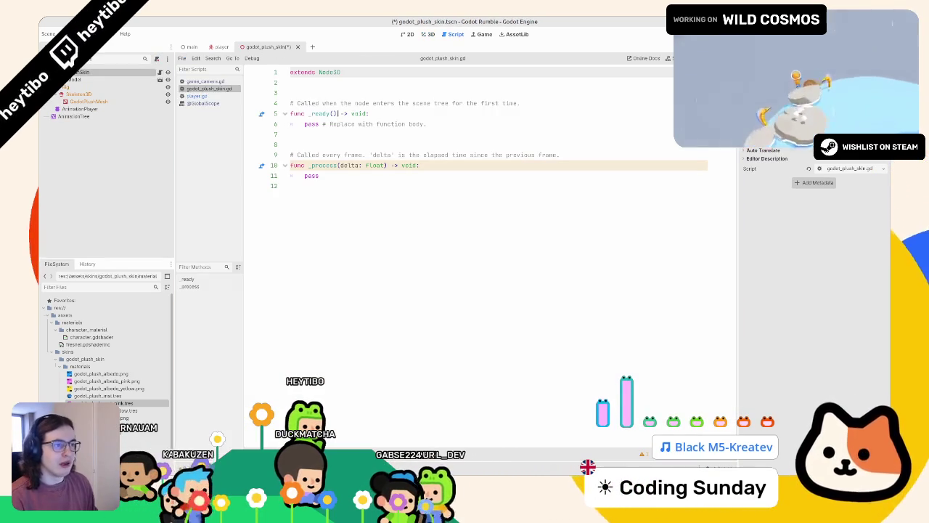
pyautogui.moveTo(290, 99); pyautogui.dragTo(290, 243)
pyautogui.press('BackSpace')
pyautogui.press('BackSpace')
pyautogui.click(88, 116)
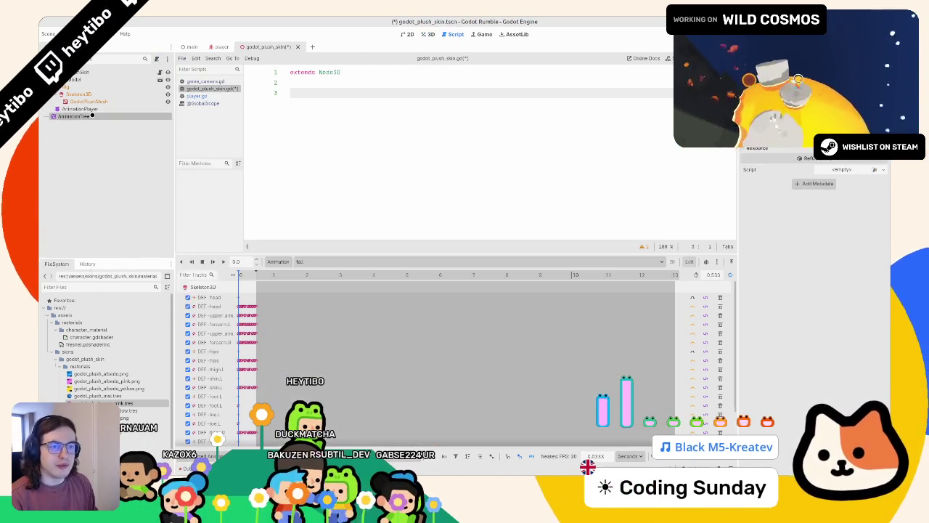
pyautogui.rightClick(89, 115)
pyautogui.click(144, 195)
pyautogui.moveTo(73, 116); pyautogui.dragTo(382, 142)
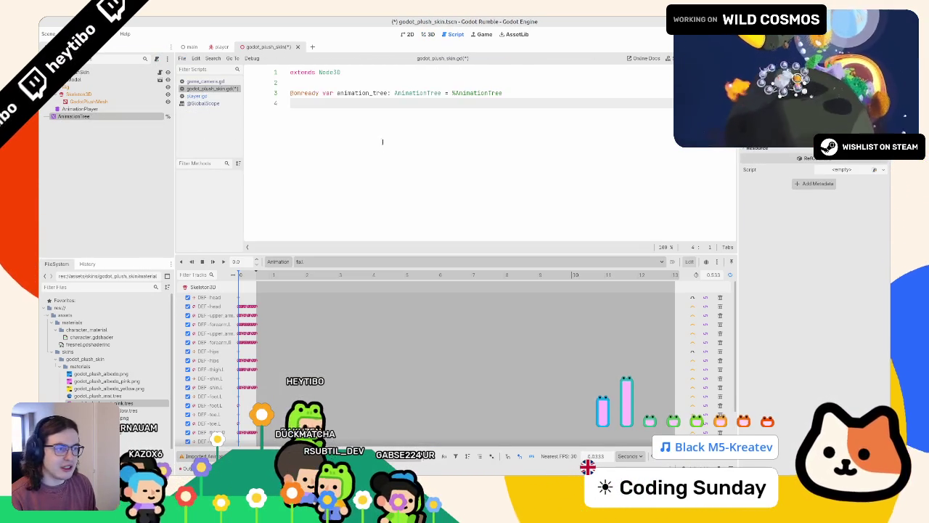
pyautogui.doubleClick(362, 95)
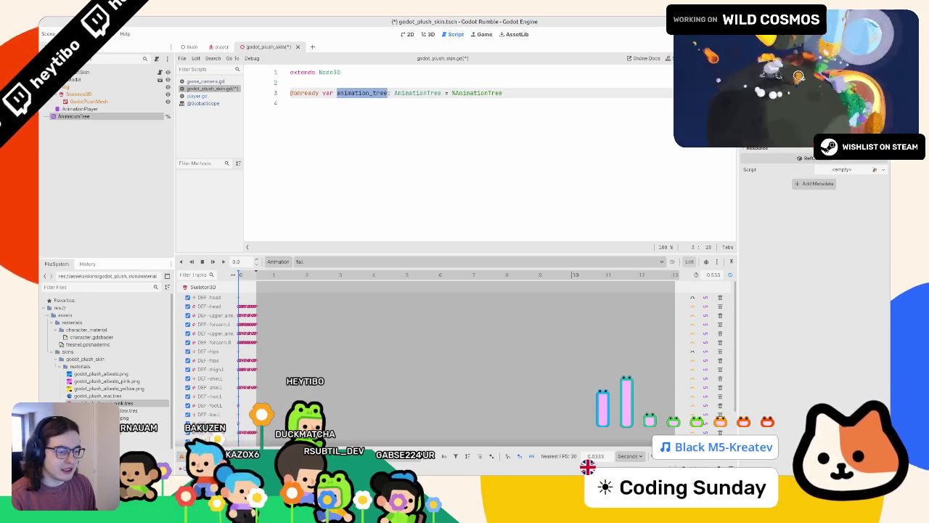
# - Frame the plush in the 3D view, recheck the animation_tree line, and reselect the AnimationTree node
pyautogui.click(351, 374)
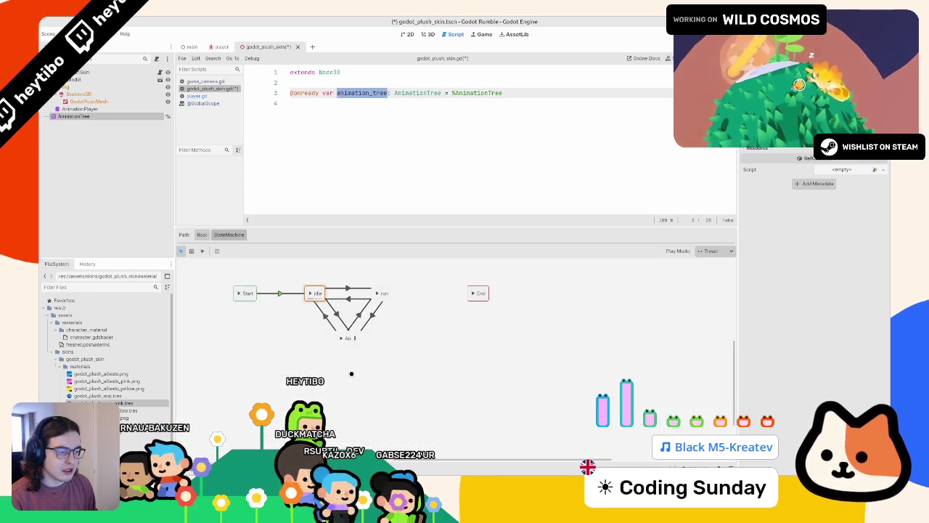
pyautogui.click(426, 31)
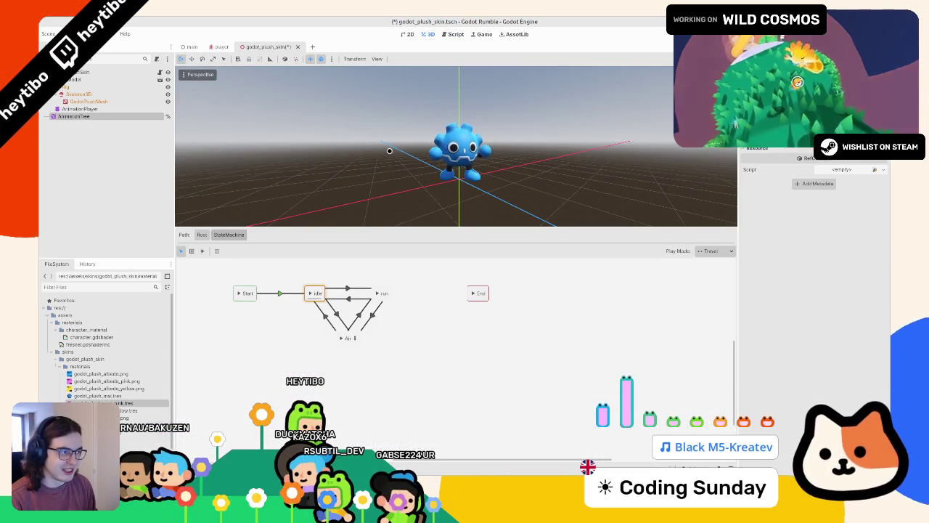
pyautogui.click(80, 72)
pyautogui.press('f')
pyautogui.click(452, 34)
pyautogui.click(409, 137)
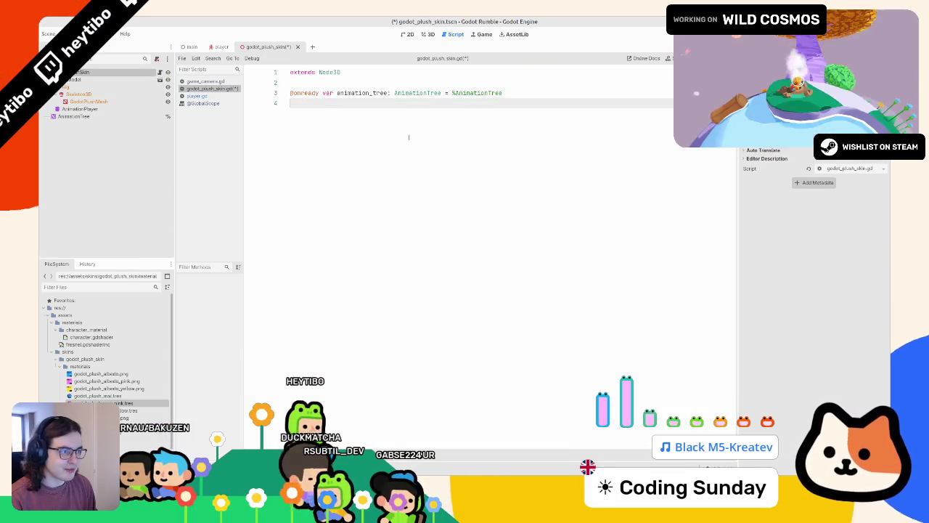
pyautogui.doubleClick(365, 92)
pyautogui.click(358, 147)
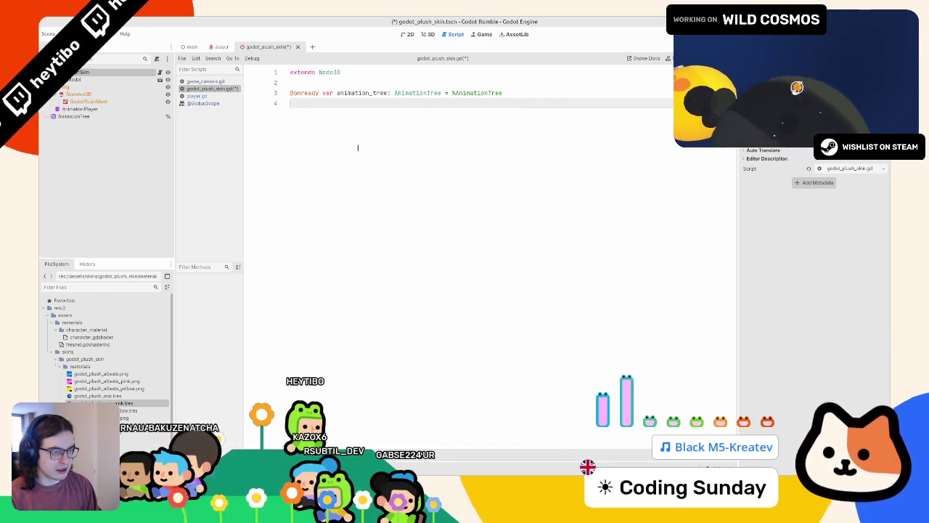
pyautogui.click(113, 115)
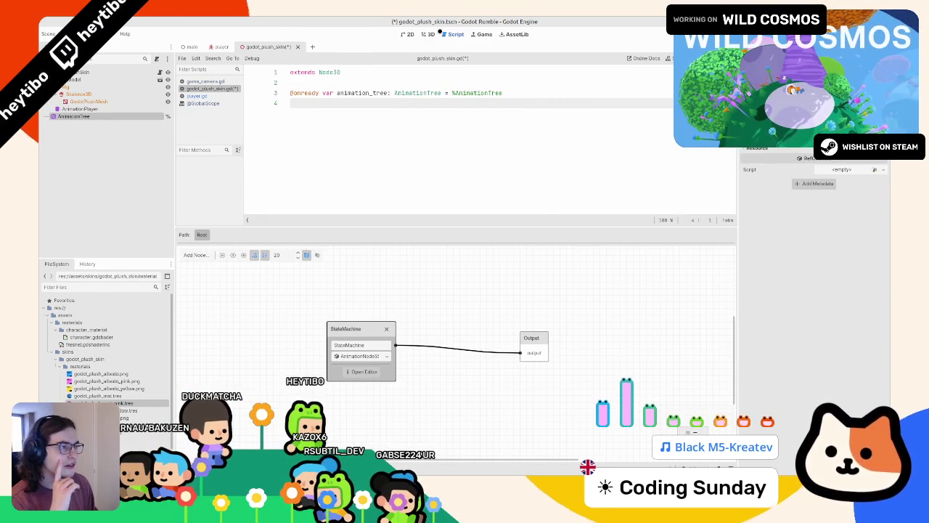
# - Return to the 3D view and browse the plush's nodes, ending on the AnimationTree's root blend tree
pyautogui.click(430, 34)
pyautogui.click(117, 115)
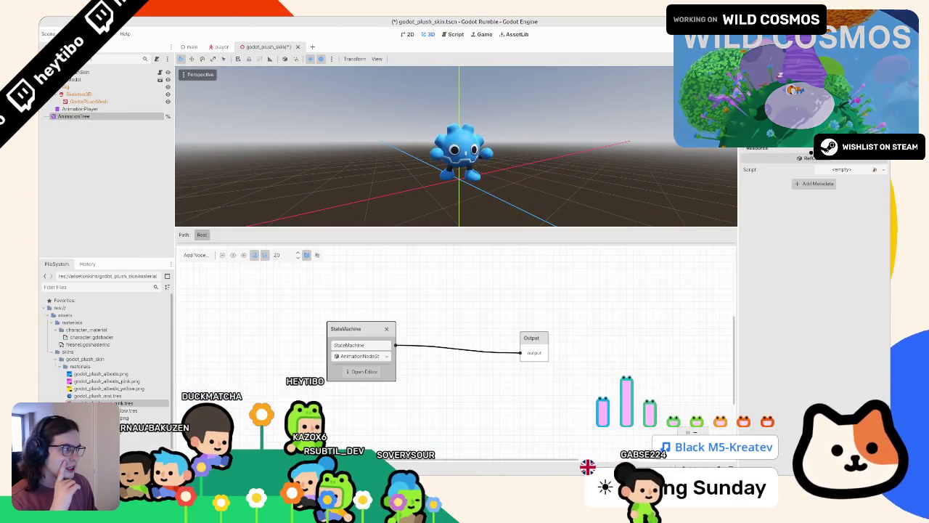
pyautogui.click(811, 150)
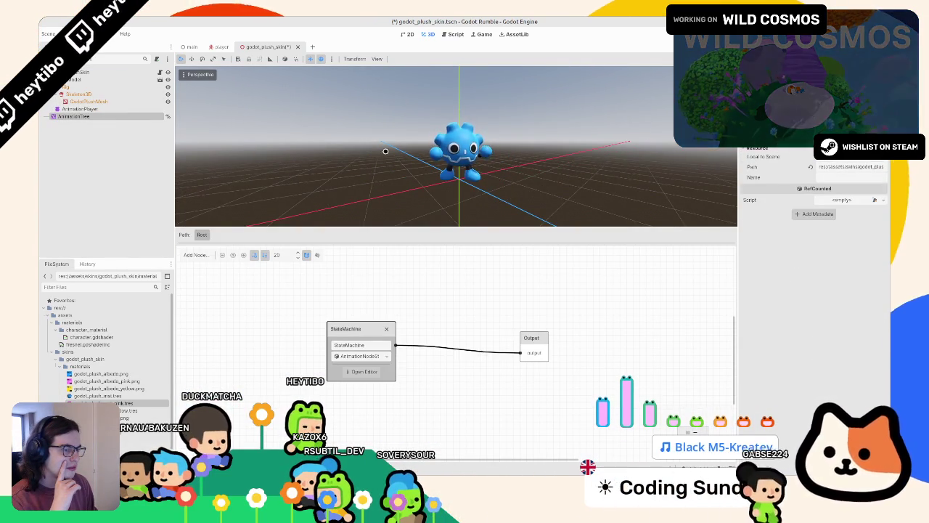
pyautogui.click(80, 109)
pyautogui.click(88, 102)
pyautogui.click(73, 116)
pyautogui.click(87, 102)
pyautogui.click(81, 108)
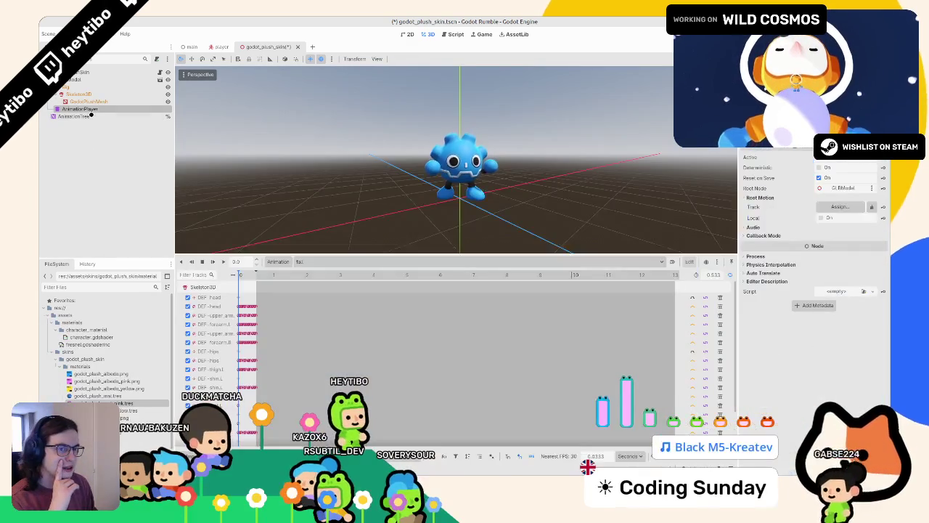
pyautogui.click(90, 117)
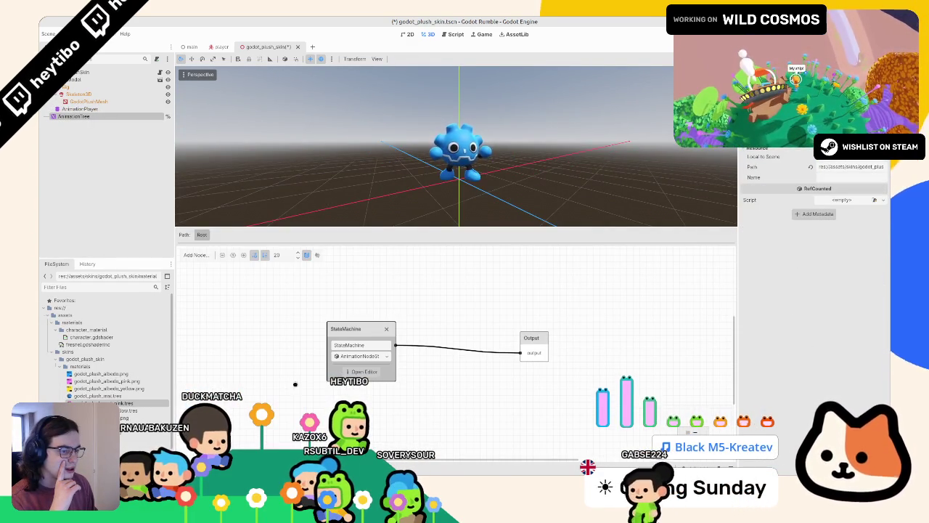
pyautogui.click(361, 371)
pyautogui.click(205, 234)
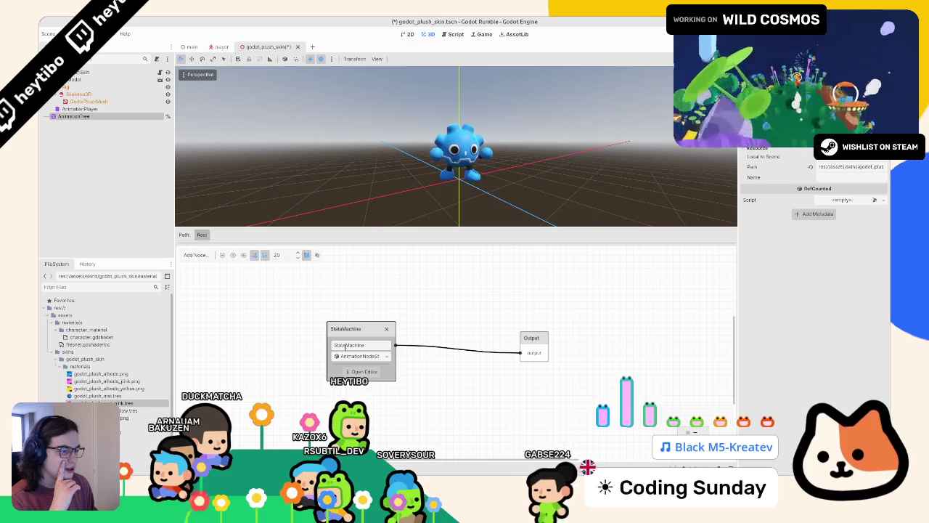
pyautogui.click(497, 319)
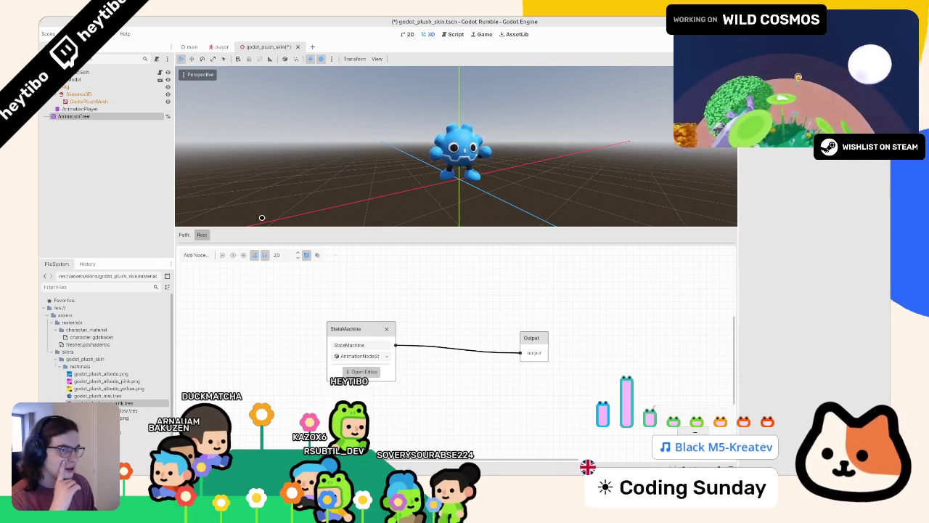
# - Clear the Output log, collapse the Playback properties, and bring back the AnimationTree graph
pyautogui.click(305, 472)
pyautogui.click(270, 472)
pyautogui.click(192, 472)
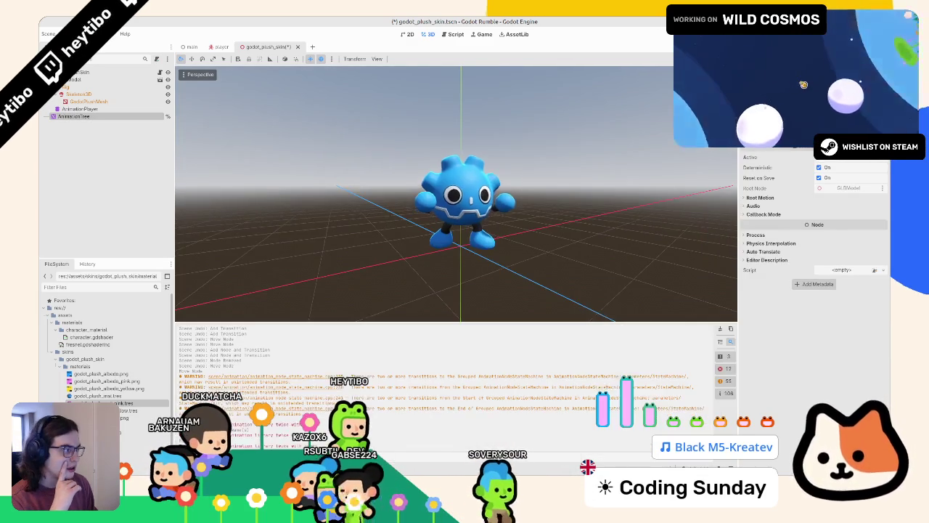
pyautogui.click(192, 472)
pyautogui.click(192, 471)
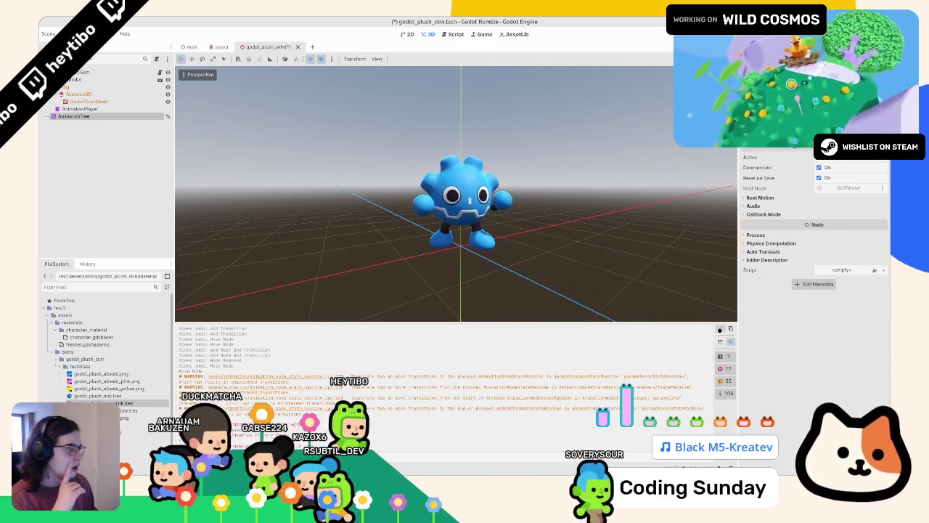
pyautogui.click(720, 328)
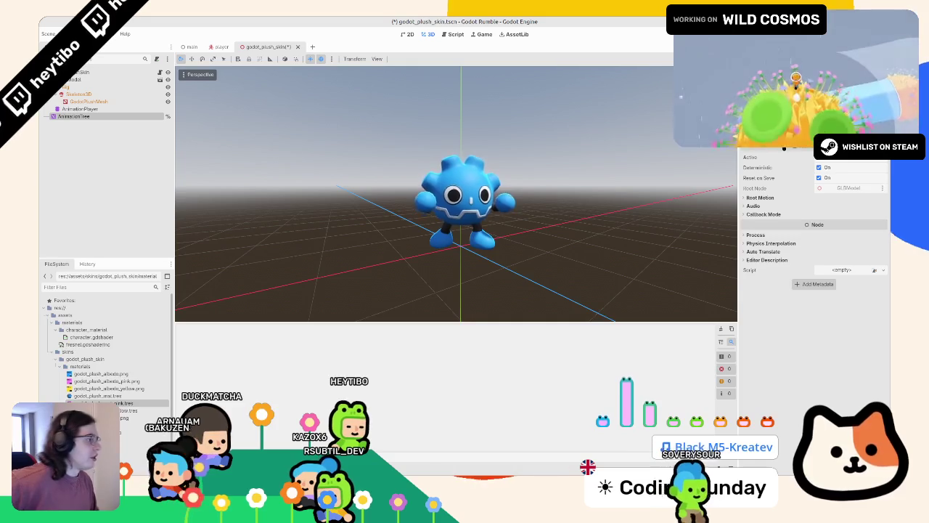
pyautogui.scroll(1, 776, 187)
pyautogui.scroll(4, 838, 168)
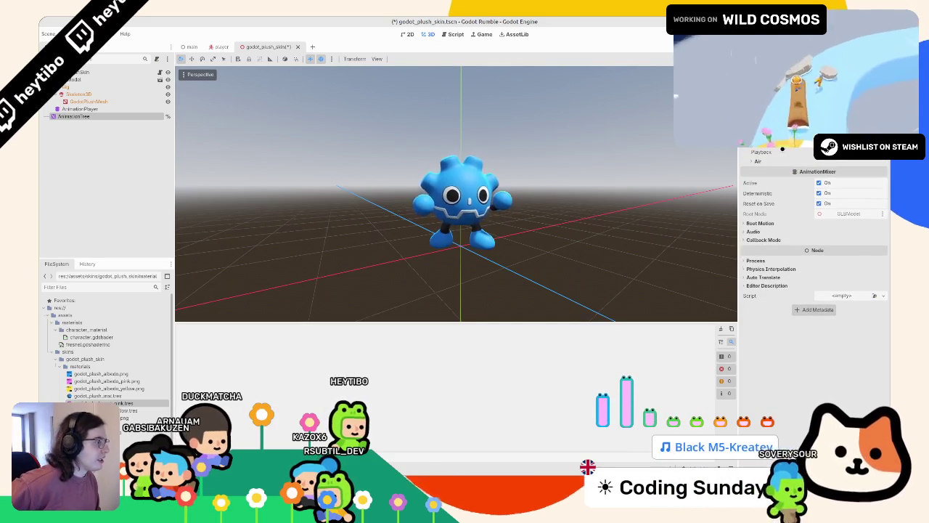
pyautogui.click(837, 168)
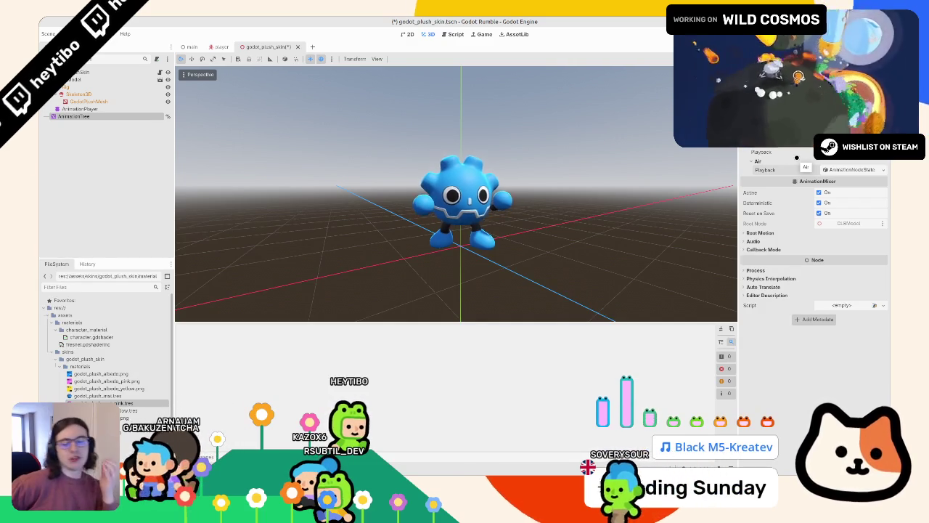
pyautogui.click(480, 468)
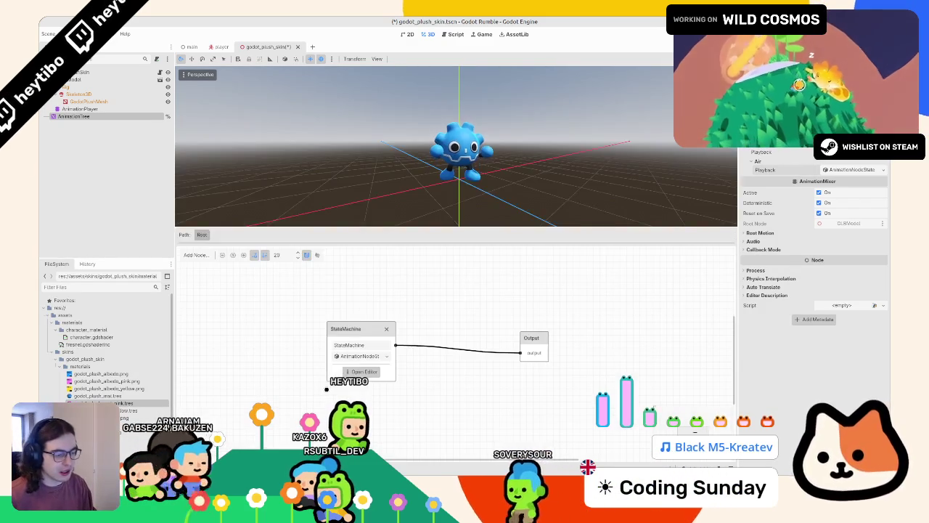
# - In the StateMachine, swap the Air state for new fall and up animation states beneath idle
pyautogui.click(361, 371)
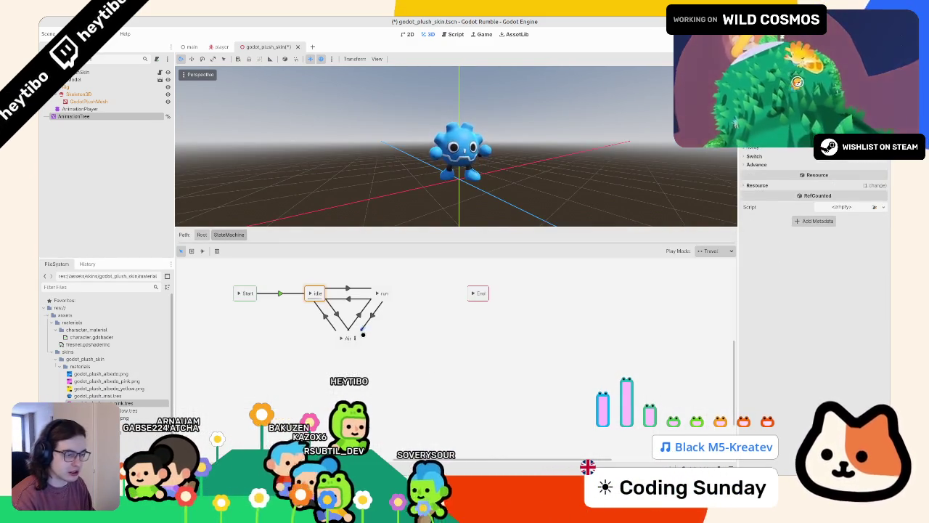
pyautogui.click(349, 336)
pyautogui.press('Delete')
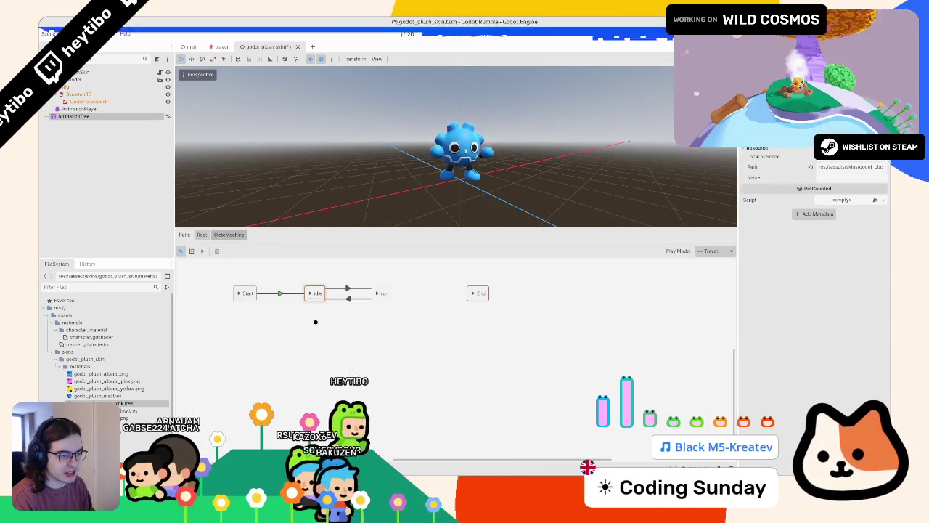
pyautogui.rightClick(316, 324)
pyautogui.moveTo(341, 329)
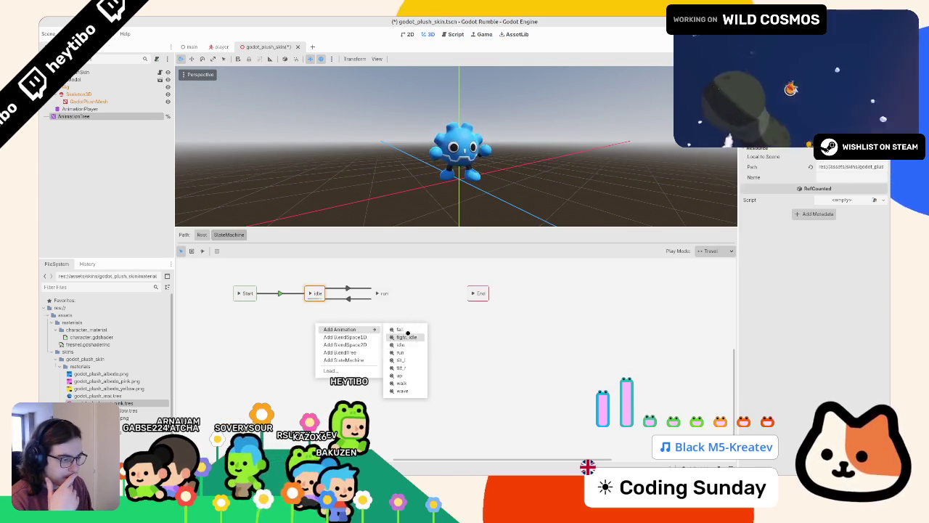
pyautogui.click(392, 333)
pyautogui.rightClick(392, 333)
pyautogui.moveTo(428, 339)
pyautogui.click(473, 389)
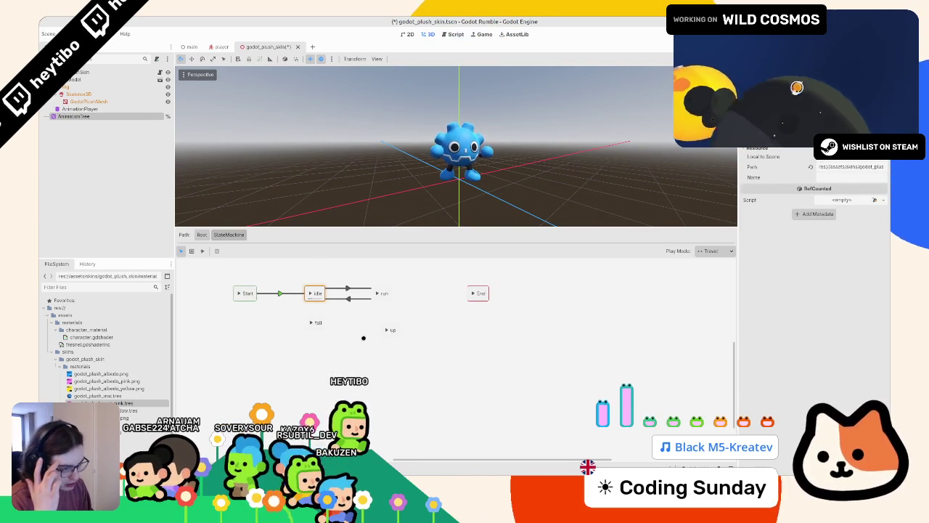
pyautogui.moveTo(397, 334)
pyautogui.mouseDown()
pyautogui.moveTo(368, 329)
pyautogui.moveTo(339, 354)
pyautogui.moveTo(320, 353)
pyautogui.moveTo(323, 327)
pyautogui.mouseUp()
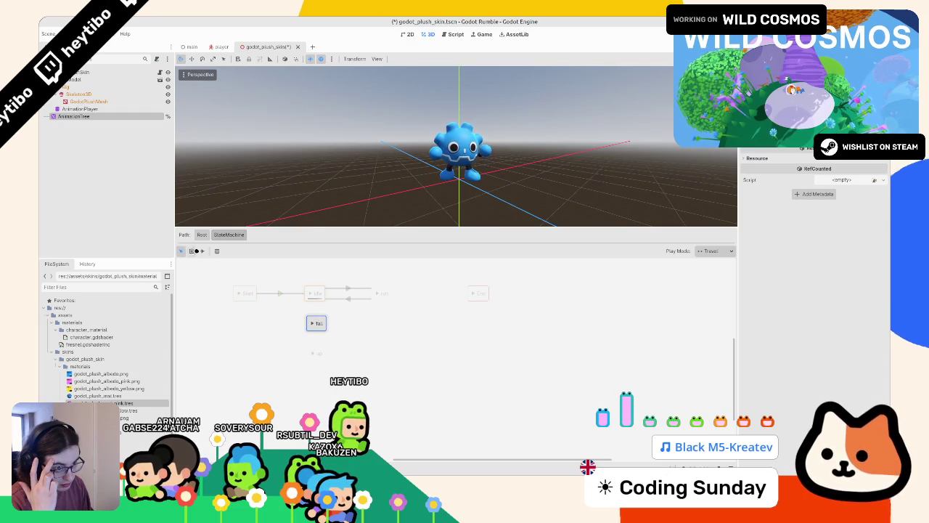
pyautogui.click(202, 250)
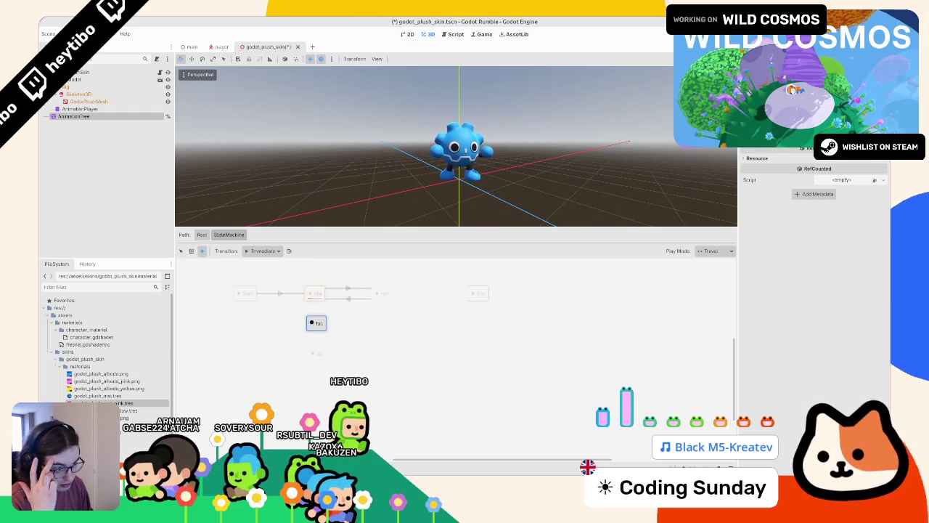
# - Add fall→up, up→run, idle→up and fall→run transitions, aligning up under run level with fall
pyautogui.moveTo(312, 322); pyautogui.dragTo(317, 353)
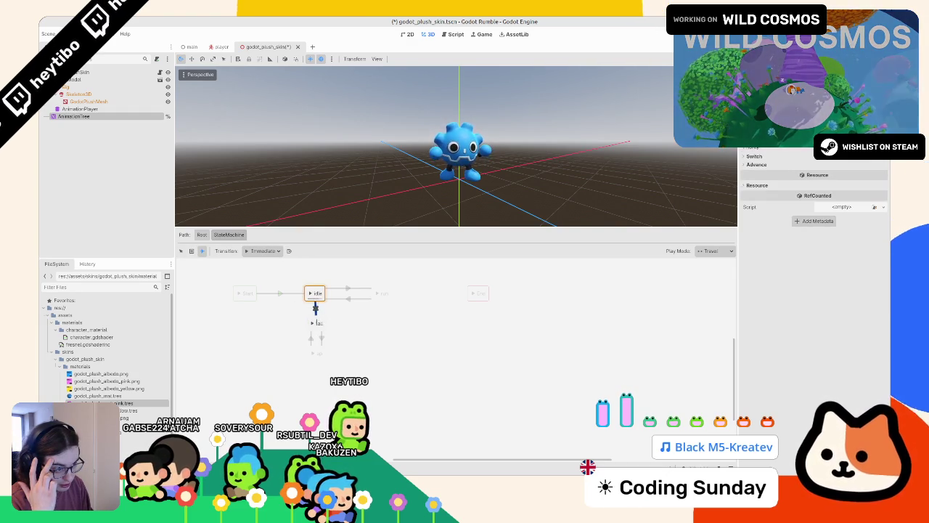
pyautogui.moveTo(332, 350)
pyautogui.mouseDown()
pyautogui.moveTo(318, 352)
pyautogui.moveTo(376, 298)
pyautogui.mouseUp()
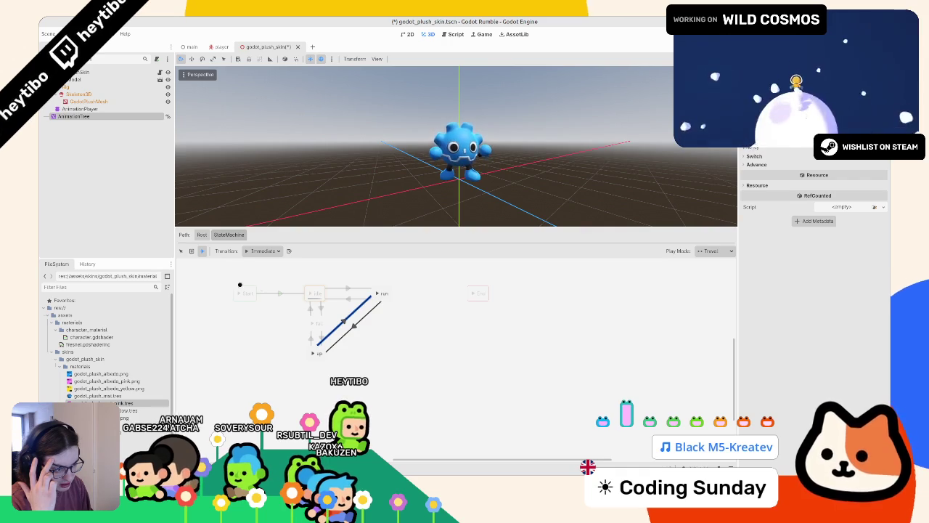
pyautogui.click(181, 250)
pyautogui.moveTo(316, 353); pyautogui.dragTo(377, 342)
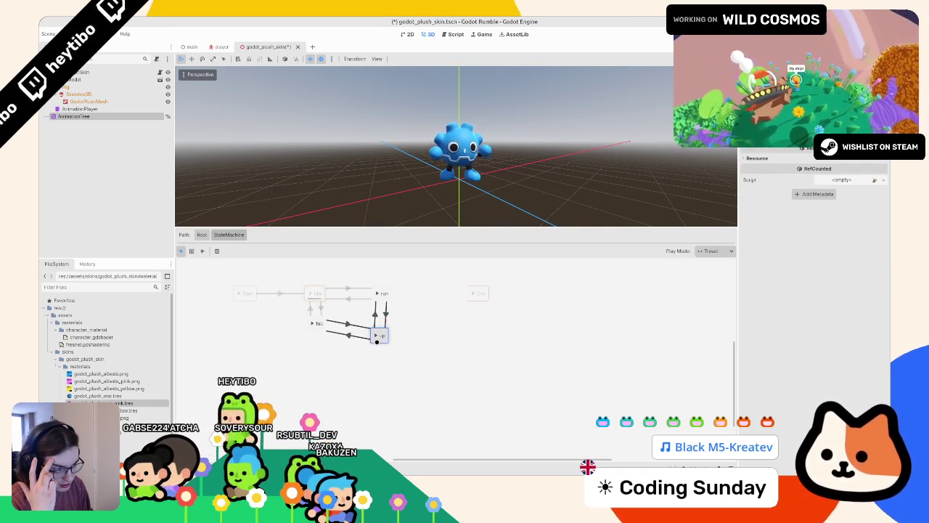
pyautogui.click(319, 329)
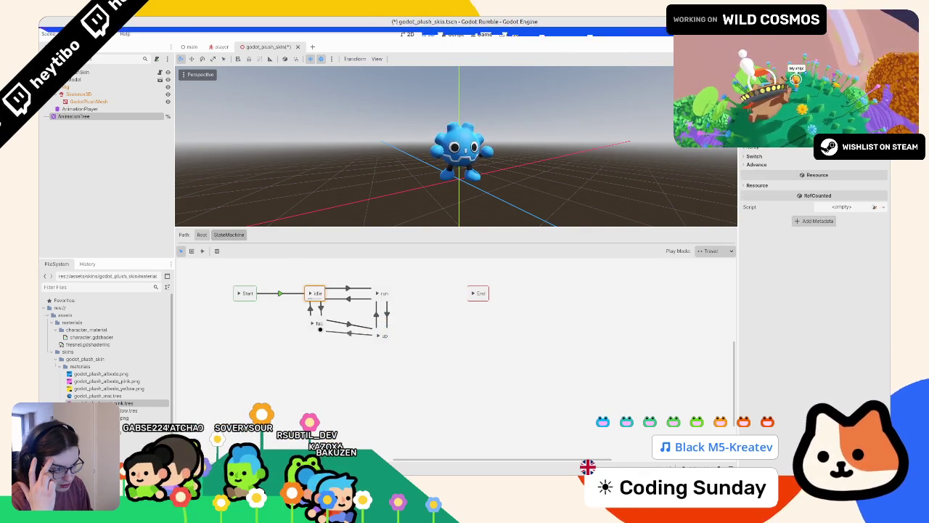
pyautogui.moveTo(319, 328); pyautogui.dragTo(318, 339)
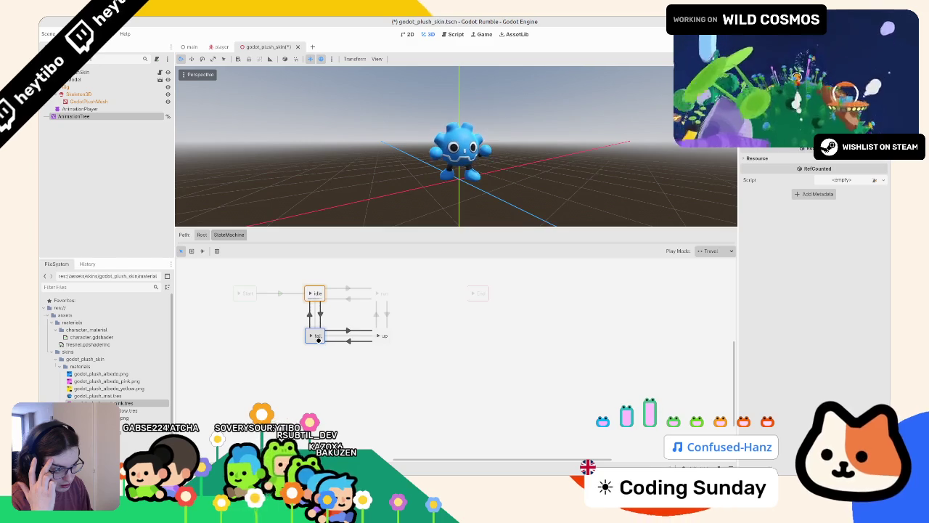
pyautogui.click(202, 251)
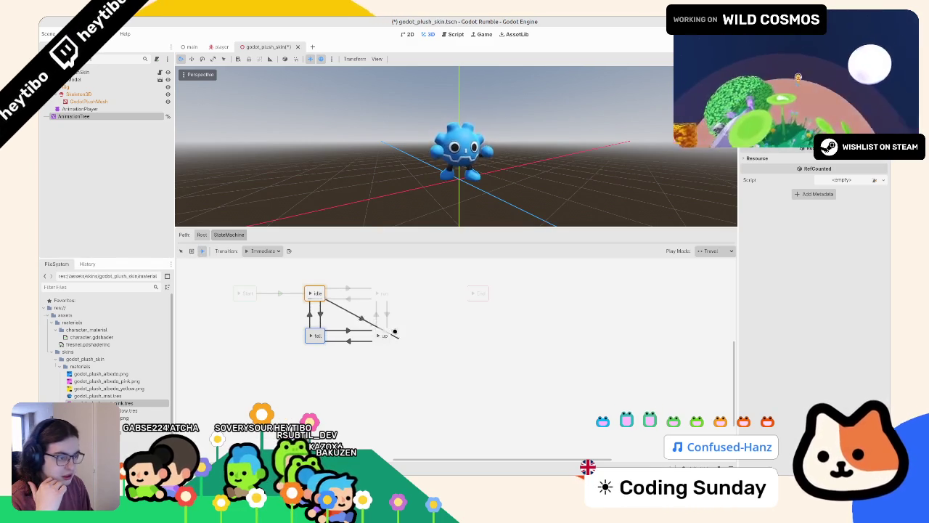
pyautogui.moveTo(395, 331); pyautogui.dragTo(395, 334)
pyautogui.moveTo(316, 335); pyautogui.dragTo(371, 300)
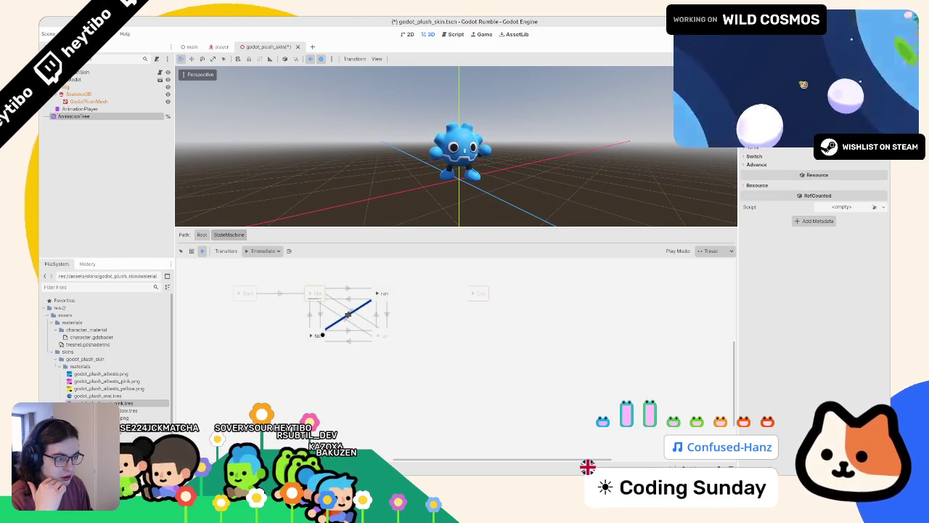
# - Check each transition between idle, run, fall and up, then save the plush skin scene
pyautogui.click(181, 250)
pyautogui.click(315, 292)
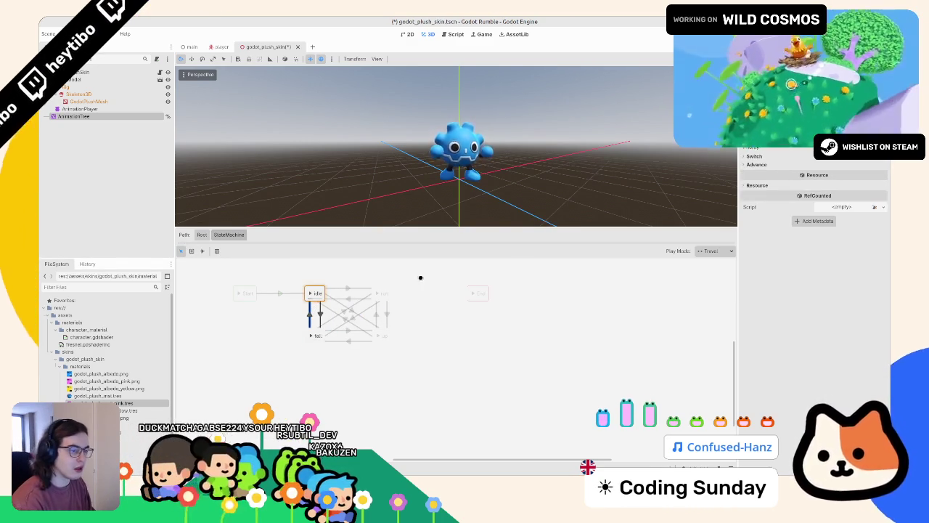
pyautogui.click(320, 311)
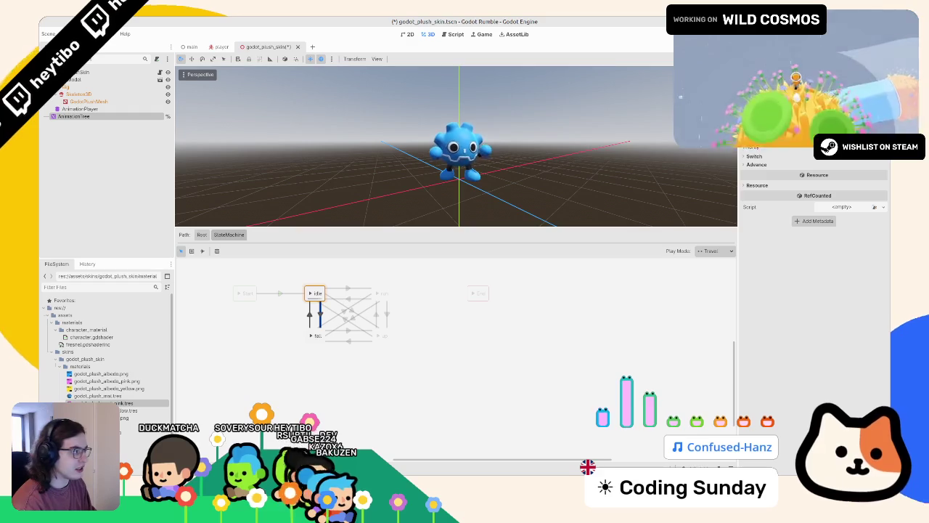
pyautogui.click(384, 315)
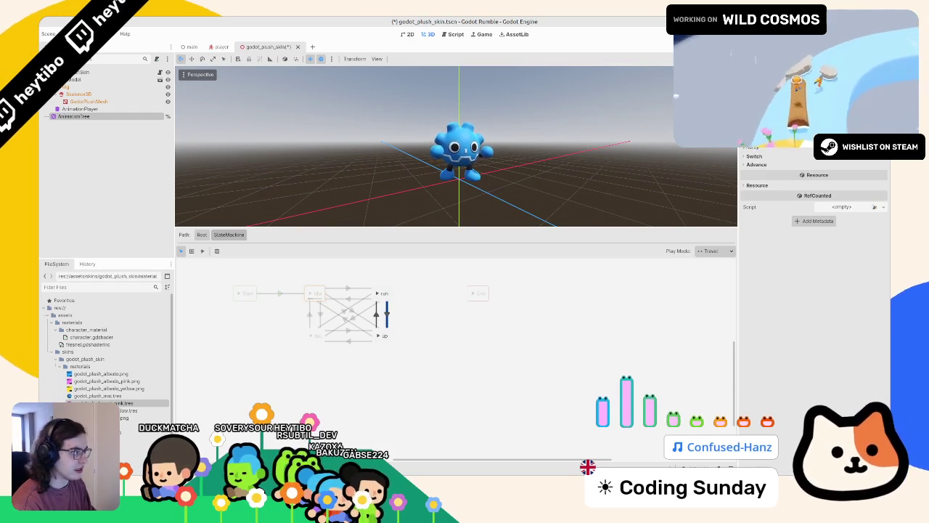
pyautogui.click(373, 280)
pyautogui.click(372, 307)
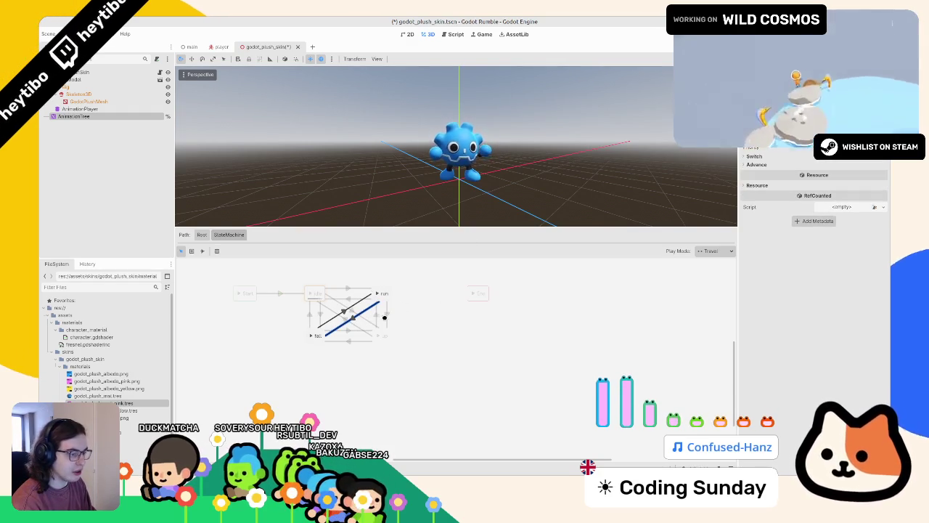
pyautogui.click(384, 317)
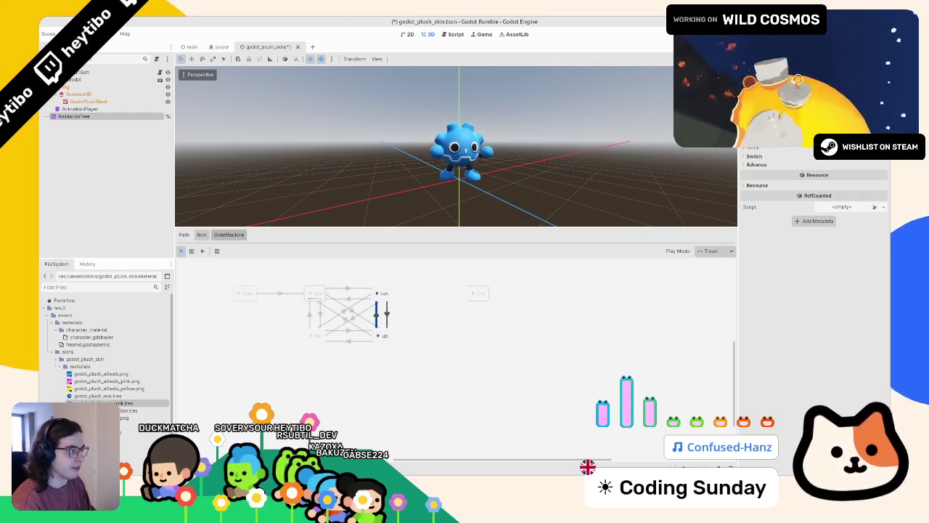
pyautogui.click(349, 308)
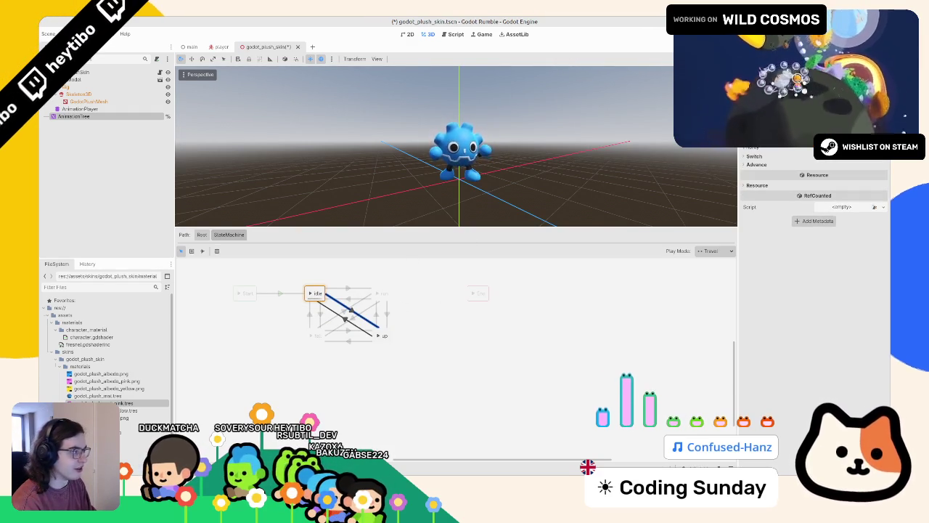
pyautogui.click(334, 309)
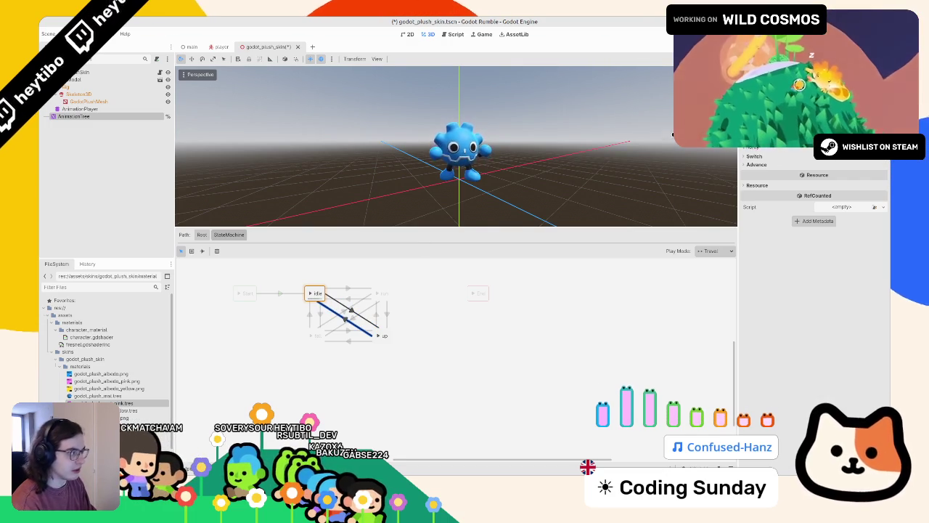
pyautogui.click(327, 321)
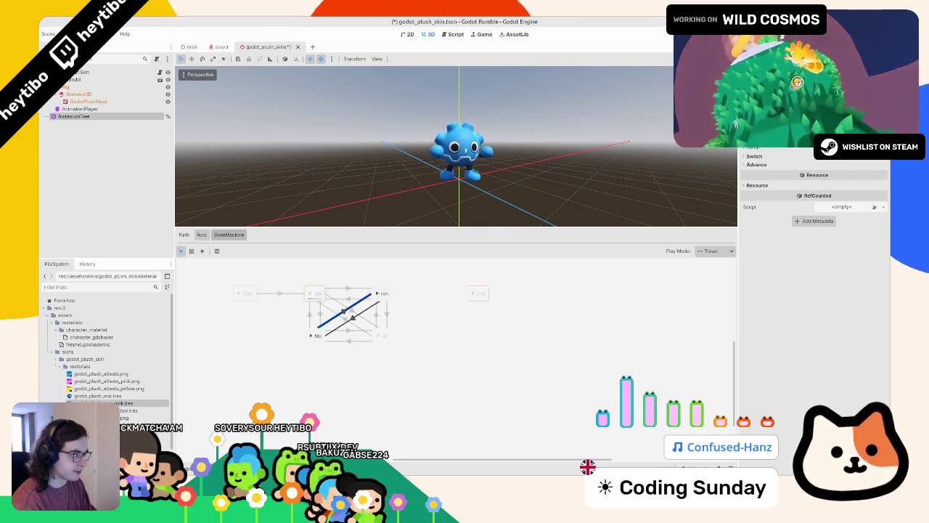
pyautogui.click(368, 311)
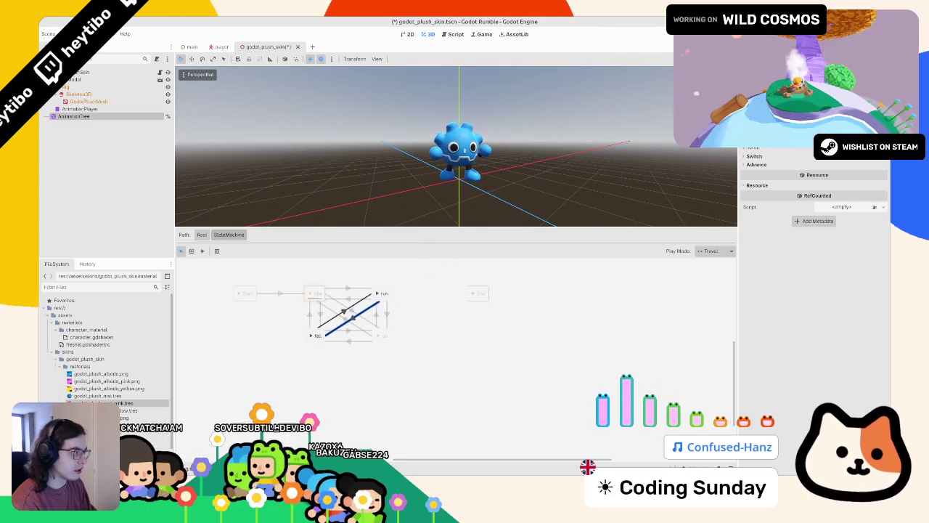
pyautogui.click(347, 331)
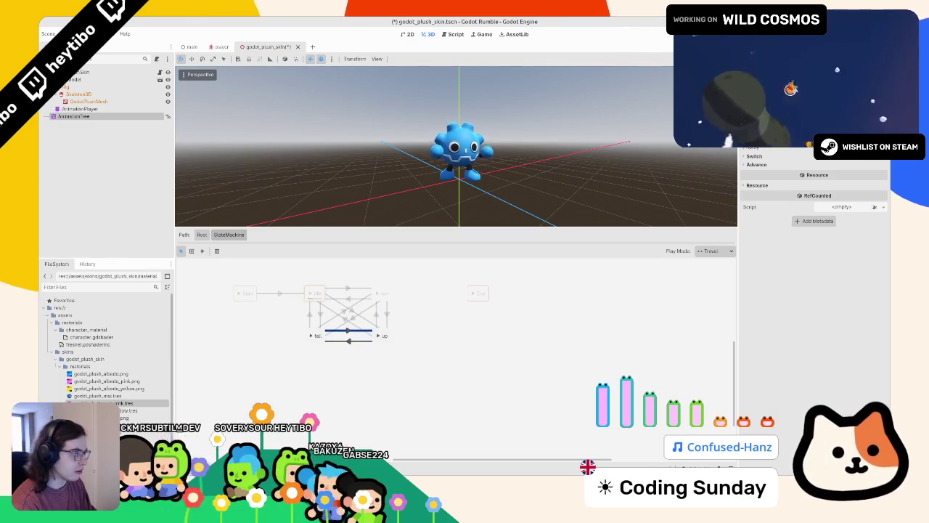
pyautogui.click(348, 339)
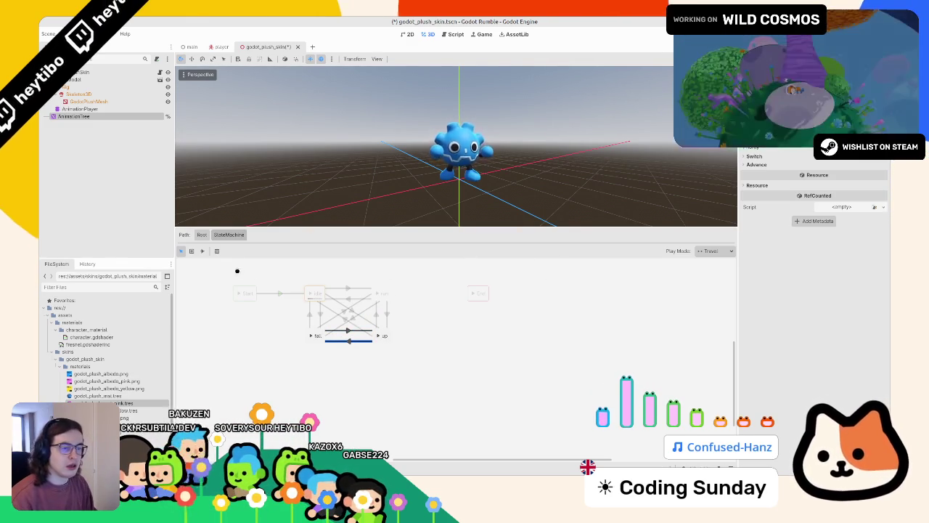
pyautogui.hotkey('ctrl', 's')
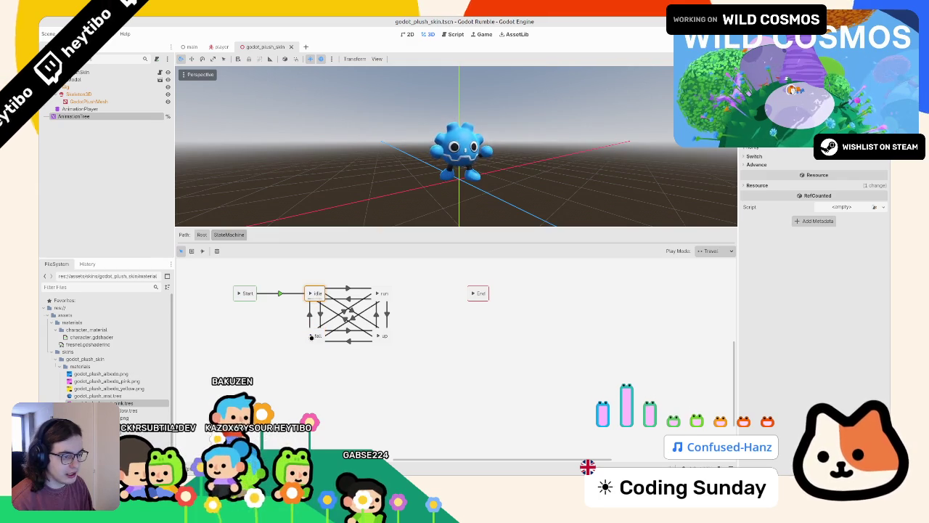
pyautogui.click(312, 336)
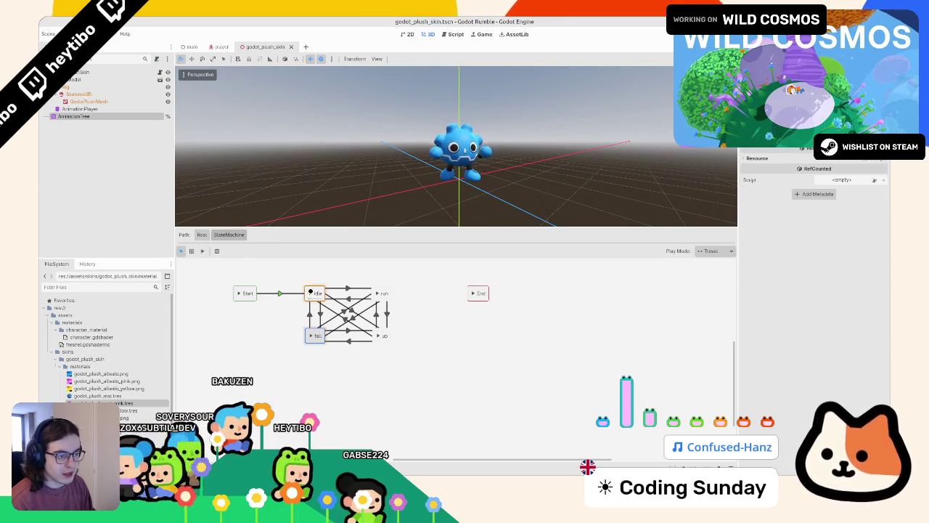
pyautogui.click(200, 234)
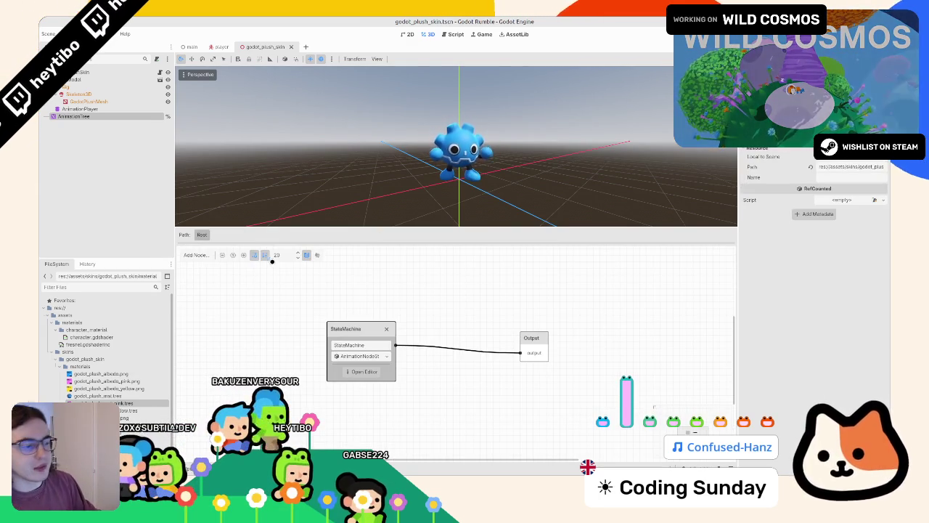
pyautogui.hotkey('ctrl', 'F3')
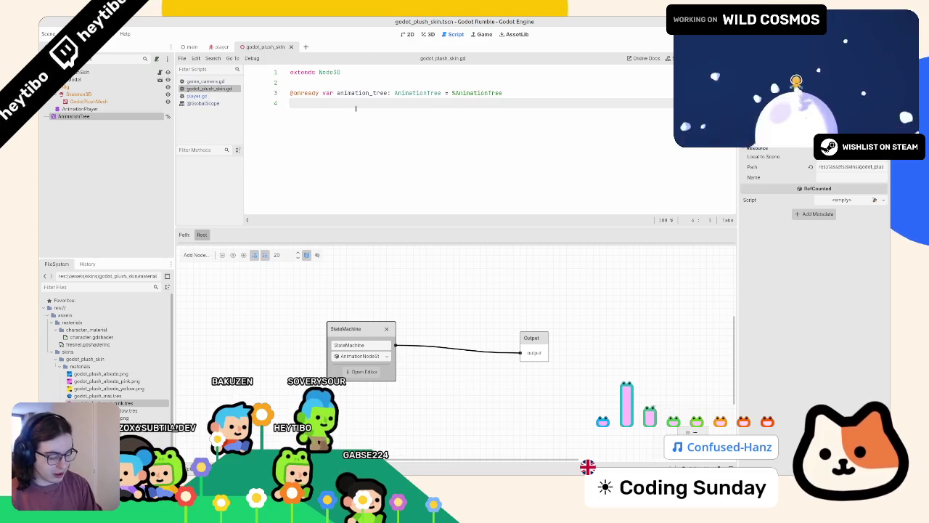
pyautogui.write('@onready var state')
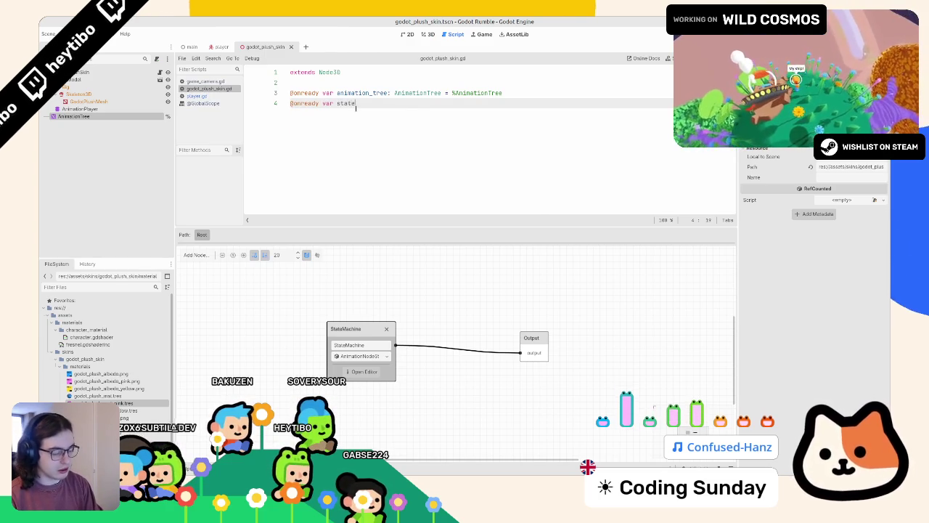
pyautogui.write('play')
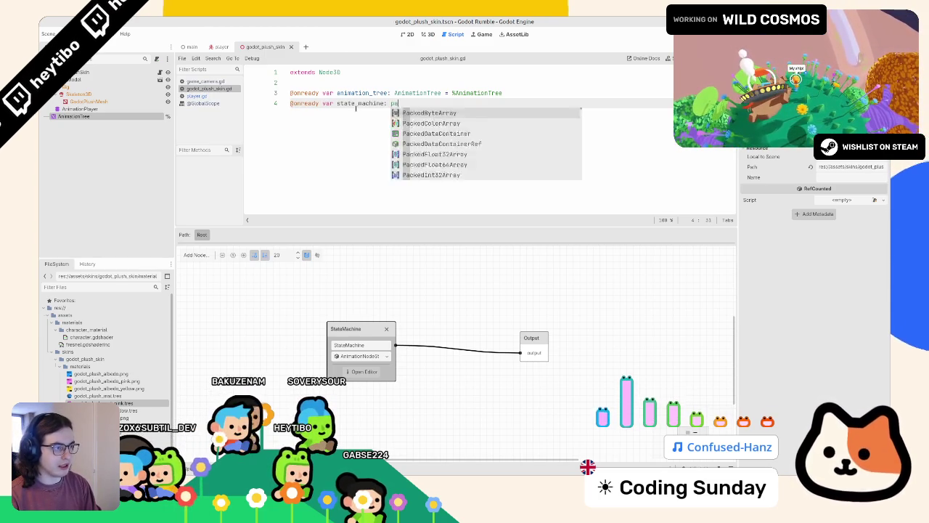
pyautogui.write('back')
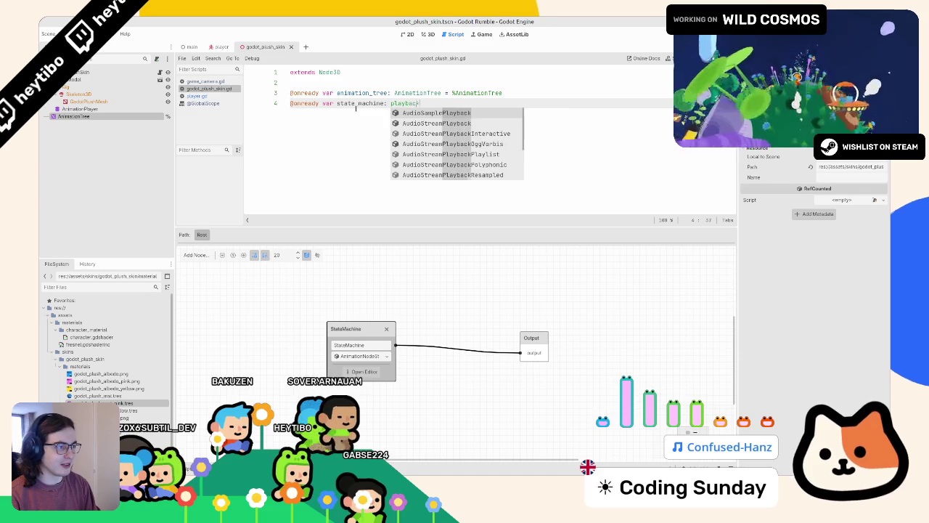
pyautogui.press('Down')
pyautogui.press('Down')
pyautogui.press('Down')
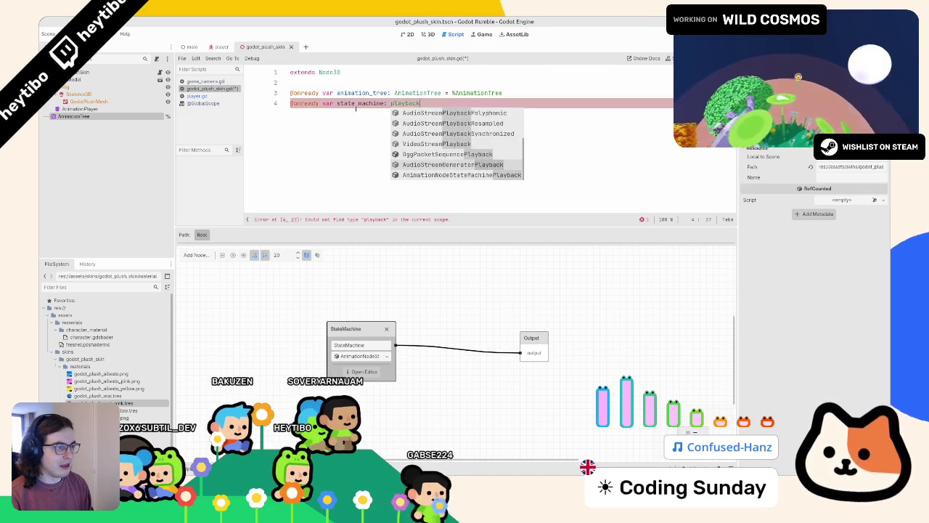
pyautogui.press('Return')
pyautogui.write('=')
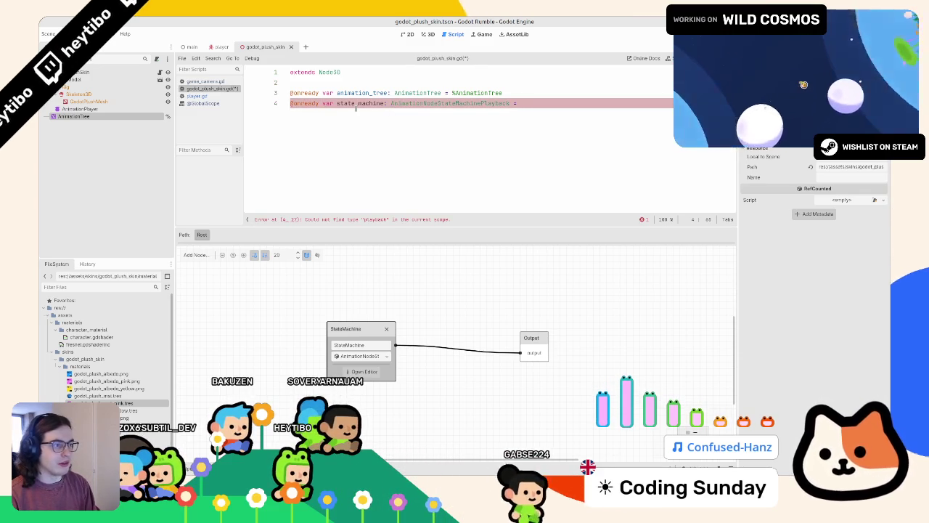
pyautogui.write(' anim')
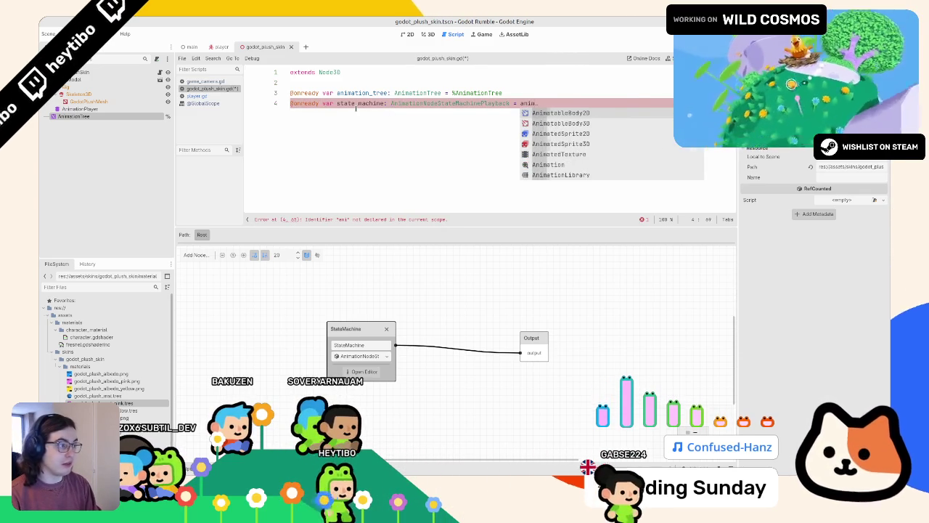
pyautogui.write('ation_t')
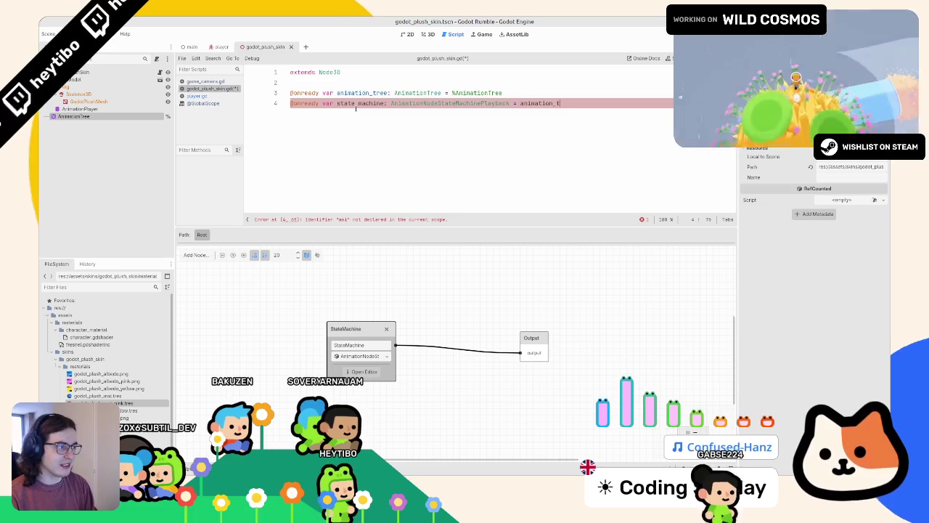
pyautogui.write('ree.get')
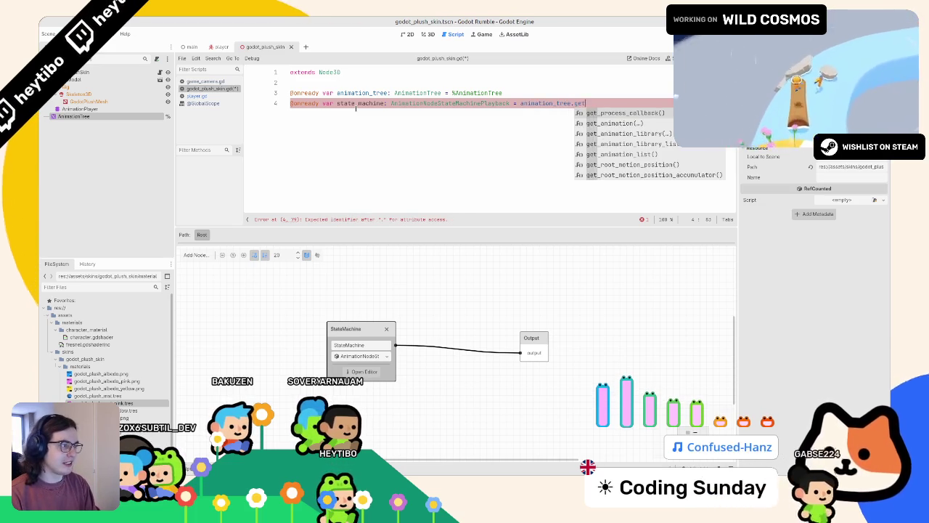
pyautogui.write('("stat')
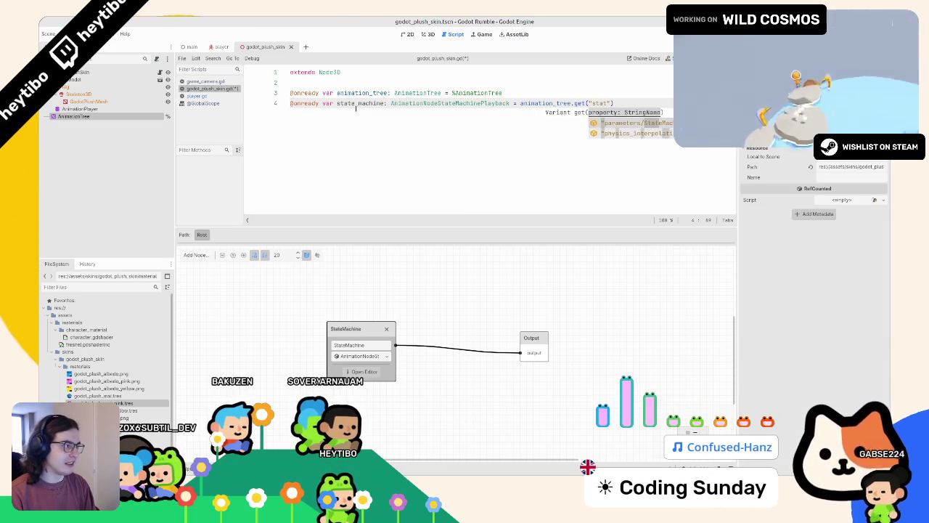
pyautogui.press('Return')
# - Start a new state variable line below the state_machine declaration
pyautogui.press('Down')
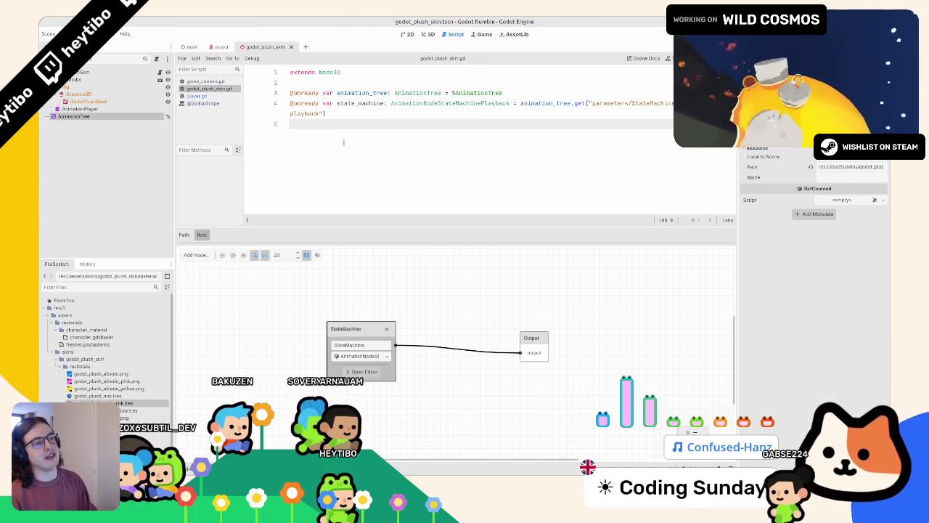
pyautogui.press('Return')
pyautogui.write('fun')
pyautogui.press('BackSpace')
pyautogui.press('BackSpace')
pyautogui.press('BackSpace')
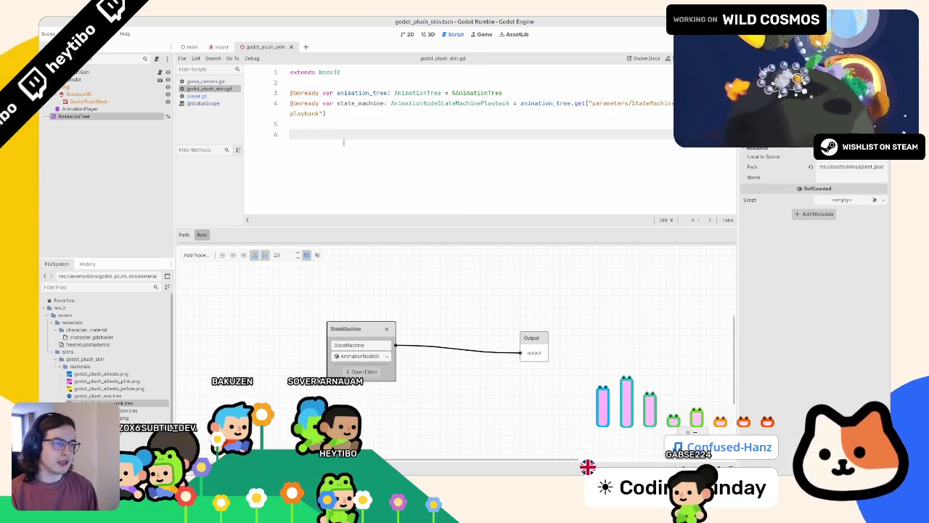
pyautogui.write('var state :')
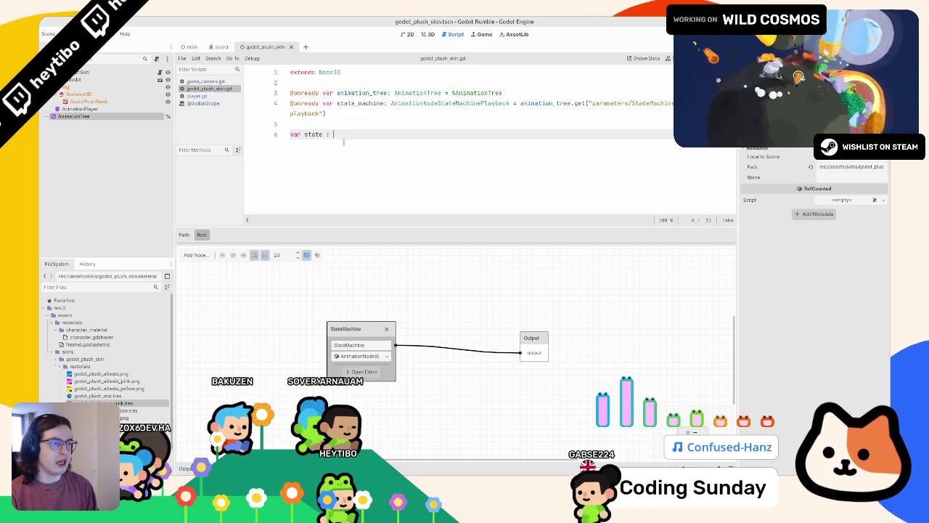
pyautogui.press('BackSpace')
pyautogui.press('BackSpace')
pyautogui.press('BackSpace')
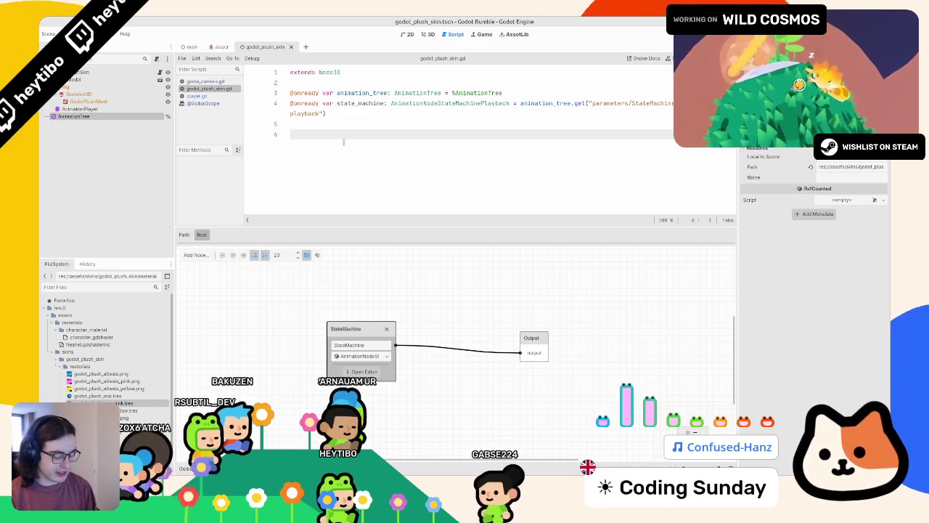
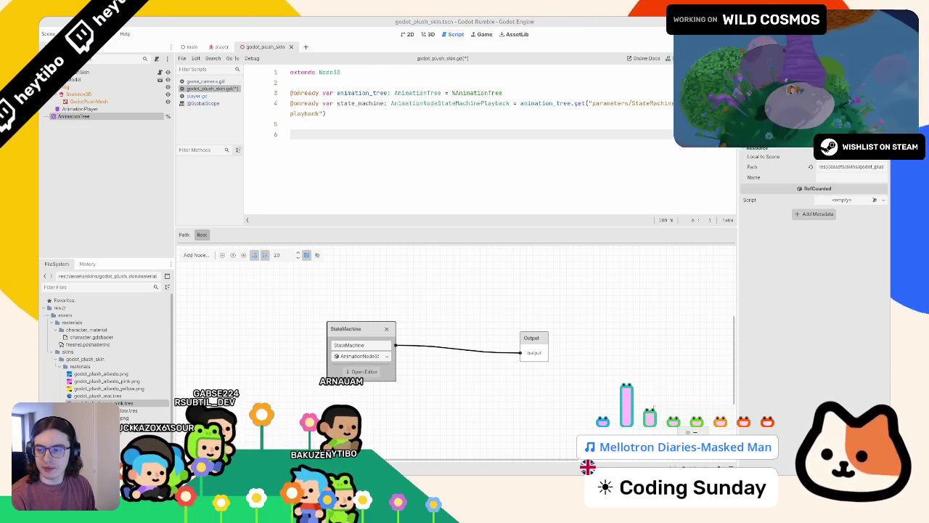
# - Write enum STATES {Idle, Run, Fall, Up} on line 6 of godot_plush_skin.gd, save, and view the StateMachine graph
pyautogui.click(351, 72)
pyautogui.hotkey('ctrl', 'shift', 'Left')
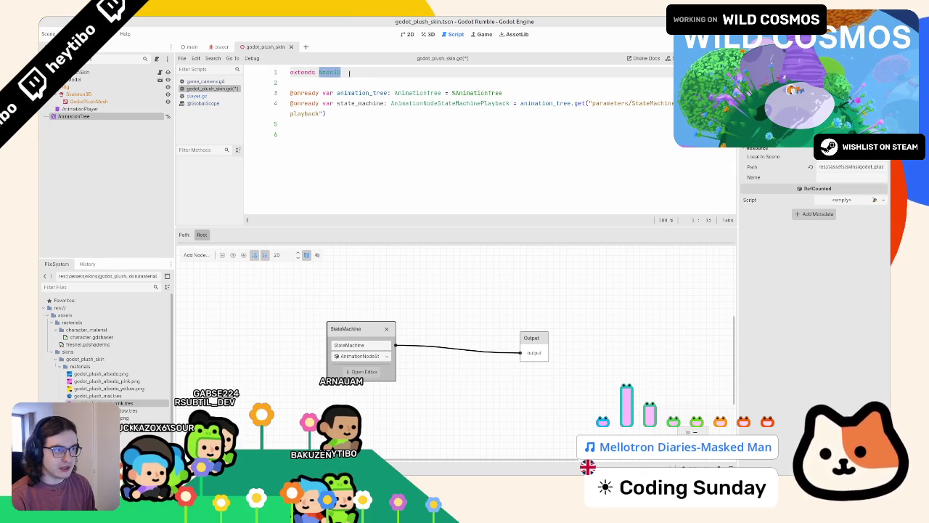
pyautogui.click(368, 183)
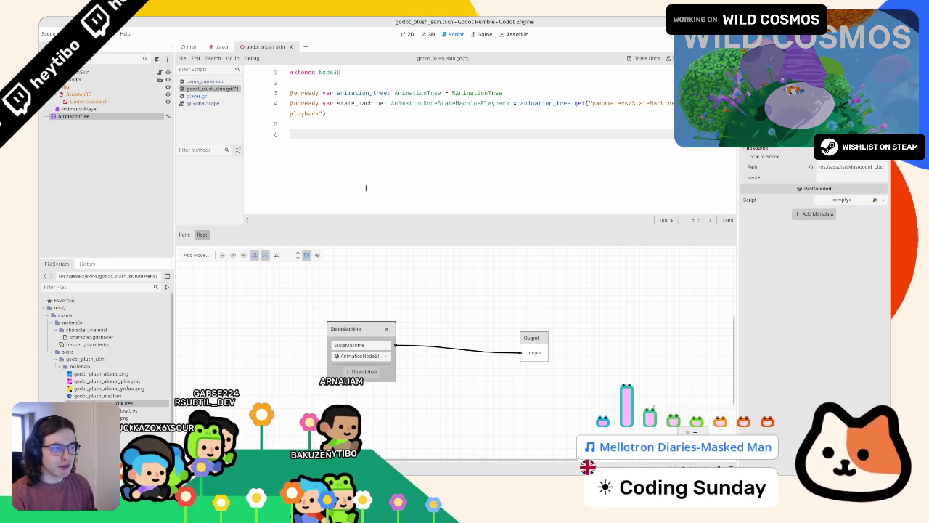
pyautogui.write('func ')
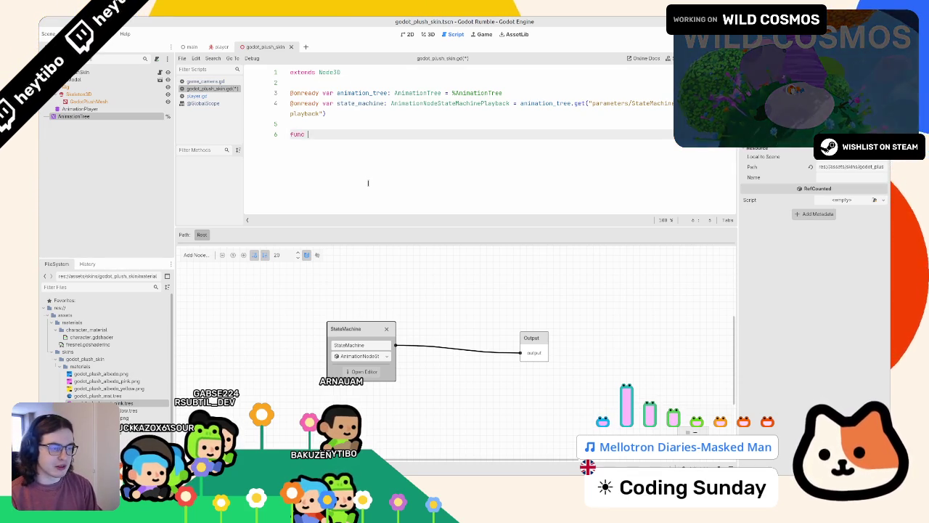
pyautogui.write('_re')
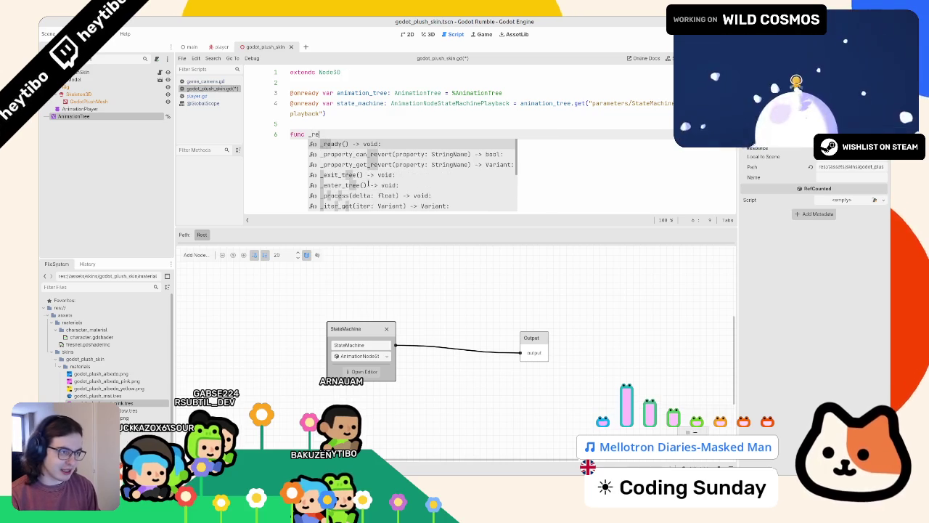
pyautogui.press('Return')
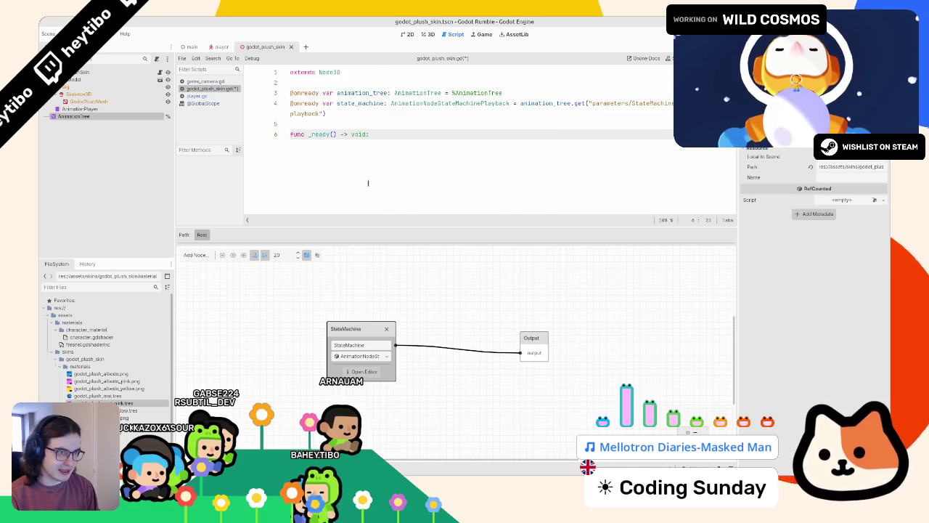
pyautogui.write('v')
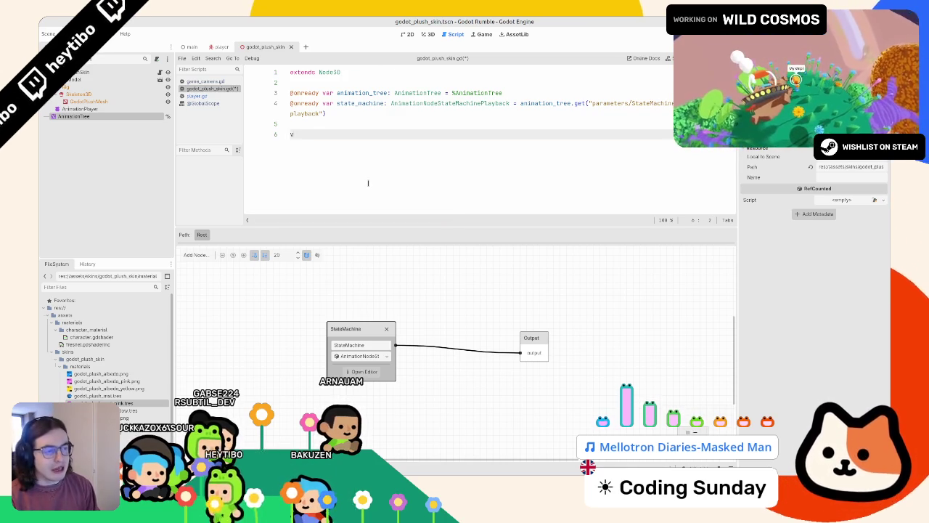
pyautogui.write(':')
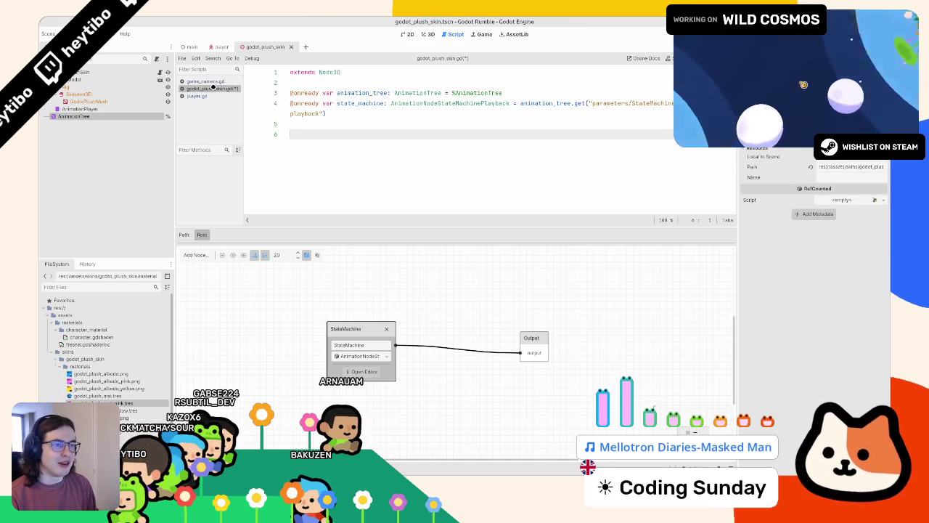
pyautogui.write('var state:')
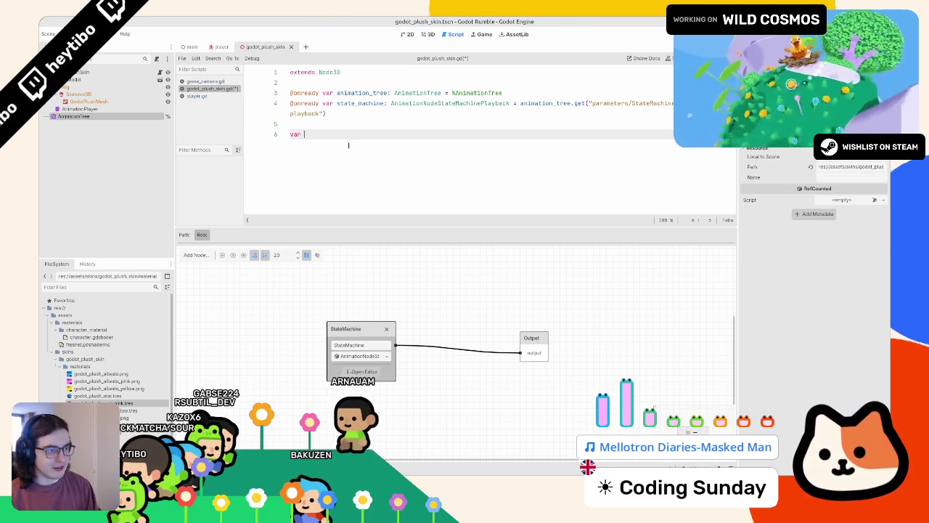
pyautogui.hotkey('ctrl', 'z')
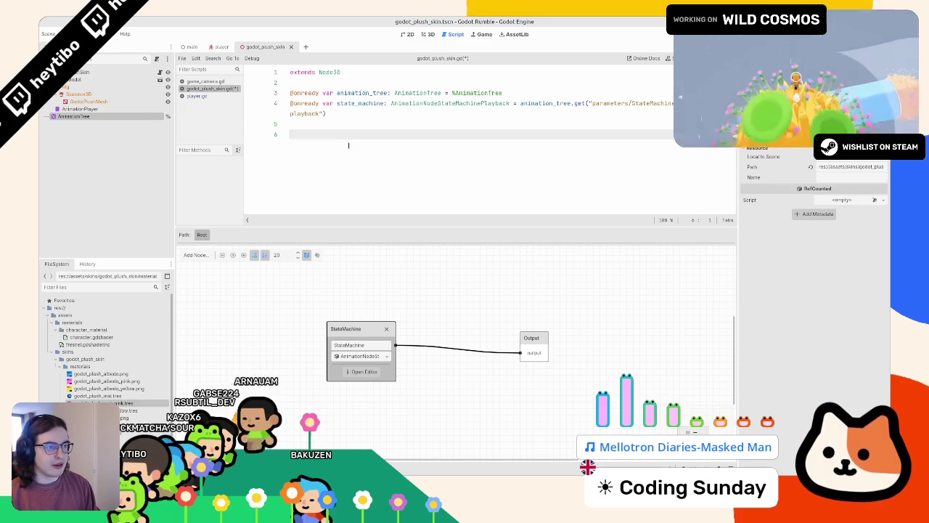
pyautogui.write('enum State {Idle, Run,')
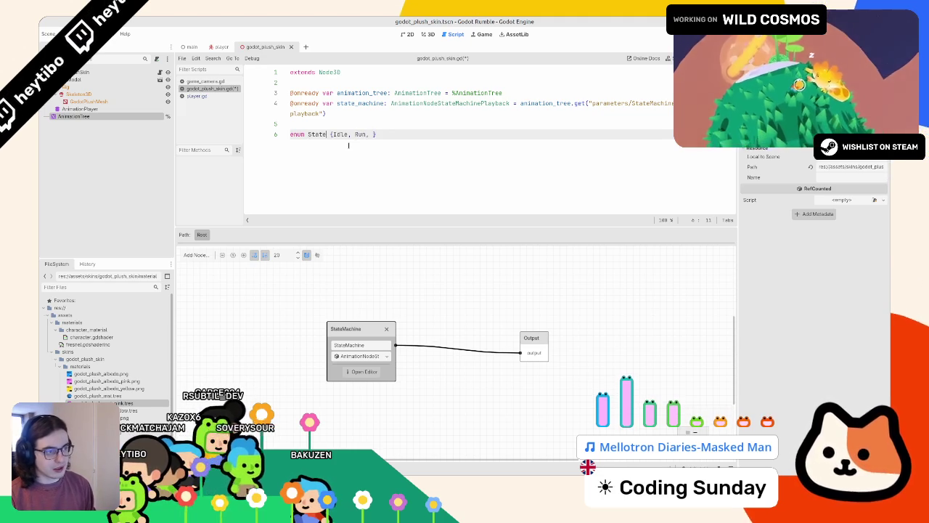
pyautogui.press('BackSpace')
pyautogui.press('BackSpace')
pyautogui.press('BackSpace')
pyautogui.write('TATES')
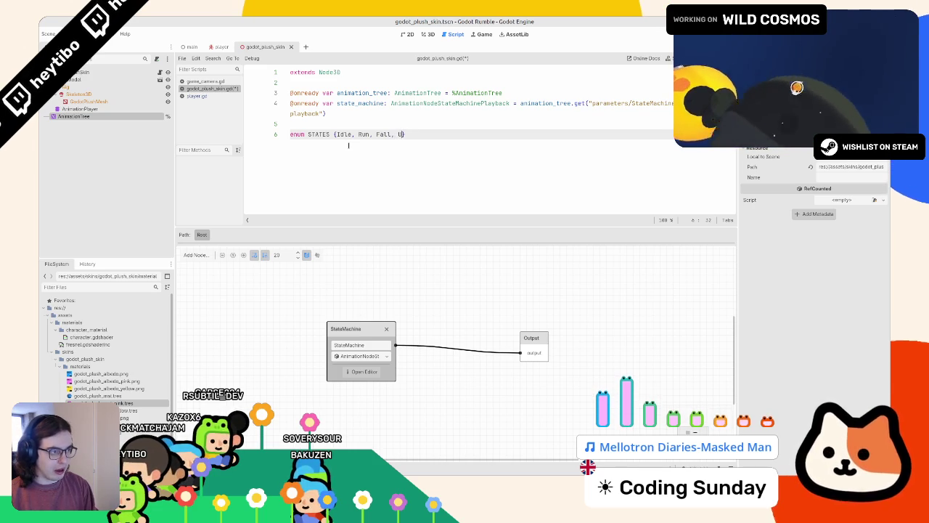
pyautogui.write('p')
pyautogui.hotkey('ctrl', 's')
pyautogui.click(362, 372)
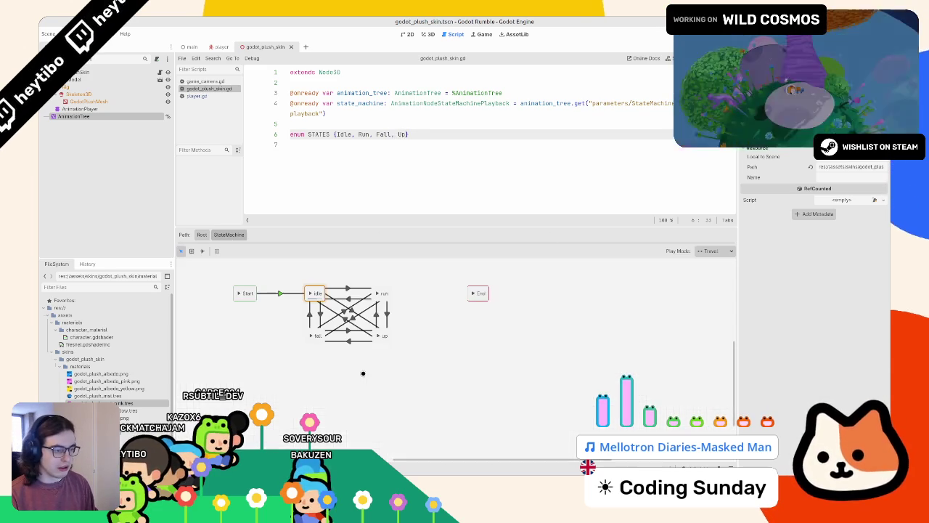
# - Add func _set_state(value: STATES) -> void: below the enum, leaving a line above it for a variable
pyautogui.click(381, 178)
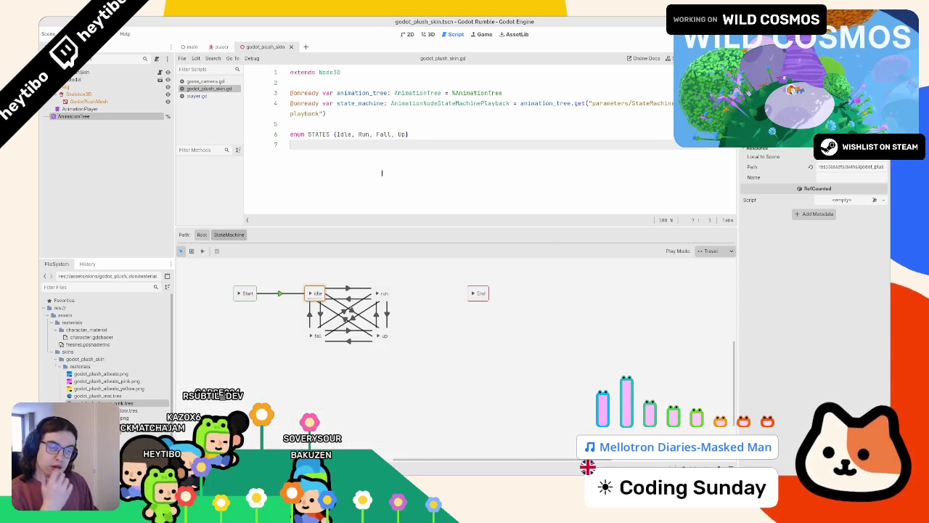
pyautogui.press('Return')
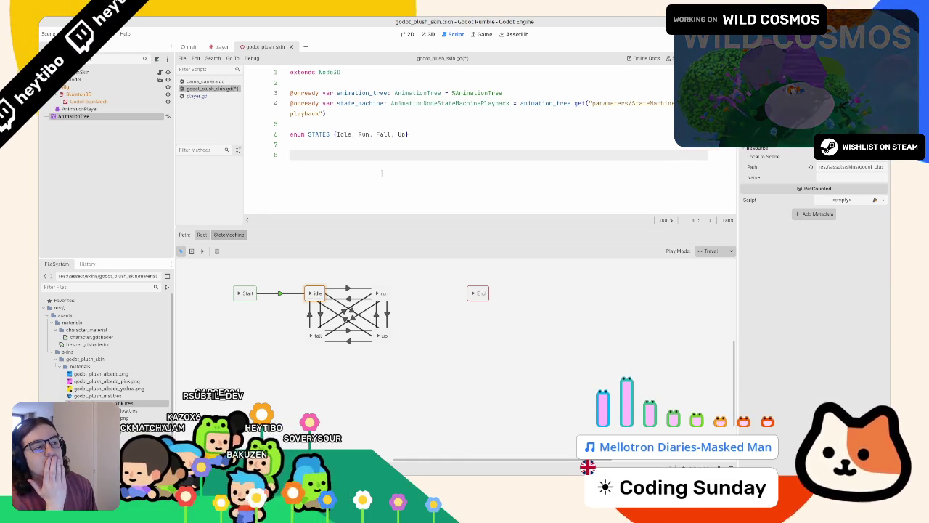
pyautogui.write('func ')
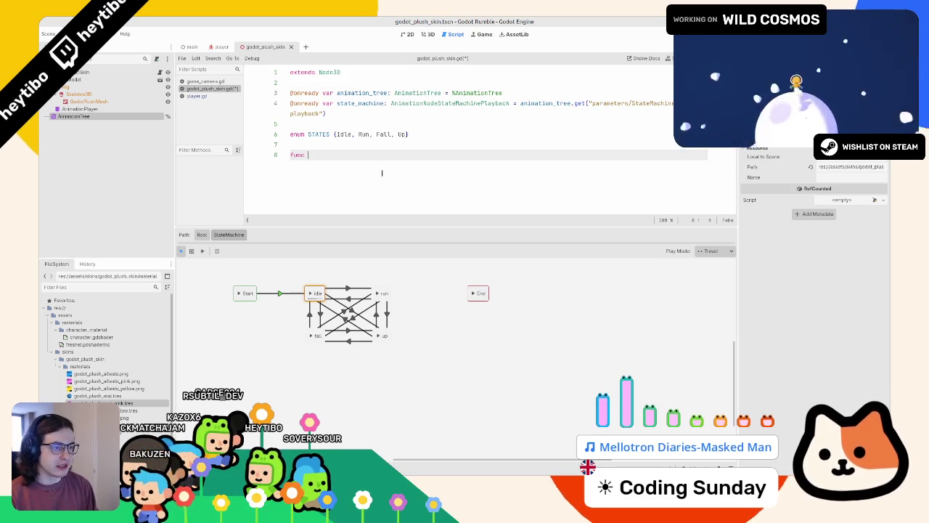
pyautogui.write('_set_state(value: ')
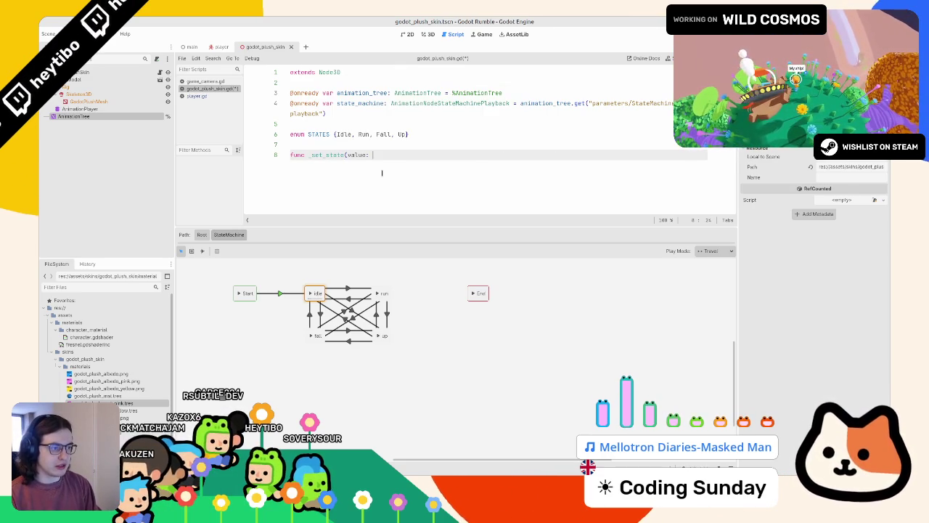
pyautogui.write('STATES')
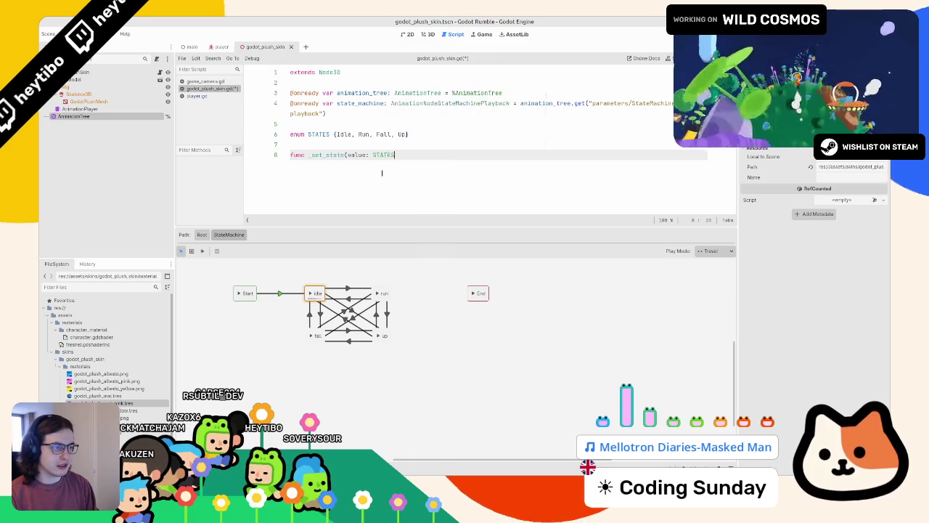
pyautogui.write(') ')
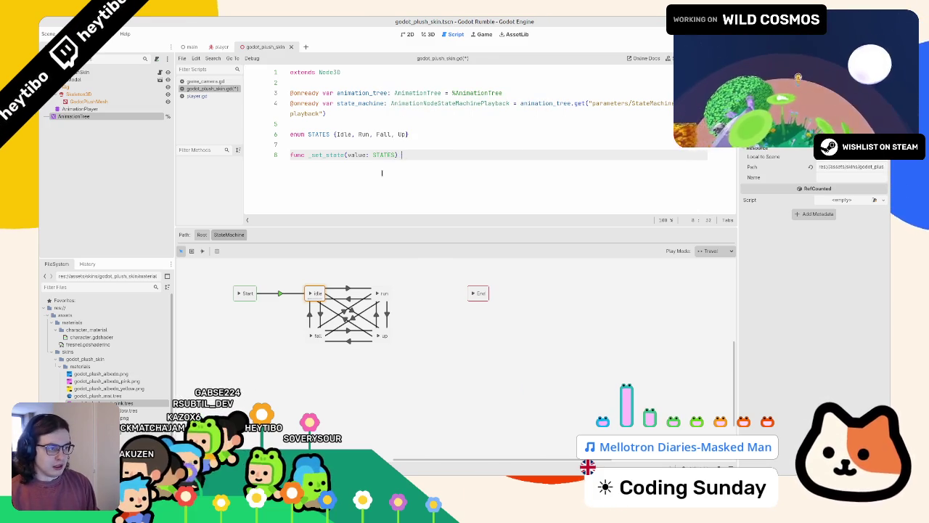
pyautogui.write('-> void:')
pyautogui.press('Return')
pyautogui.write('p')
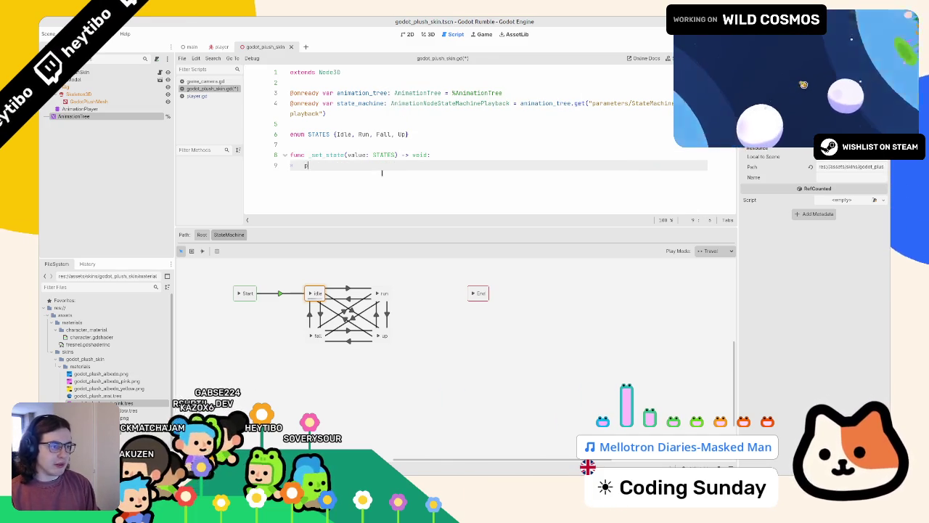
pyautogui.write('atch')
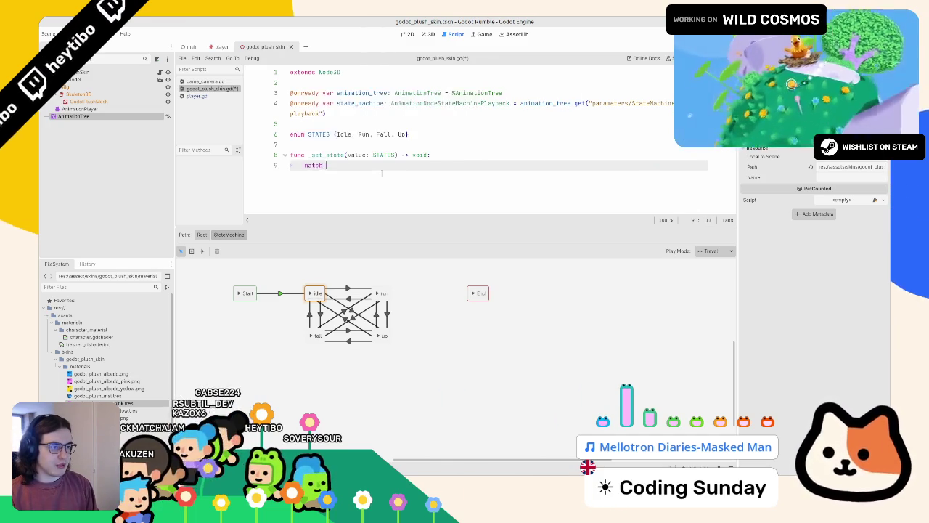
pyautogui.press('Up')
pyautogui.press('Up')
pyautogui.press('Return')
pyautogui.press('Return')
pyautogui.press('Up')
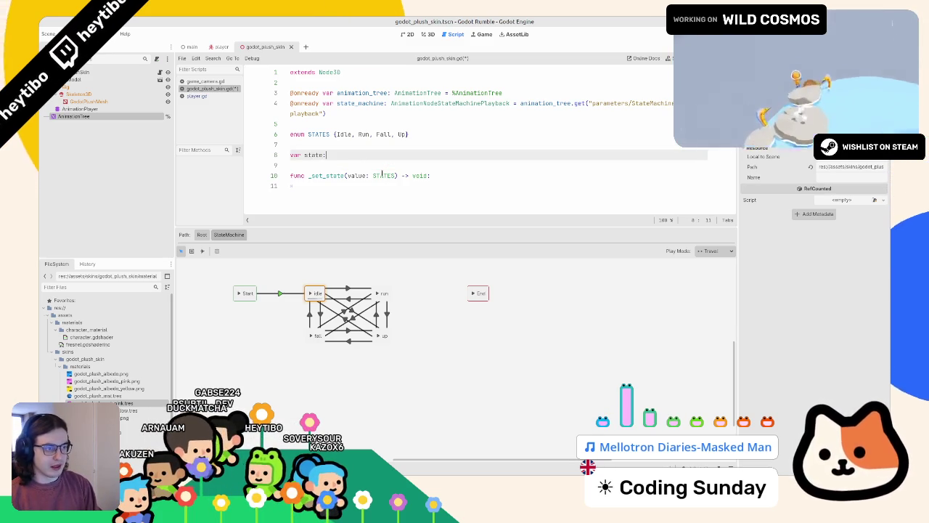
# - Declare var state: STATES = STATES.Idle with setter _set_state, stub the setter with pass, and save
pyautogui.write(' STATES = ')
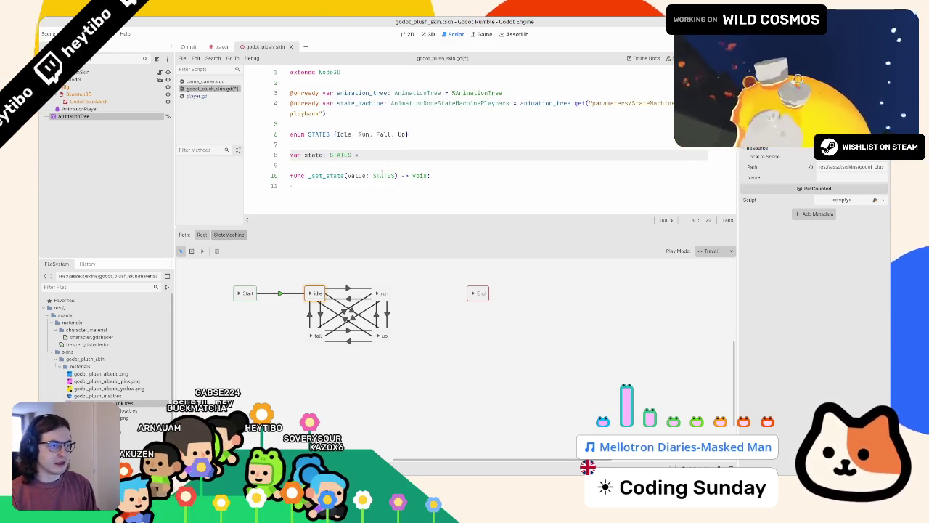
pyautogui.write('stat')
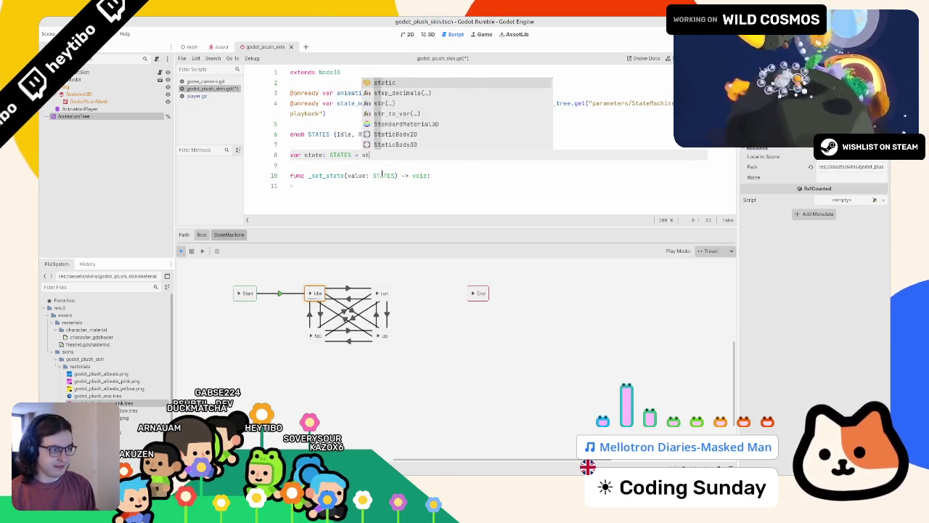
pyautogui.hotkey('ctrl', 'BackSpace')
pyautogui.write('STA')
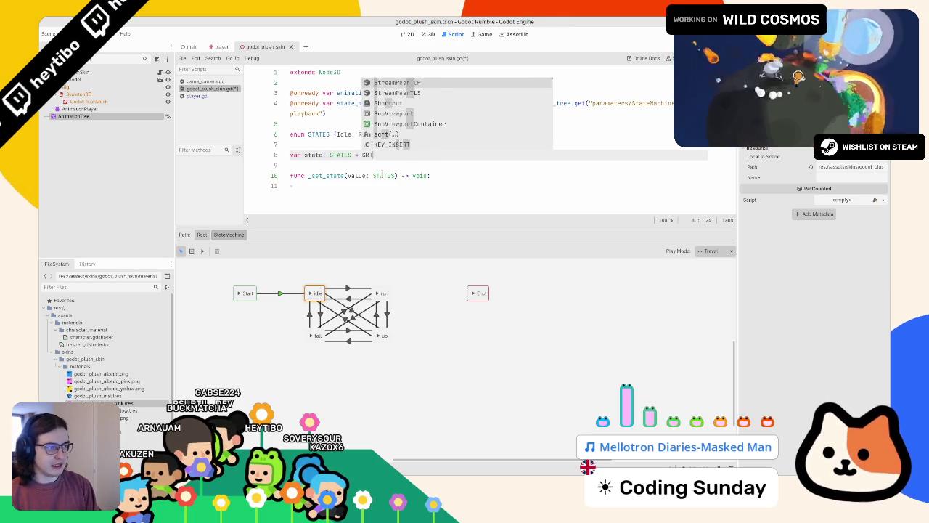
pyautogui.press('Return')
pyautogui.write('.')
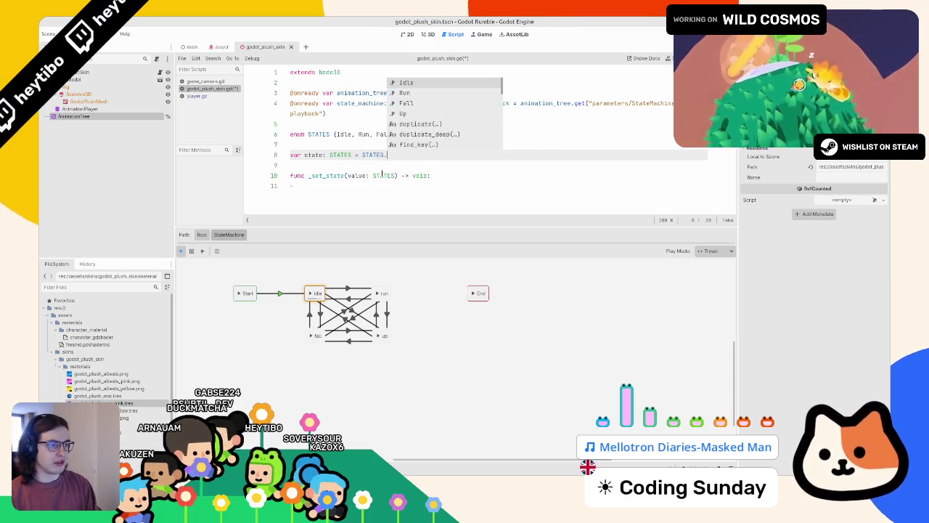
pyautogui.write('I')
pyautogui.press('Return')
pyautogui.press('Down')
pyautogui.press('Down')
pyautogui.press('Down')
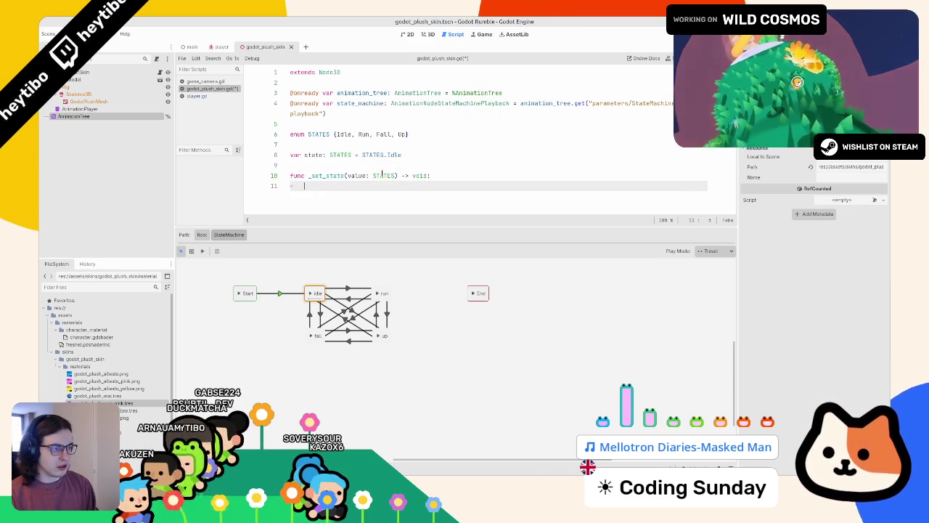
pyautogui.press('Up')
pyautogui.press('Up')
pyautogui.press('Up')
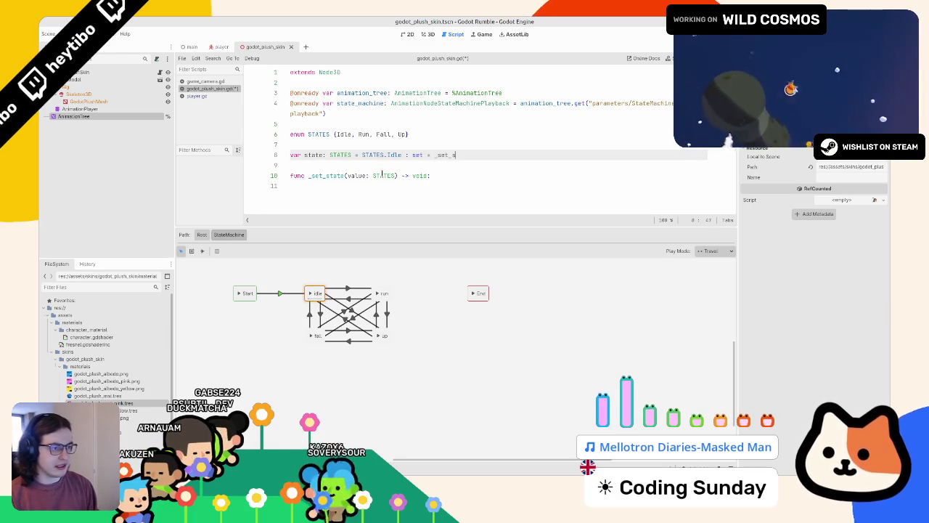
pyautogui.press('Return')
pyautogui.press('Down')
pyautogui.press('Down')
pyautogui.press('Down')
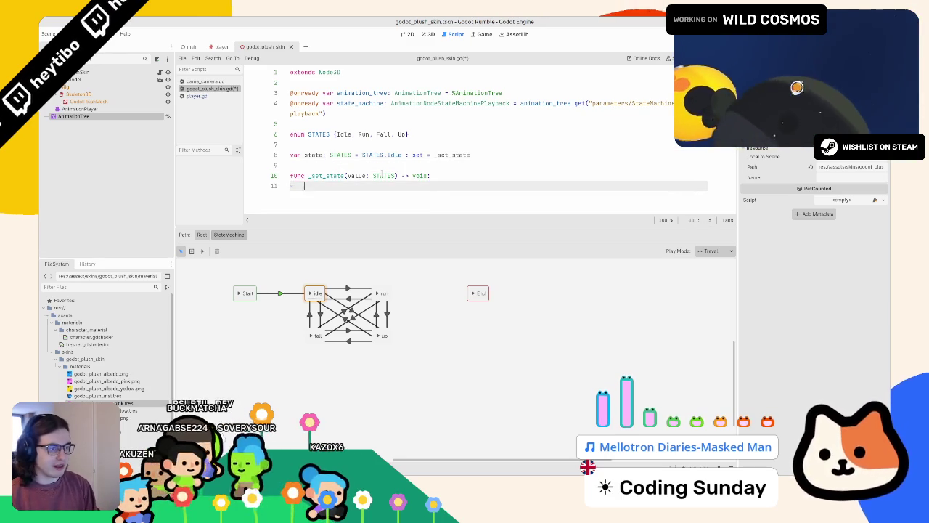
pyautogui.write('pass')
pyautogui.hotkey('ctrl', 's')
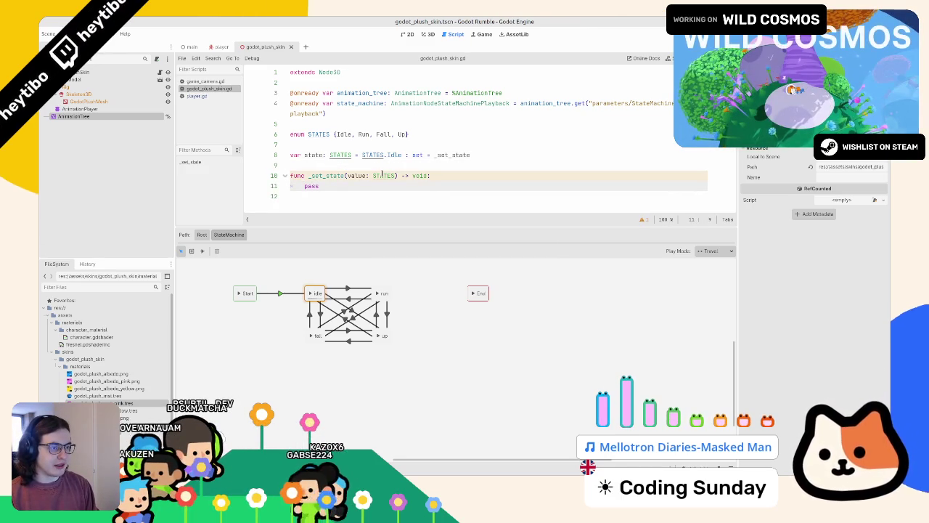
# - In _set_state, assign state = value and add a match state: block
pyautogui.write('if state == value: return')
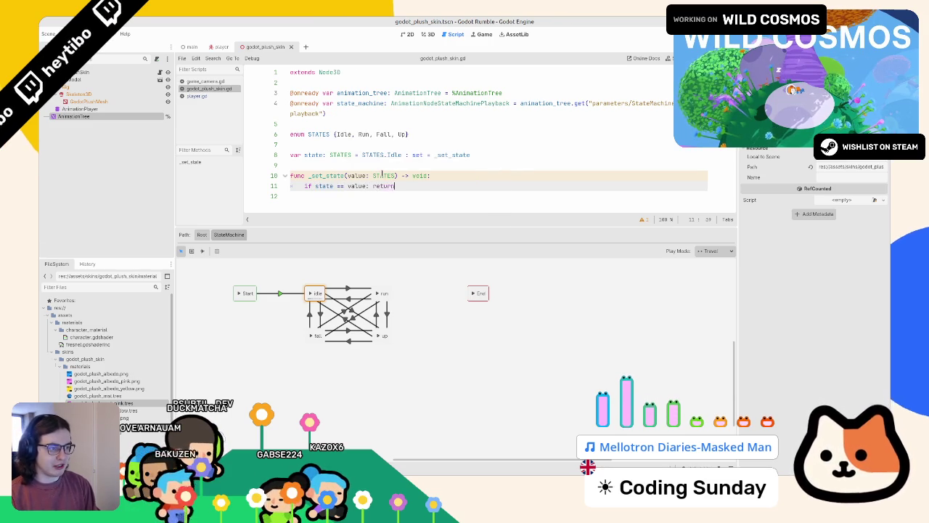
pyautogui.press('Return')
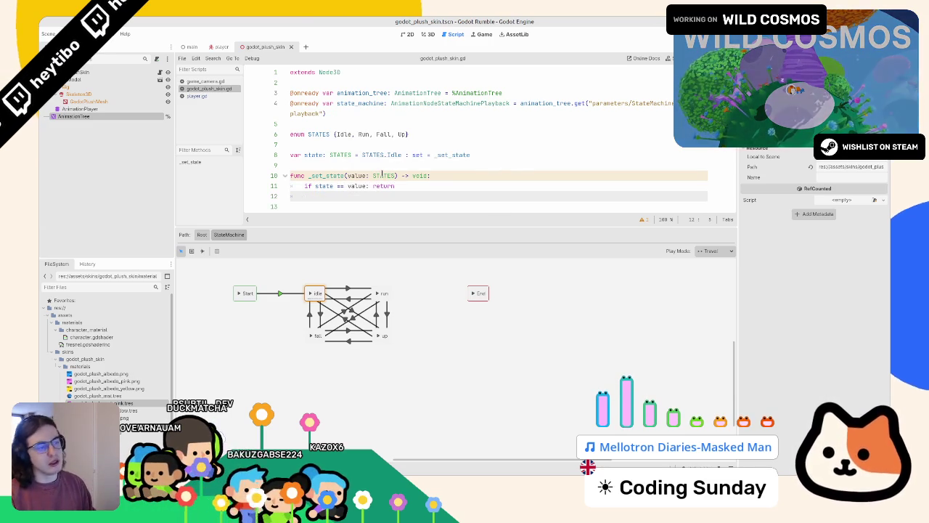
pyautogui.press('Return')
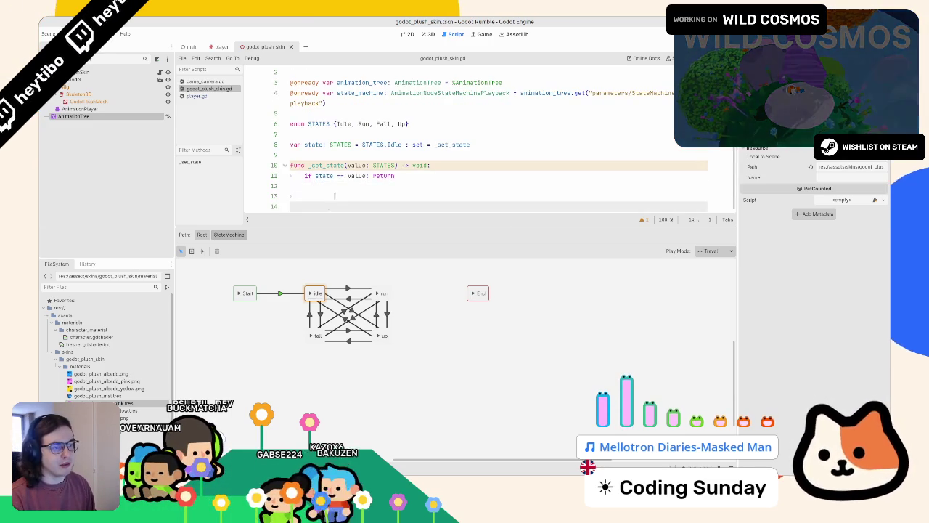
pyautogui.write('match ')
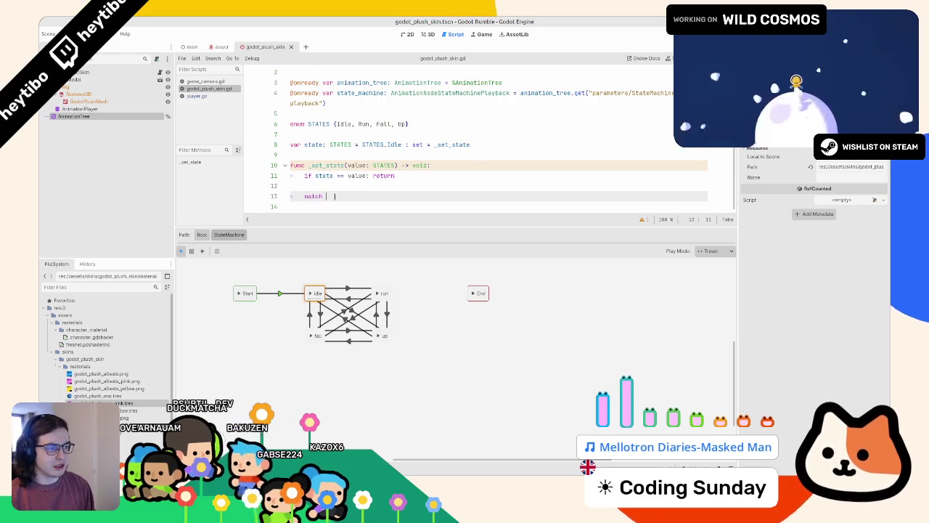
pyautogui.write('state:')
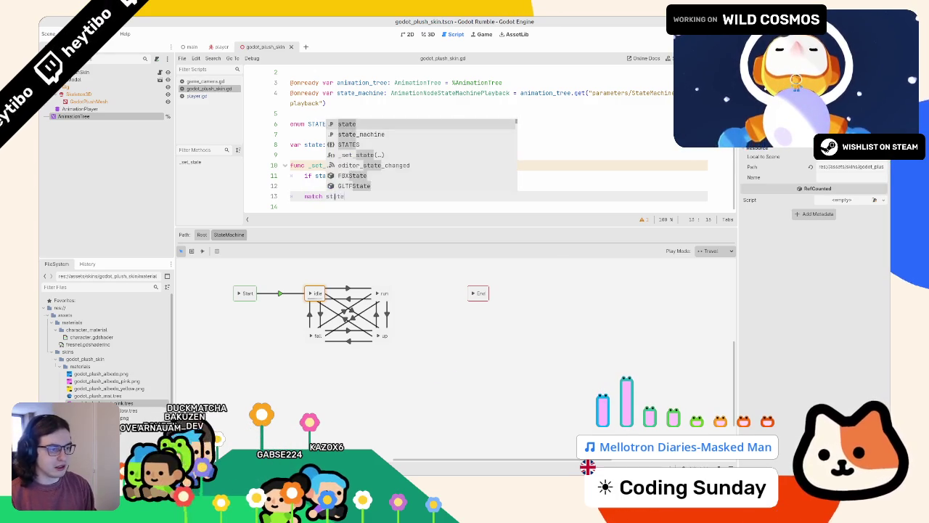
pyautogui.press('Return')
pyautogui.write('pass')
pyautogui.click(305, 185)
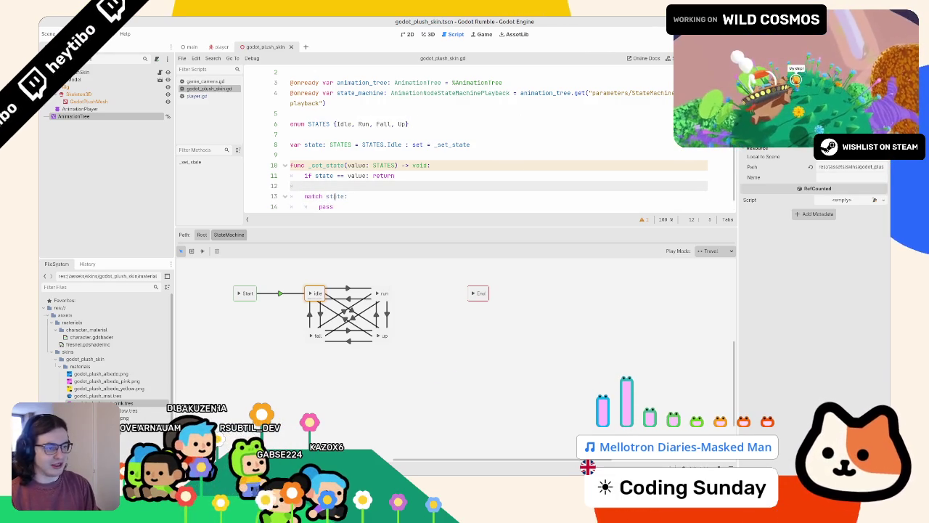
pyautogui.write('state= value')
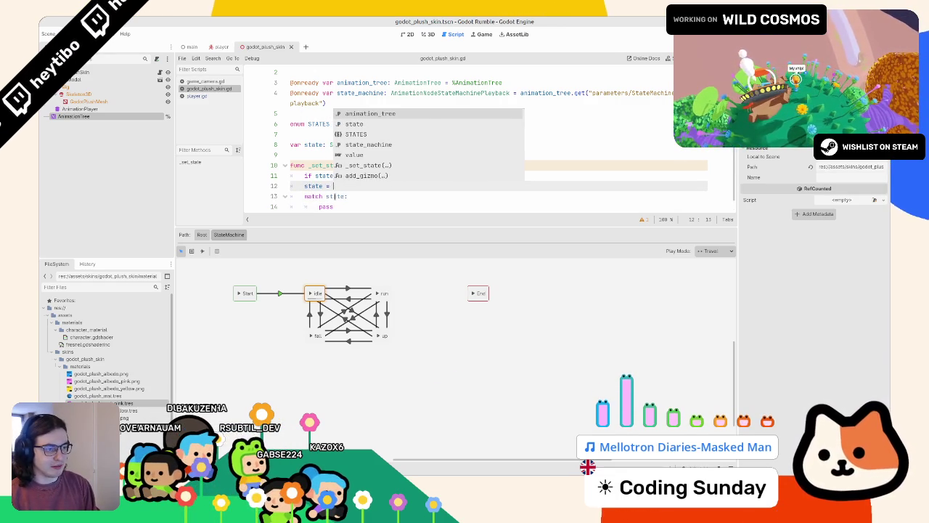
pyautogui.press('Escape')
pyautogui.press('Return')
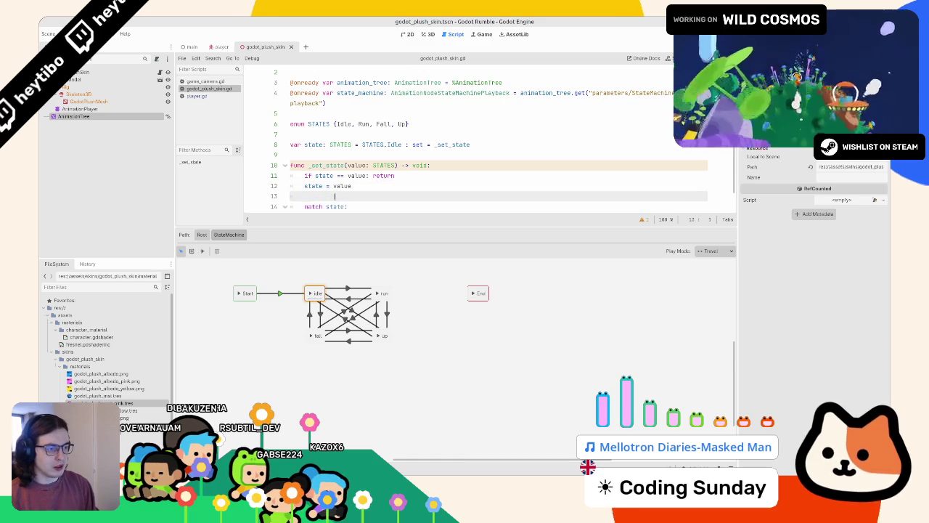
pyautogui.scroll(-1, 328, 187)
# - Add a STATES.Idle branch calling state_machine.travel to idle, and duplicate it three times
pyautogui.doubleClick(360, 194)
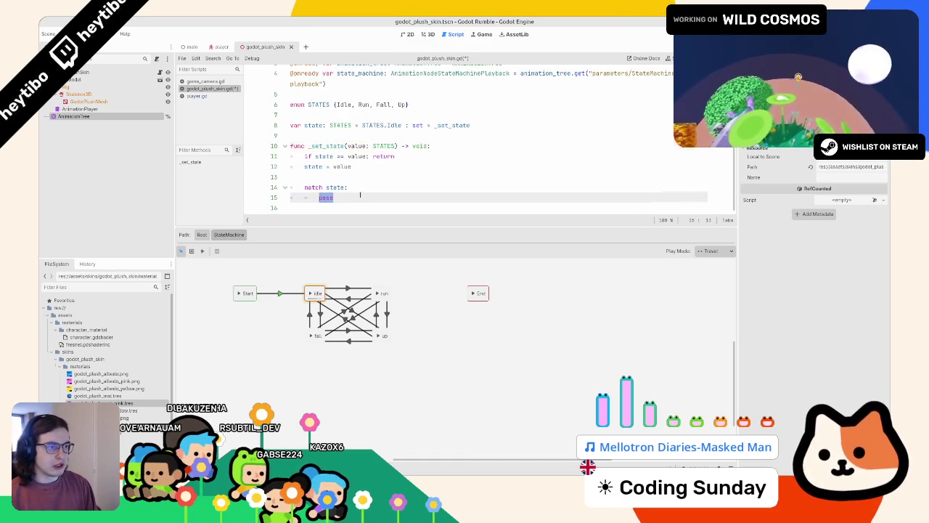
pyautogui.press('BackSpace')
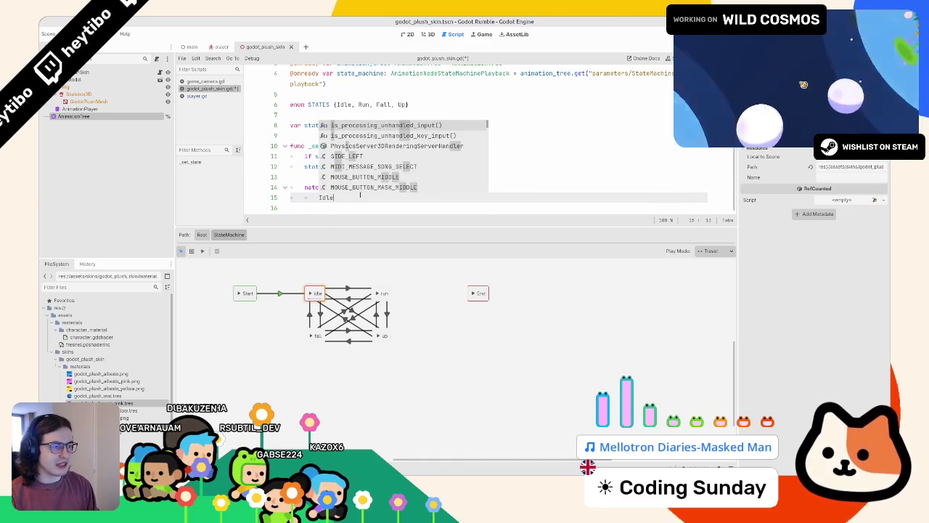
pyautogui.write('STATES.Idle')
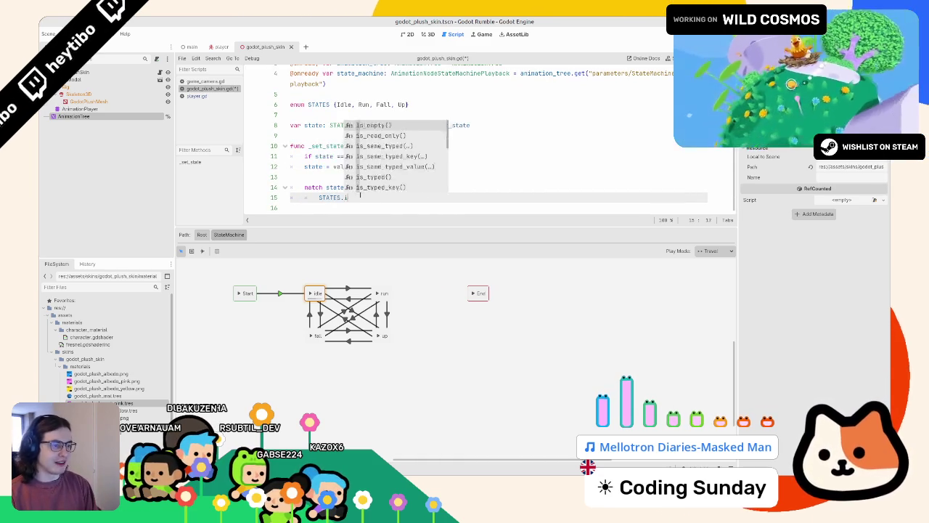
pyautogui.write(':')
pyautogui.press('Return')
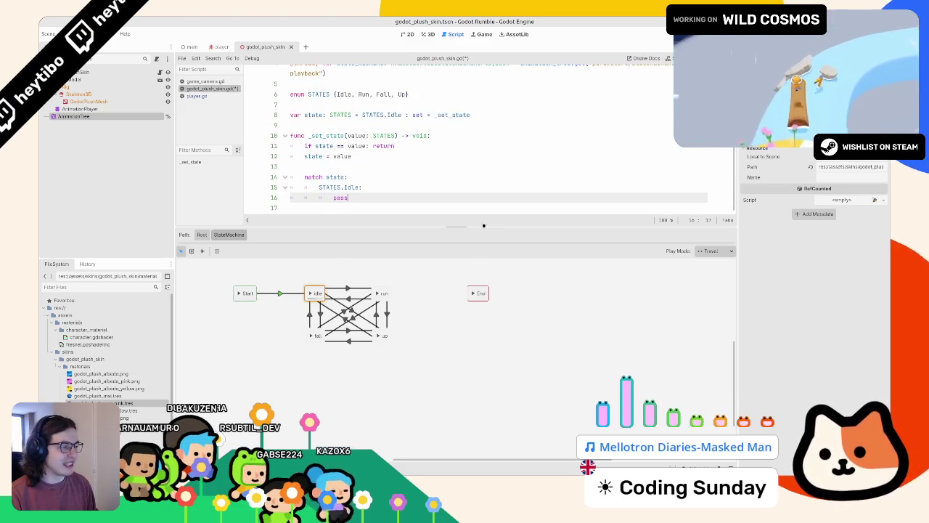
pyautogui.moveTo(483, 225); pyautogui.dragTo(472, 284)
pyautogui.doubleClick(354, 93)
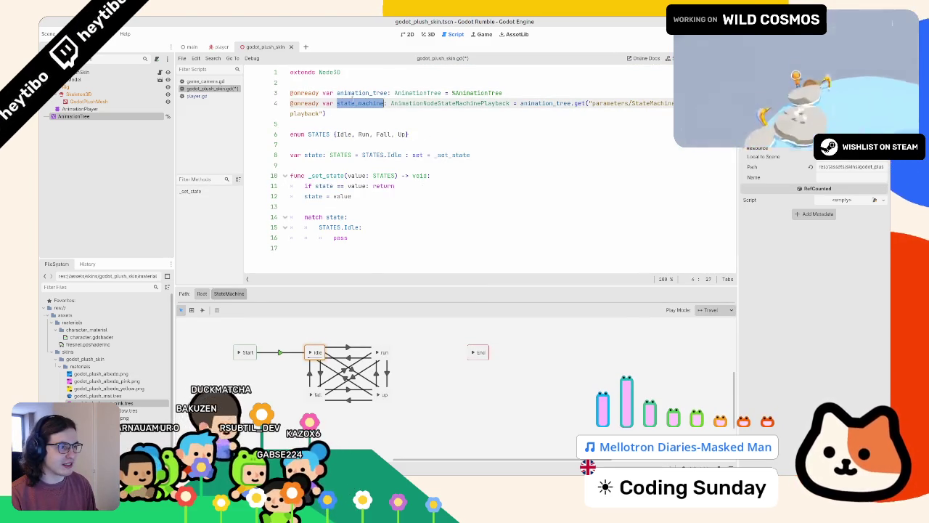
pyautogui.doubleClick(360, 103)
pyautogui.hotkey('ctrl', 'c')
pyautogui.click(380, 245)
pyautogui.doubleClick(380, 240)
pyautogui.hotkey('ctrl', 'v')
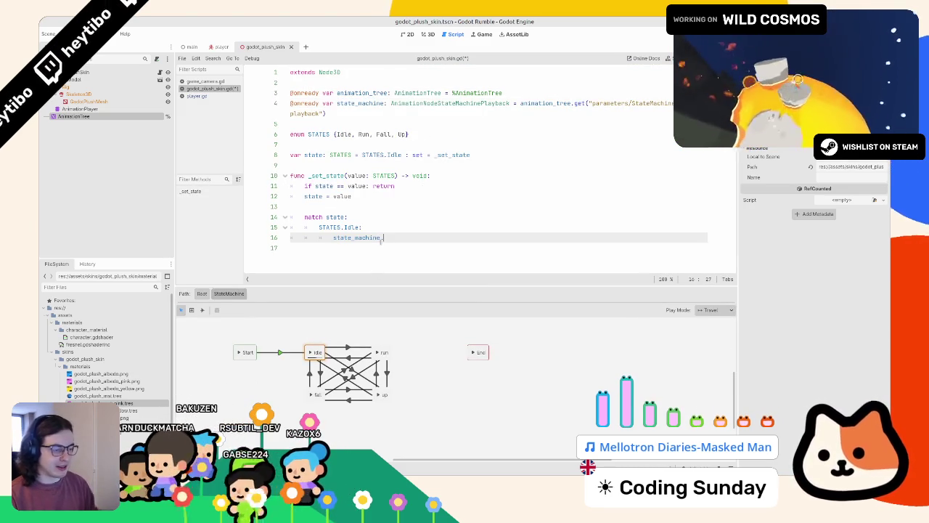
pyautogui.write('tra')
pyautogui.press('Return')
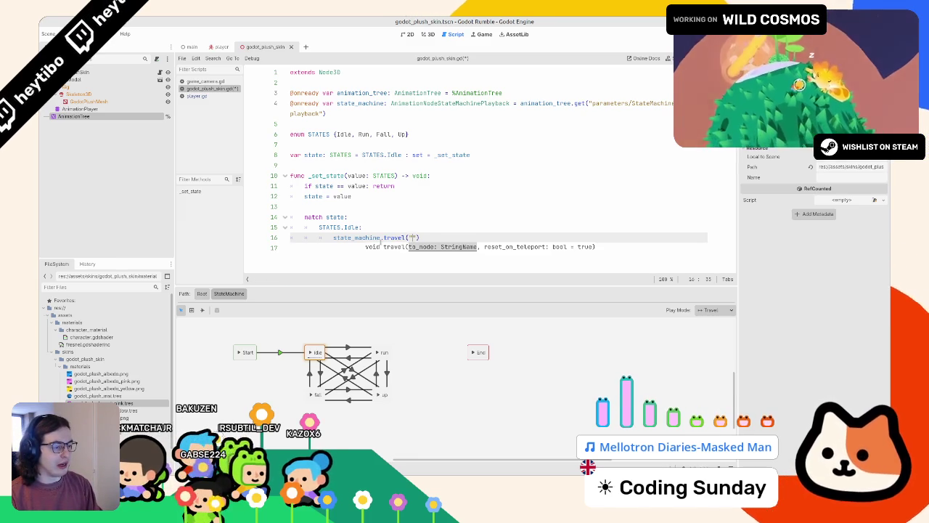
pyautogui.write('idle')
pyautogui.press('Escape')
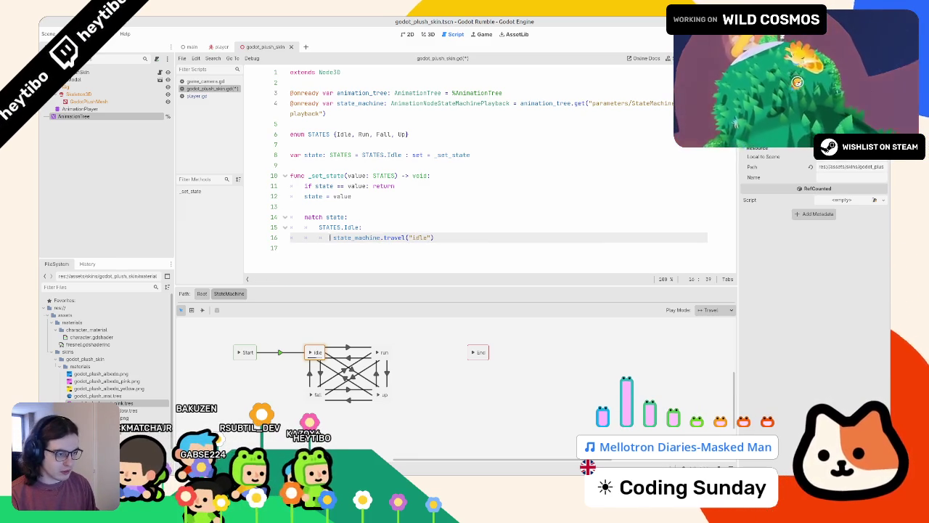
pyautogui.press('Home')
pyautogui.hotkey('shift', 'Left')
pyautogui.hotkey('shift', 'Left')
pyautogui.hotkey('shift', 'Left')
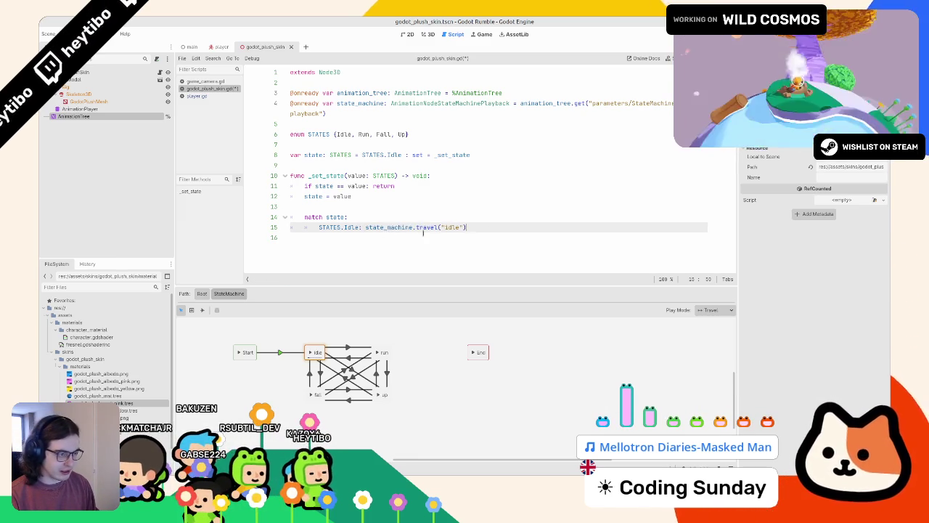
pyautogui.hotkey('ctrl', 'shift', 'd')
pyautogui.hotkey('ctrl', 'shift', 'd')
pyautogui.hotkey('ctrl', 'shift', 'd')
# - Turn the copies into Run, Fall and Up branches traveling to run, fall and up, then save
pyautogui.doubleClick(351, 237)
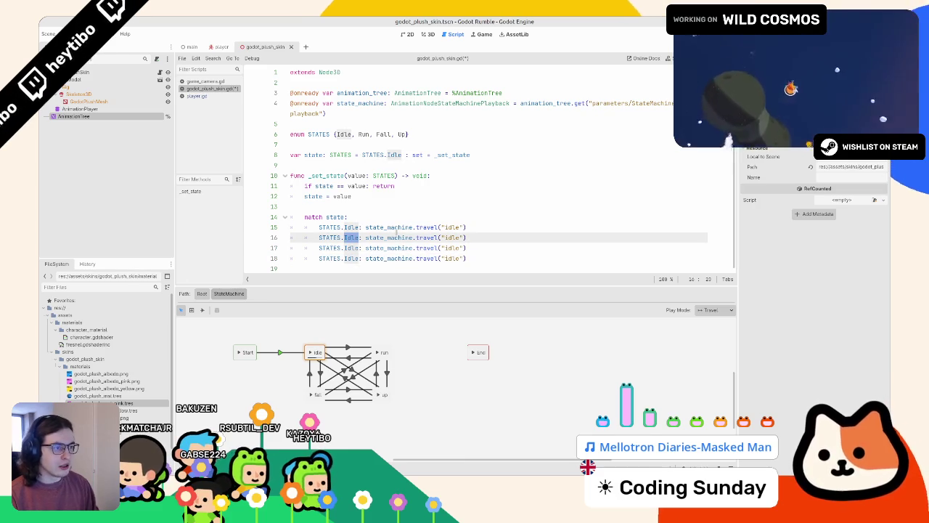
pyautogui.write('Run')
pyautogui.press('Down')
pyautogui.press('End')
pyautogui.hotkey('ctrl', 'BackSpace')
pyautogui.write('Fall')
pyautogui.press('Down')
pyautogui.hotkey('ctrl', 'BackSpace')
pyautogui.write('Up')
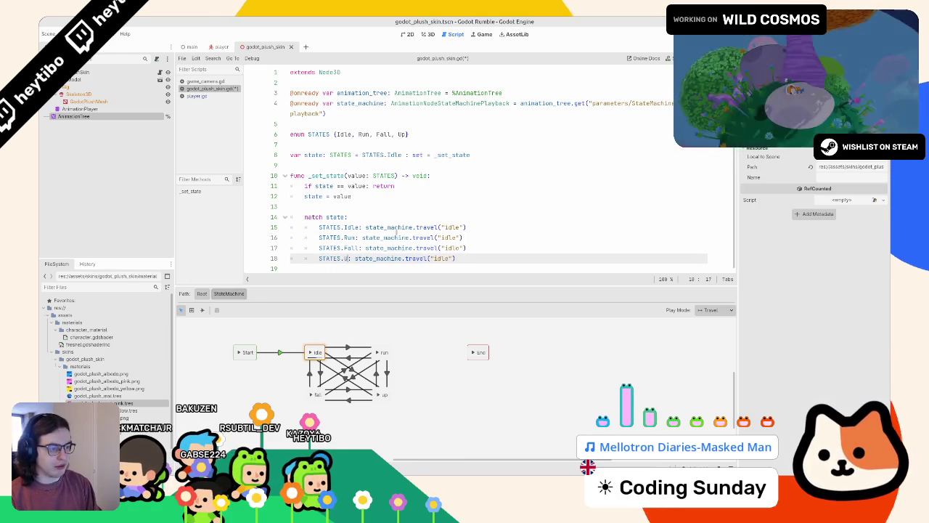
pyautogui.click(455, 238)
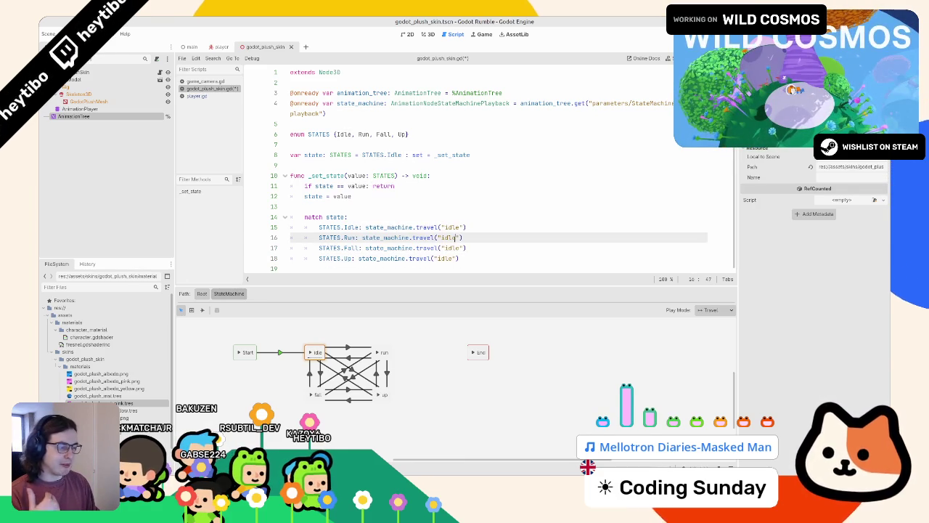
pyautogui.doubleClick(455, 237)
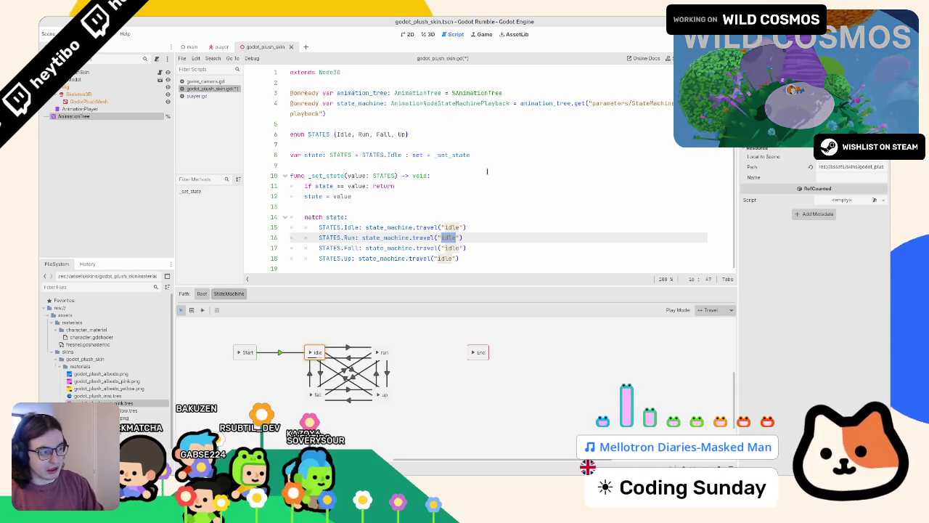
pyautogui.write('run')
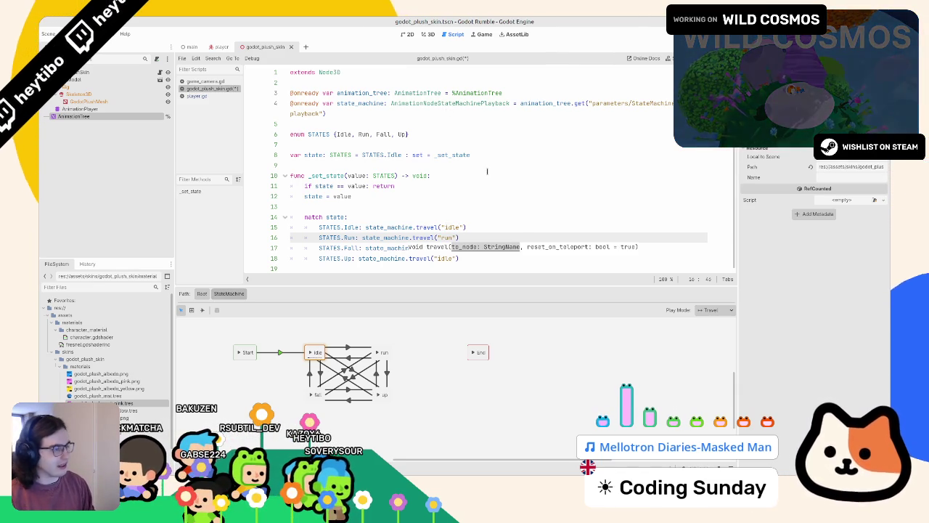
pyautogui.press('Down')
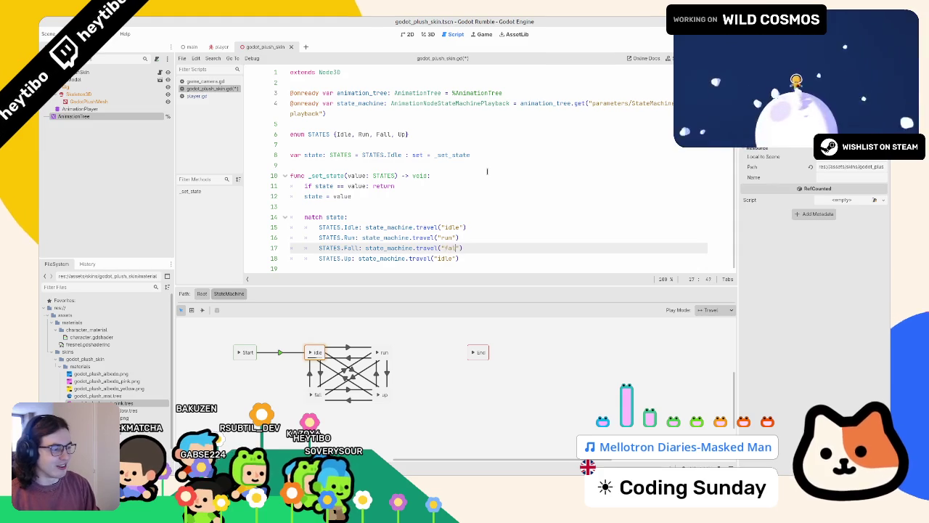
pyautogui.write('l')
pyautogui.press('Down')
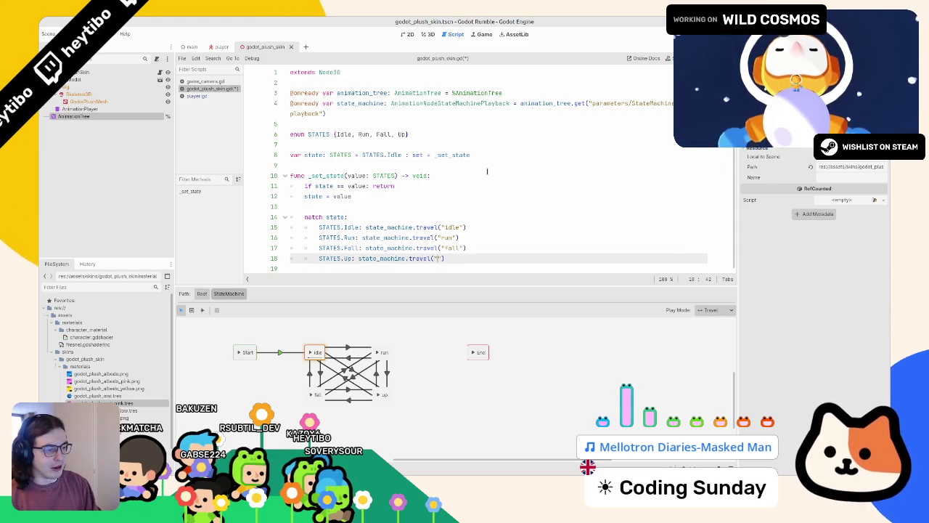
pyautogui.write('up')
pyautogui.hotkey('ctrl', 's')
# - Add class_name CharacterSkin as the first line of the plush skin script
pyautogui.moveTo(290, 144); pyautogui.dragTo(359, 154)
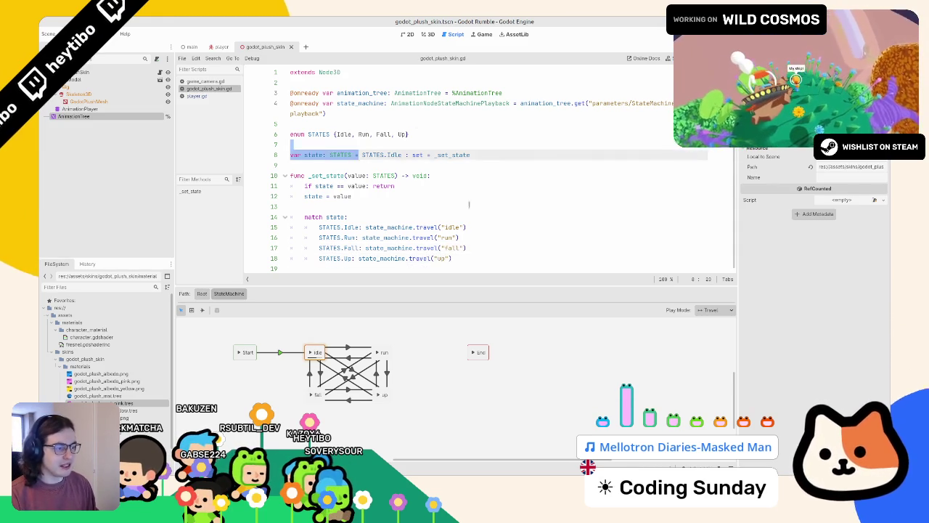
pyautogui.click(340, 74)
pyautogui.press('Home')
pyautogui.press('Return')
pyautogui.press('Up')
pyautogui.write('class')
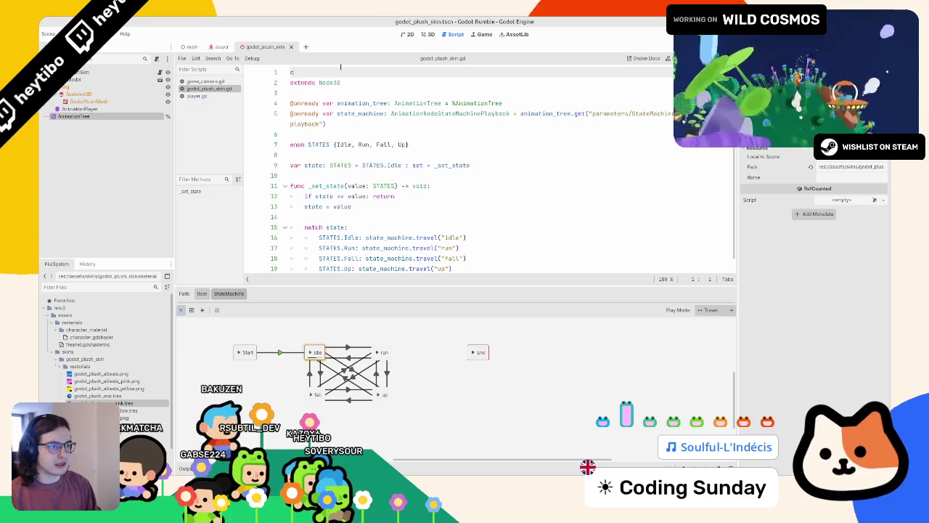
pyautogui.write('_name CharacterSkin')
pyautogui.moveTo(409, 145); pyautogui.dragTo(290, 82)
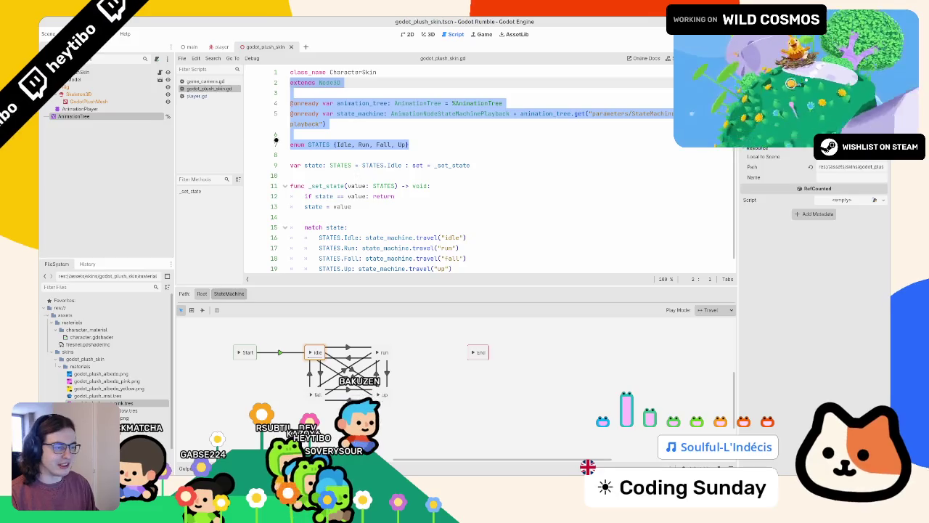
pyautogui.click(433, 127)
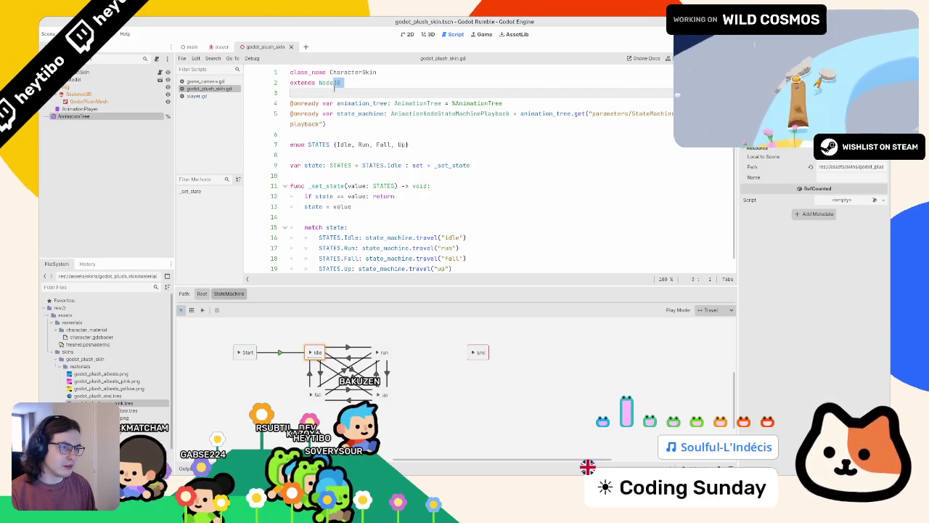
pyautogui.doubleClick(353, 72)
pyautogui.click(197, 81)
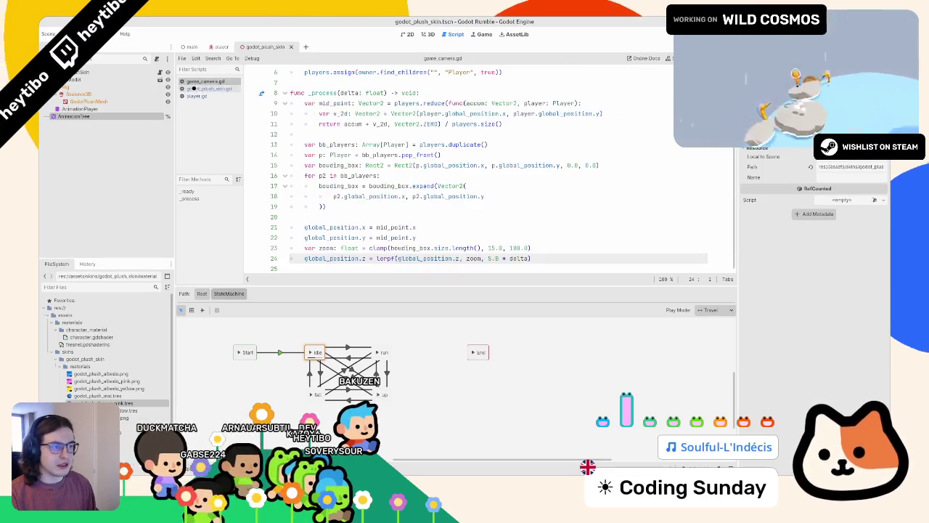
# - In the player scene, give the GodotPlushSkin node a scene-unique name
pyautogui.click(218, 47)
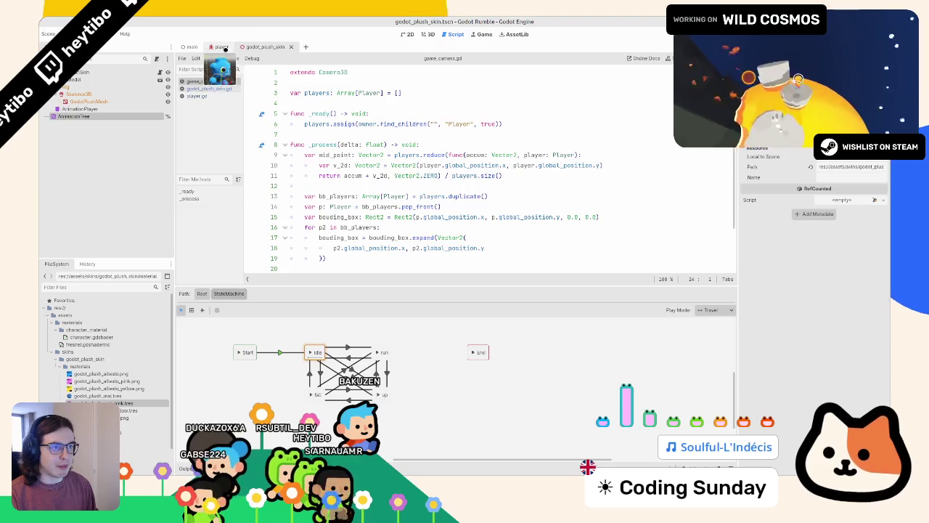
pyautogui.scroll(5, 479, 218)
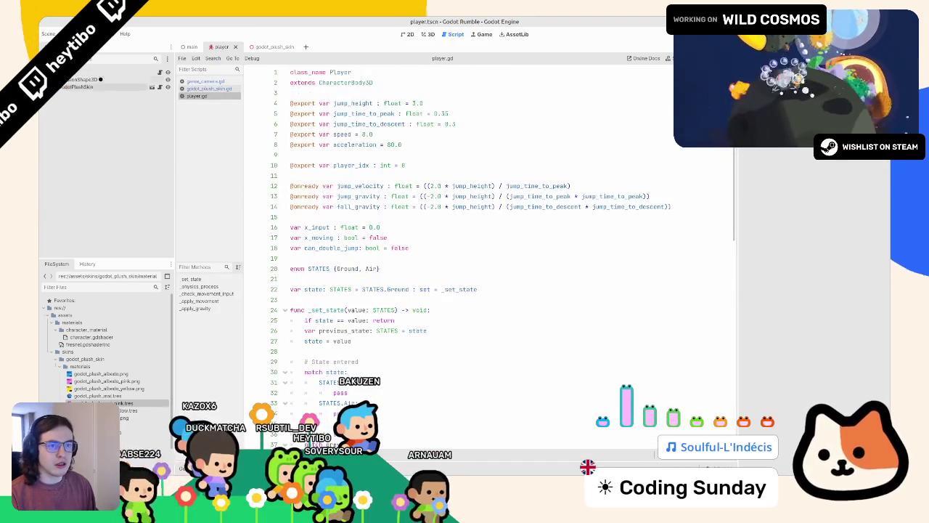
pyautogui.rightClick(101, 87)
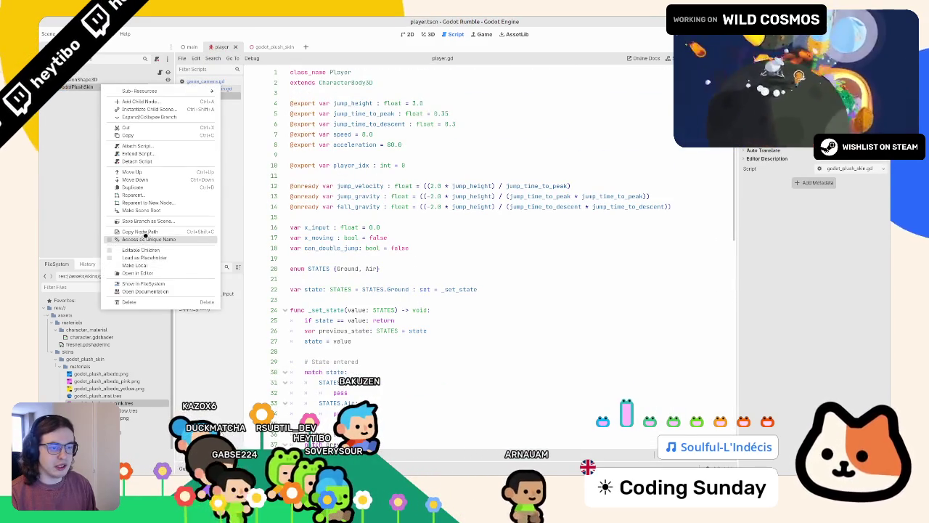
pyautogui.click(146, 239)
pyautogui.moveTo(192, 118)
pyautogui.mouseDown()
pyautogui.moveTo(363, 165)
pyautogui.moveTo(312, 108)
pyautogui.moveTo(366, 92)
pyautogui.mouseUp()
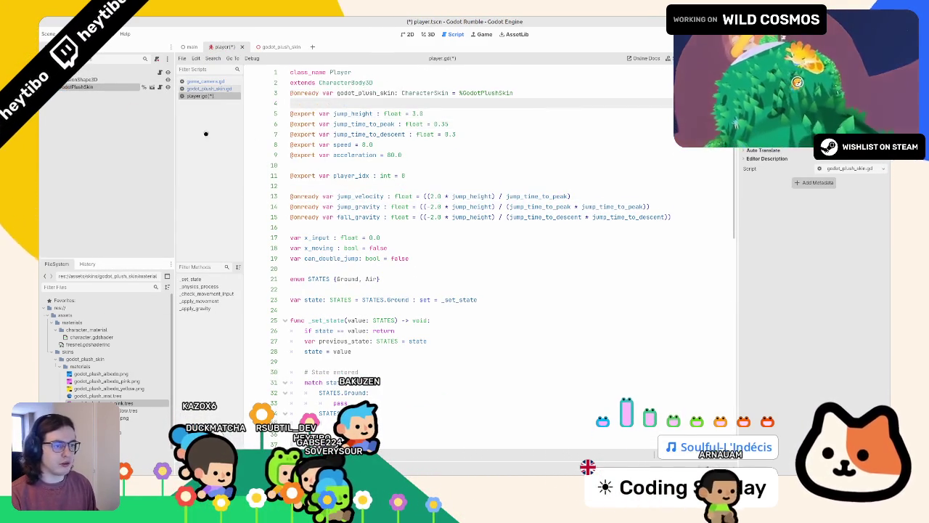
pyautogui.hotkey('ctrl', 'z')
pyautogui.scroll(-4, 479, 254)
pyautogui.moveTo(80, 86)
pyautogui.mouseDown()
pyautogui.moveTo(116, 116)
pyautogui.moveTo(392, 158)
pyautogui.mouseUp()
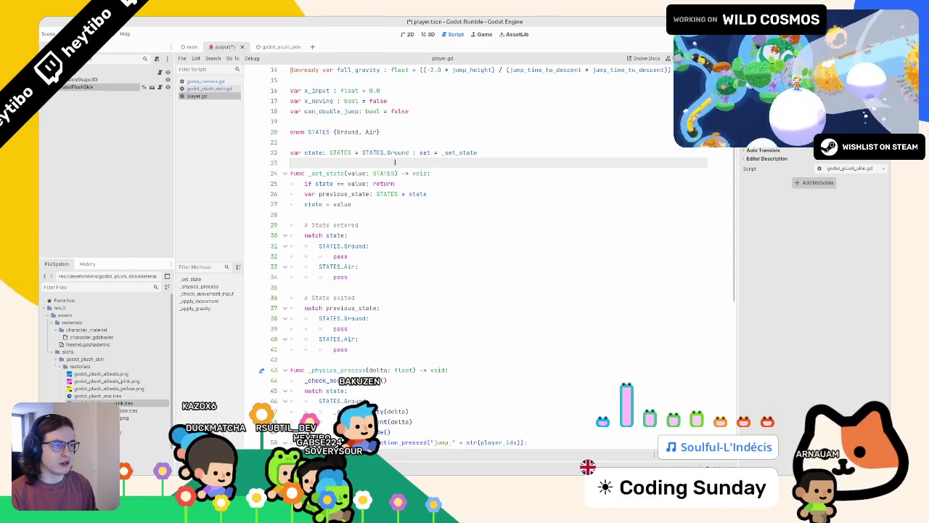
pyautogui.scroll(2, 392, 158)
pyautogui.scroll(3, 392, 158)
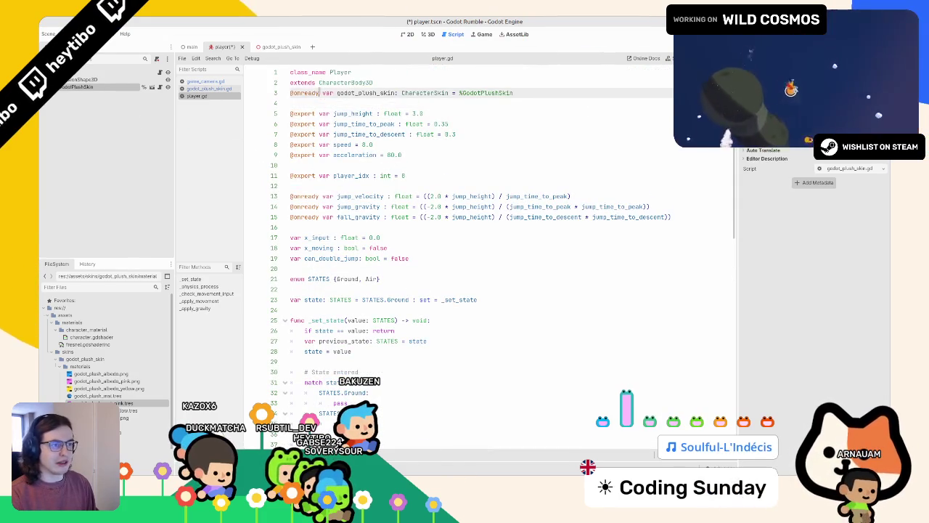
pyautogui.hotkey('ctrl', 'z')
pyautogui.moveTo(80, 86)
pyautogui.mouseDown()
pyautogui.moveTo(124, 87)
pyautogui.moveTo(326, 215)
pyautogui.mouseUp()
pyautogui.hotkey('ctrl', 'z')
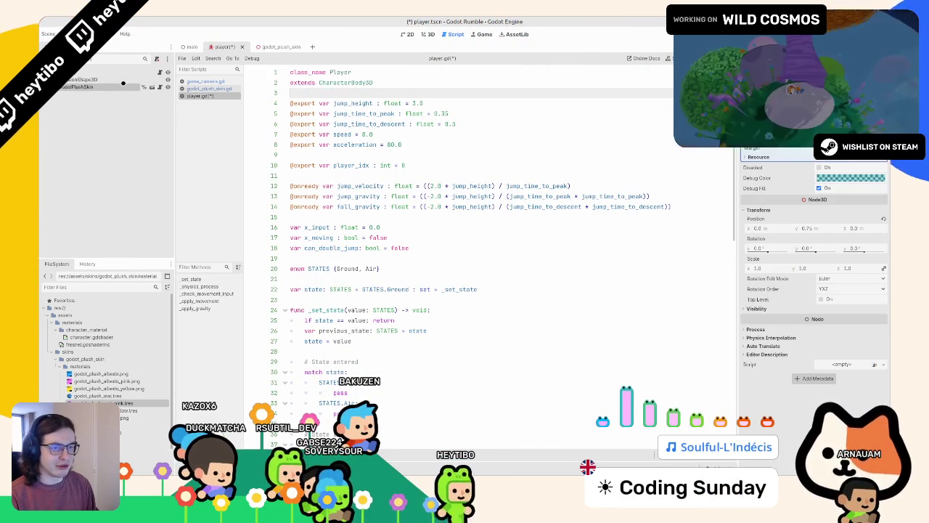
pyautogui.moveTo(80, 87); pyautogui.dragTo(327, 216)
pyautogui.hotkey('ctrl', 's')
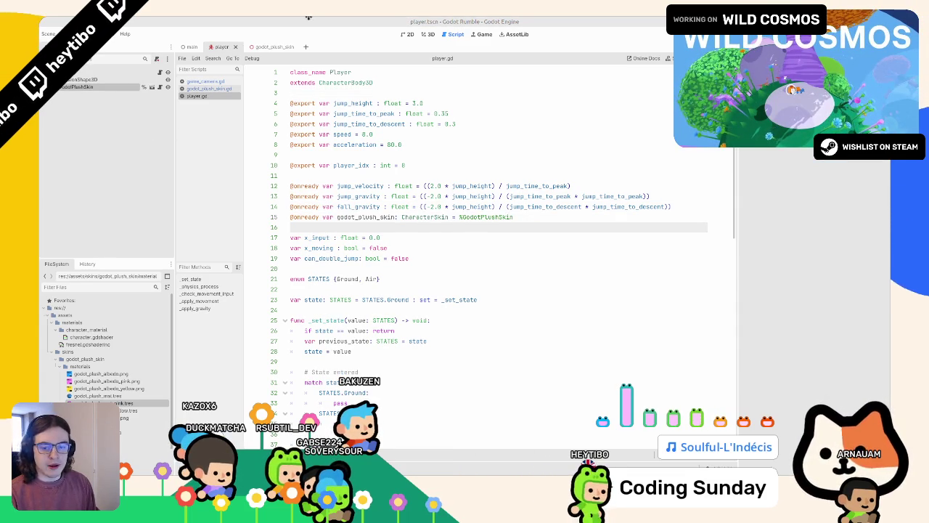
# - Run the game with F5 to test the skin reference, then stop it with F8
pyautogui.scroll(-8, 354, 236)
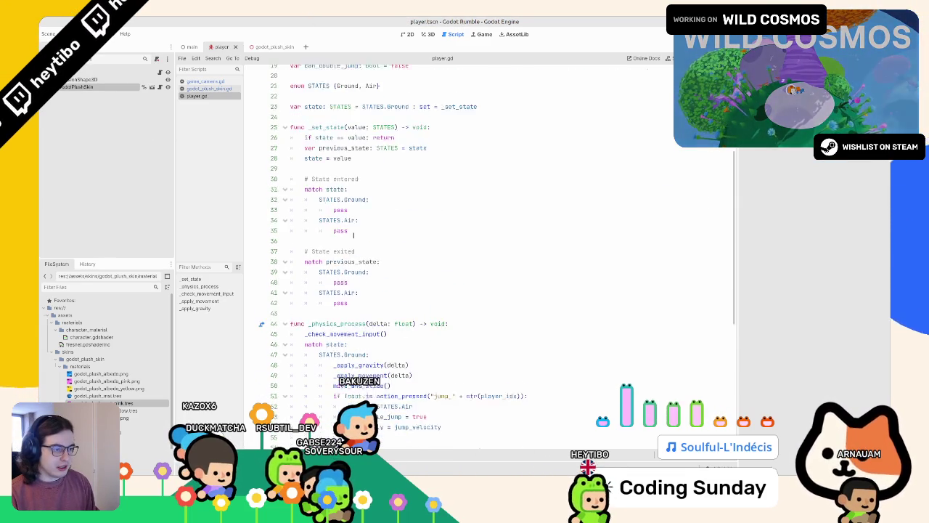
pyautogui.scroll(-5, 359, 236)
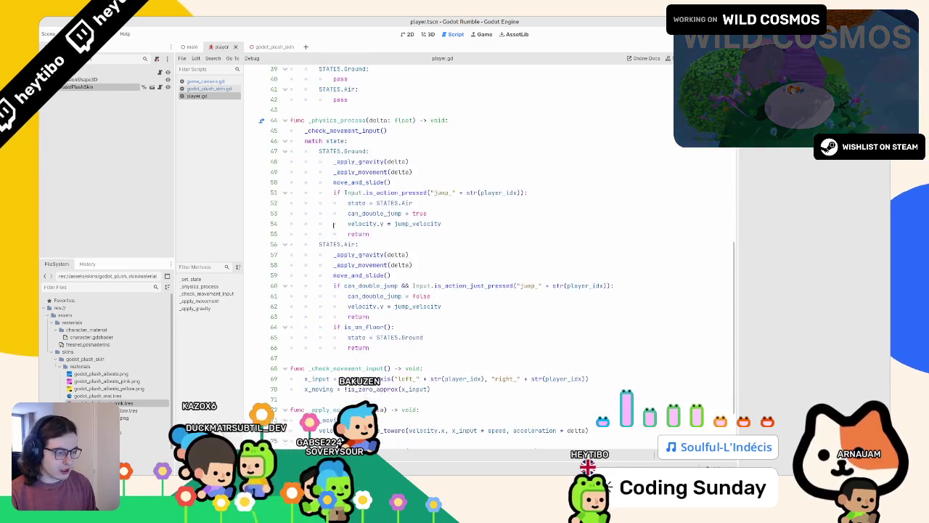
pyautogui.scroll(5, 303, 230)
pyautogui.scroll(-4, 355, 203)
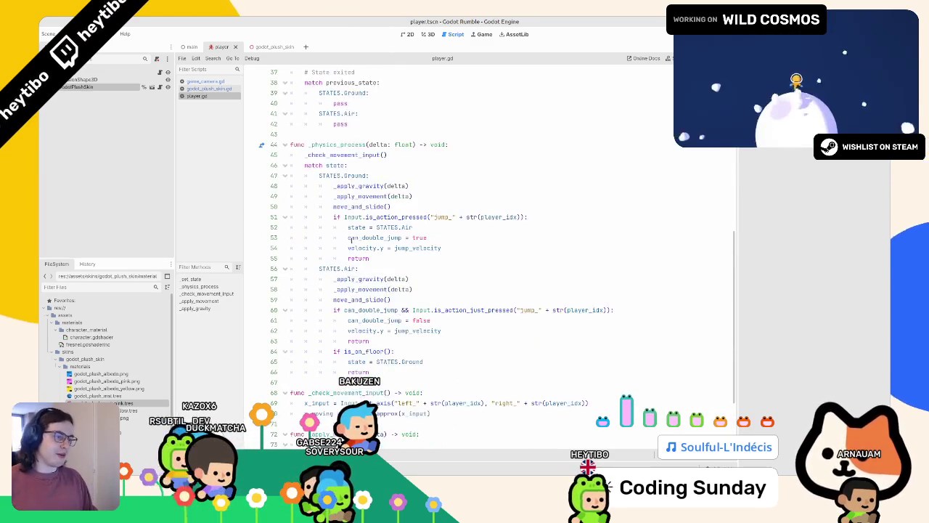
pyautogui.scroll(5, 354, 203)
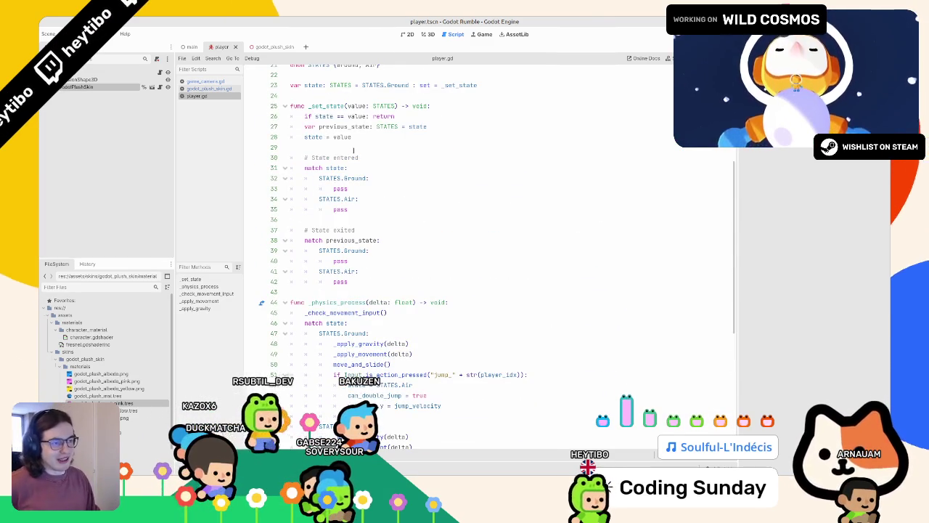
pyautogui.click(348, 178)
pyautogui.scroll(-9, 346, 158)
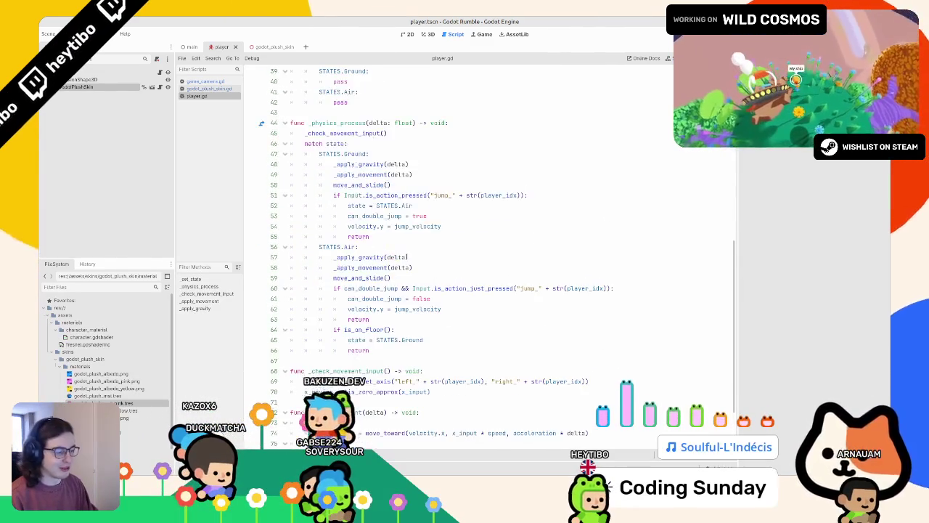
pyautogui.press('F5')
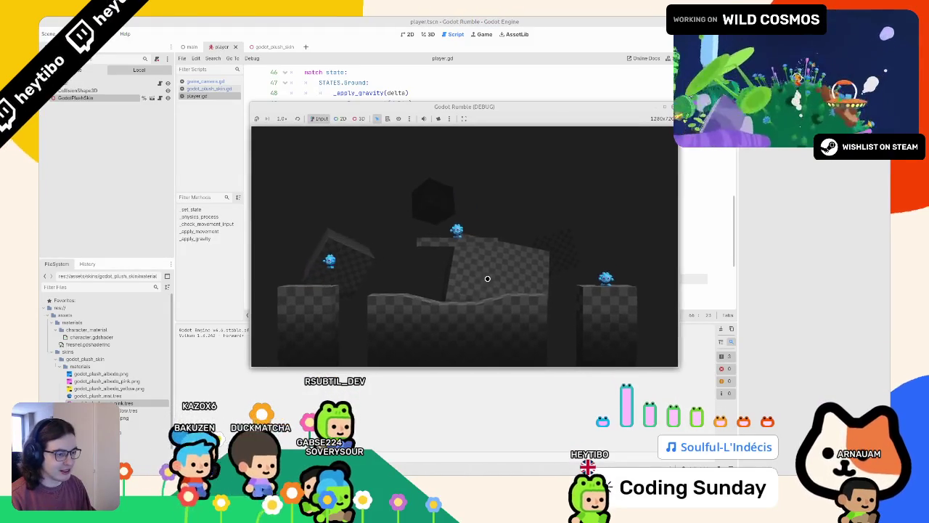
pyautogui.press('F8')
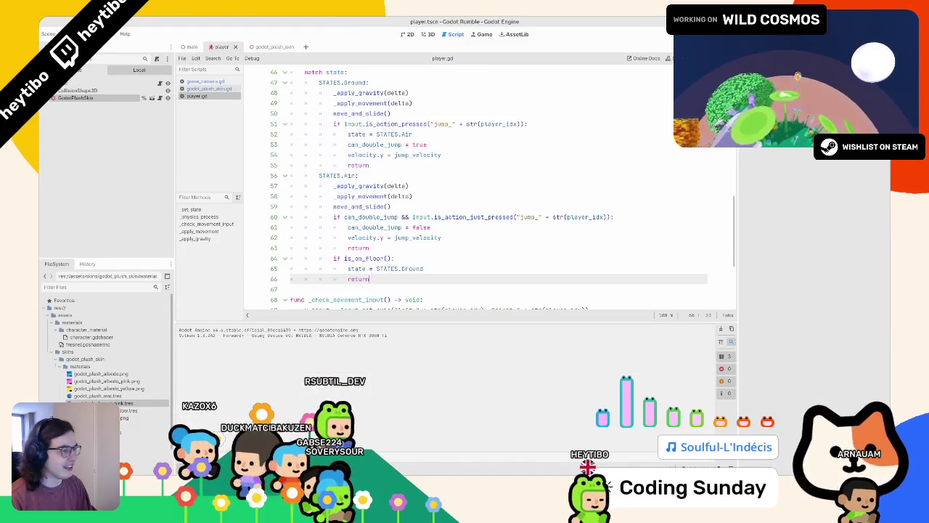
# - Review player.gd's x_moving and jump-check code around line 51
pyautogui.scroll(-3, 401, 194)
pyautogui.click(401, 248)
pyautogui.hotkey('shift', 'Home')
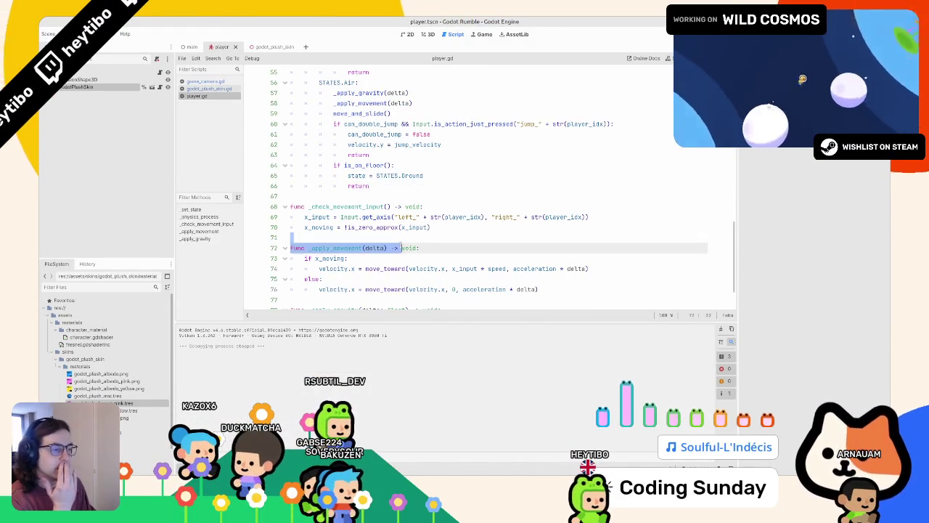
pyautogui.click(400, 238)
pyautogui.doubleClick(319, 227)
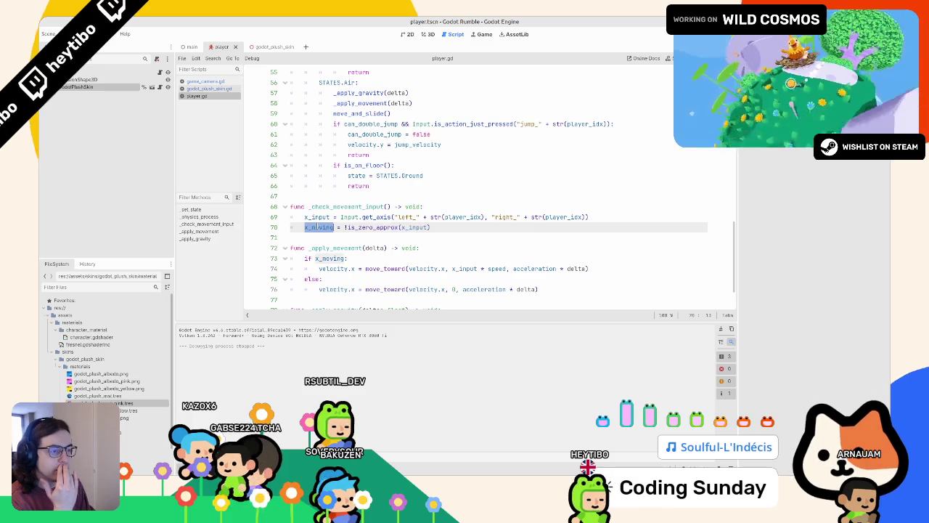
pyautogui.scroll(5, 317, 227)
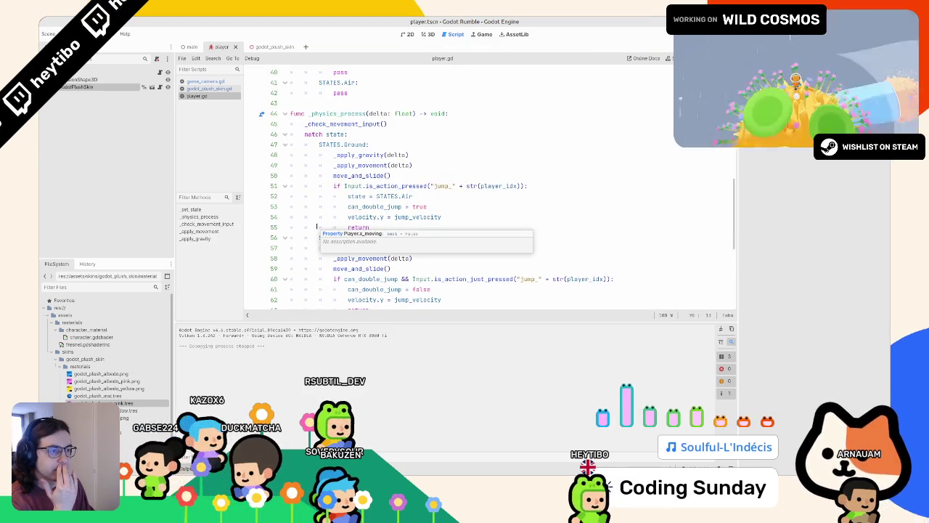
pyautogui.click(320, 215)
pyautogui.scroll(-2, 320, 213)
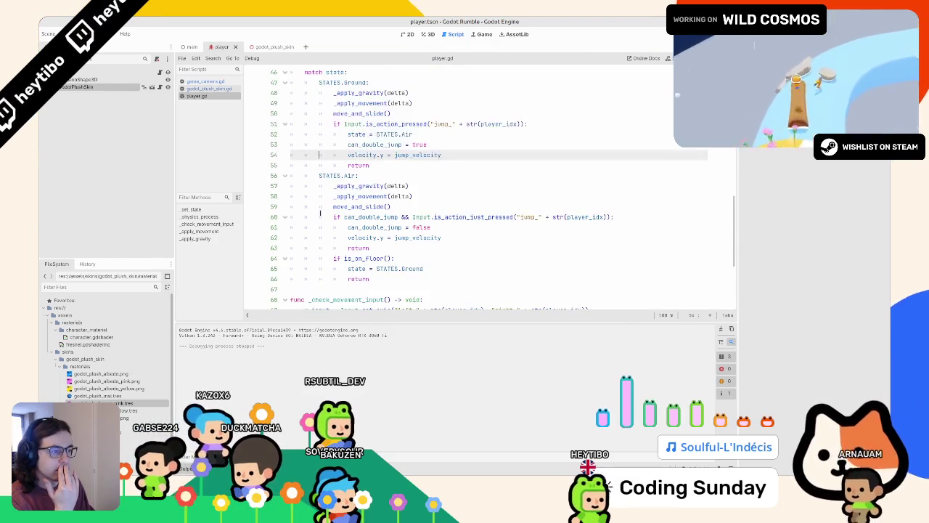
pyautogui.scroll(6, 320, 213)
pyautogui.scroll(-3, 320, 213)
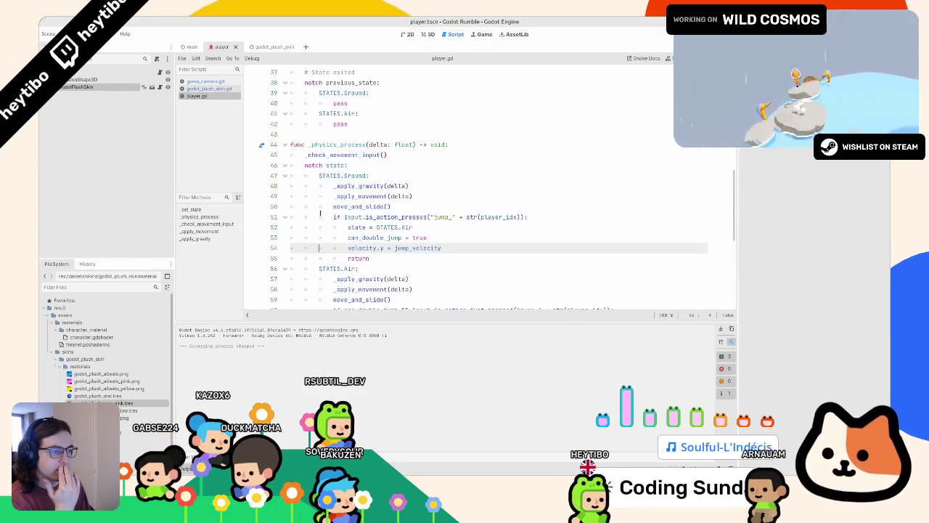
pyautogui.click(290, 217)
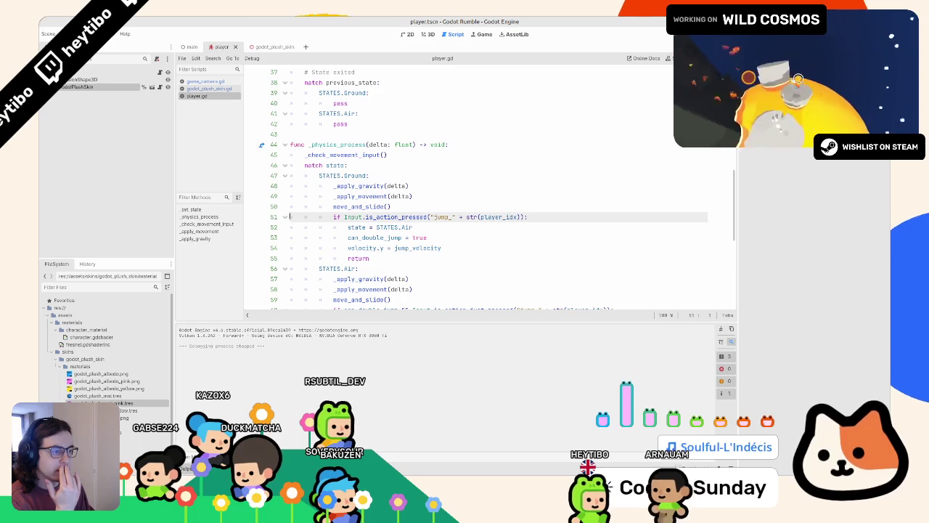
# - Collapse the jump block and open an indented line in the Ground case above STATES.Air
pyautogui.click(285, 216)
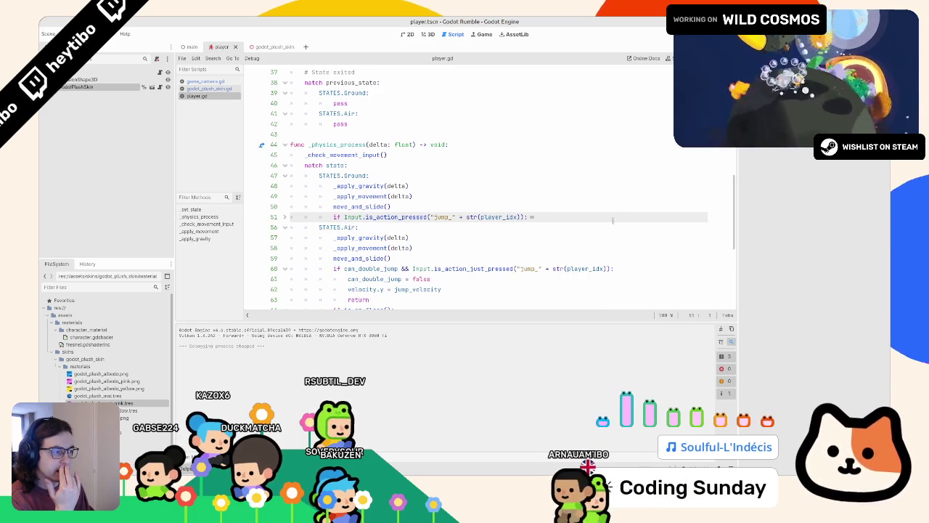
pyautogui.click(581, 218)
pyautogui.click(303, 227)
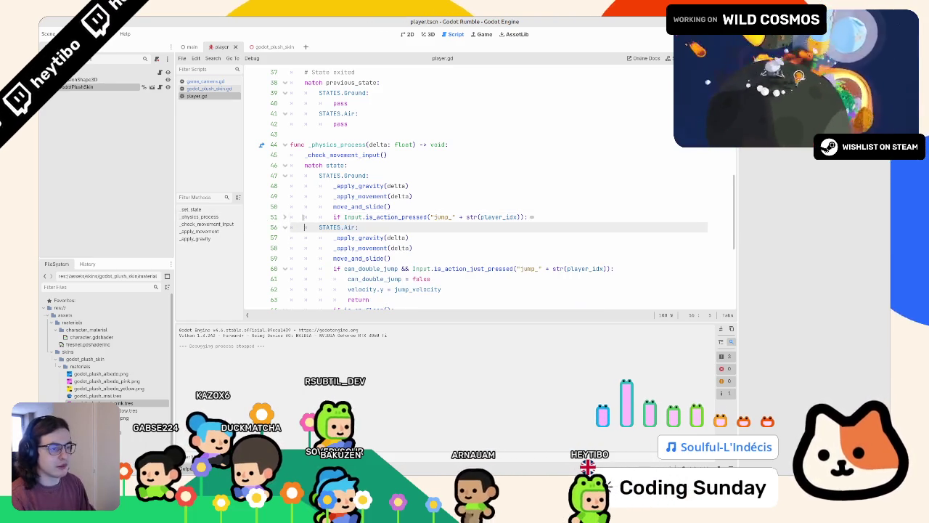
pyautogui.press('Return')
pyautogui.press('Return')
pyautogui.press('Up')
pyautogui.press('Up')
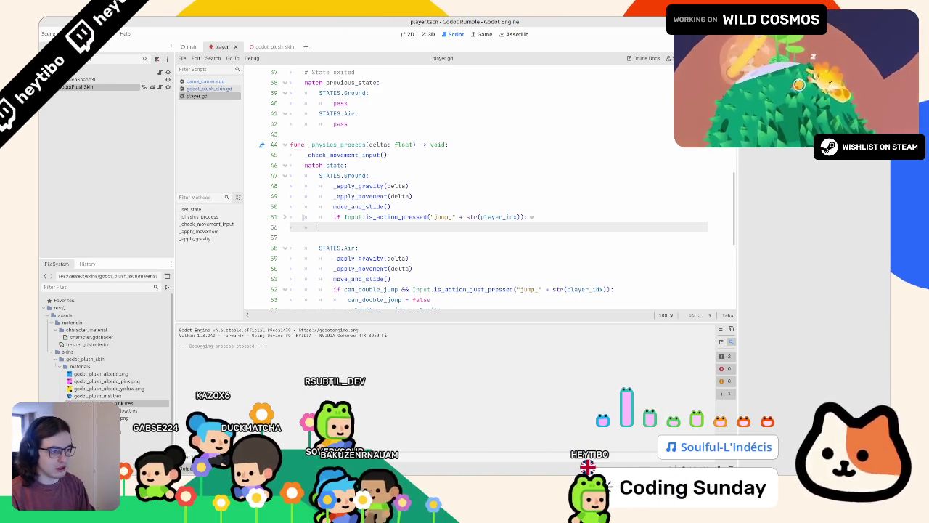
pyautogui.press('Return')
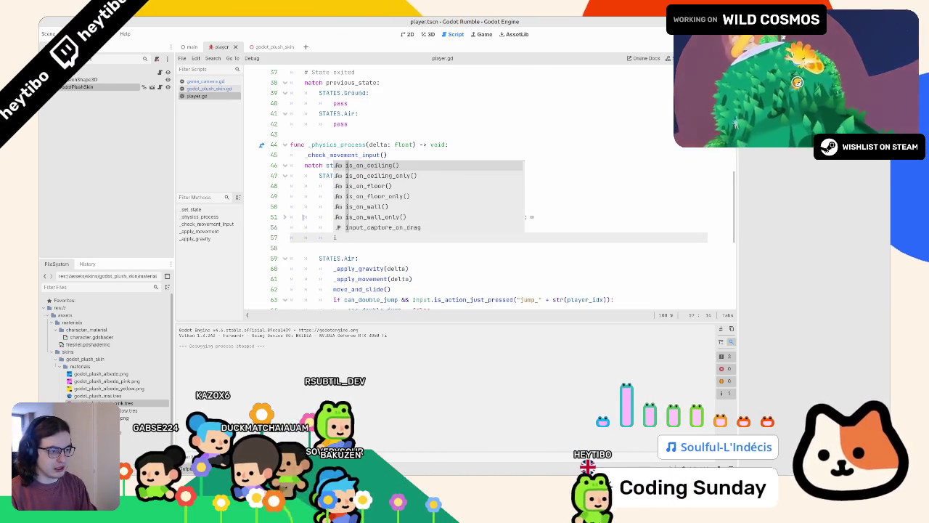
pyautogui.press('BackSpace')
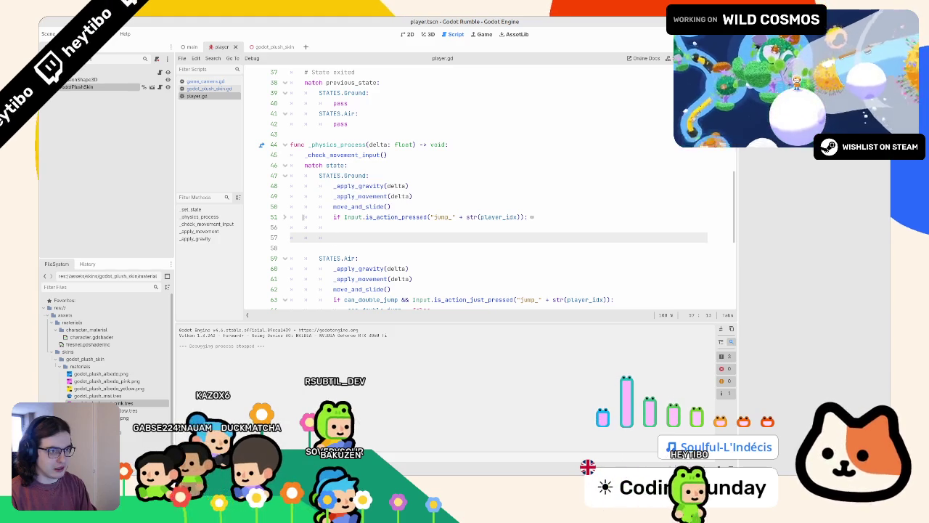
# - Write godot_plush_skin.state = CharacterSkin.STATES.Idle if x_moving in the Ground case
pyautogui.write('goskin')
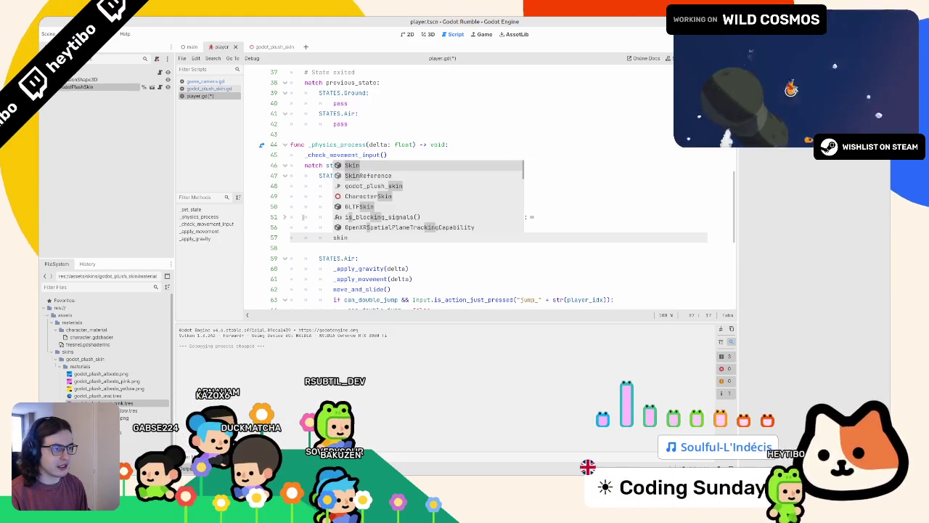
pyautogui.press('Down')
pyautogui.press('Down')
pyautogui.press('Return')
pyautogui.write('.state = godo')
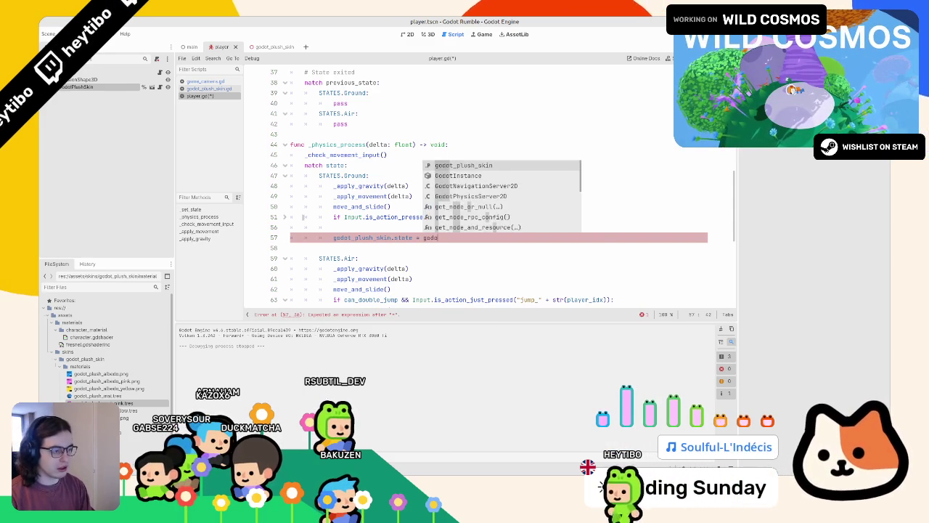
pyautogui.press('BackSpace')
pyautogui.press('BackSpace')
pyautogui.press('BackSpace')
pyautogui.press('BackSpace')
pyautogui.write('Char')
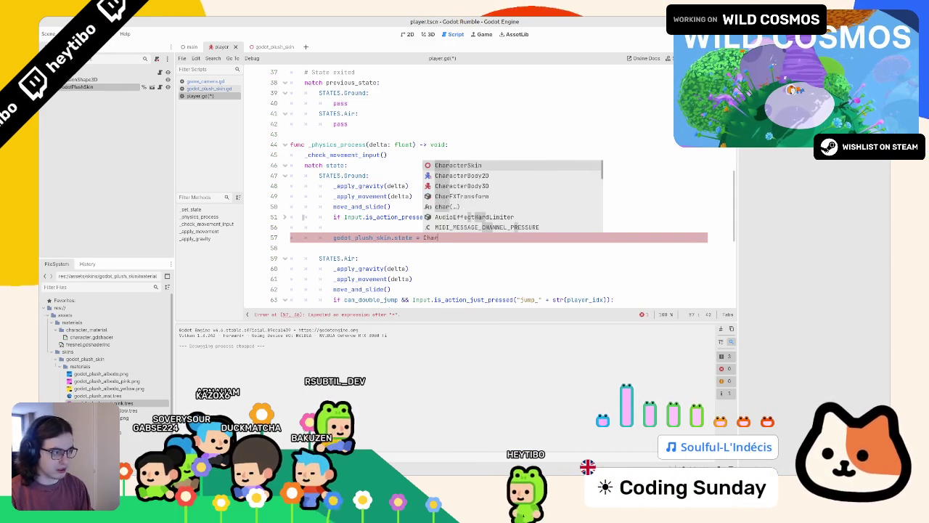
pyautogui.write('acterSkin.')
pyautogui.press('BackSpace')
pyautogui.press('BackSpace')
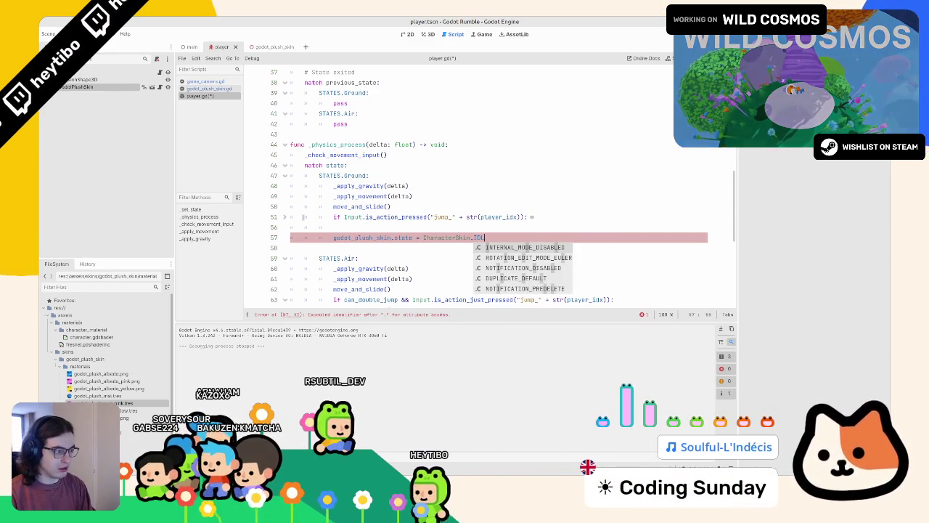
pyautogui.write('STATES.I')
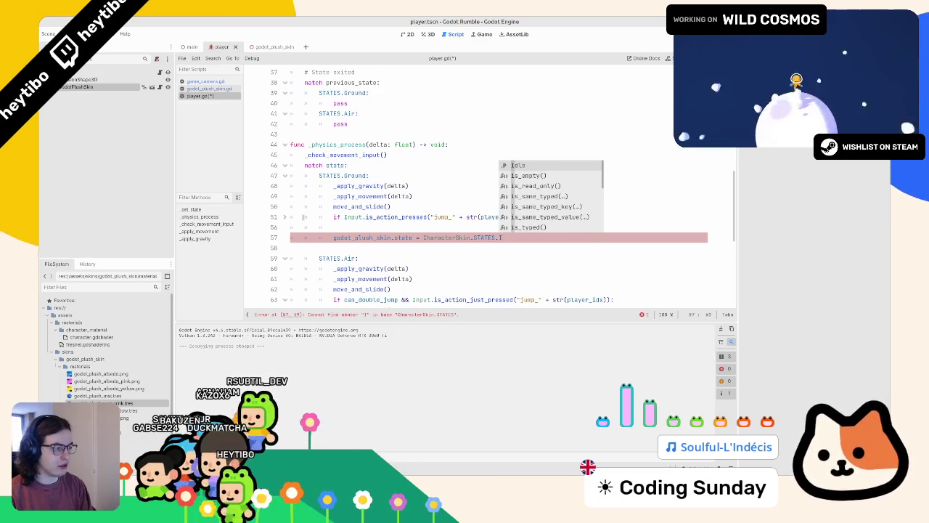
pyautogui.press('Return')
pyautogui.write('if is')
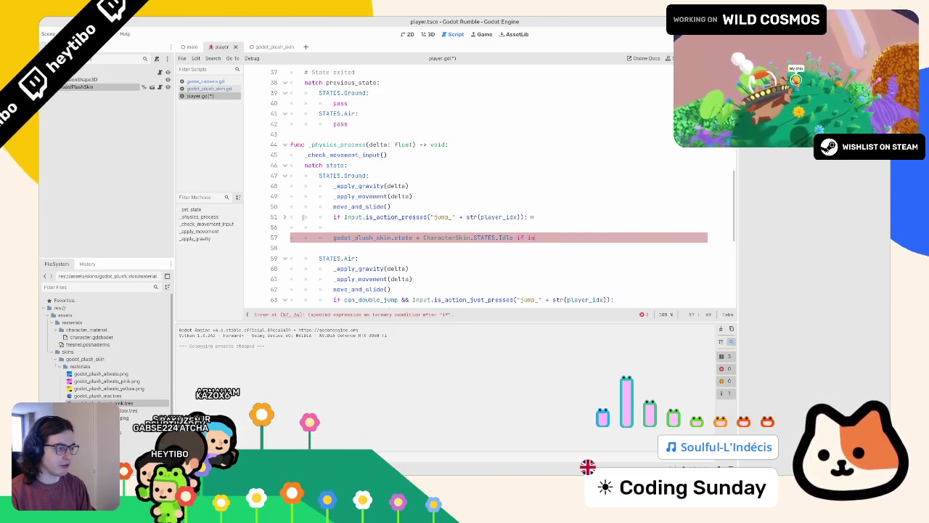
pyautogui.write('_mov')
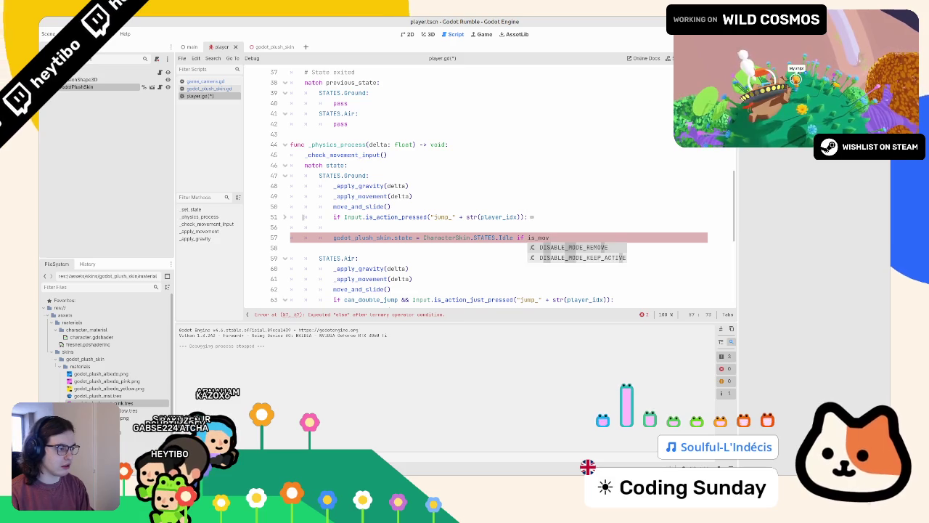
pyautogui.press('BackSpace')
pyautogui.press('BackSpace')
pyautogui.press('BackSpace')
pyautogui.press('BackSpace')
pyautogui.press('BackSpace')
pyautogui.press('BackSpace')
pyautogui.write('mo')
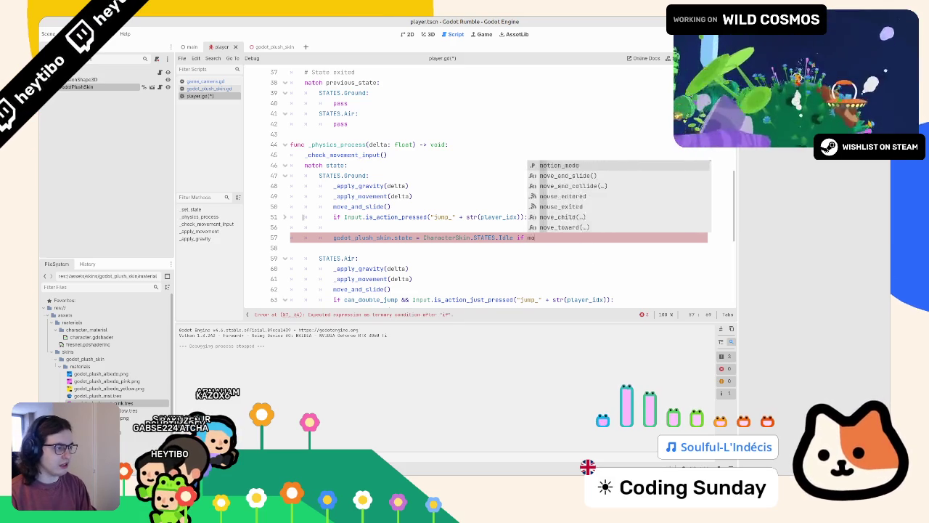
pyautogui.write('ving')
pyautogui.press('Return')
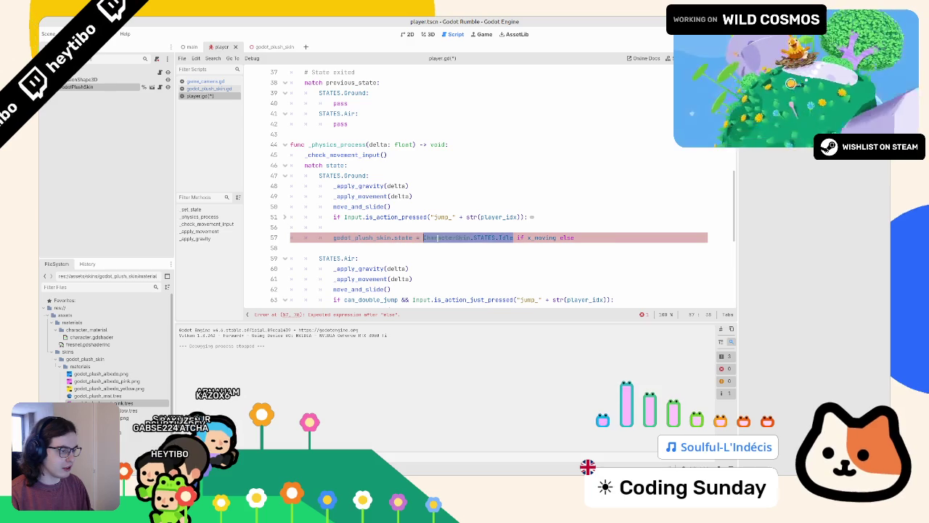
# - Change the first state on line 57 to STATES.Run, then test-run the game and close it
pyautogui.click(514, 237)
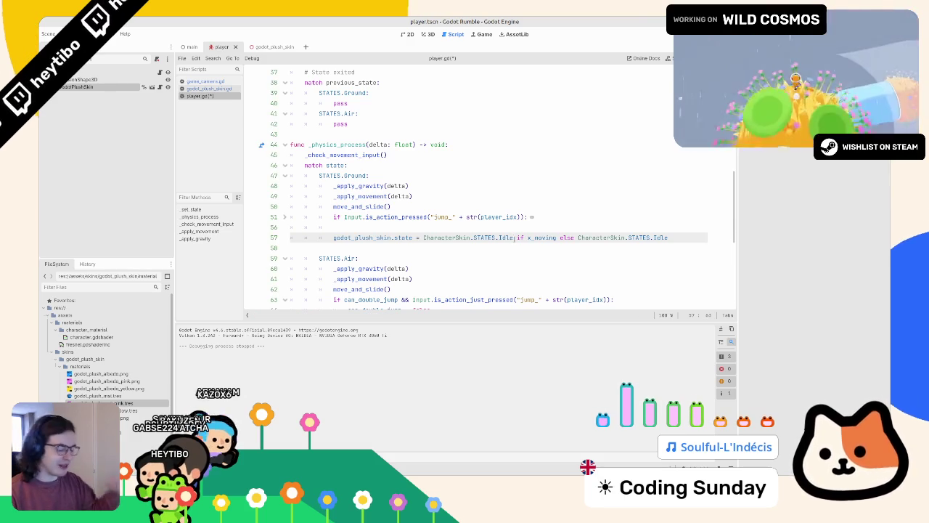
pyautogui.press('BackSpace')
pyautogui.press('BackSpace')
pyautogui.press('BackSpace')
pyautogui.write('un')
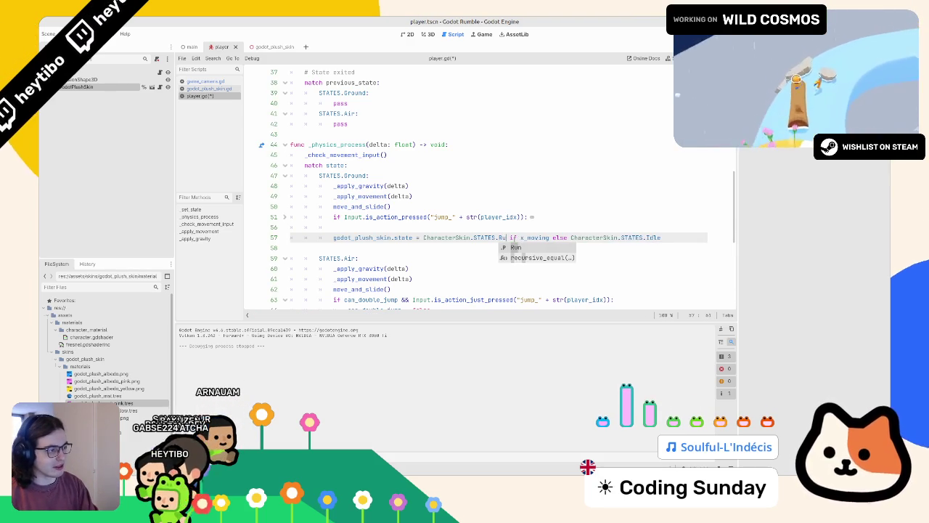
pyautogui.press('F5')
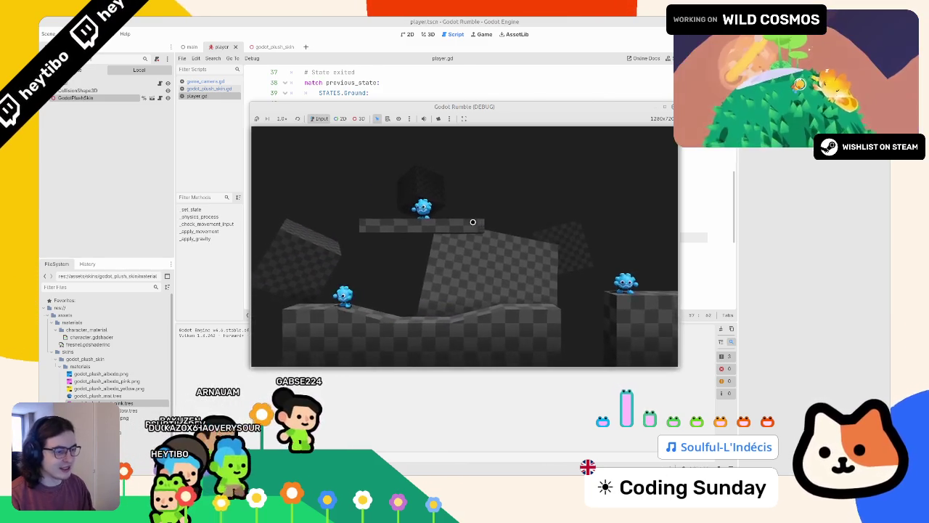
pyautogui.press('F8')
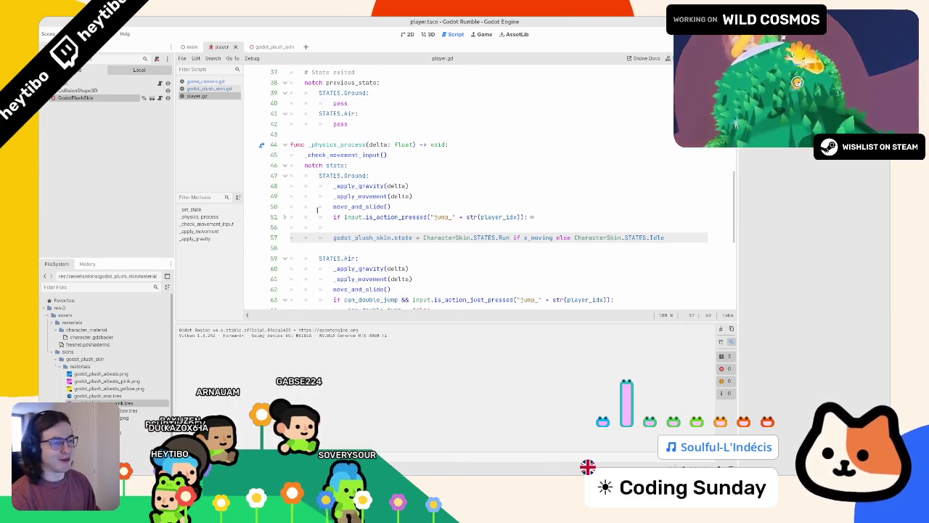
# - Remove the blank line 56 and copy the skin-state statement
pyautogui.click(347, 226)
pyautogui.press('BackSpace')
pyautogui.press('BackSpace')
pyautogui.press('BackSpace')
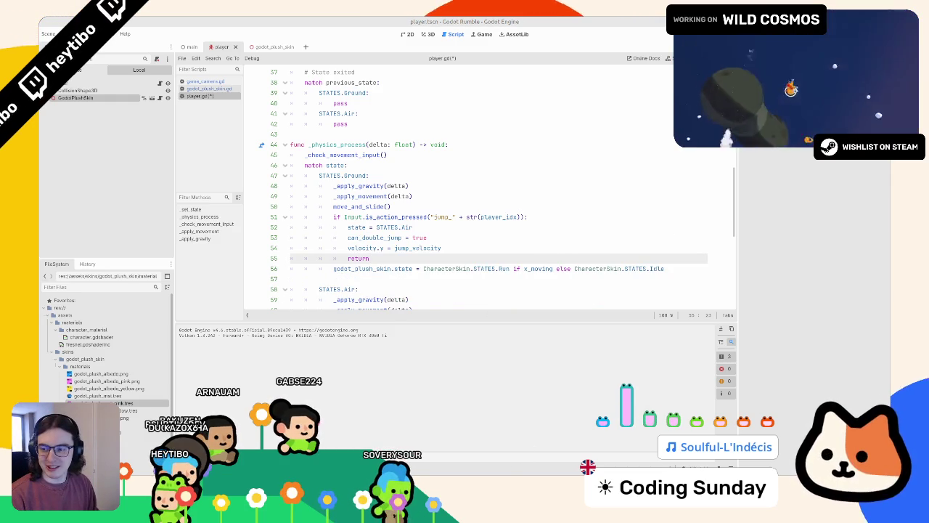
pyautogui.moveTo(334, 268); pyautogui.dragTo(671, 266)
pyautogui.hotkey('ctrl', 'c')
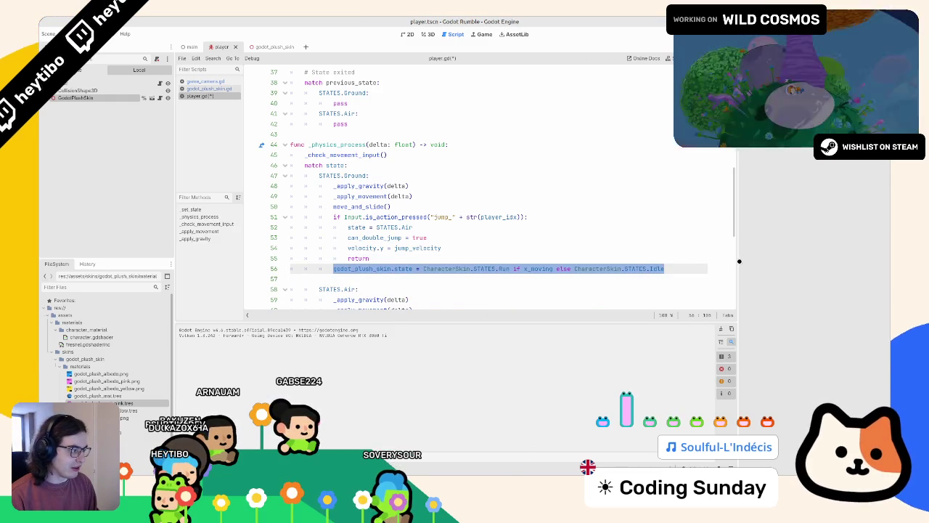
pyautogui.moveTo(739, 261); pyautogui.dragTo(815, 261)
pyautogui.scroll(-5, 334, 251)
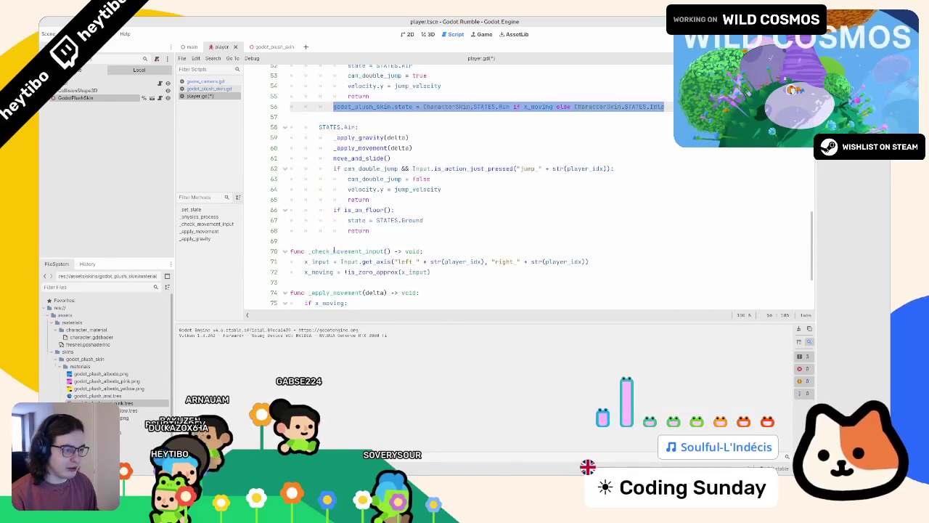
# - Paste the skin-state statement into the Air branch after the is_on_floor block
pyautogui.click(276, 167)
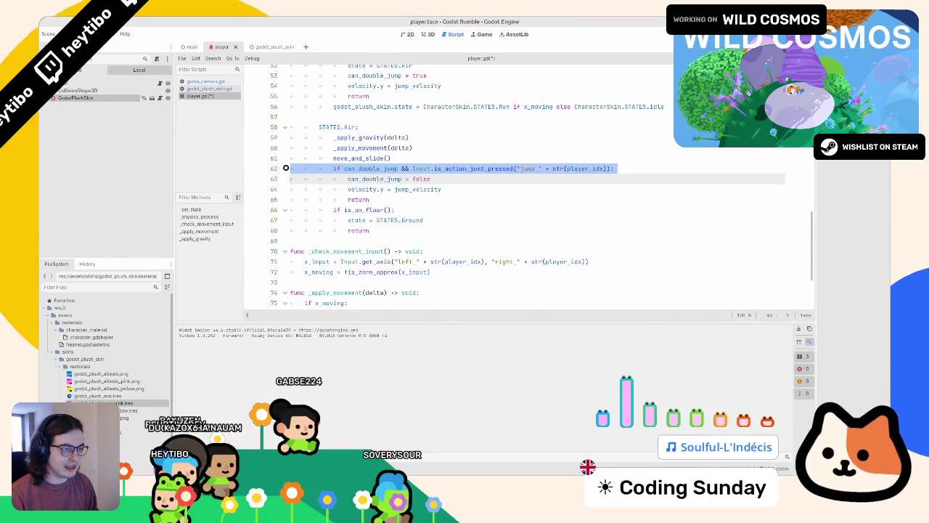
pyautogui.hotkey('alt', 'f')
pyautogui.click(488, 178)
pyautogui.hotkey('alt', 'f')
pyautogui.hotkey('alt', 'f')
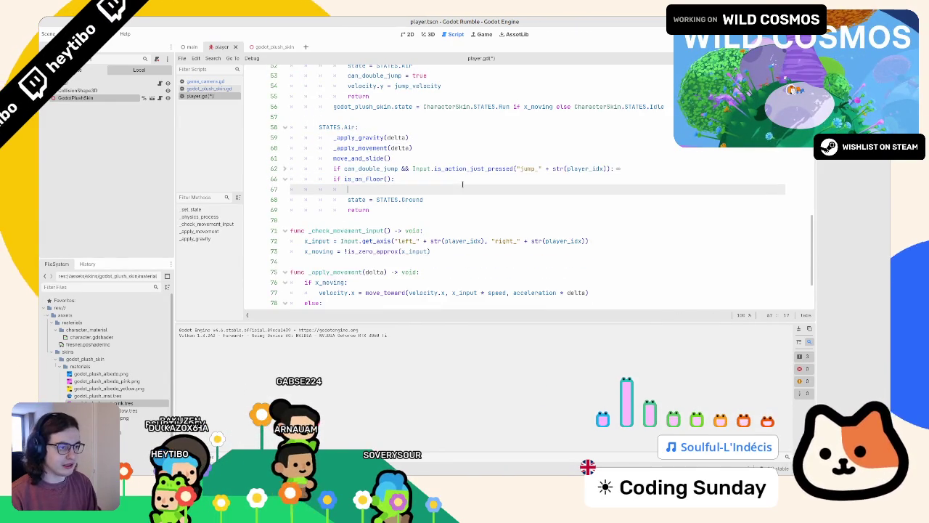
pyautogui.press('Down')
pyautogui.press('Down')
pyautogui.press('End')
pyautogui.press('Return')
pyautogui.press('BackSpace')
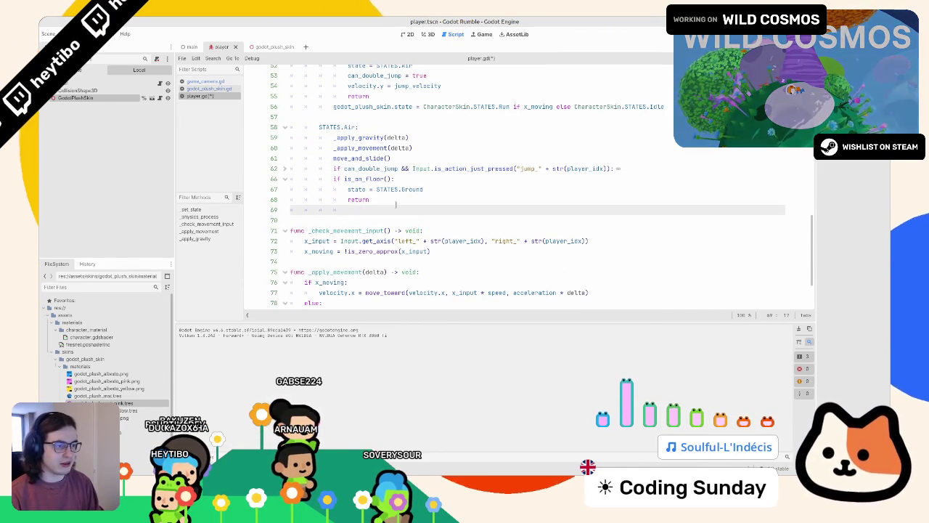
pyautogui.hotkey('ctrl', 'v')
pyautogui.click(283, 178)
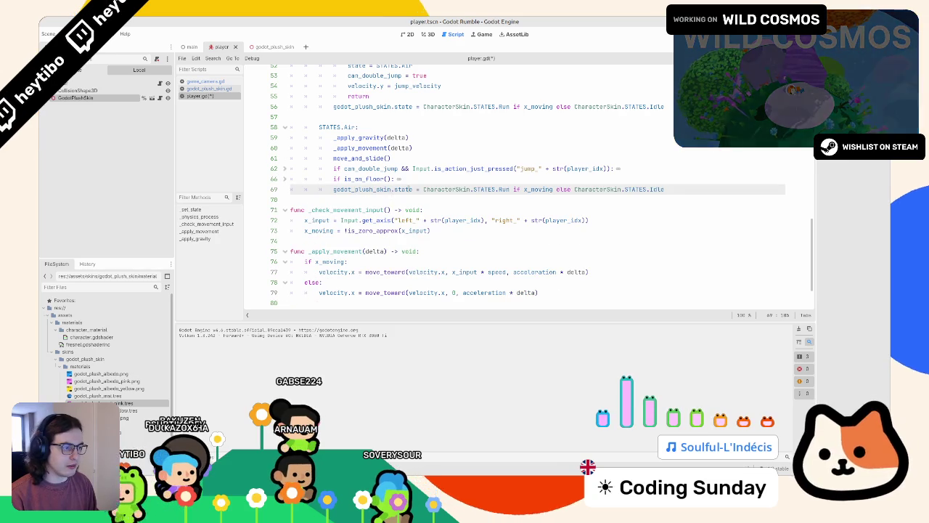
# - Replace x_moving with velocity.y < 0.0, use STATES.Up, and run the game
pyautogui.doubleClick(537, 188)
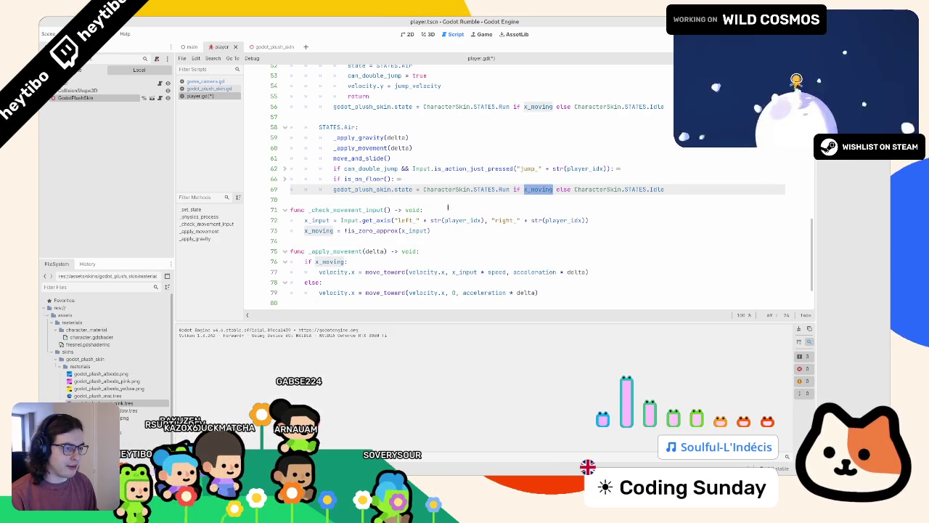
pyautogui.scroll(-1, 380, 238)
pyautogui.scroll(-1, 388, 238)
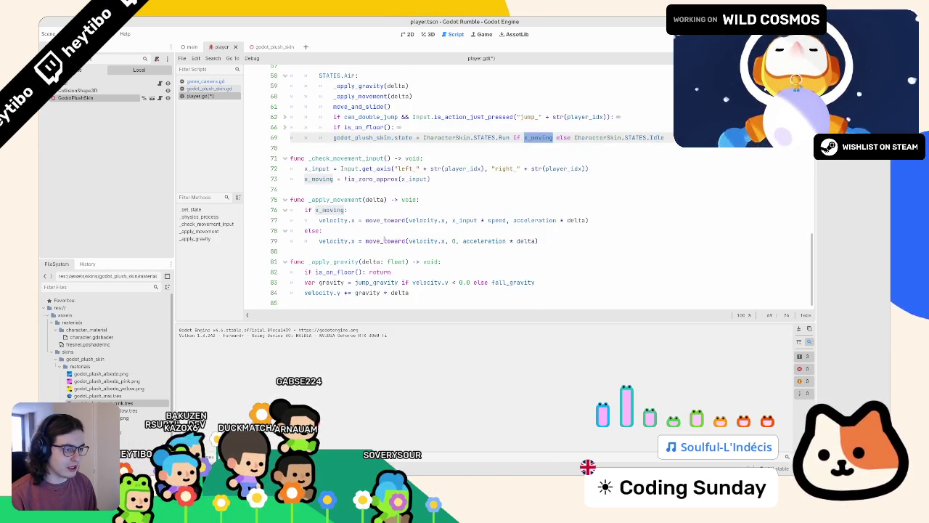
pyautogui.click(434, 282)
pyautogui.moveTo(412, 283); pyautogui.dragTo(471, 282)
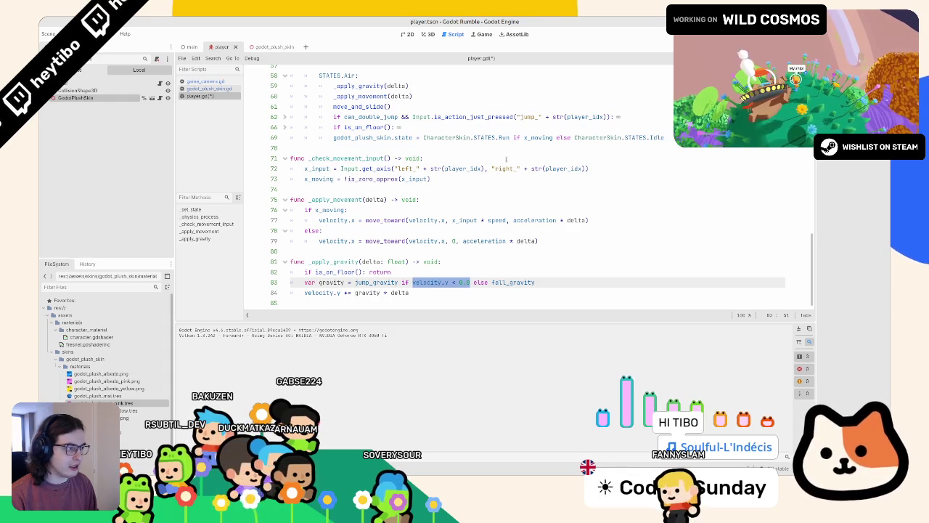
pyautogui.hotkey('ctrl', 'c')
pyautogui.doubleClick(537, 138)
pyautogui.hotkey('ctrl', 'v')
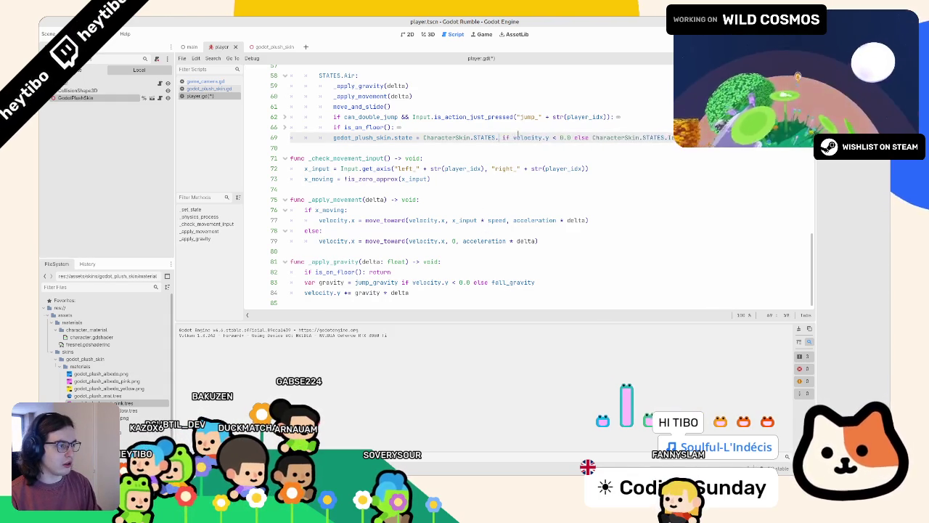
pyautogui.write('Up')
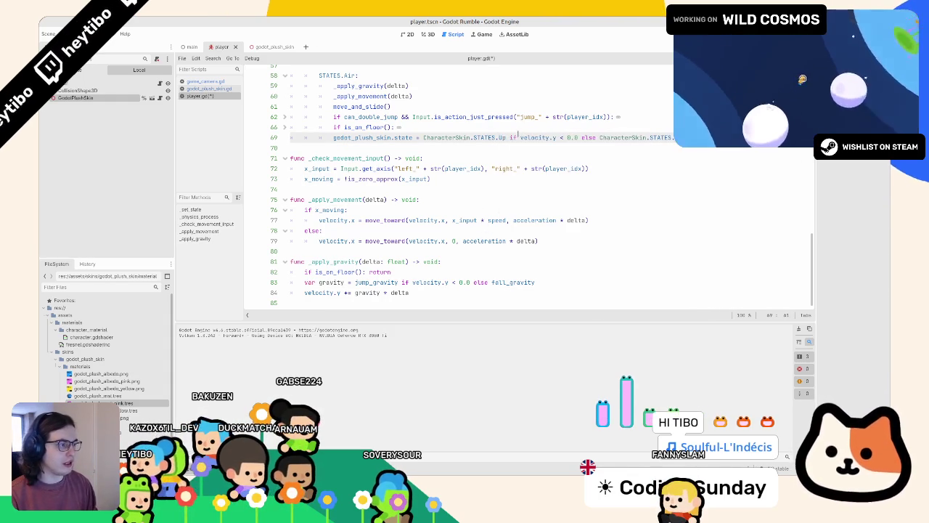
pyautogui.write('F')
pyautogui.press('F5')
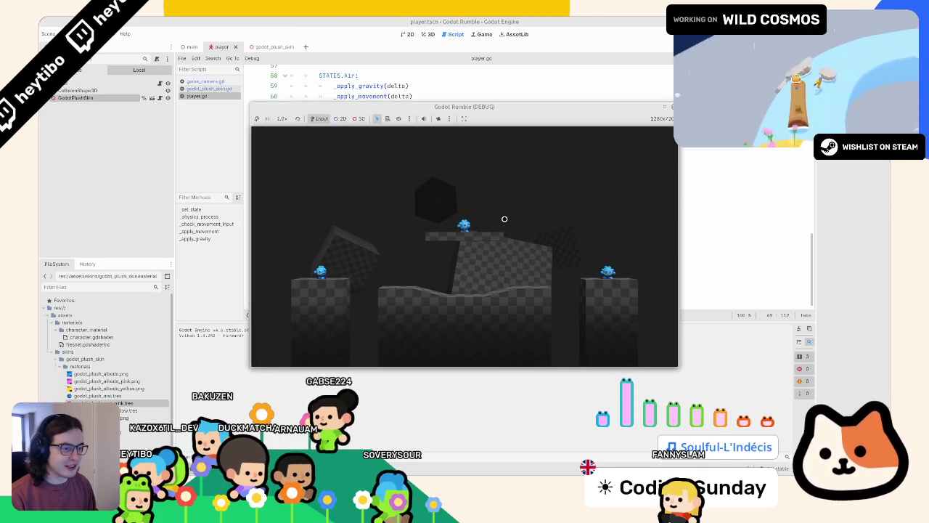
# - Watch the game maximized, rerun it with the velocity.y > 0.0 check, then close it
pyautogui.press('F8')
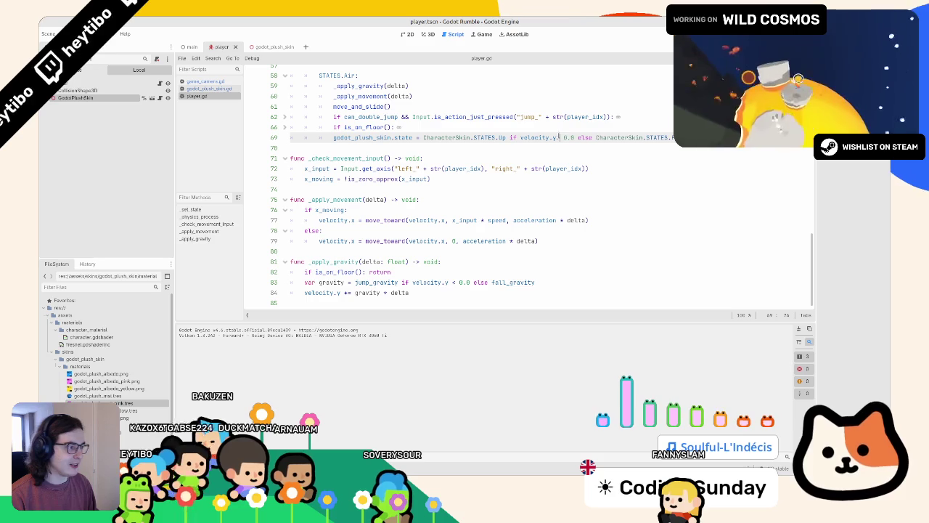
pyautogui.hotkey('alt', 'Tab')
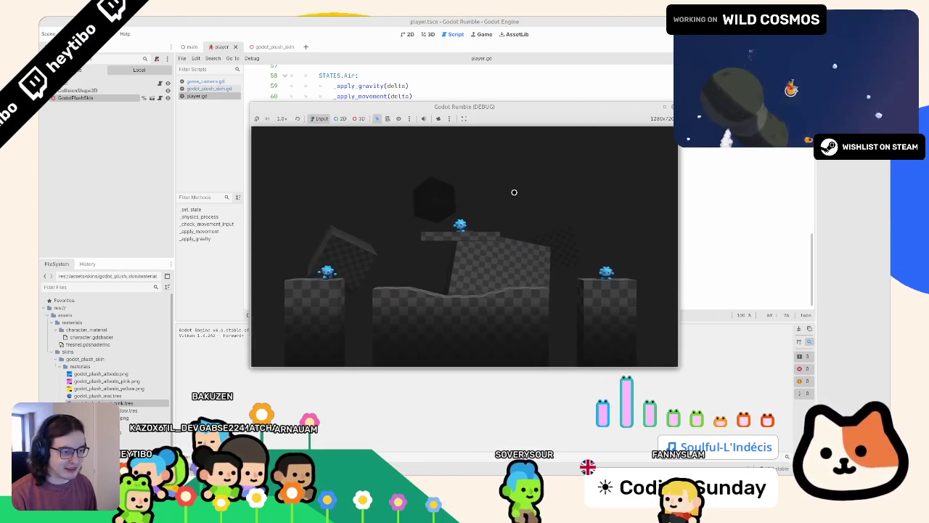
pyautogui.press('super+Up')
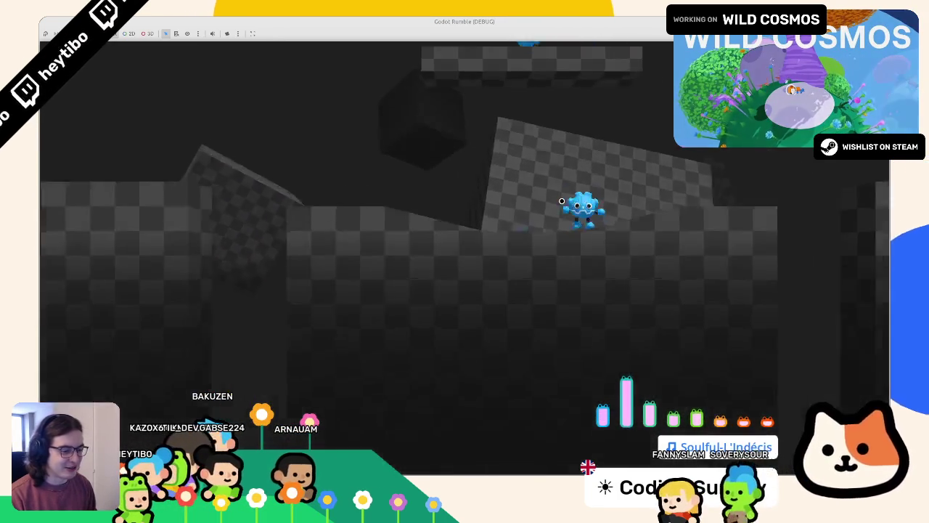
pyautogui.press('F8')
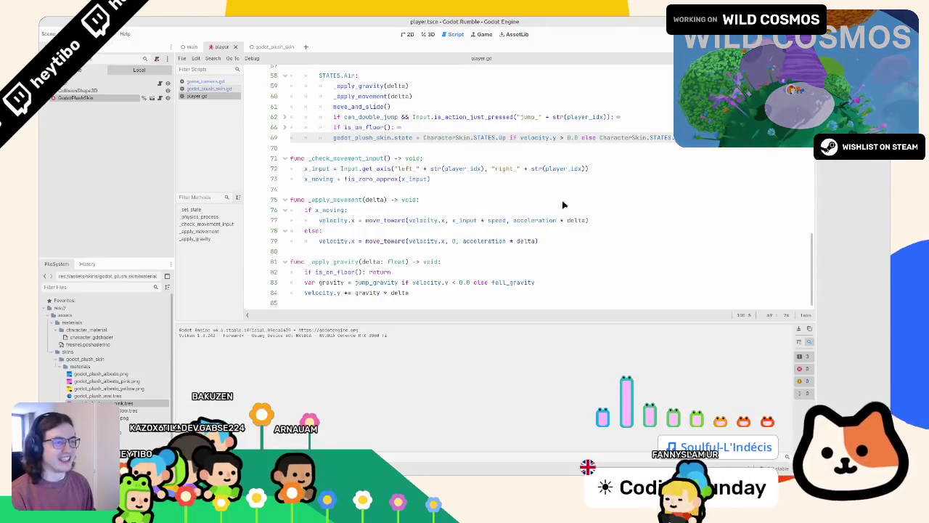
pyautogui.press('F5')
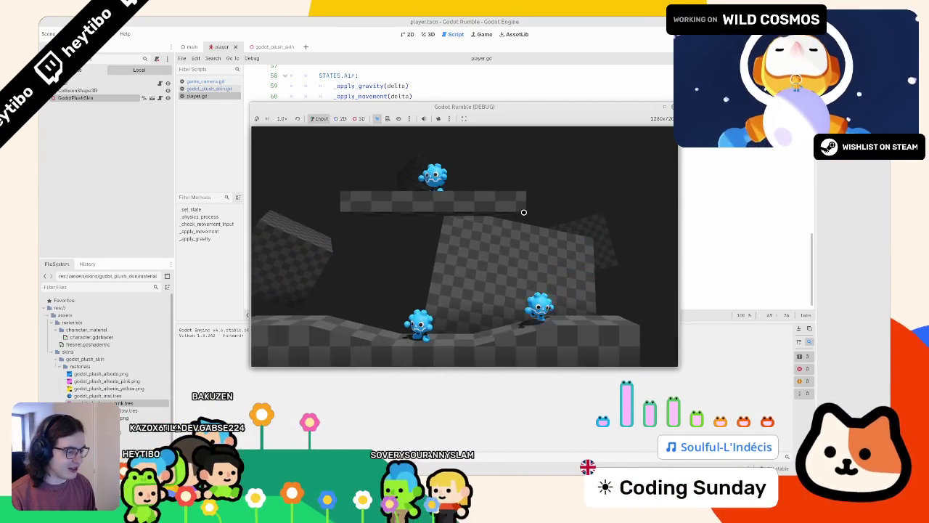
pyautogui.click(664, 109)
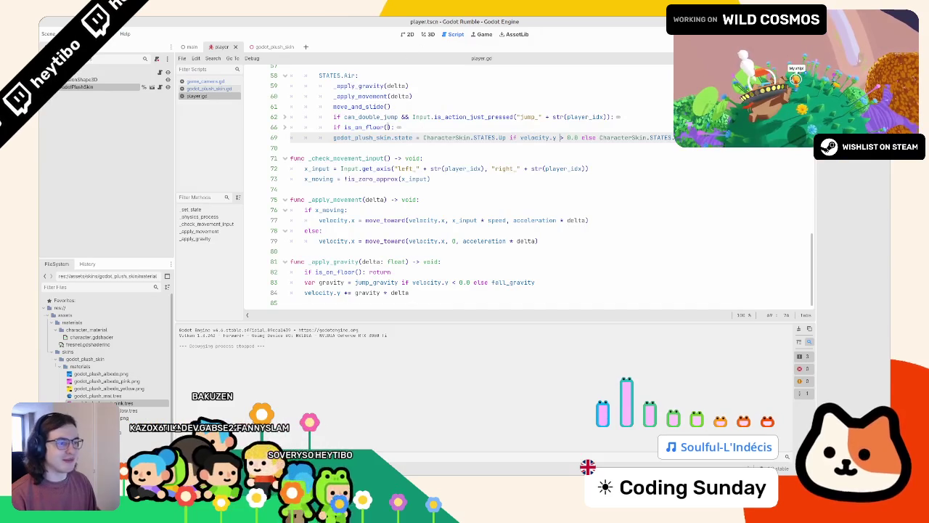
# - Fold the match state block and tidy the blank lines below the Air skin-state line
pyautogui.scroll(6, 560, 137)
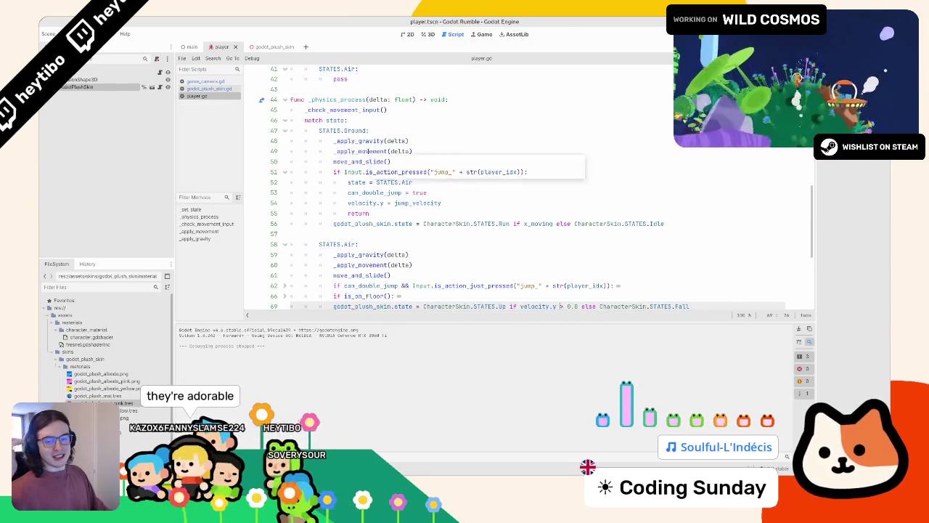
pyautogui.scroll(-6, 369, 152)
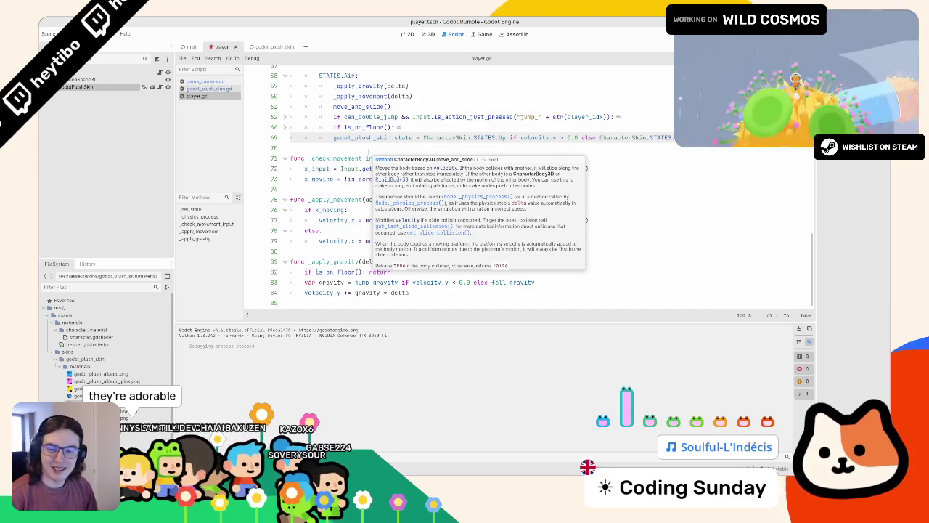
pyautogui.click(336, 146)
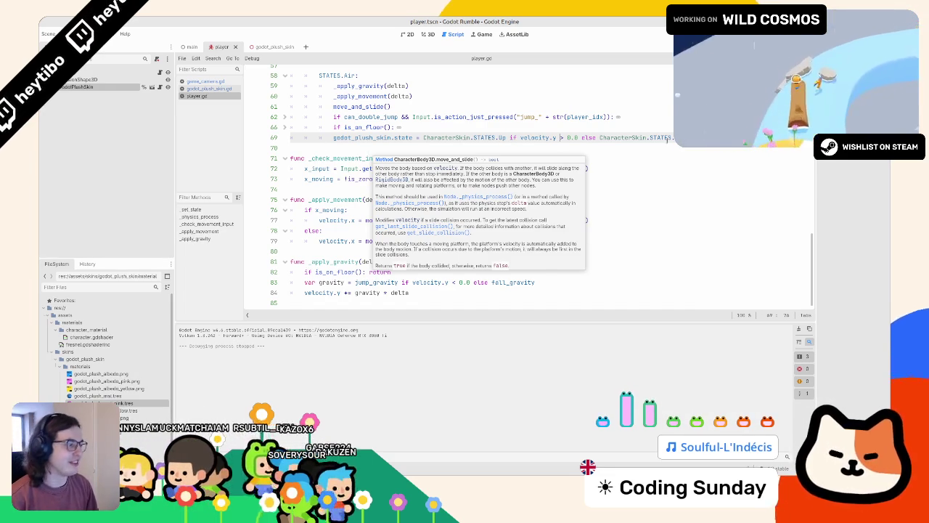
pyautogui.press('End')
pyautogui.press('Return')
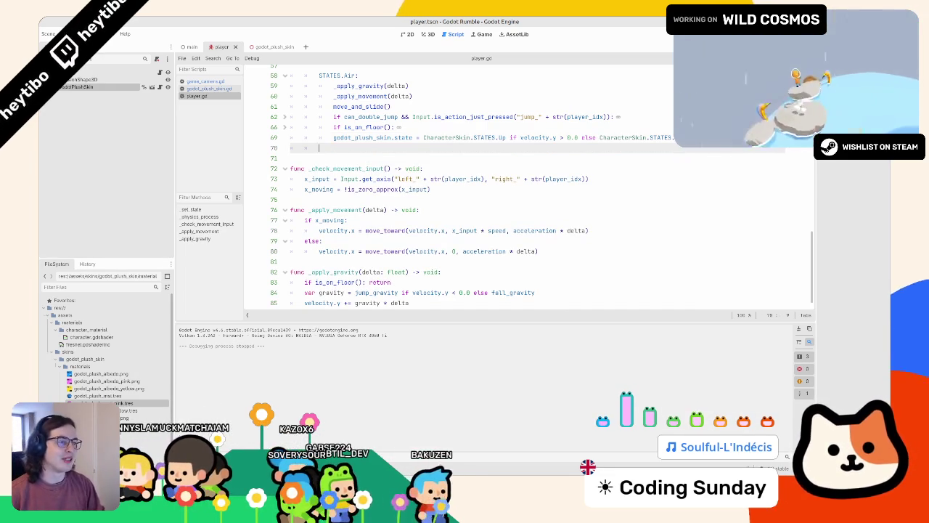
pyautogui.scroll(1, 606, 183)
pyautogui.scroll(6, 606, 183)
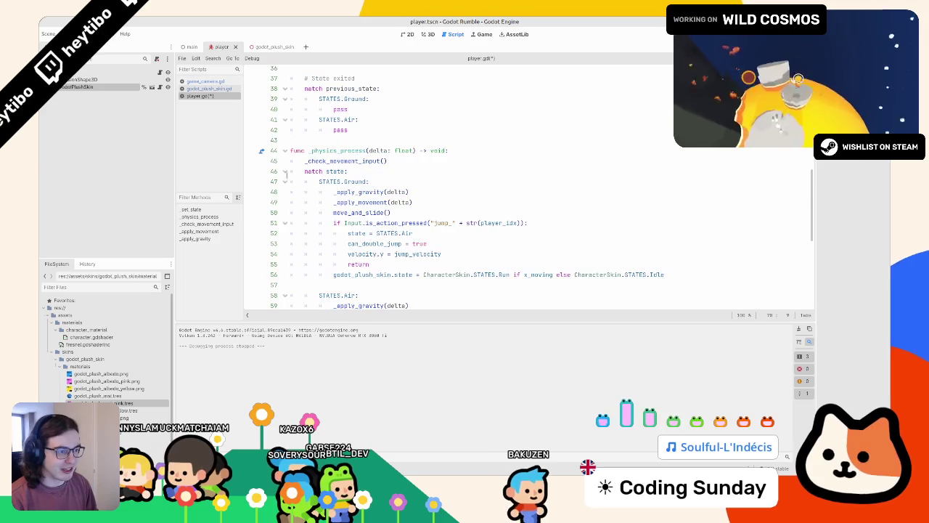
pyautogui.click(285, 171)
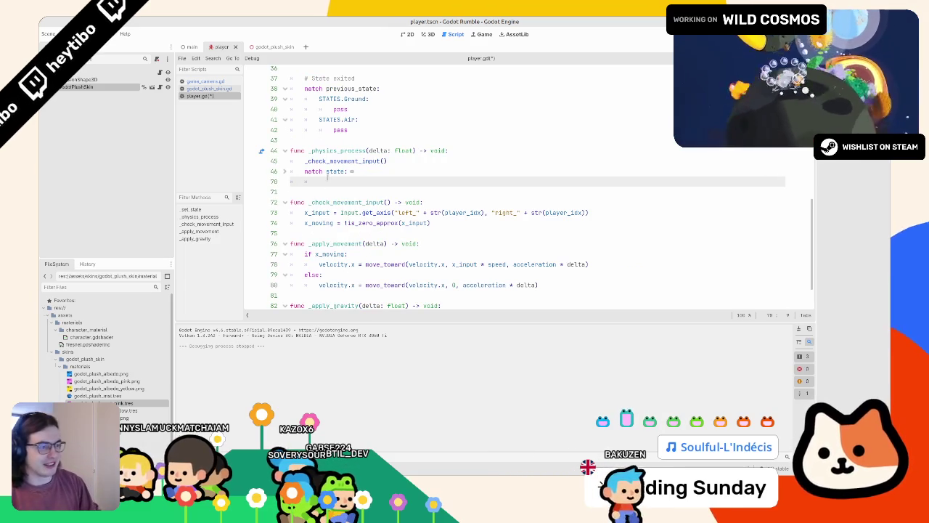
pyautogui.press('Return')
pyautogui.click(327, 180)
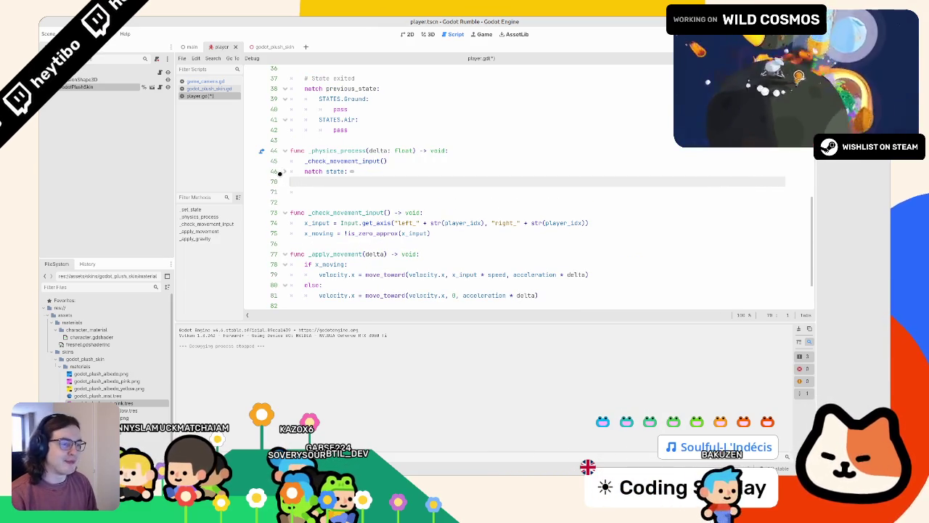
pyautogui.click(284, 171)
pyautogui.click(284, 172)
pyautogui.click(283, 172)
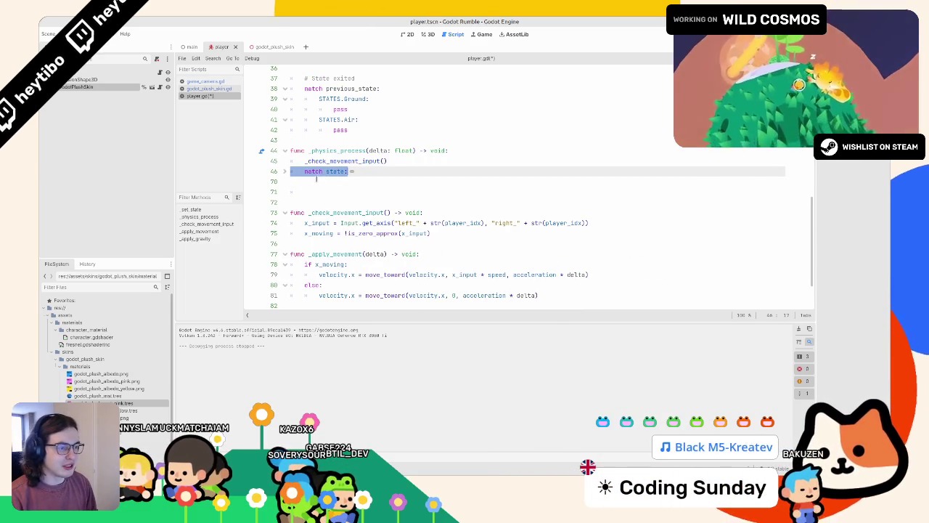
pyautogui.click(327, 191)
pyautogui.press('BackSpace')
pyautogui.hotkey('ctrl', 'z')
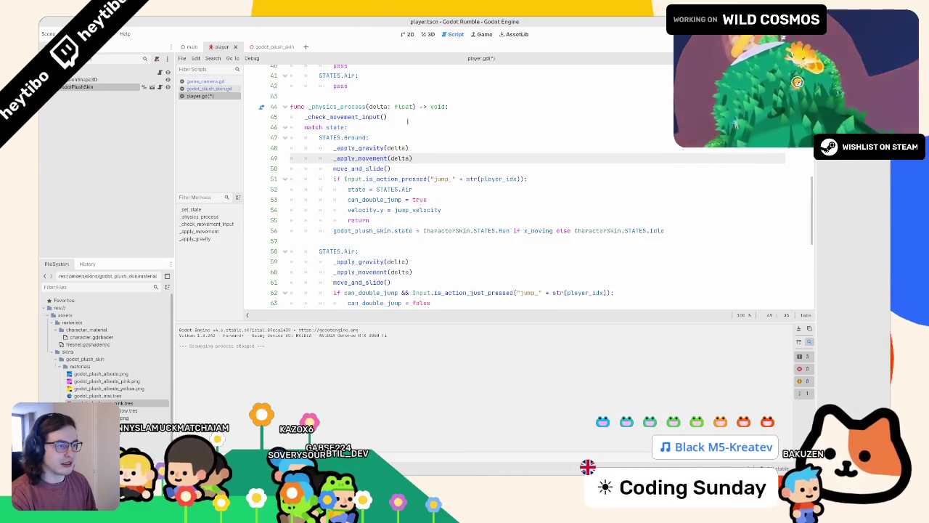
# - Add 'if x_moving:' with an indented 'pass' after _check_movement_input() and save player.gd
pyautogui.click(407, 118)
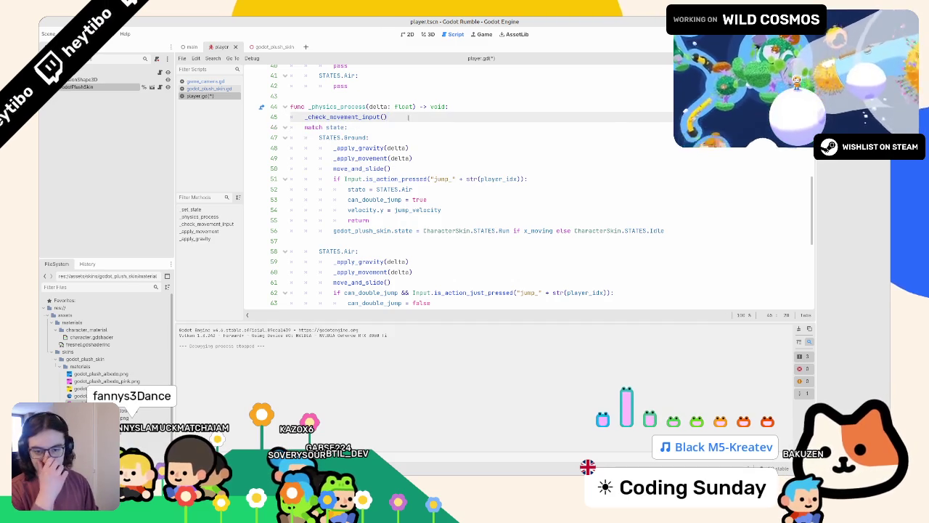
pyautogui.press('Return')
pyautogui.press('Return')
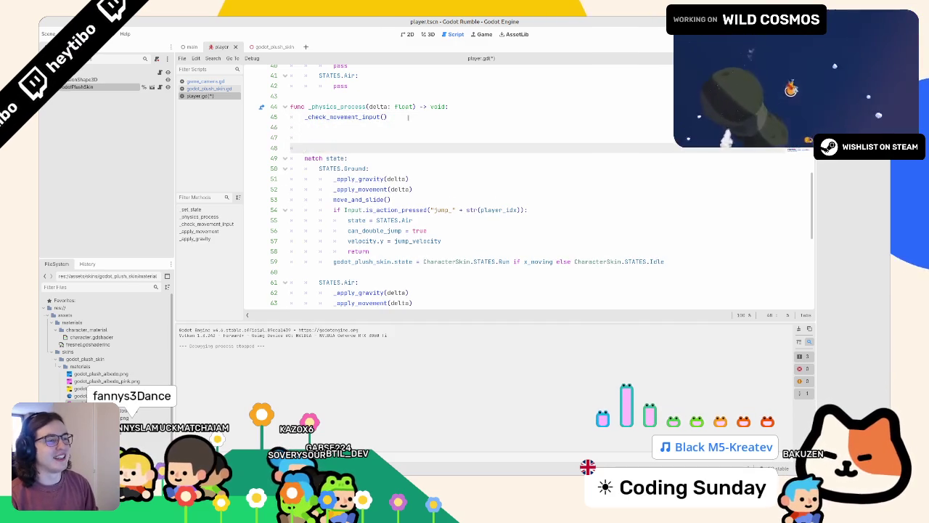
pyautogui.write('x_input')
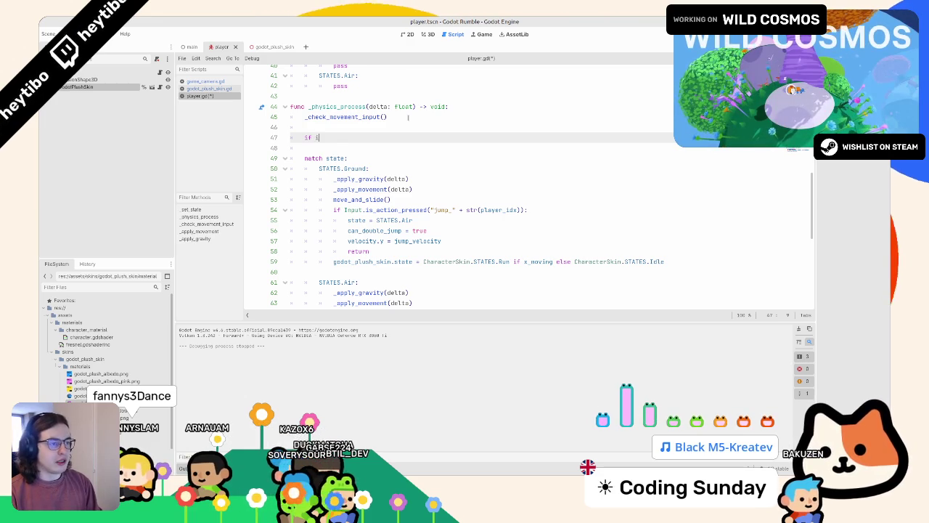
pyautogui.write('is_mov')
pyautogui.press('BackSpace')
pyautogui.press('BackSpace')
pyautogui.press('BackSpace')
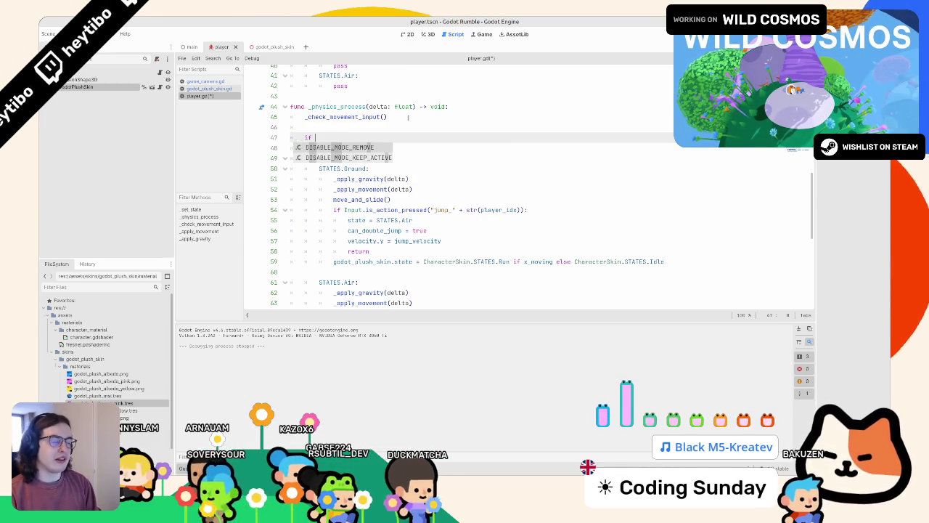
pyautogui.write('x_moving:;')
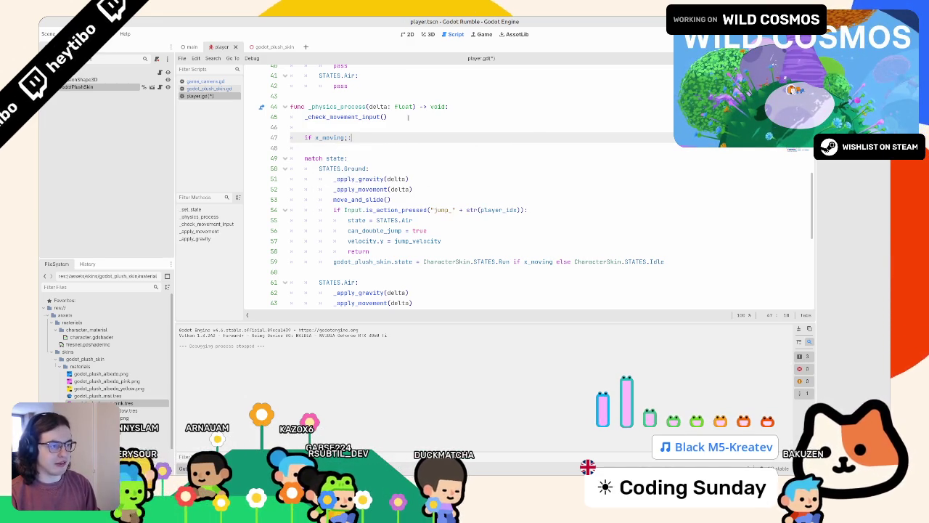
pyautogui.press('Return')
pyautogui.write('pas')
pyautogui.hotkey('ctrl', 's')
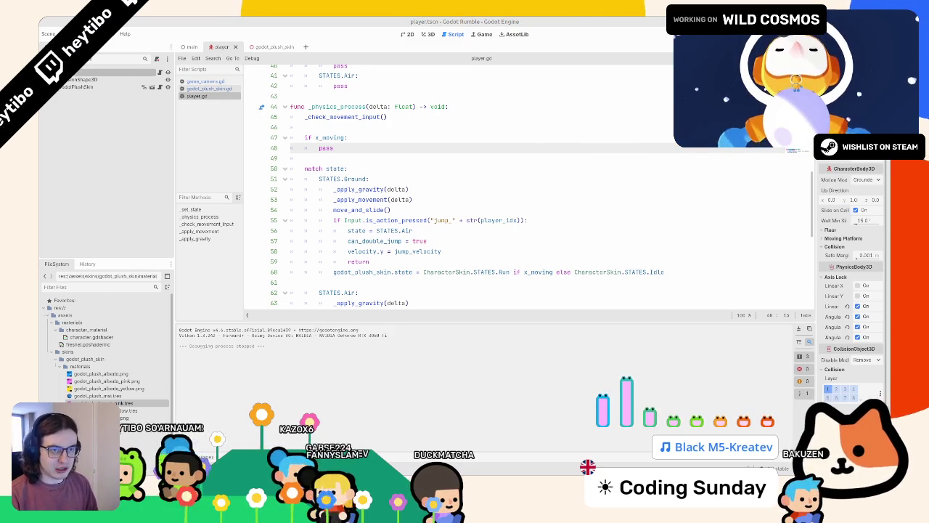
# - Add a Node3D named VisualRoot, move GodotPlushSkin under it, and give it a unique name
pyautogui.hotkey('ctrl', 'a')
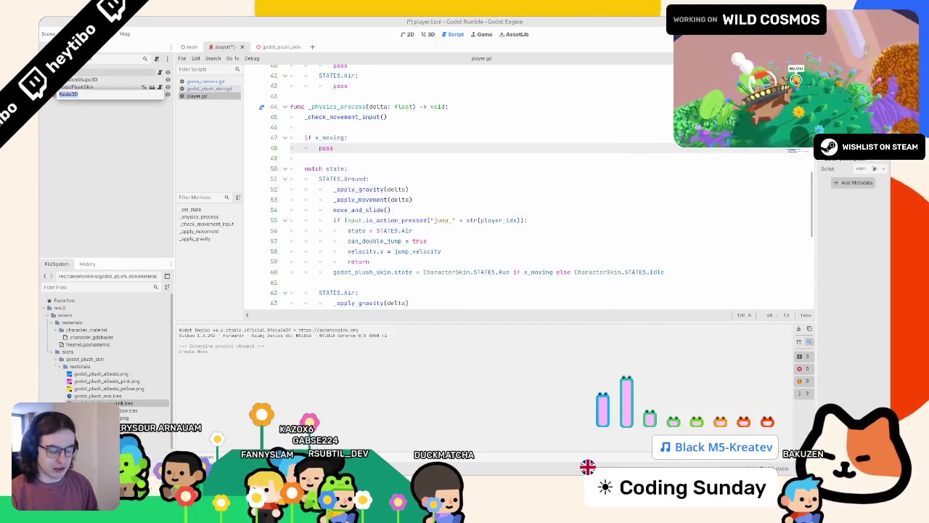
pyautogui.write('VisualRoot')
pyautogui.press('Return')
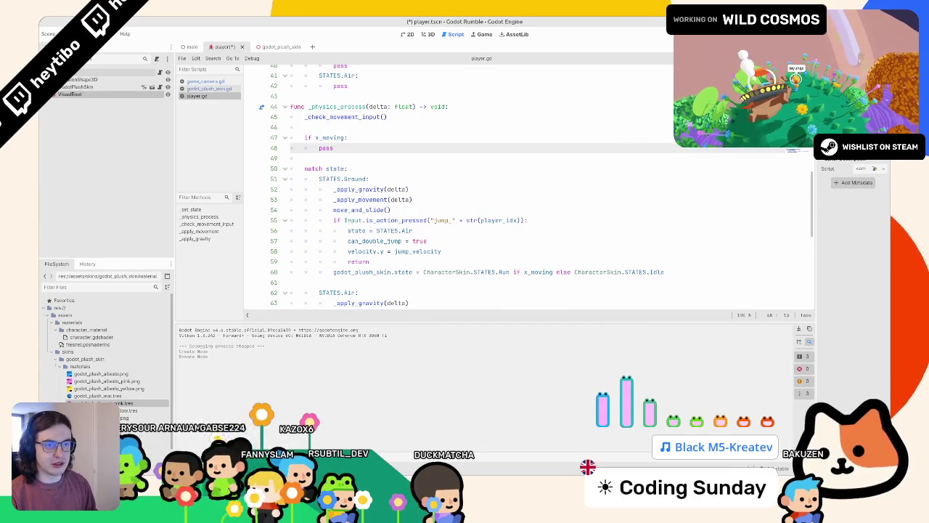
pyautogui.click(66, 88)
pyautogui.moveTo(77, 95); pyautogui.dragTo(76, 93)
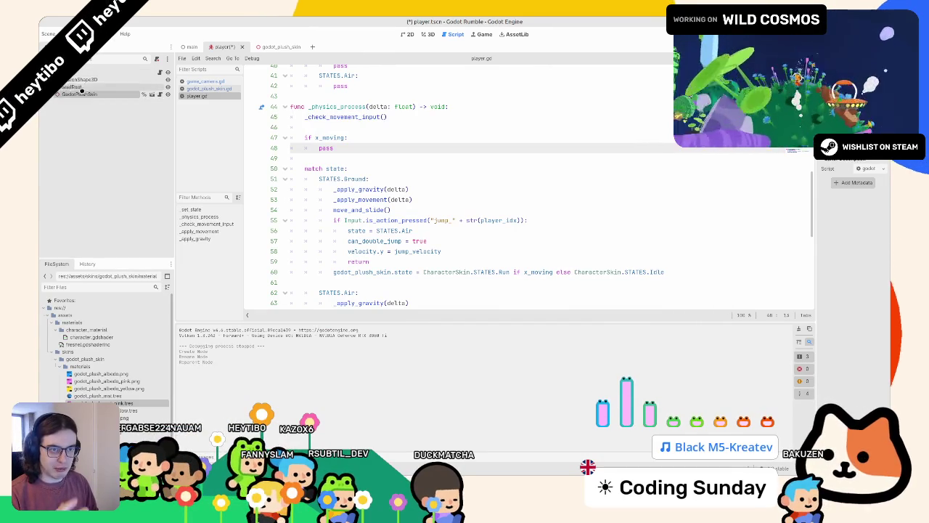
pyautogui.rightClick(87, 87)
pyautogui.click(129, 234)
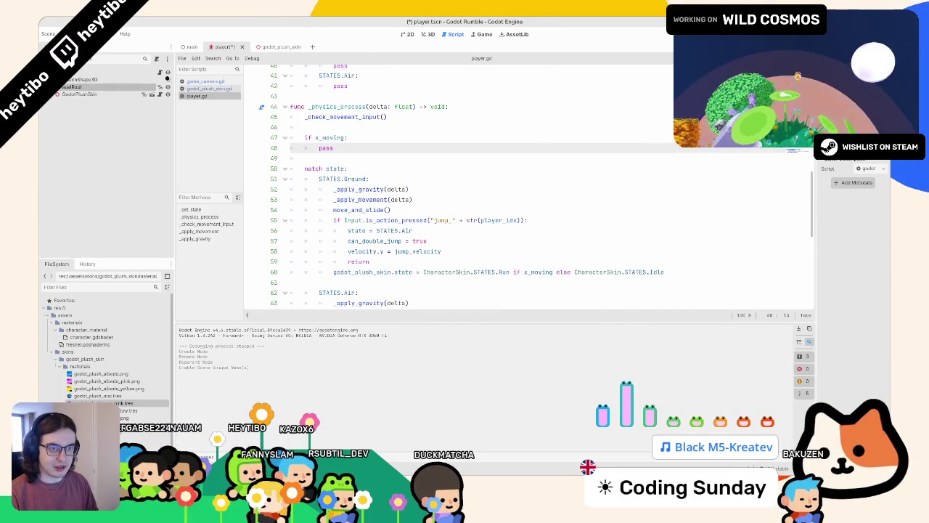
# - Test-rotate the plush character in the 3D view, undo it, and save the player scene
pyautogui.hotkey('ctrl', 'F2')
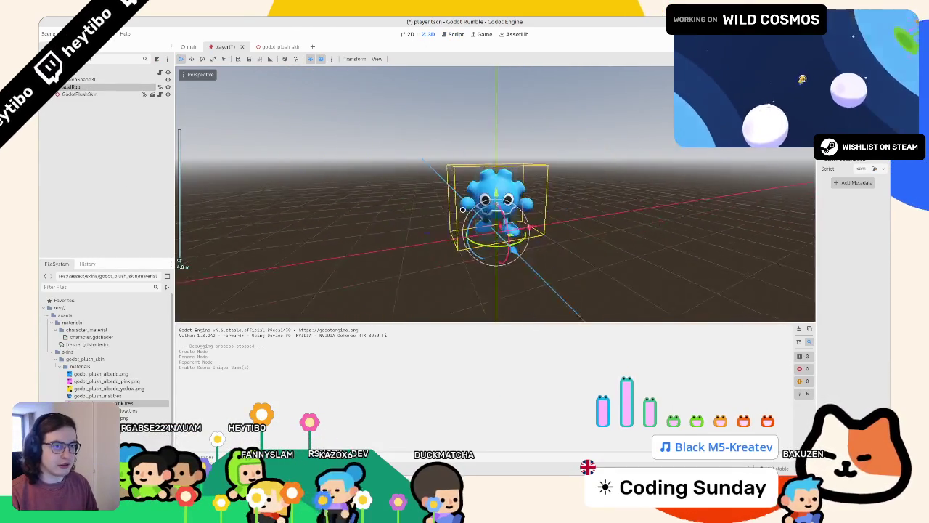
pyautogui.moveTo(498, 251); pyautogui.dragTo(552, 217)
pyautogui.hotkey('ctrl', 'z')
pyautogui.moveTo(508, 240); pyautogui.dragTo(577, 205)
pyautogui.hotkey('ctrl', 'z')
pyautogui.hotkey('ctrl', 's')
pyautogui.hotkey('ctrl', 'F3')
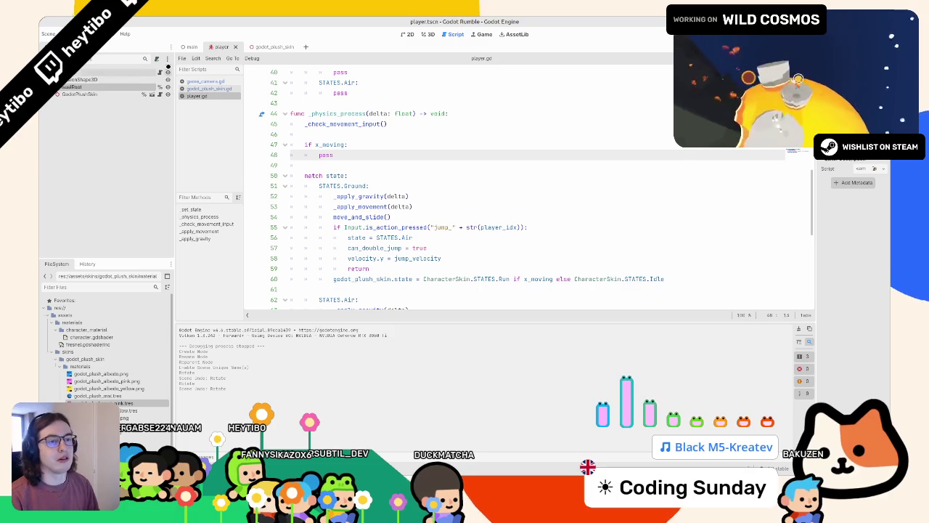
pyautogui.scroll(12, 313, 149)
pyautogui.moveTo(306, 153)
pyautogui.mouseDown()
pyautogui.moveTo(333, 144)
pyautogui.moveTo(337, 187)
pyautogui.moveTo(354, 199)
pyautogui.mouseUp()
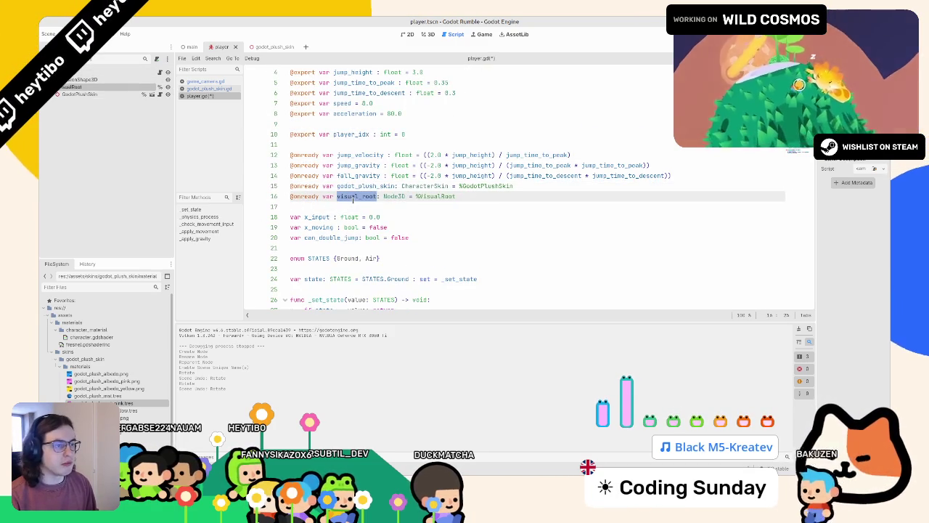
# - Replace the pass under if x_moving with a visual_root.rotation_degrees assignment
pyautogui.scroll(-4, 353, 199)
pyautogui.scroll(2, 356, 192)
pyautogui.scroll(-2, 359, 187)
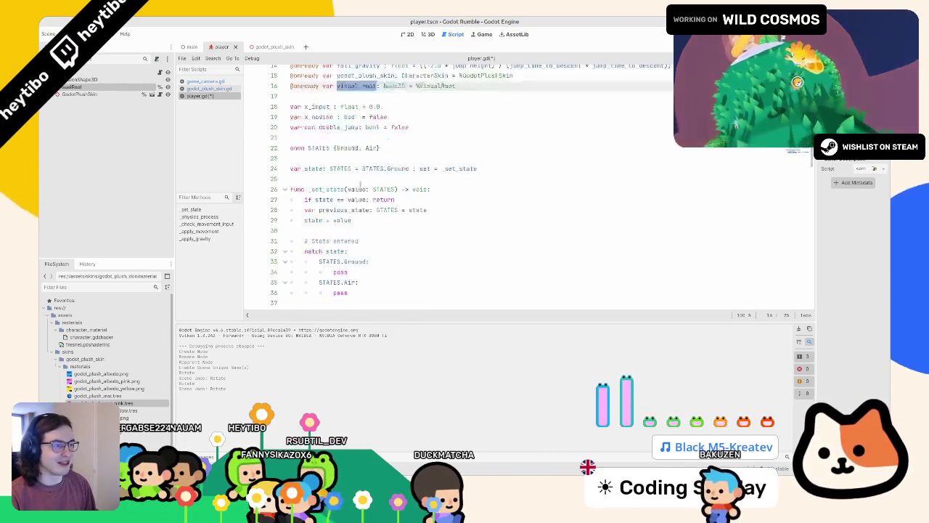
pyautogui.scroll(-8, 361, 185)
pyautogui.click(347, 161)
pyautogui.press('BackSpace')
pyautogui.press('BackSpace')
pyautogui.press('BackSpace')
pyautogui.write('visual_root')
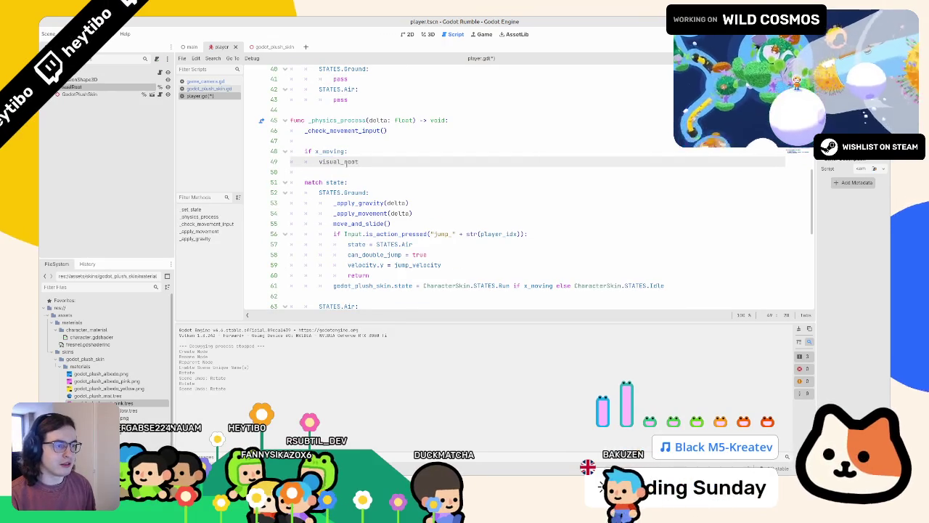
pyautogui.write('.rot')
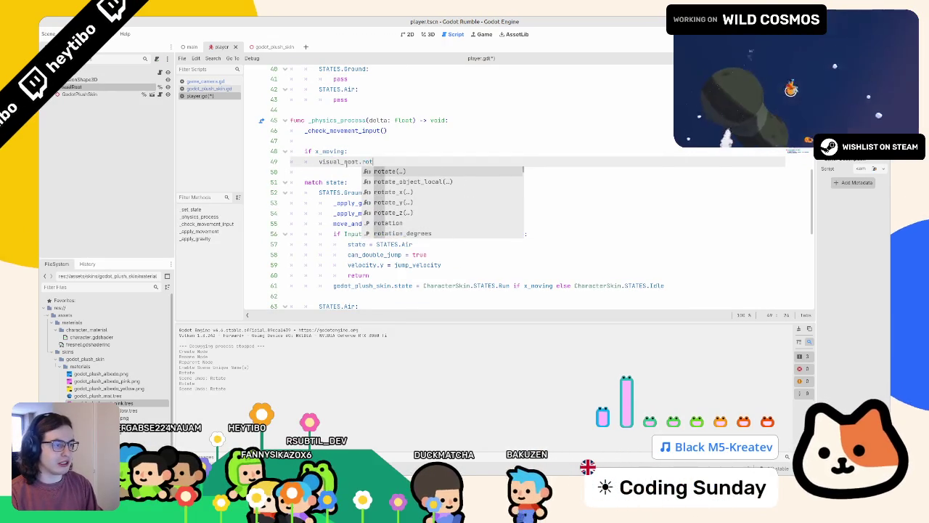
pyautogui.write('ation')
pyautogui.press('Escape')
pyautogui.press('Down')
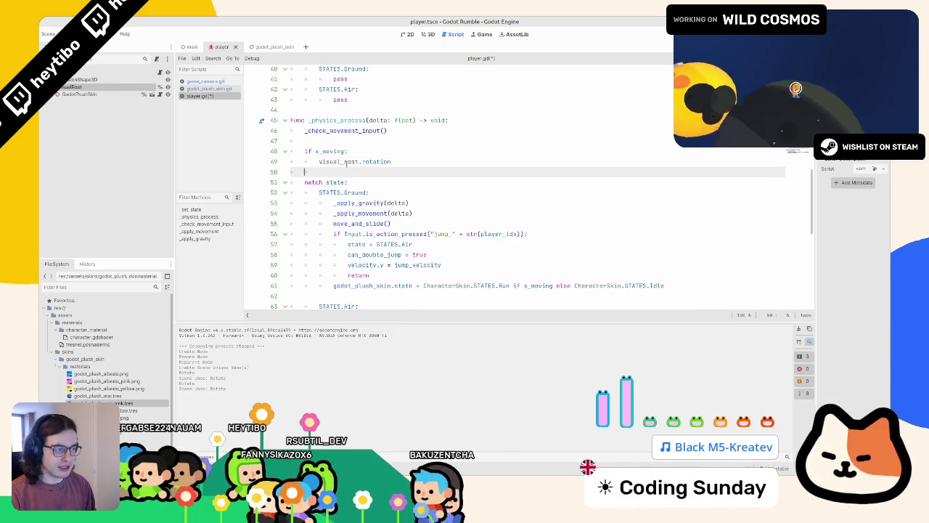
pyautogui.press('Up')
pyautogui.press('End')
pyautogui.press('BackSpace')
pyautogui.press('BackSpace')
pyautogui.press('BackSpace')
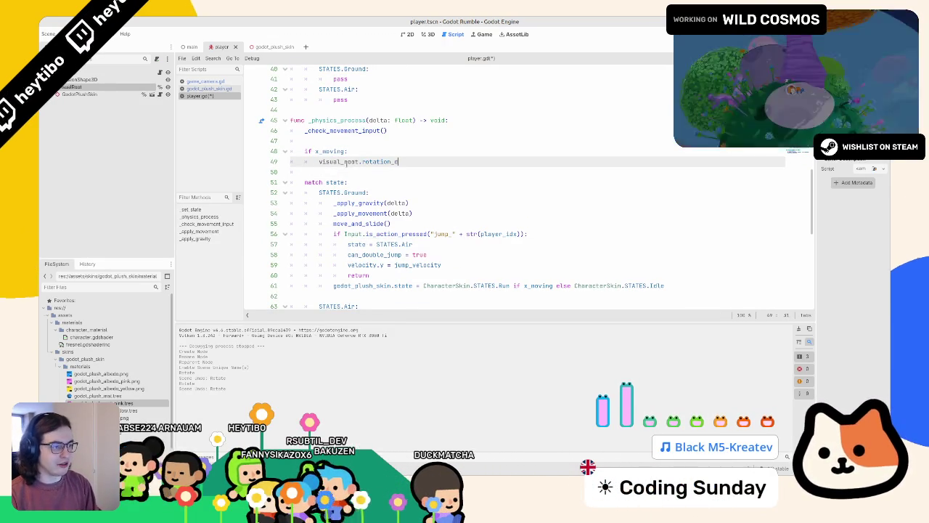
pyautogui.press('Return')
# - Complete it as .y = 90 if x_input > 0.0 else -90 and run the game
pyautogui.write('.y = ')
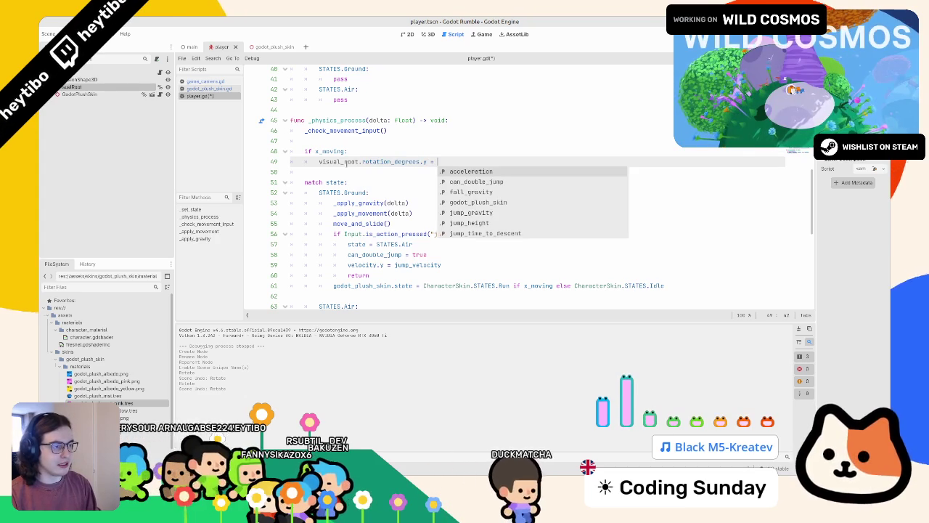
pyautogui.write('90')
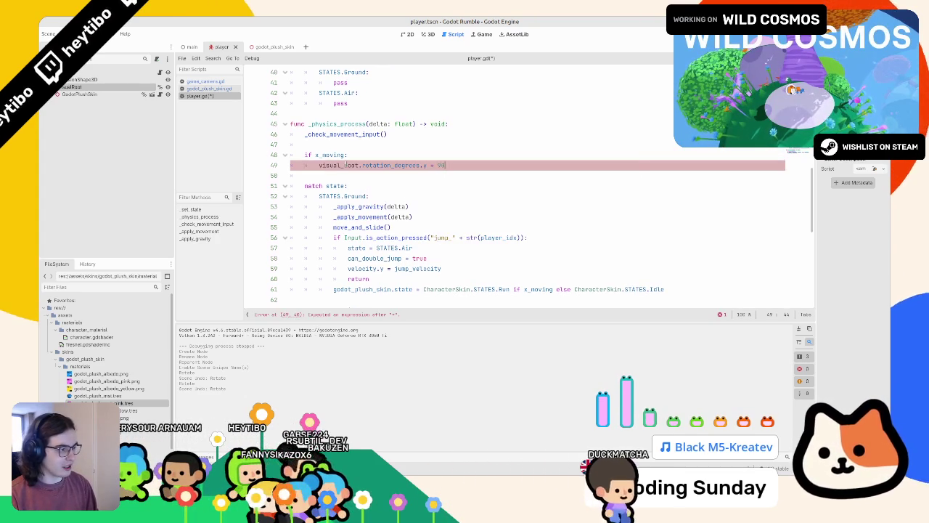
pyautogui.write(' if')
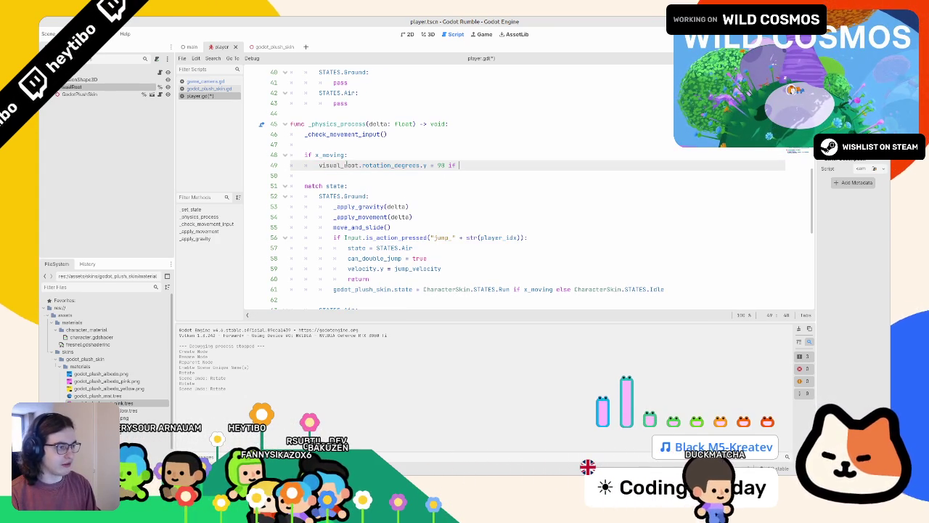
pyautogui.write(' x_input > 0.0 else')
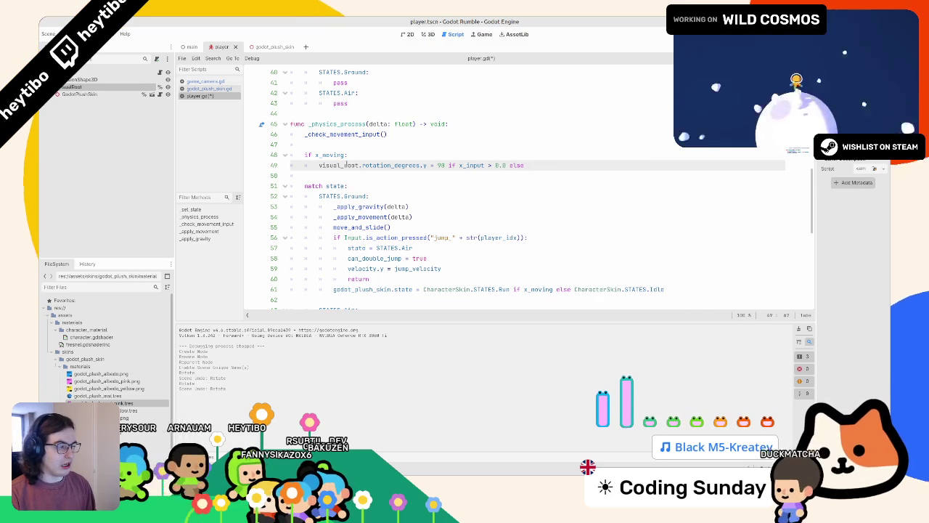
pyautogui.write(' -90')
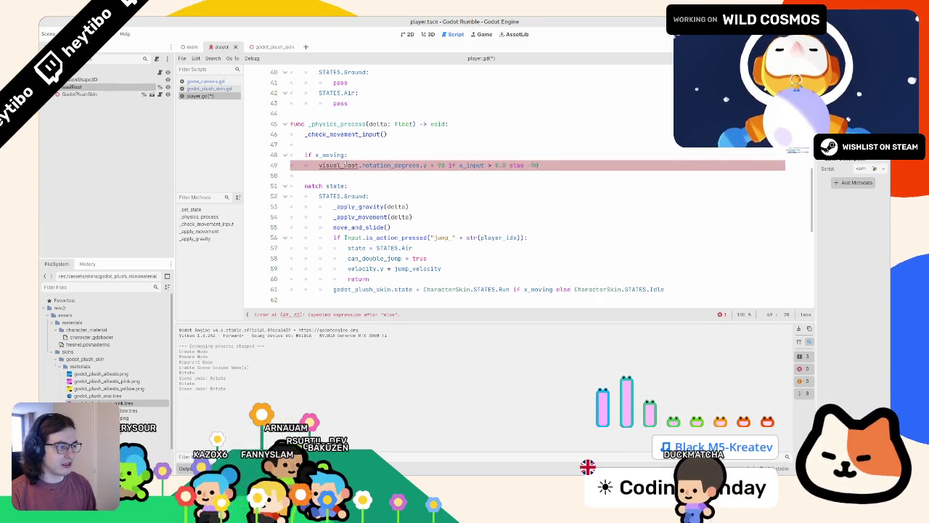
pyautogui.press('F5')
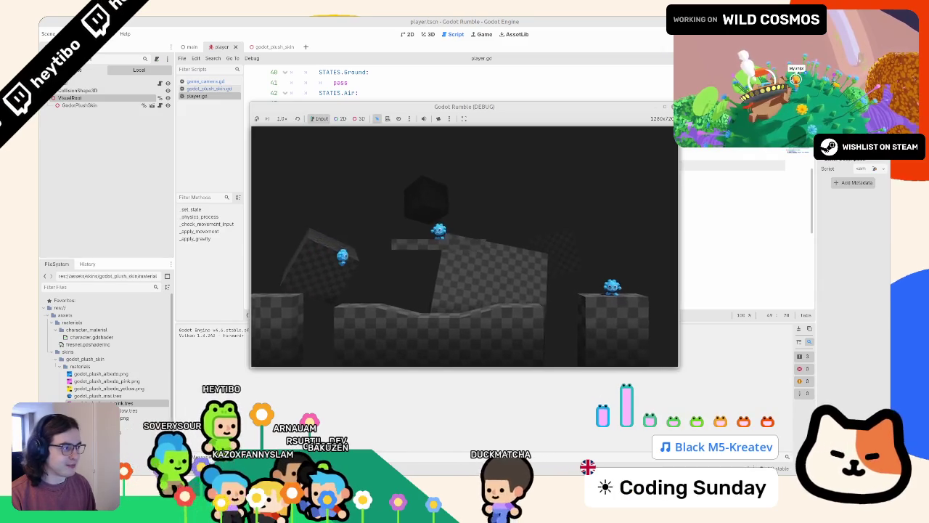
# - Maximize the game window to play-test, then restart the game with F5
pyautogui.press('super+Up')
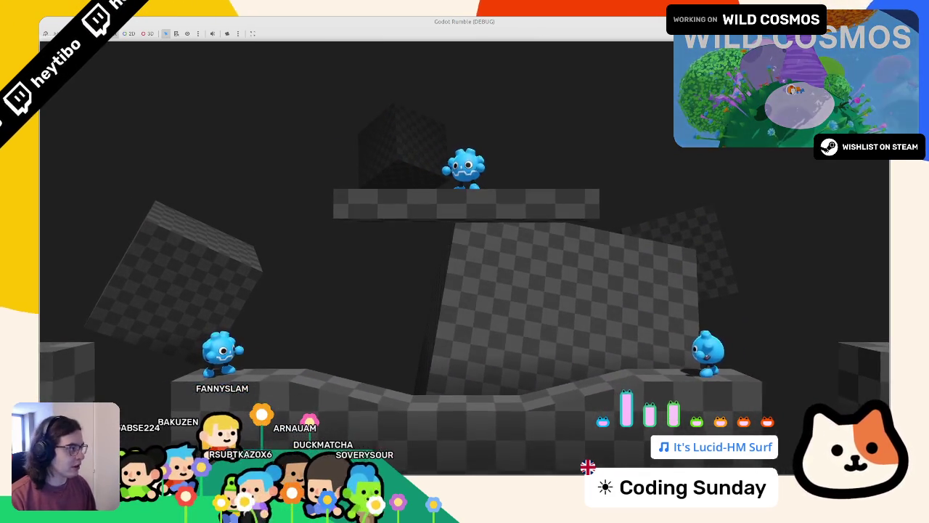
pyautogui.press('F5')
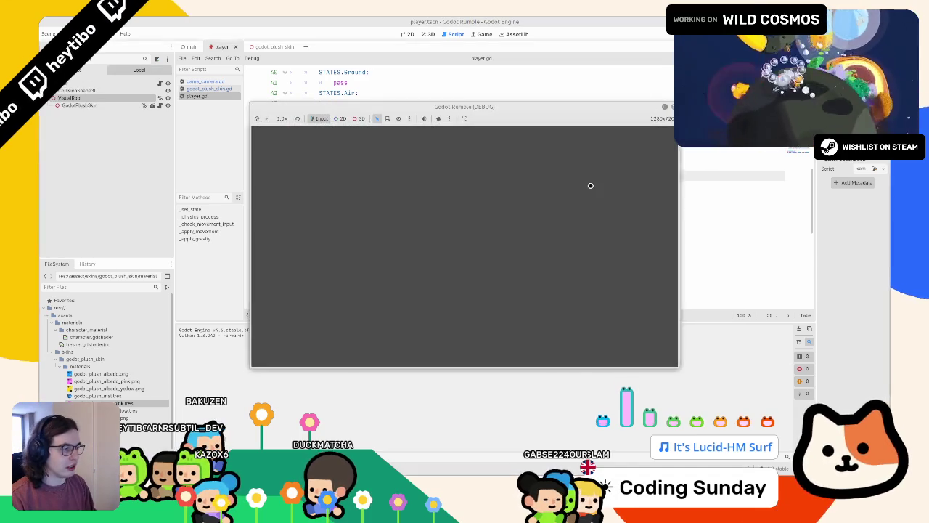
# - Close the game and join the rotation line onto the if x_moving line
pyautogui.press('super+Up')
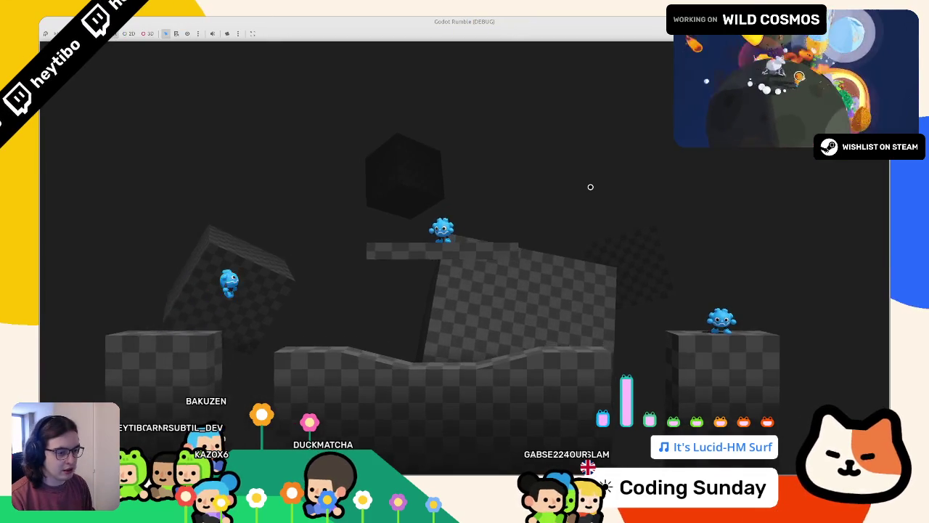
pyautogui.hotkey('alt', 'F4')
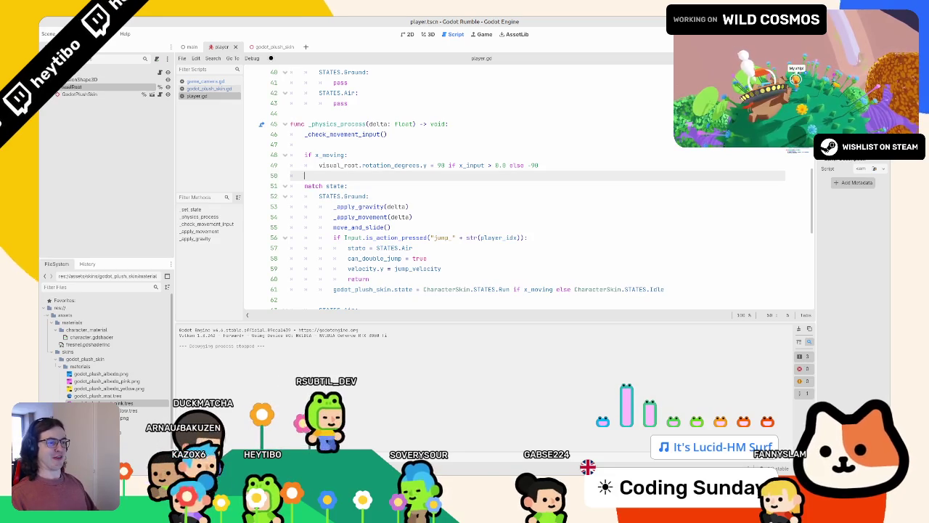
pyautogui.press('Up')
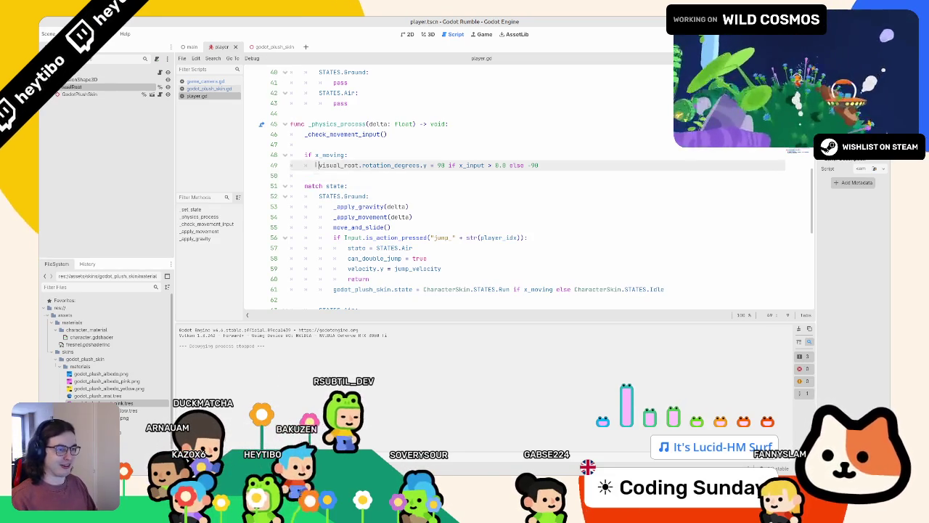
pyautogui.hotkey('ctrl', 'shift', 'Left')
# - Rerun the game briefly, stop it, and show the player scene in 3D
pyautogui.press('F5')
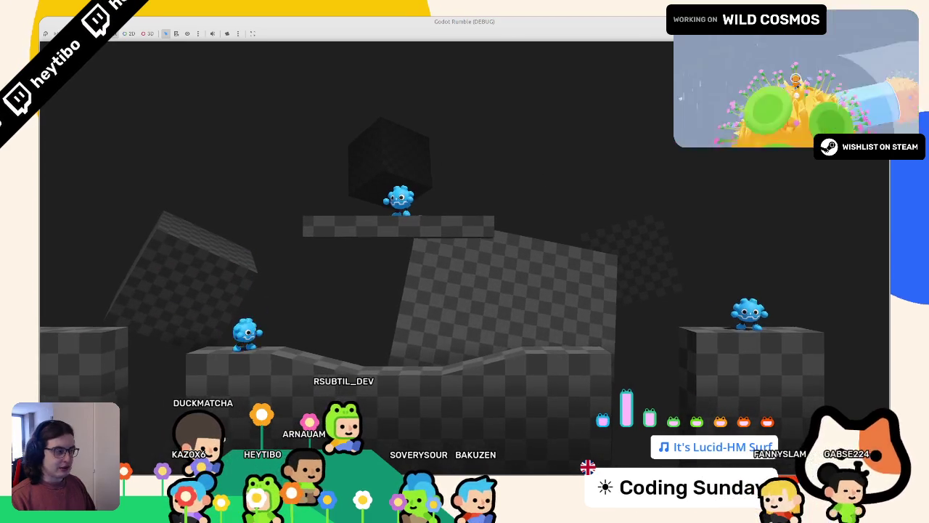
pyautogui.press('F8')
pyautogui.click(427, 34)
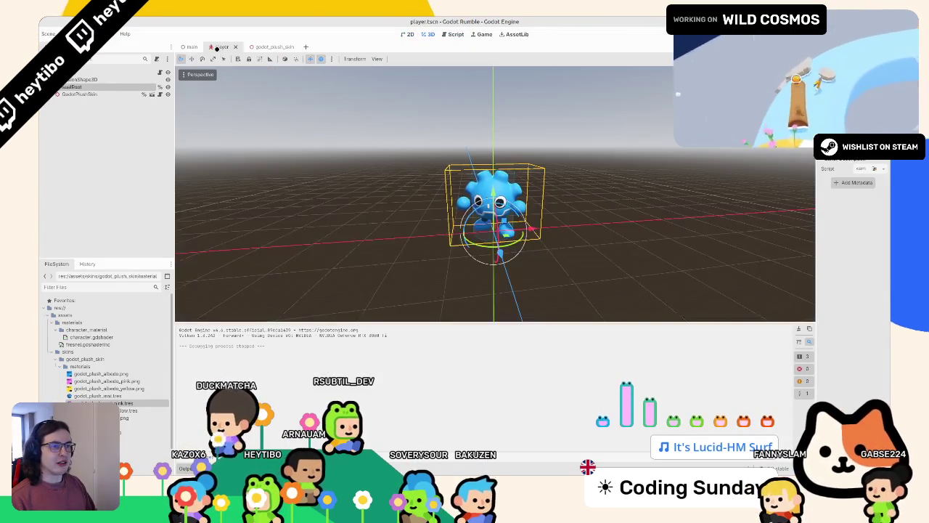
# - Switch between the godot_plush_skin and main level scenes, ending on godot_plush_skin
pyautogui.click(275, 46)
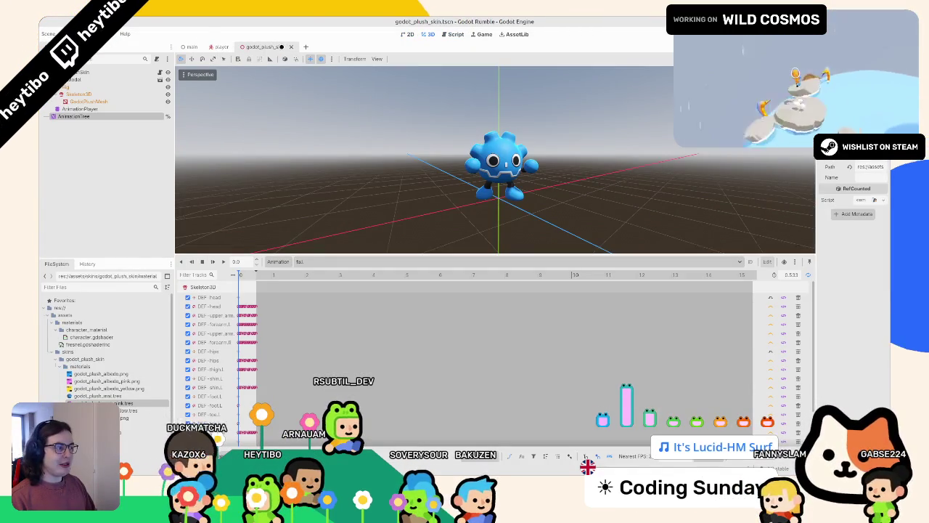
pyautogui.click(187, 47)
pyautogui.moveTo(312, 87); pyautogui.dragTo(346, 122)
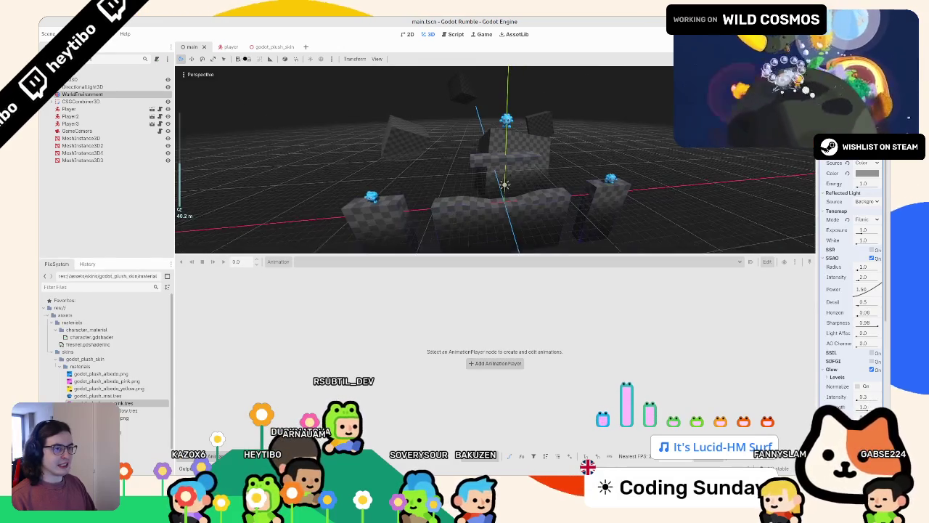
pyautogui.click(262, 46)
pyautogui.click(259, 46)
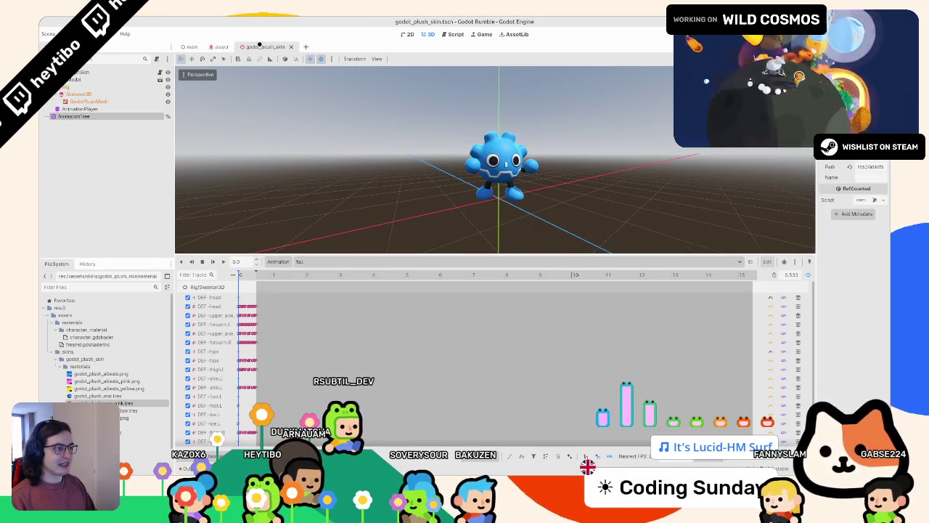
# - Open the plush skin root's script, hide the Animation panel, and add blank lines after the state variable
pyautogui.click(130, 71)
pyautogui.click(160, 72)
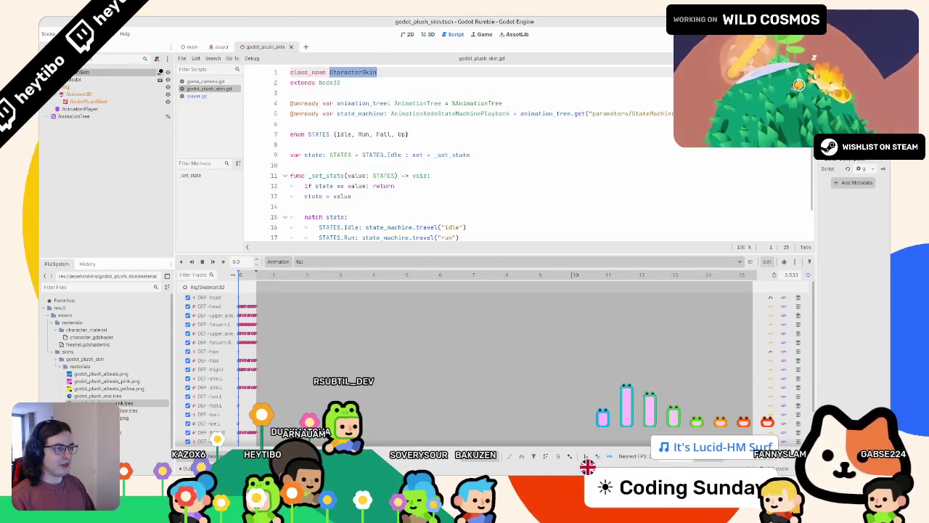
pyautogui.hotkey('ctrl', 'j')
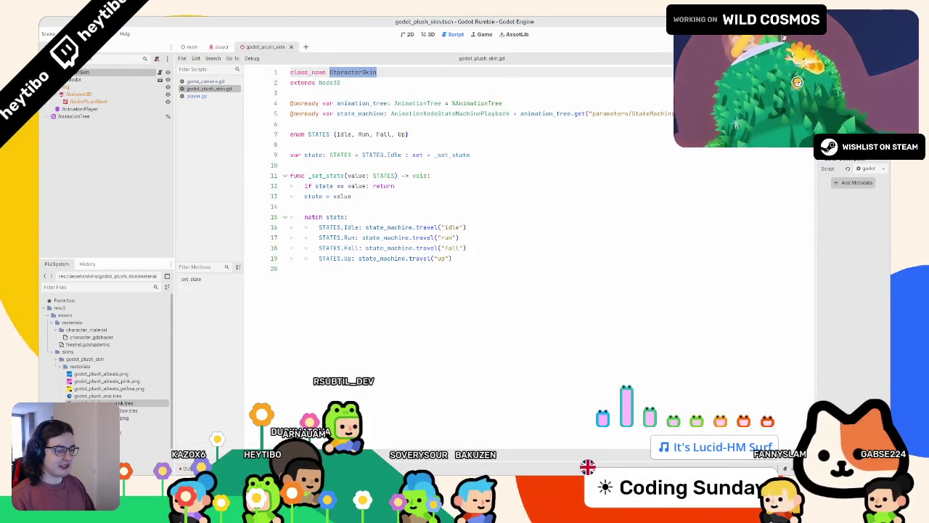
pyautogui.press('Down')
pyautogui.press('Down')
pyautogui.press('Down')
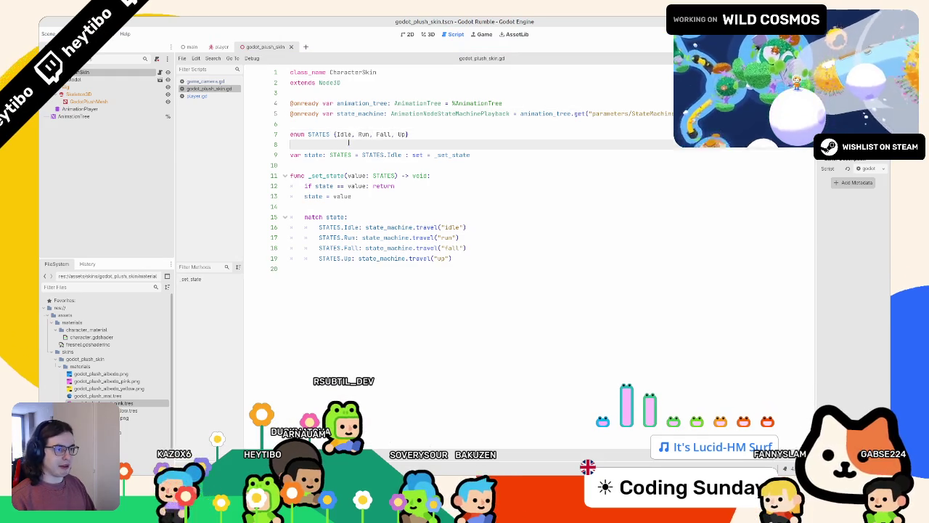
pyautogui.click(111, 102)
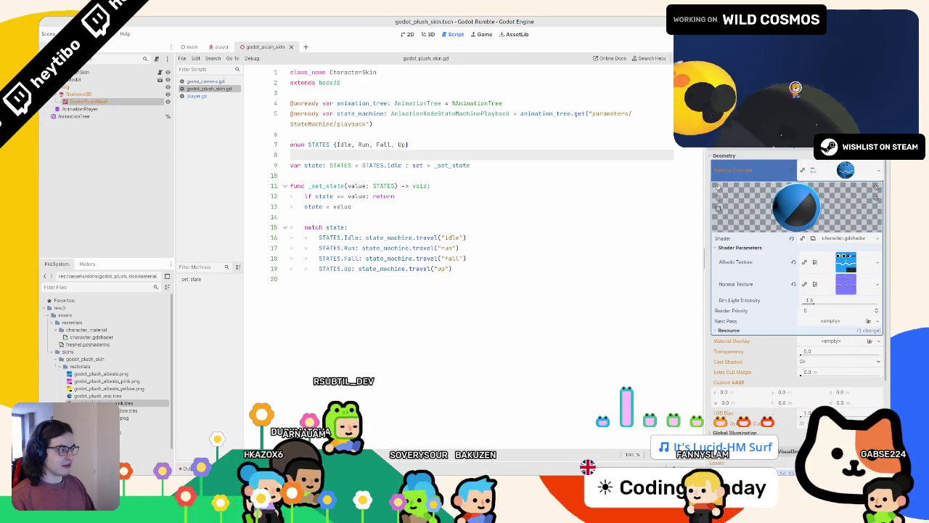
pyautogui.click(632, 175)
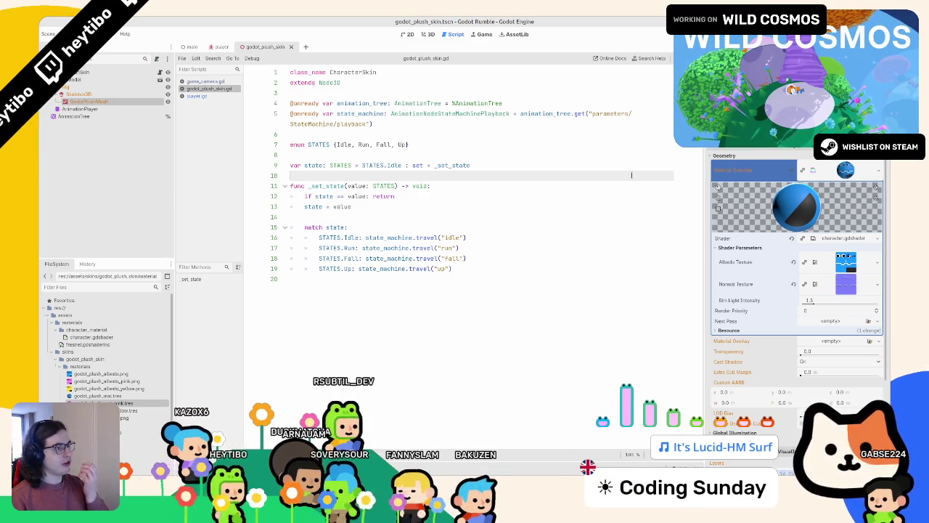
pyautogui.press('Return')
pyautogui.press('Return')
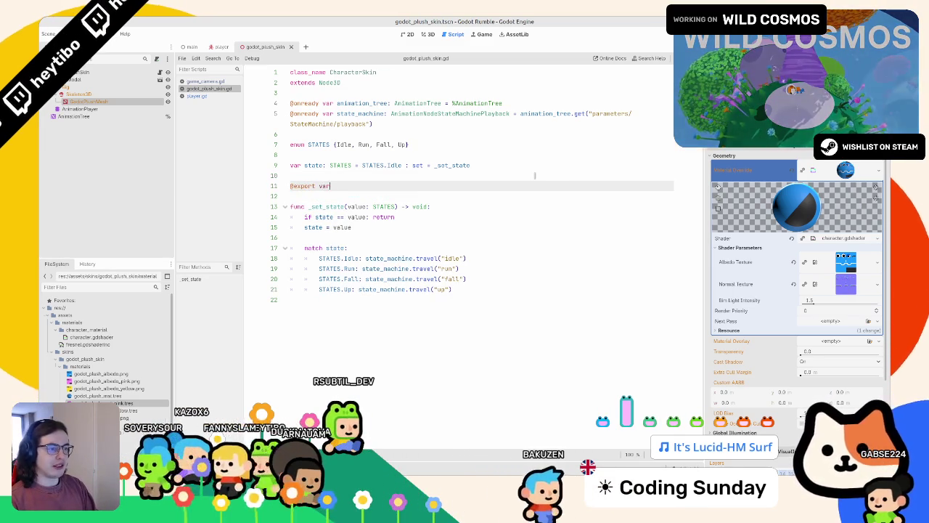
# - Declare the line-11 variable as skin_variations_count : int and save the script
pyautogui.write('variations')
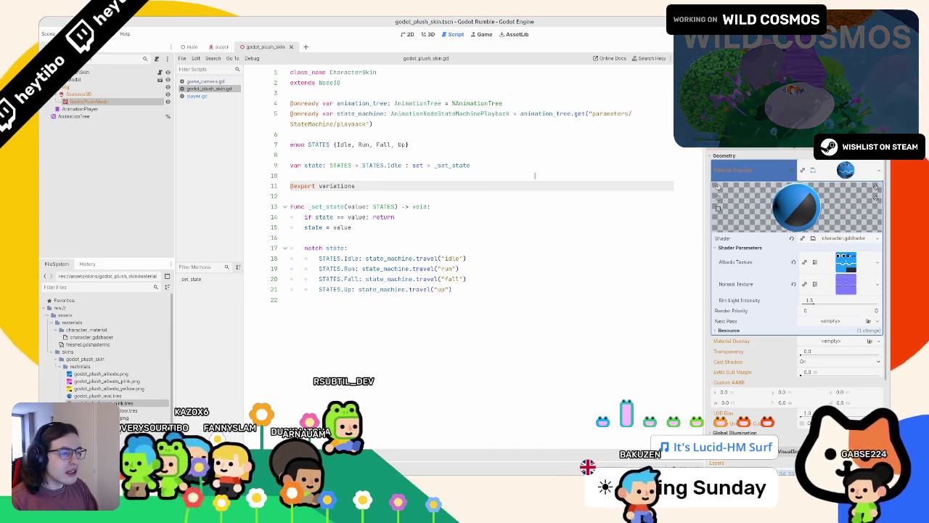
pyautogui.hotkey('ctrl', 'Left')
pyautogui.write('var skin_')
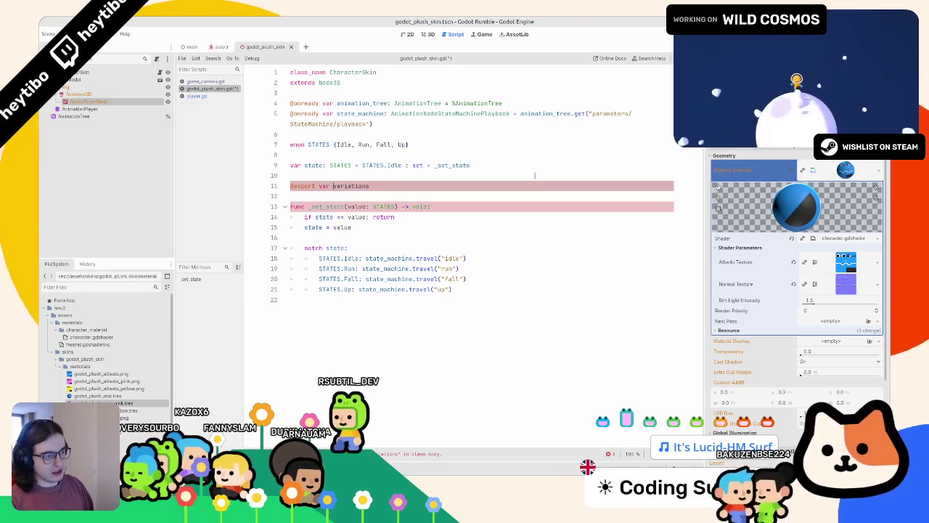
pyautogui.press('End')
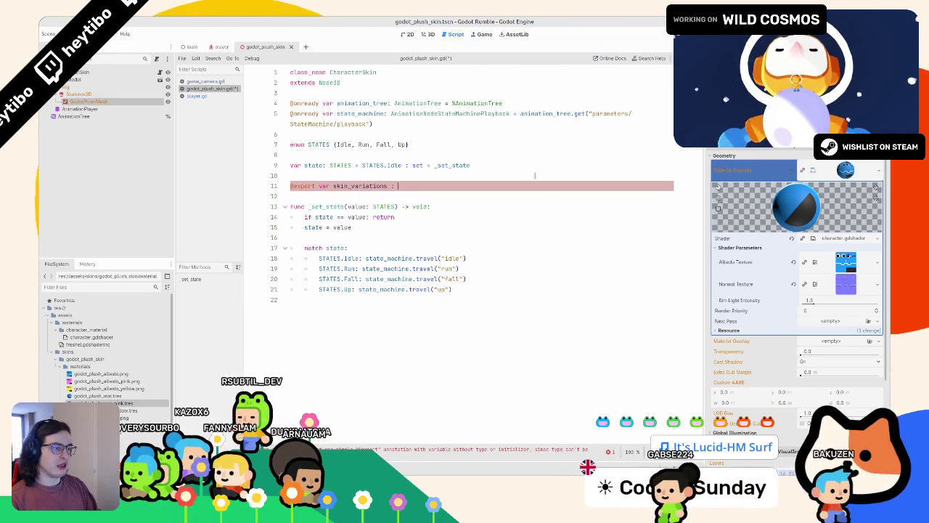
pyautogui.write(': Array')
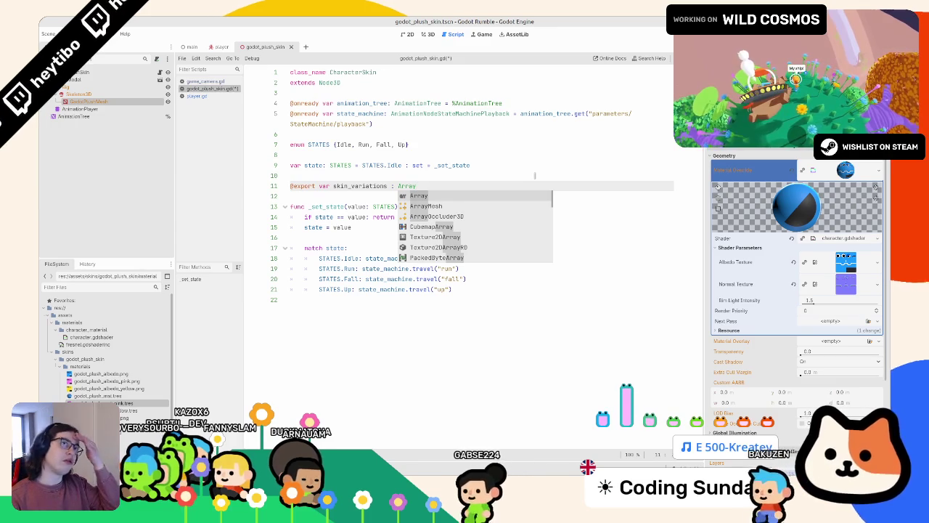
pyautogui.press('BackSpace')
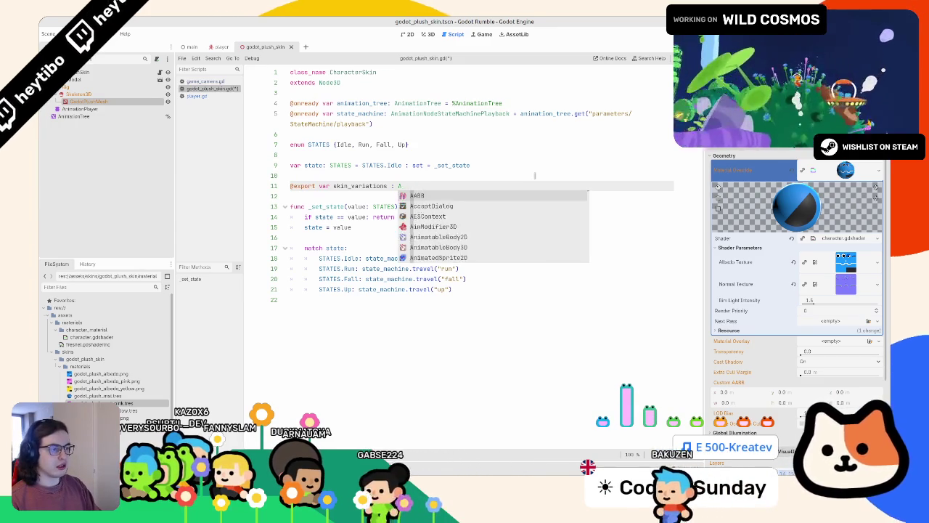
pyautogui.press('BackSpace')
pyautogui.press('BackSpace')
pyautogui.press('BackSpace')
pyautogui.write('_count : int')
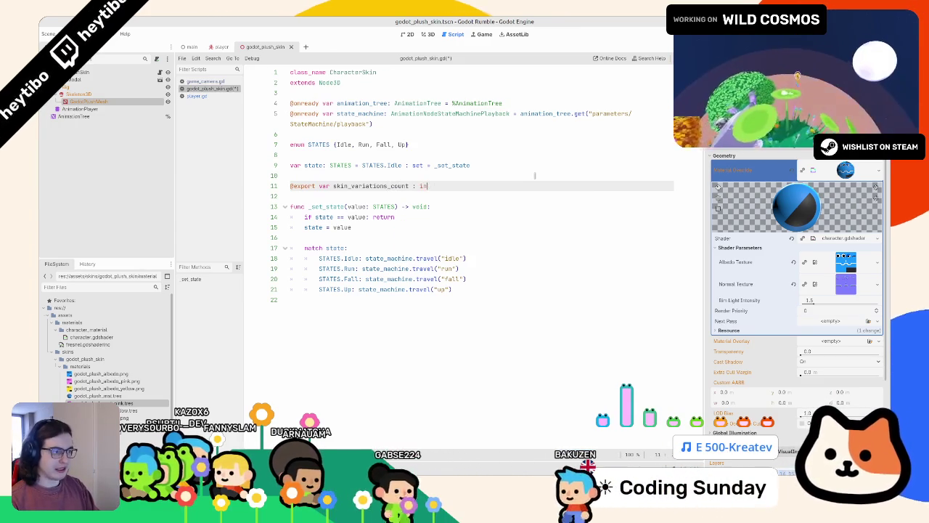
pyautogui.hotkey('ctrl', 's')
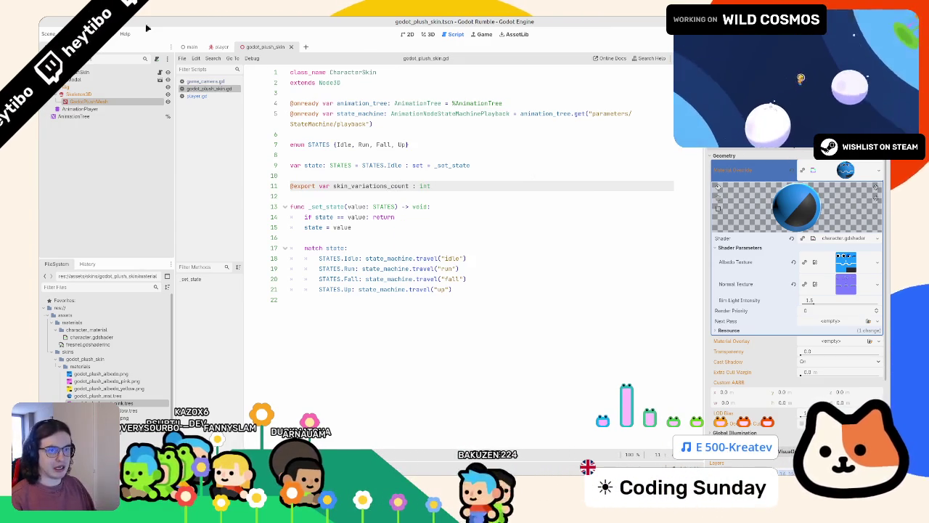
# - Check the script attached to the plush skin root node and save the scene
pyautogui.click(79, 72)
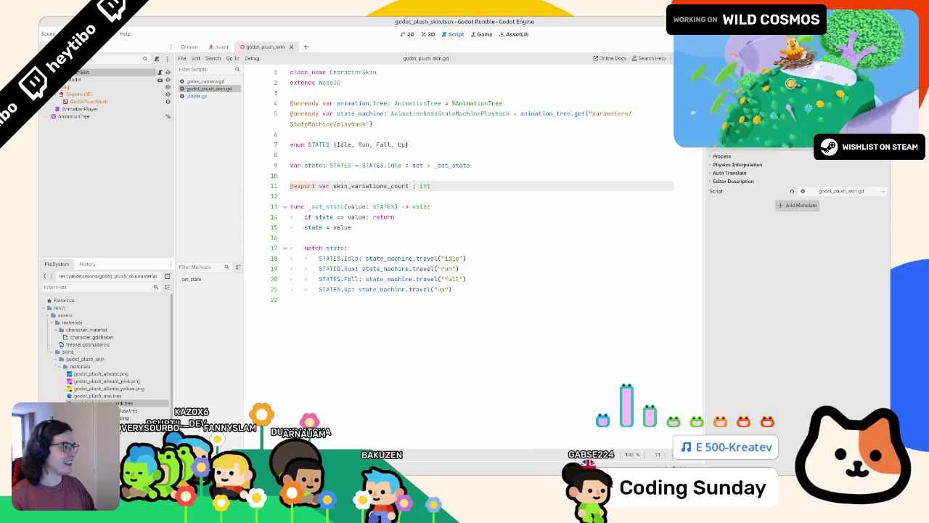
pyautogui.click(841, 191)
pyautogui.click(508, 185)
pyautogui.hotkey('ctrl', 's')
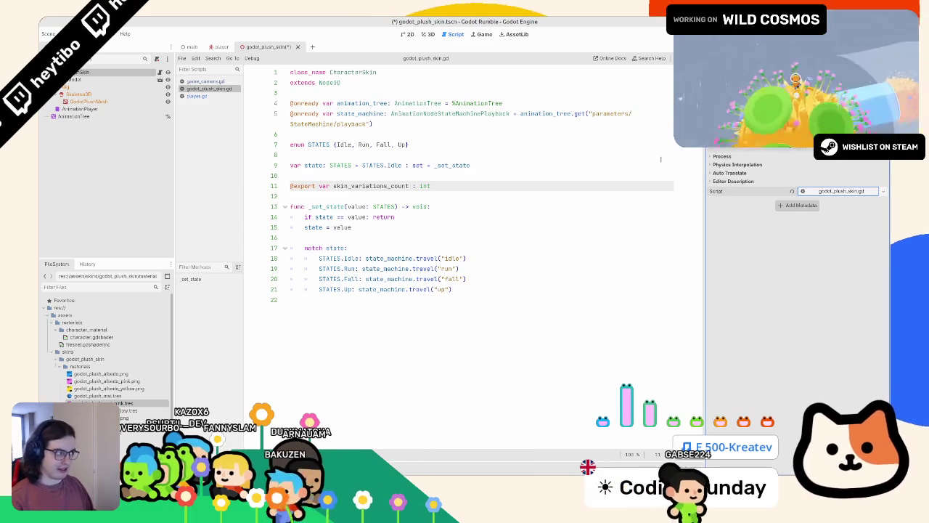
pyautogui.write('= 1')
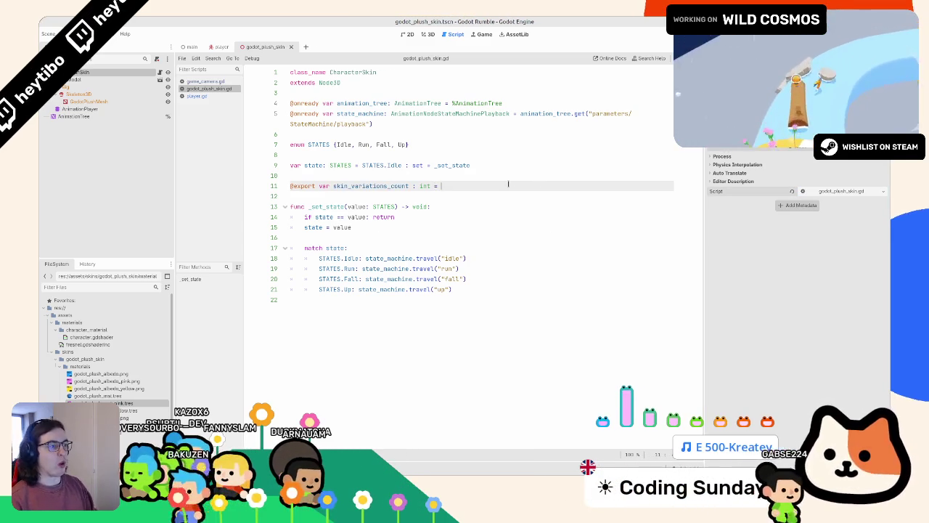
pyautogui.click(316, 186)
pyautogui.write('_')
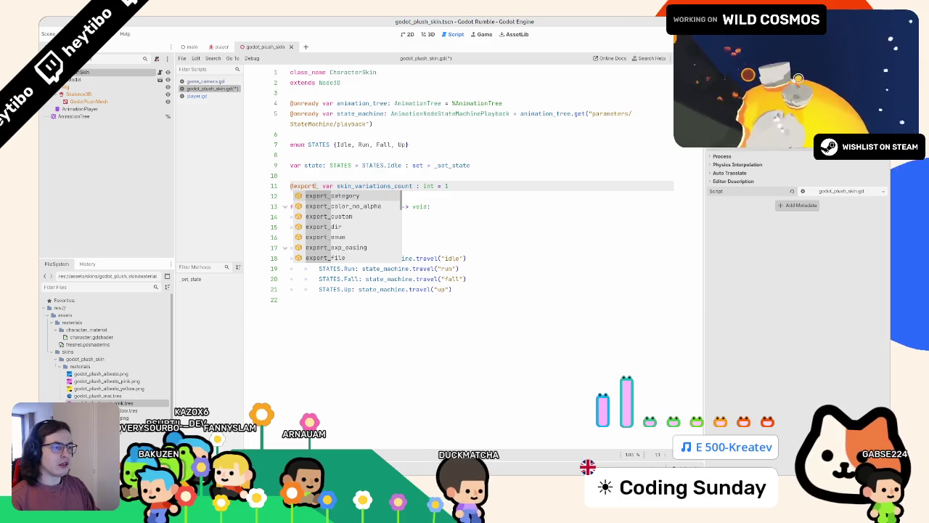
pyautogui.write('ran')
pyautogui.press('Return')
pyautogui.write('1,')
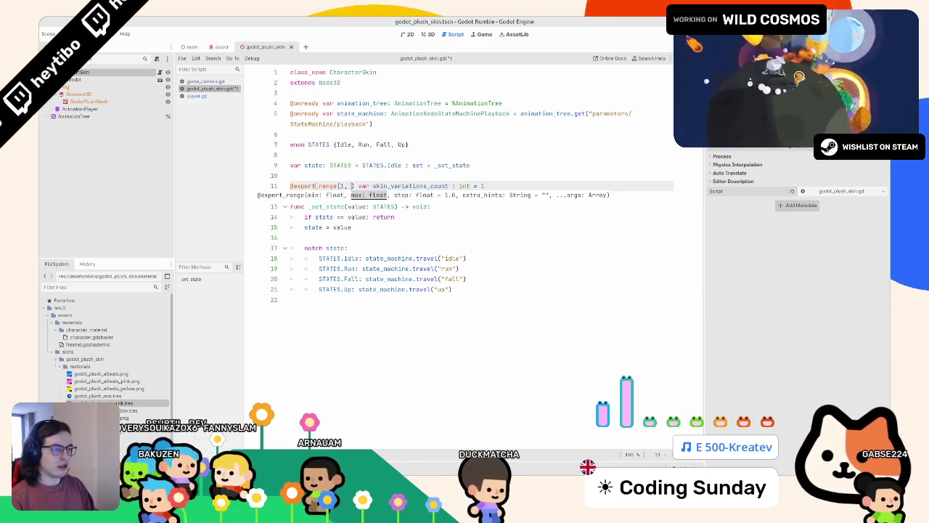
pyautogui.write(' 1')
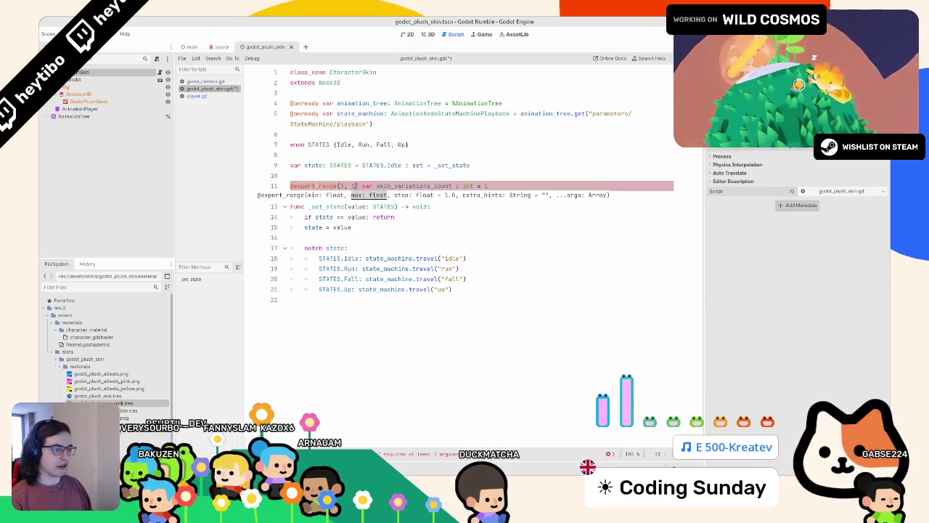
pyautogui.write('0, 1,')
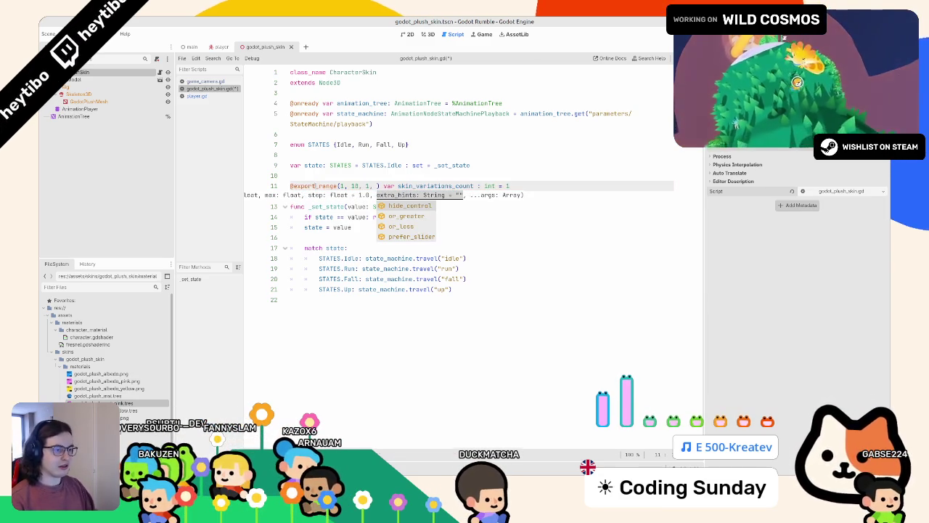
pyautogui.press('BackSpace')
pyautogui.press('BackSpace')
pyautogui.press('Down')
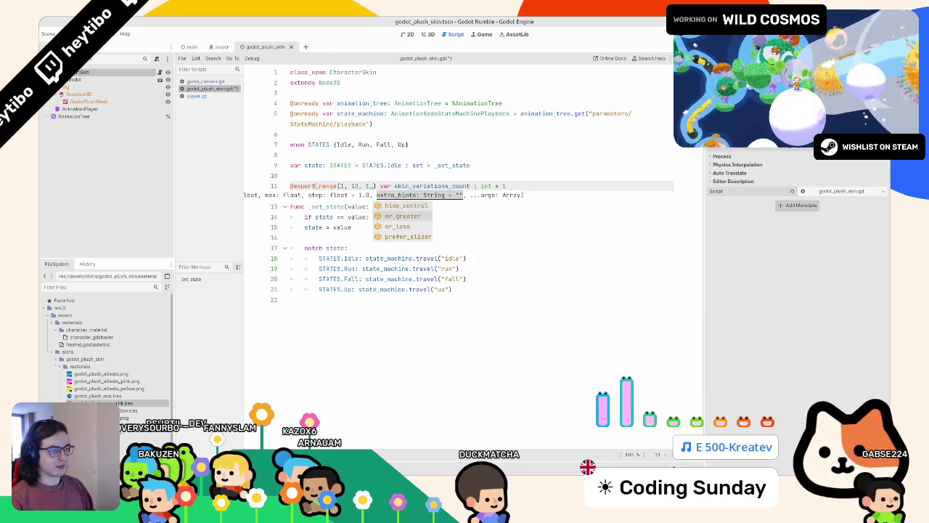
pyautogui.press('Return')
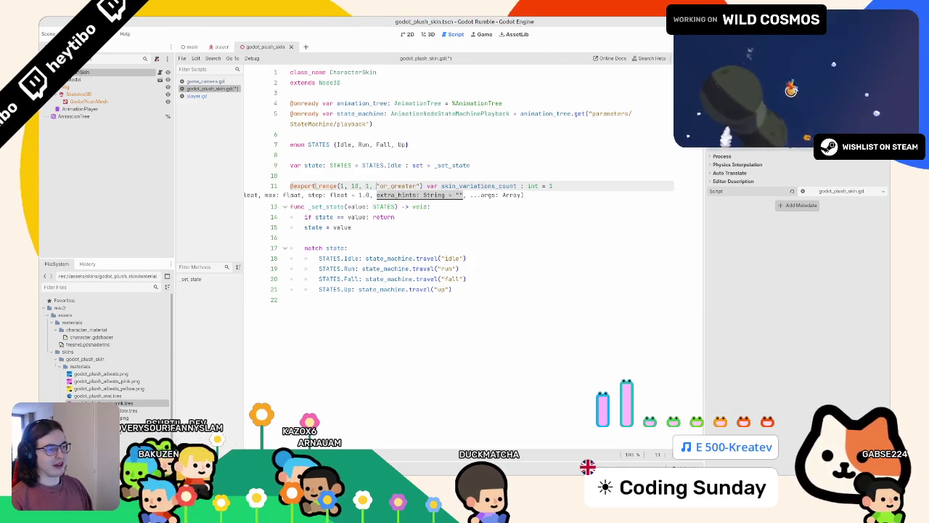
pyautogui.hotkey('ctrl', 'Right')
pyautogui.hotkey('ctrl', 'Right')
pyautogui.hotkey('ctrl', 'Right')
pyautogui.hotkey('ctrl', 's')
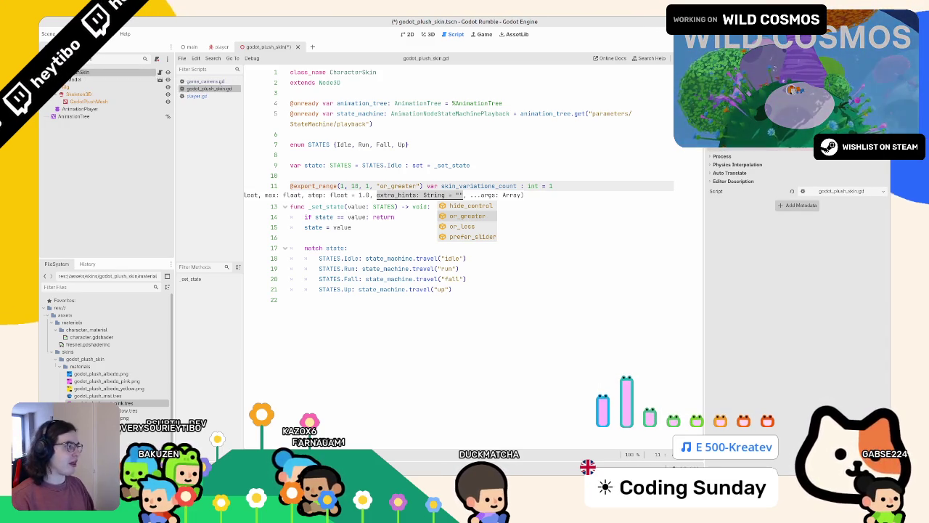
# - Save the script again and start a new line at the end of the script
pyautogui.click(377, 194)
pyautogui.hotkey('ctrl', 's')
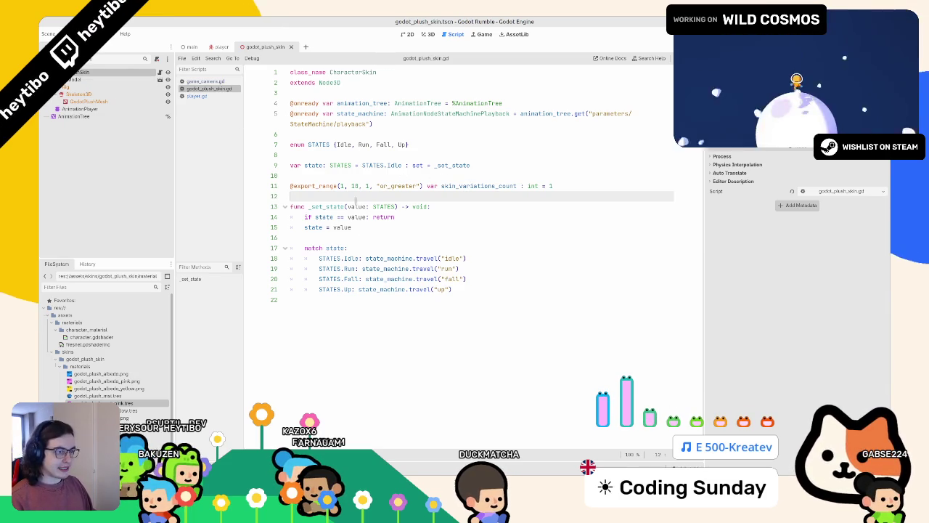
pyautogui.click(364, 346)
pyautogui.press('Return')
# - Tidy the _ready function and add an empty _set_skin_variation() function after it
pyautogui.write('f')
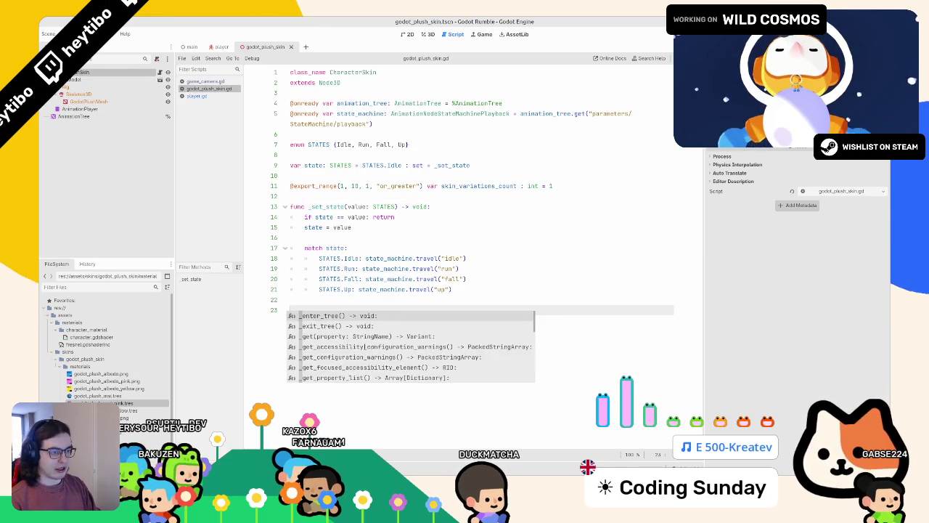
pyautogui.press('BackSpace')
pyautogui.press('BackSpace')
pyautogui.press('BackSpace')
pyautogui.click(328, 195)
pyautogui.press('Return')
pyautogui.press('Return')
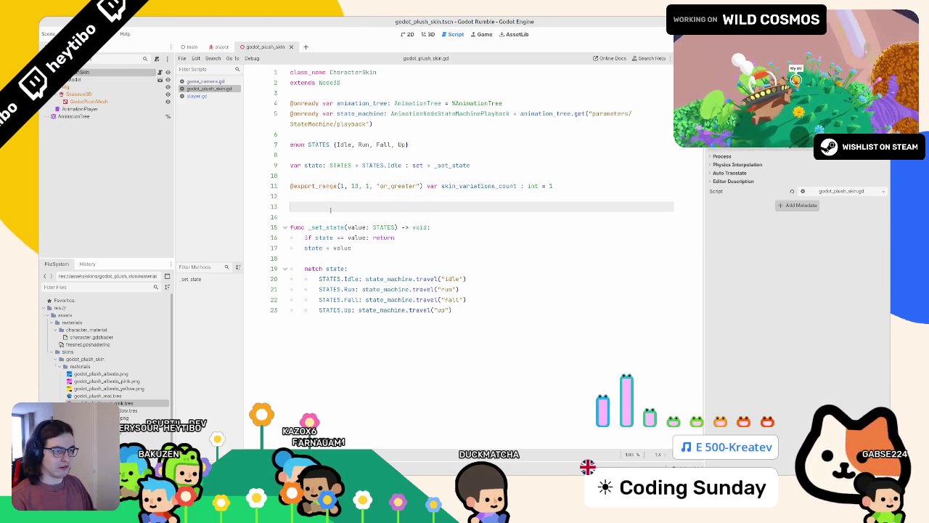
pyautogui.write('func _r')
pyautogui.press('Return')
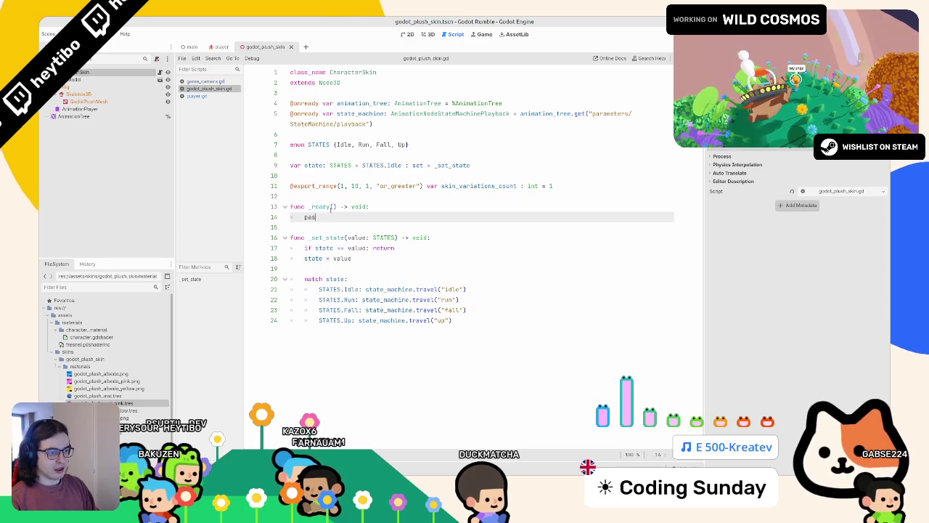
pyautogui.write('s')
pyautogui.click(331, 207)
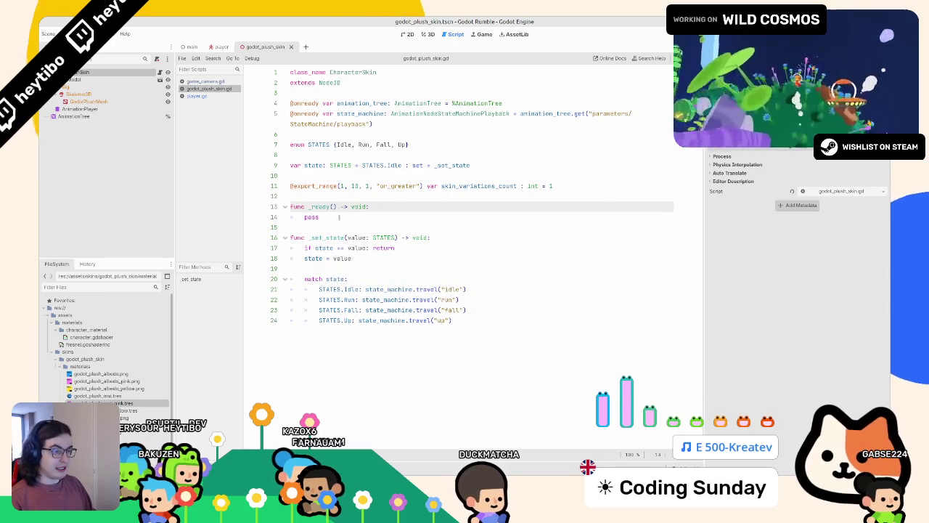
pyautogui.doubleClick(338, 217)
pyautogui.press('Down')
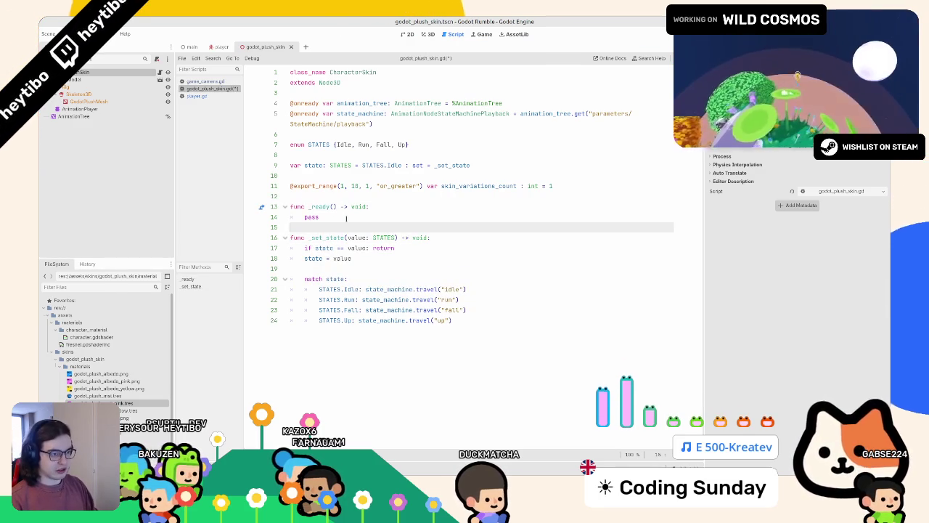
pyautogui.press('Return')
pyautogui.press('Return')
pyautogui.write('func _set_skin_varia')
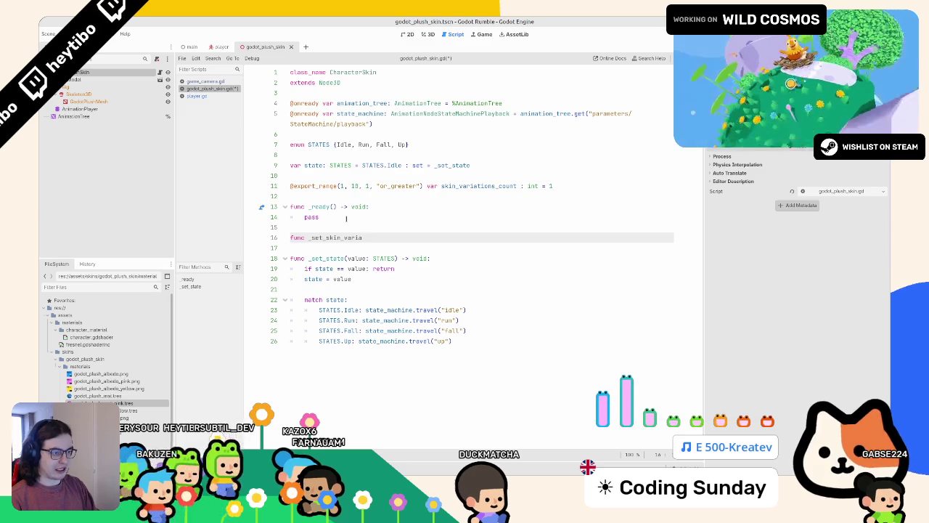
pyautogui.write('tion():')
pyautogui.press('Return')
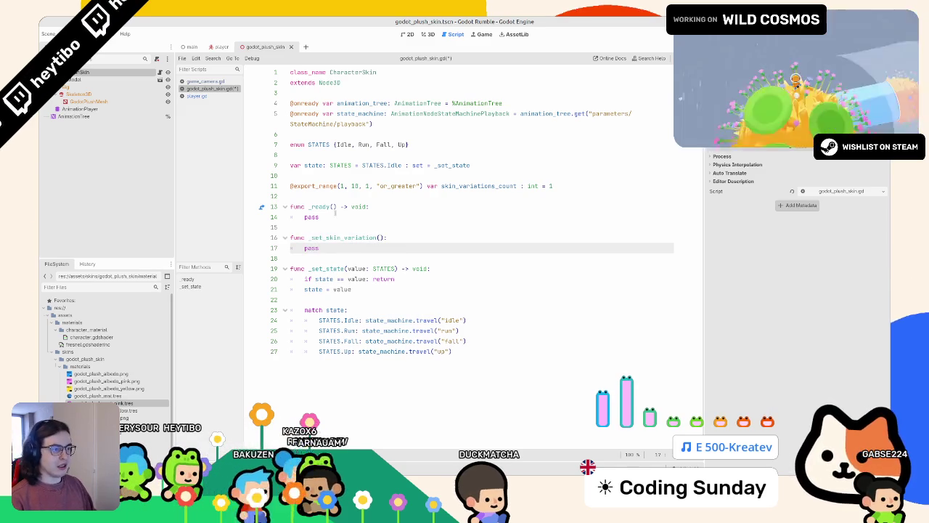
pyautogui.click(479, 191)
pyautogui.doubleClick(479, 187)
pyautogui.click(479, 190)
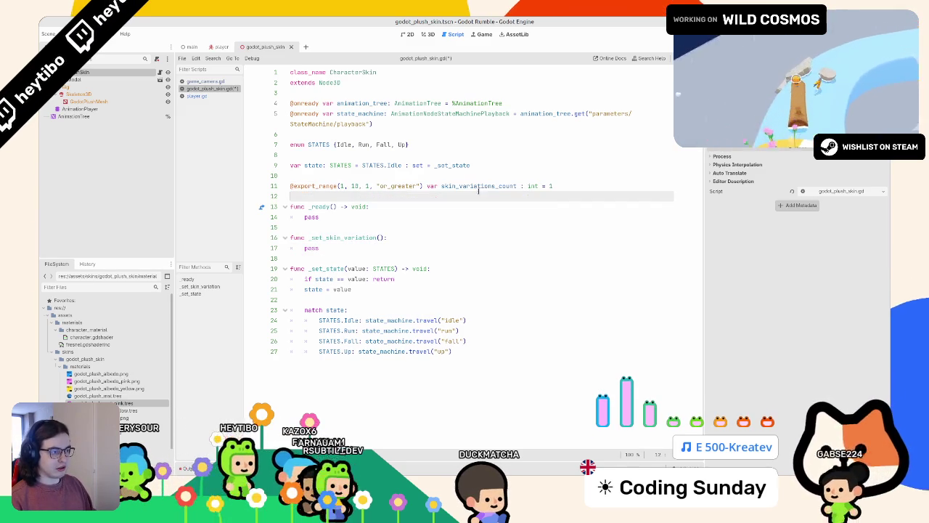
pyautogui.press('Return')
pyautogui.press('Up')
pyautogui.write('var ')
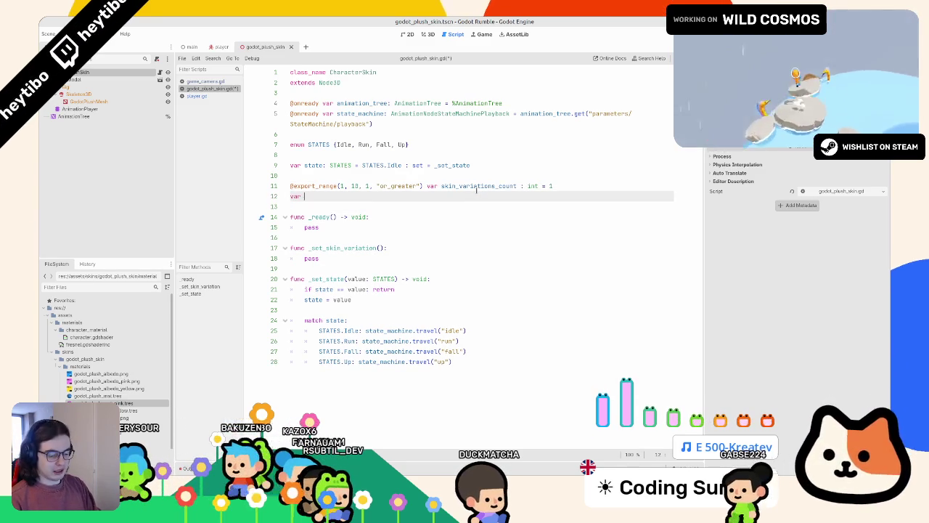
pyautogui.write('skin_variati')
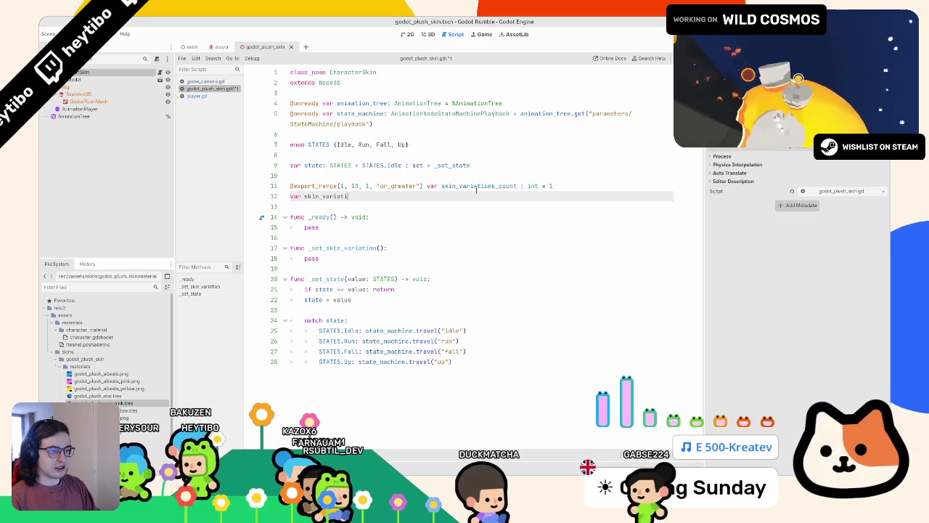
pyautogui.write('on : int =')
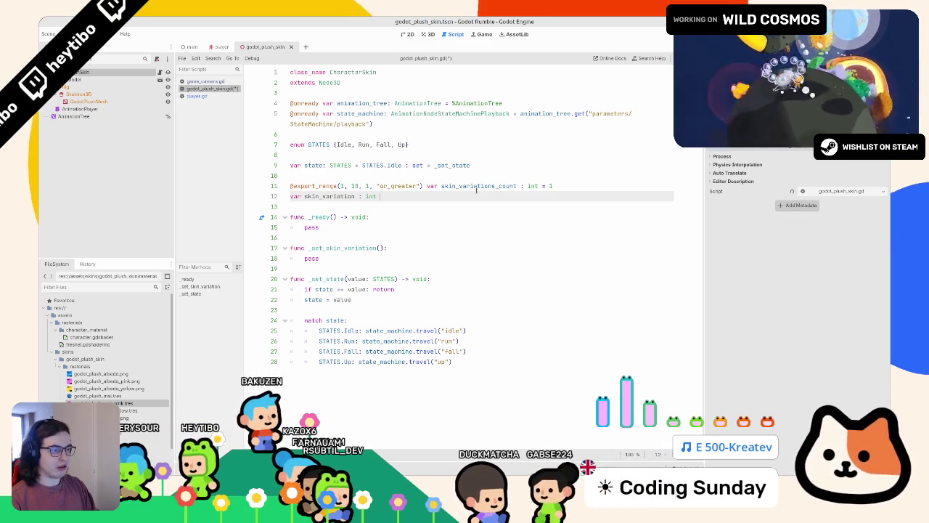
pyautogui.press('Home')
pyautogui.write('@export')
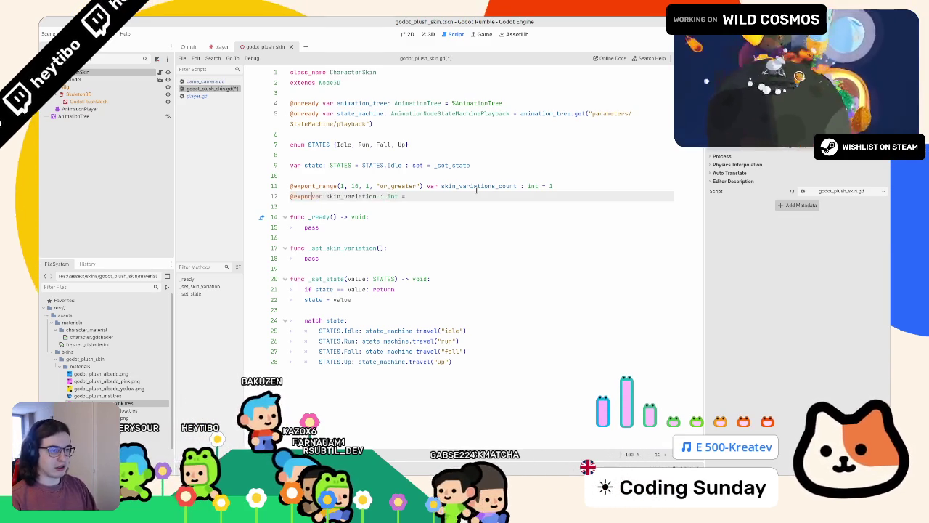
pyautogui.hotkey('ctrl', 's')
# - Give skin_variation the default 0 and begin its ': set = _set_sk' setter clause
pyautogui.click(438, 195)
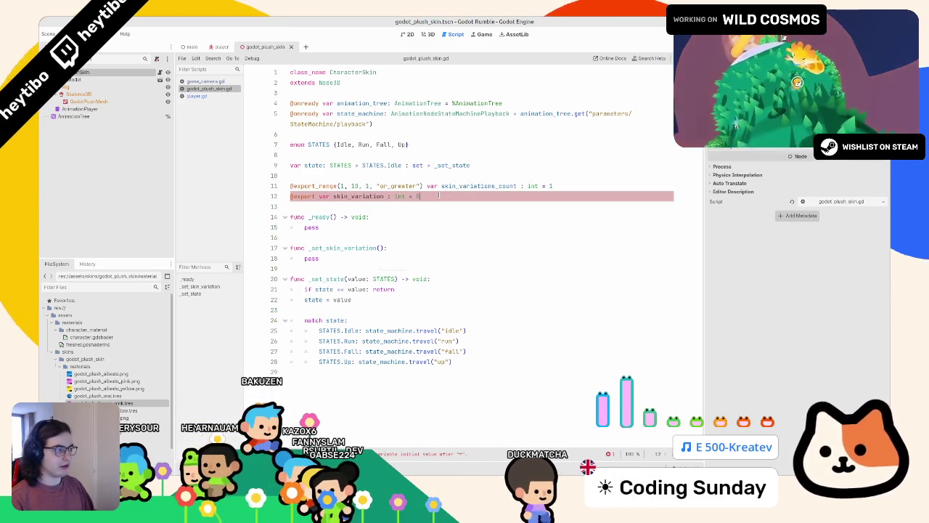
pyautogui.write('0')
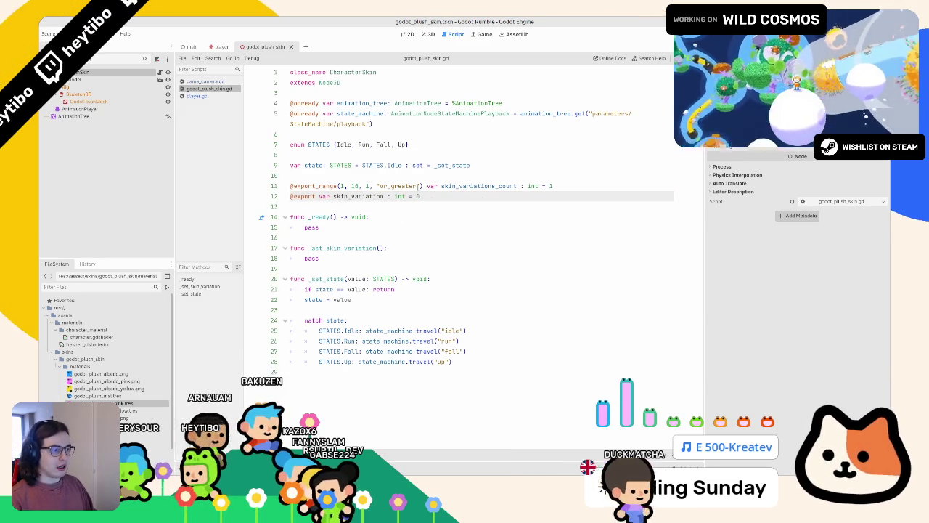
pyautogui.doubleClick(432, 186)
pyautogui.click(429, 197)
pyautogui.write(': se')
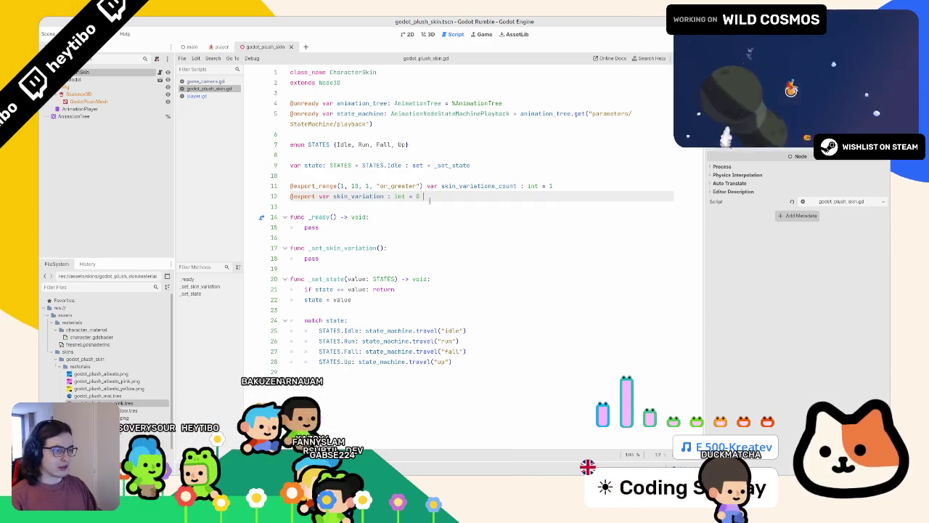
pyautogui.write('t = _set_sk')
# - Set _set_skin_variation as the setter and give it a 'value : int' parameter
pyautogui.press('Return')
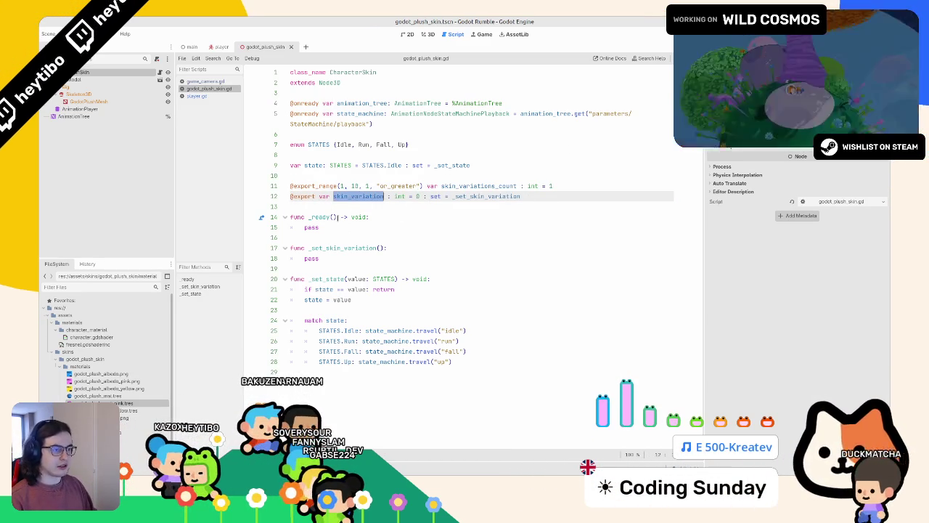
pyautogui.doubleClick(484, 197)
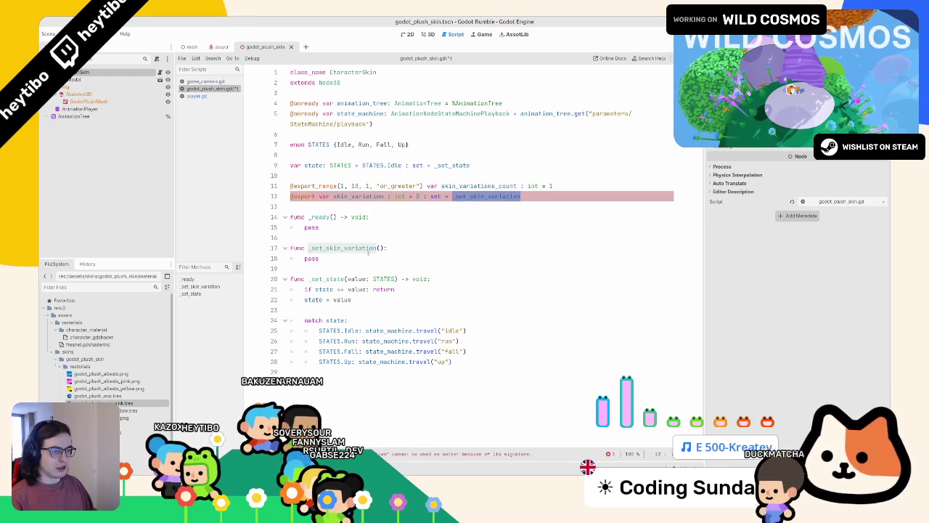
pyautogui.click(384, 248)
pyautogui.write('va')
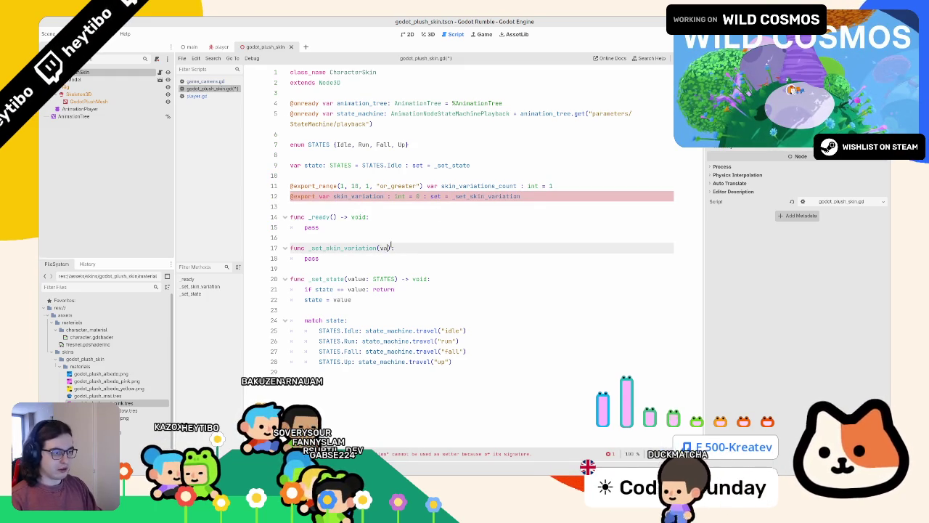
pyautogui.write('lue : int')
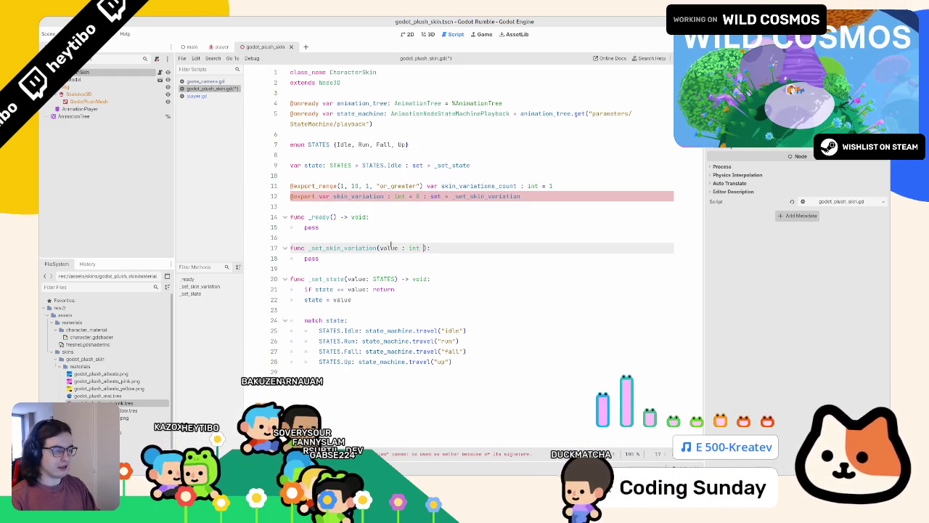
pyautogui.press('BackSpace')
# - Replace pass in the setter with skin_variation = clamp(value, 0, skin_variations_count)
pyautogui.press('Escape')
pyautogui.press('Down')
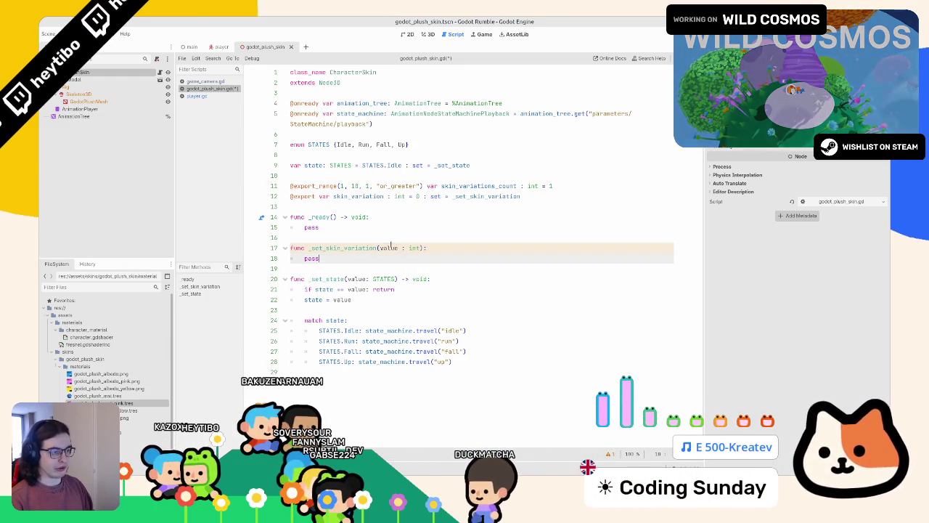
pyautogui.press('BackSpace')
pyautogui.press('BackSpace')
pyautogui.press('BackSpace')
pyautogui.write('ski')
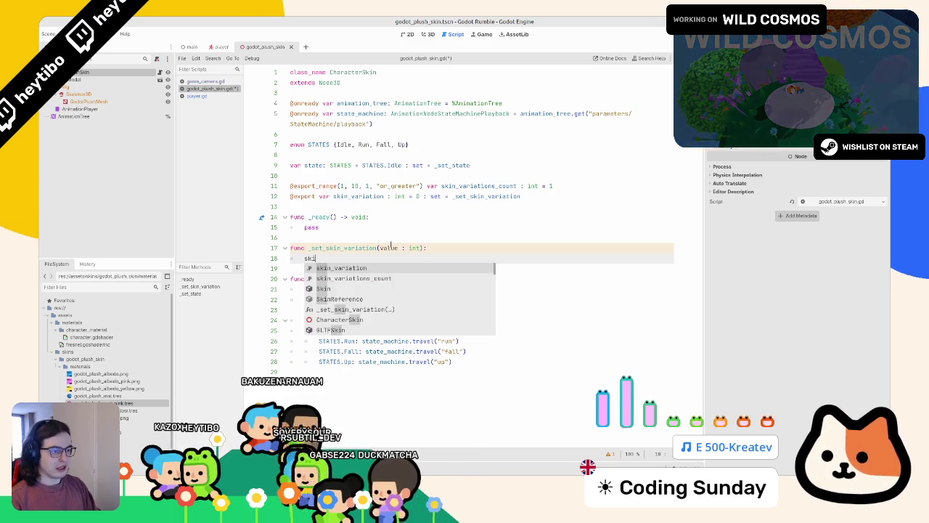
pyautogui.press('Return')
pyautogui.write('clam')
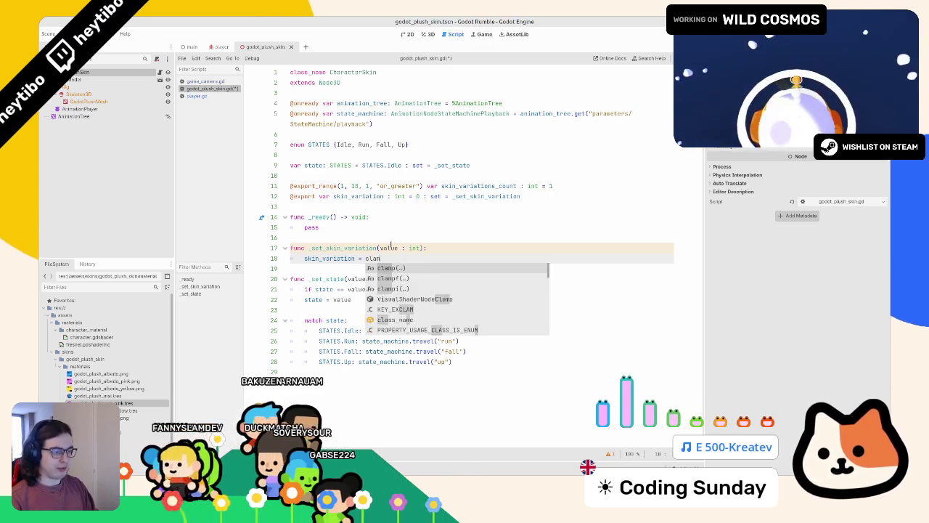
pyautogui.press('Return')
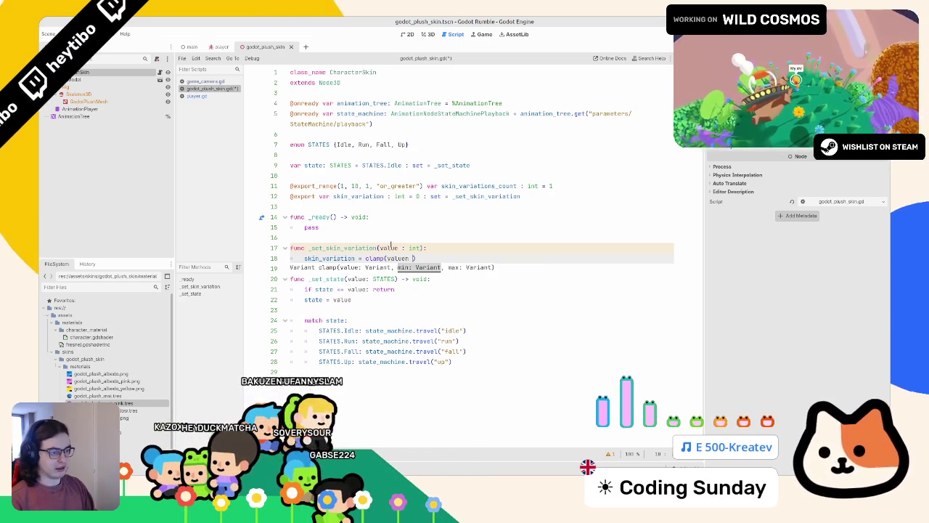
pyautogui.write('0, ')
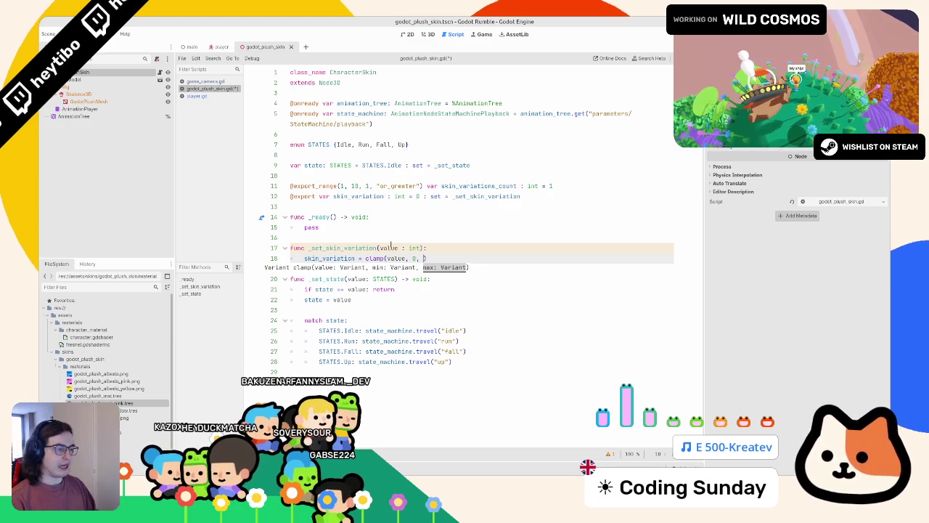
pyautogui.write('sk')
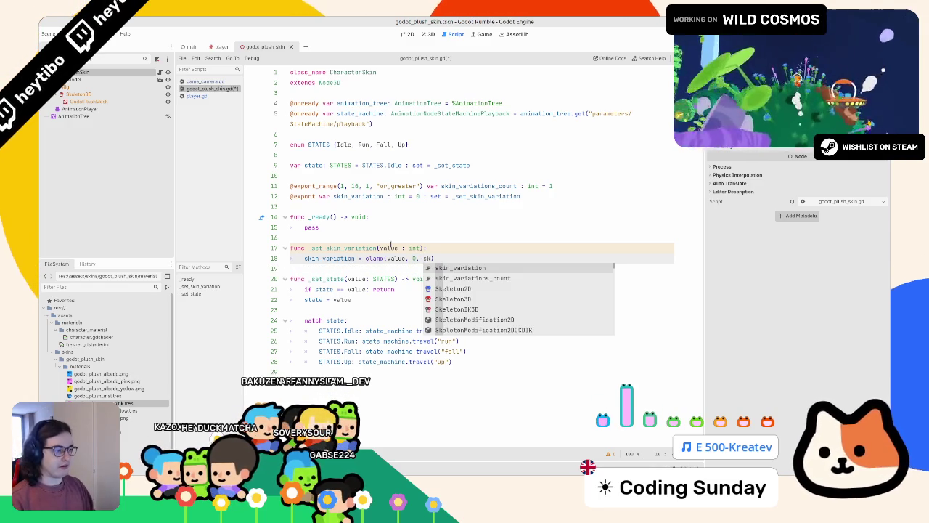
pyautogui.press('Return')
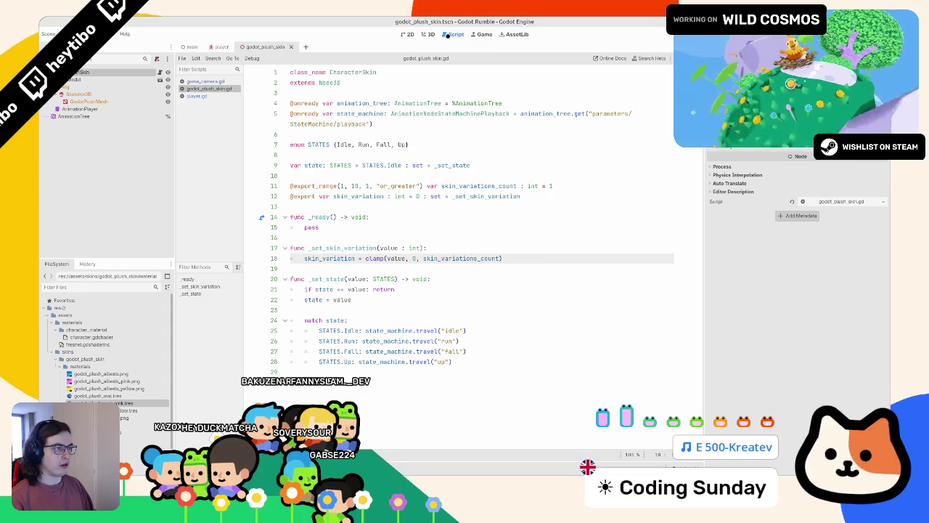
# - Review the 3D view and the setter's clamp line, leaving the code unchanged
pyautogui.click(428, 34)
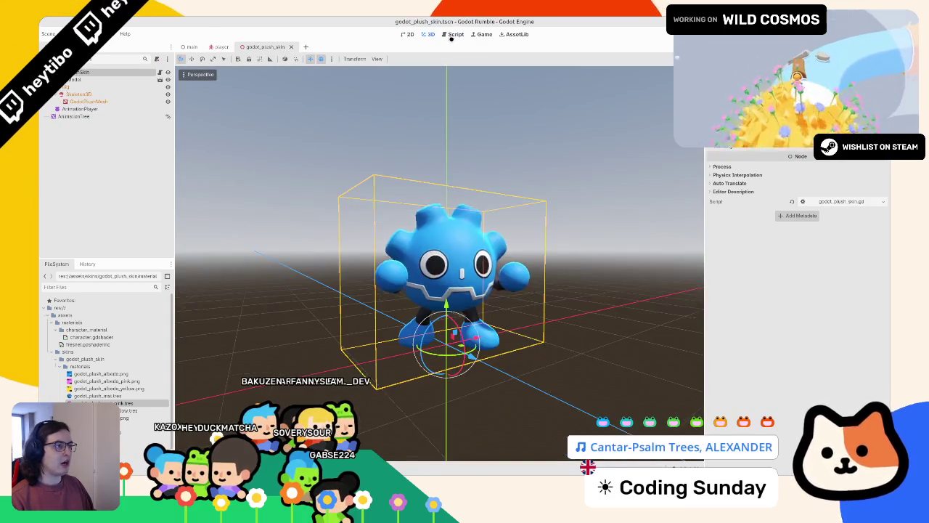
pyautogui.click(453, 36)
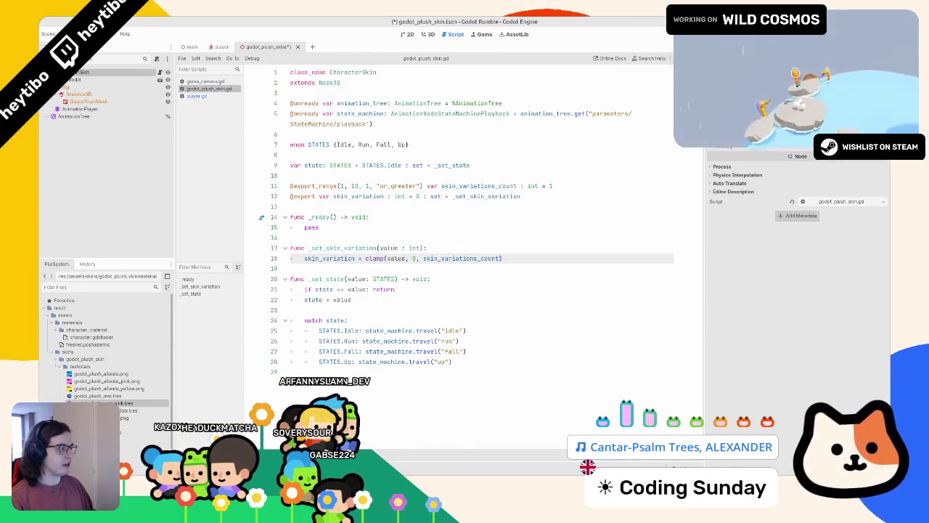
pyautogui.click(308, 299)
pyautogui.doubleClick(320, 258)
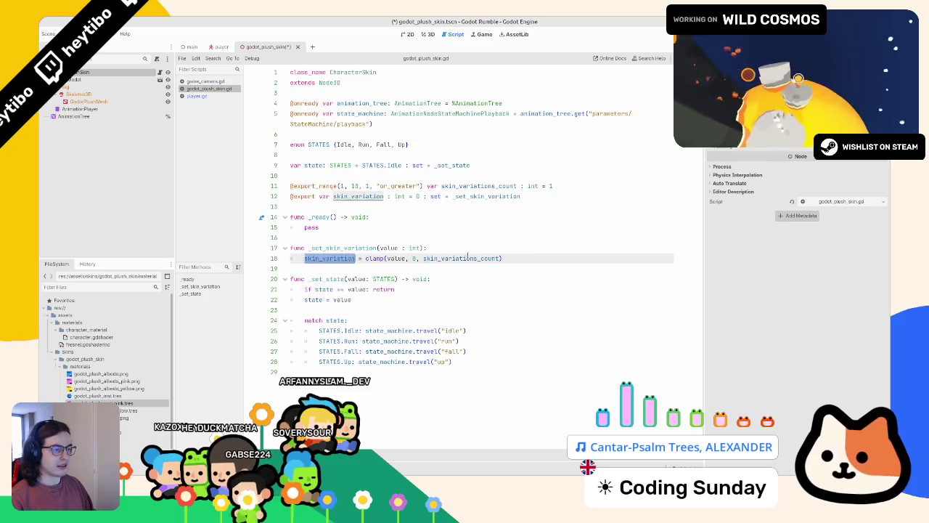
pyautogui.click(549, 258)
pyautogui.press('Return')
pyautogui.press('BackSpace')
pyautogui.press('BackSpace')
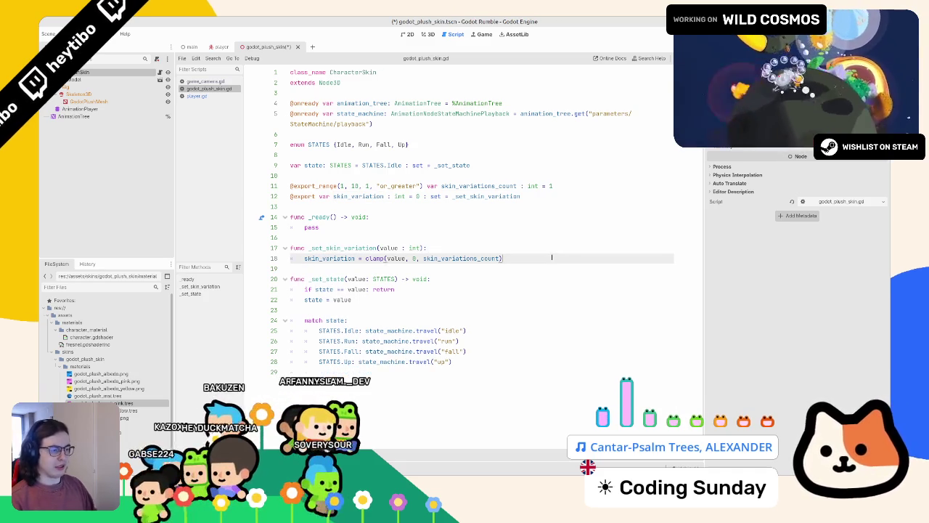
pyautogui.doubleClick(465, 259)
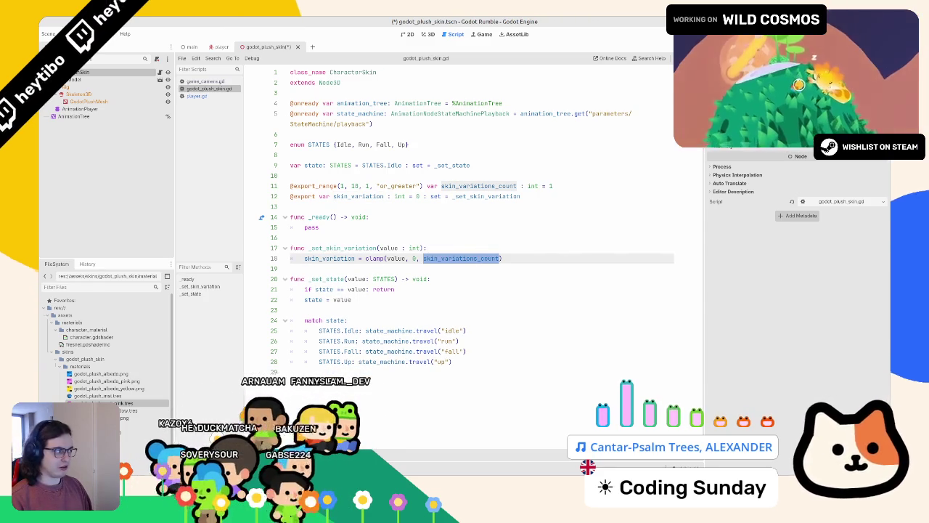
pyautogui.click(473, 248)
pyautogui.press('Return')
pyautogui.write('print(')
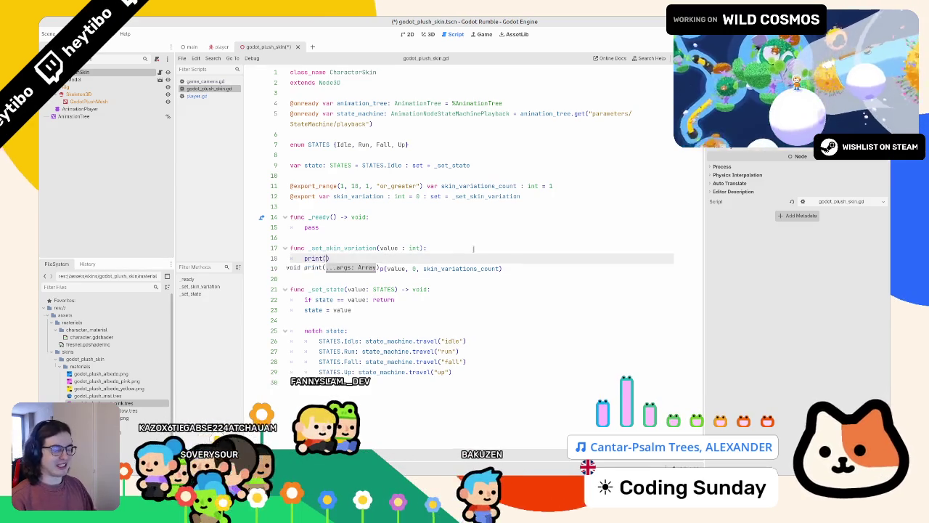
pyautogui.hotkey('ctrl', 'z')
pyautogui.hotkey('ctrl', 'Home')
pyautogui.press('Return')
pyautogui.press('Up')
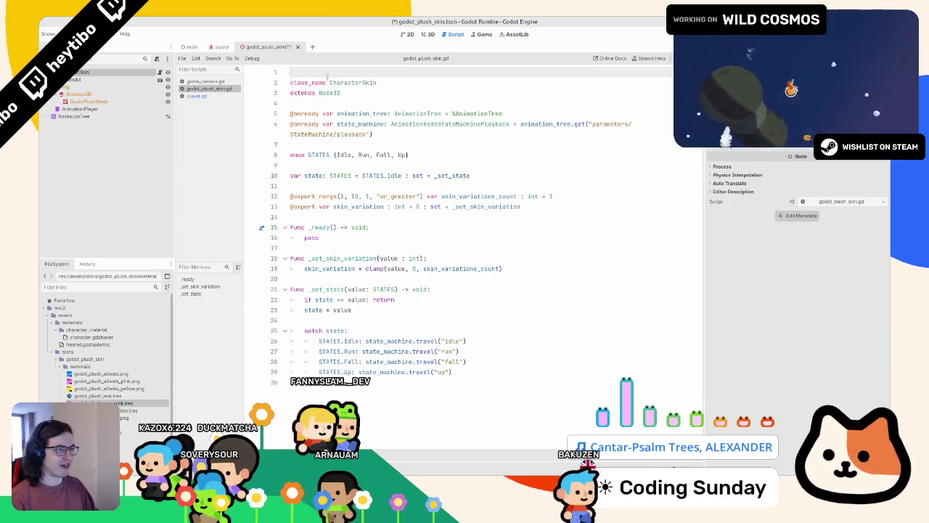
pyautogui.write('@tool')
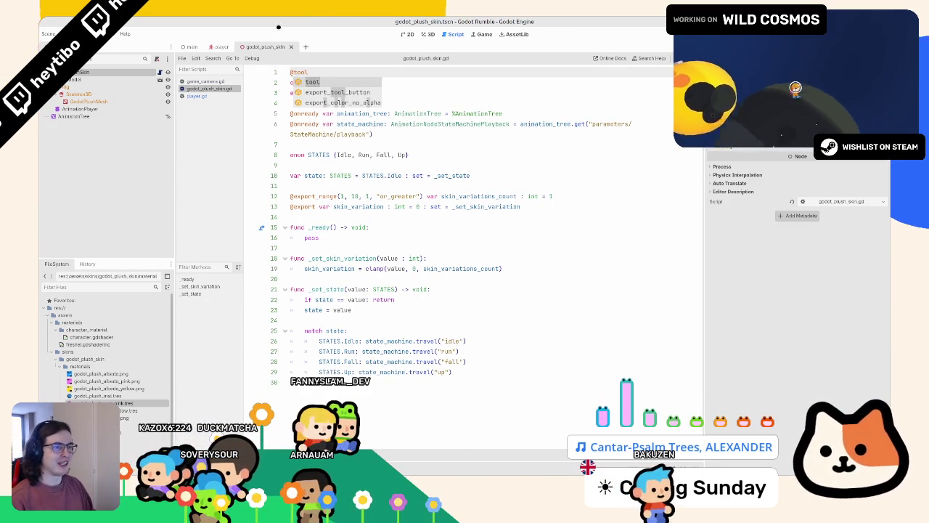
# - Close and reopen the plush skin scene, then save it
pyautogui.middleClick(271, 46)
pyautogui.hotkey('ctrl', 'shift', 't')
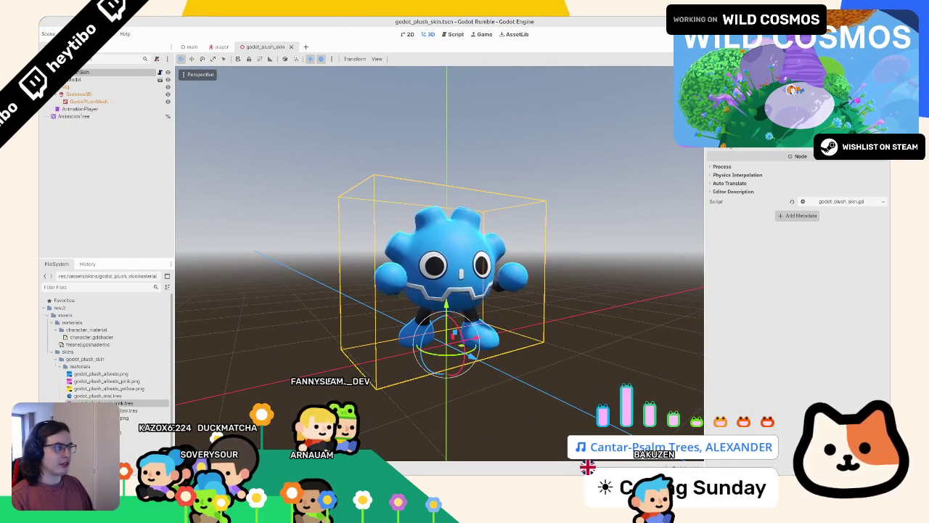
pyautogui.hotkey('ctrl', 's')
pyautogui.hotkey('ctrl', 'F3')
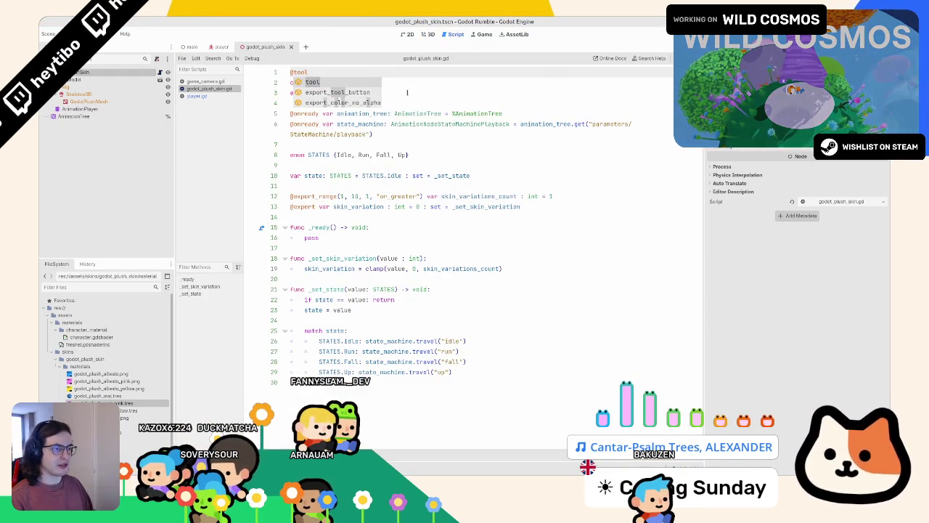
# - Add an empty line after the clamp line and collapse the materials folder
pyautogui.click(372, 175)
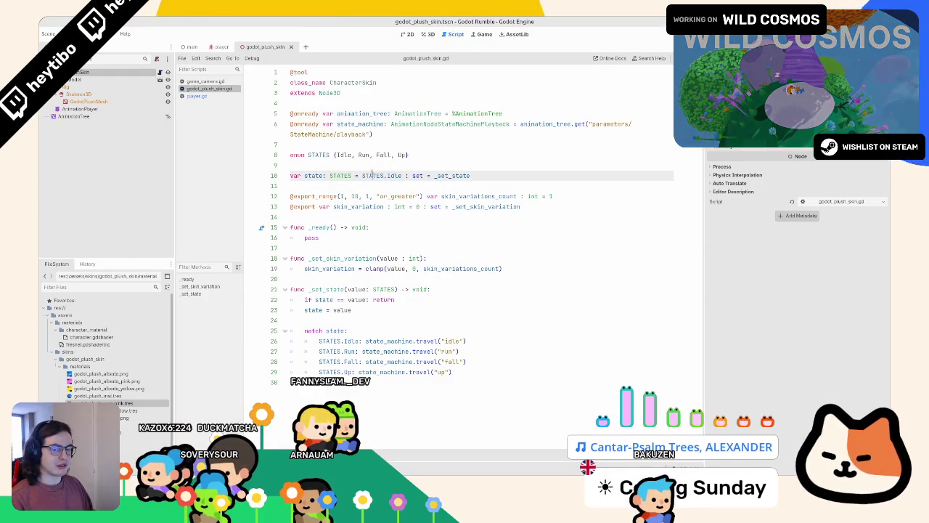
pyautogui.click(319, 237)
pyautogui.doubleClick(329, 268)
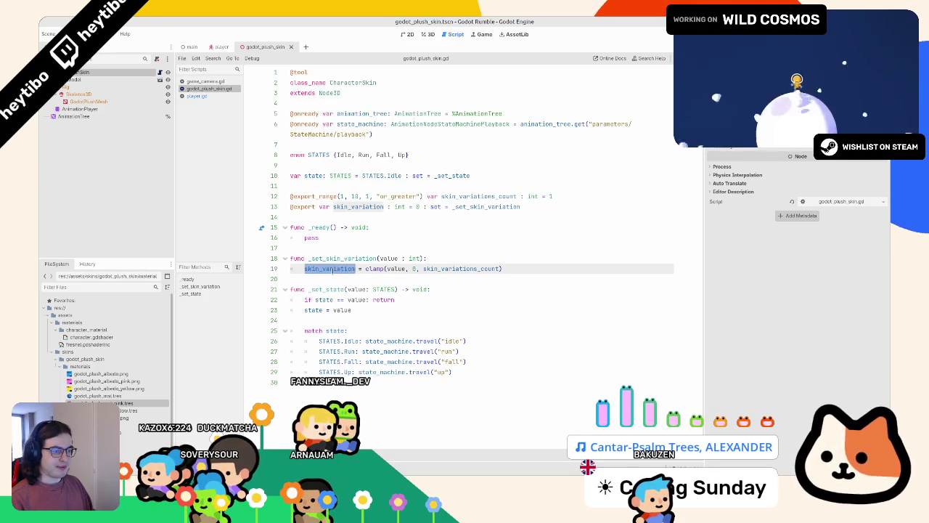
pyautogui.click(571, 275)
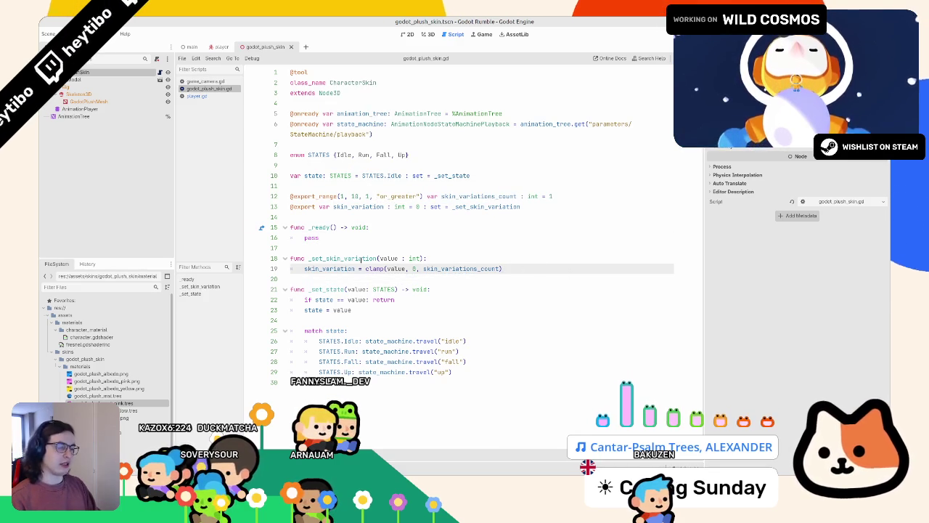
pyautogui.press('Return')
pyautogui.press('Return')
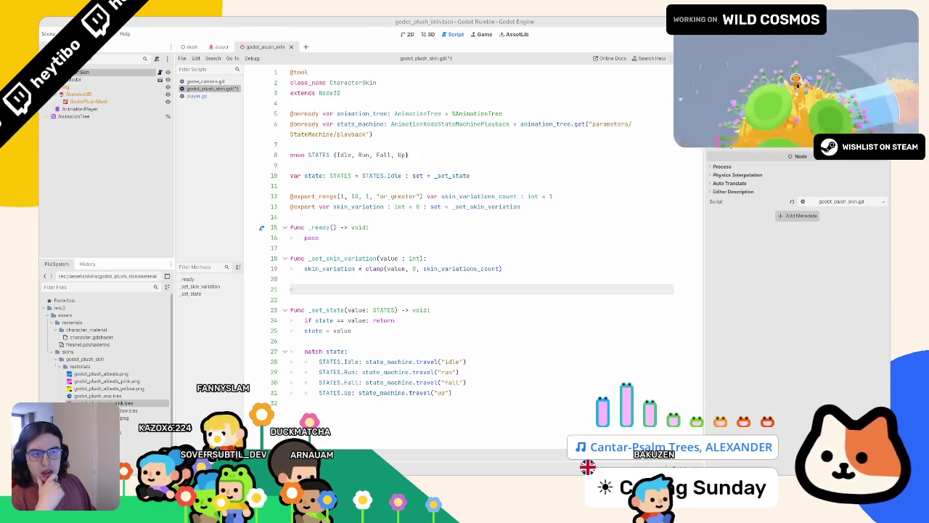
pyautogui.click(61, 366)
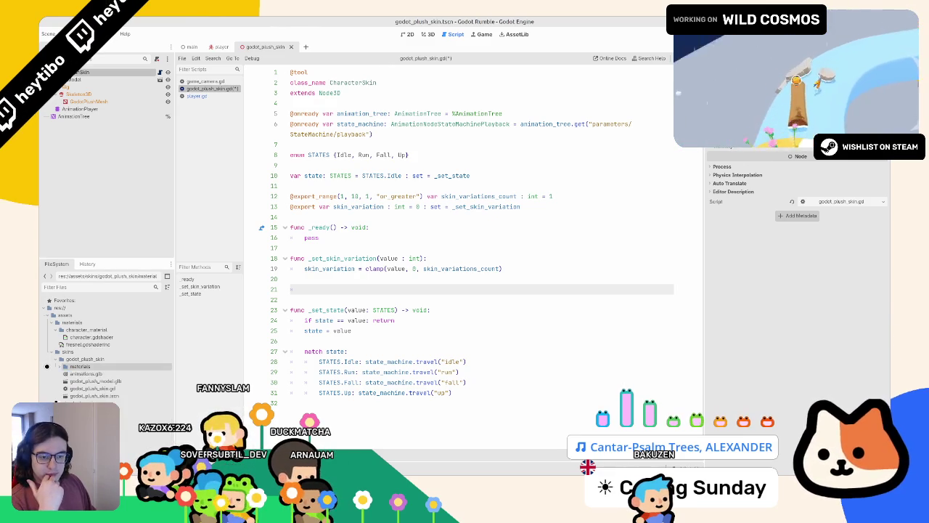
# - Duplicate godot_plush_skin.gd as character_skin.gd, open the copy, then reopen godot_plush_skin.gd
pyautogui.rightClick(132, 389)
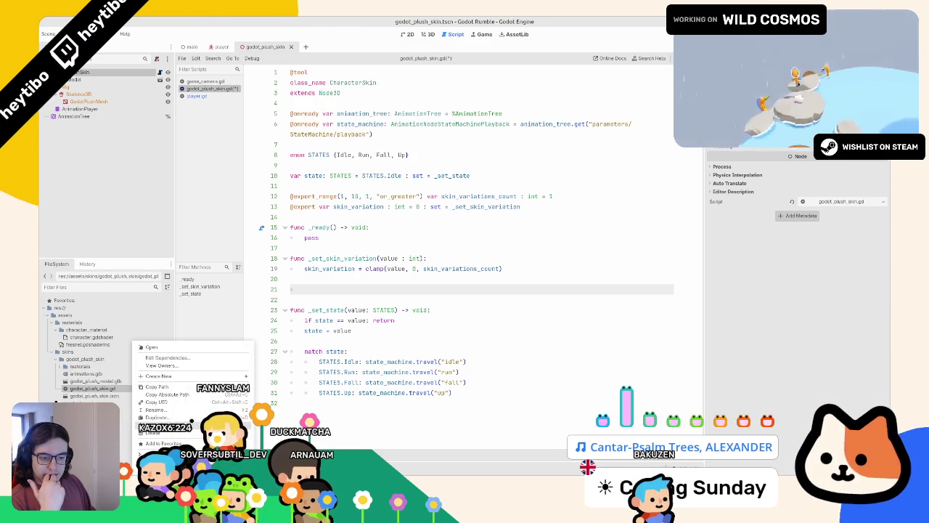
pyautogui.click(154, 417)
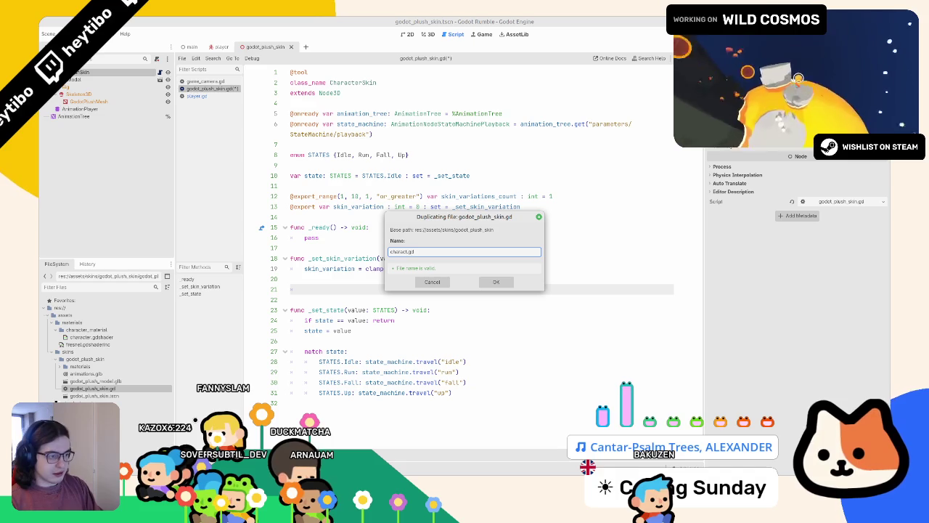
pyautogui.write('in')
pyautogui.press('Return')
pyautogui.doubleClick(85, 373)
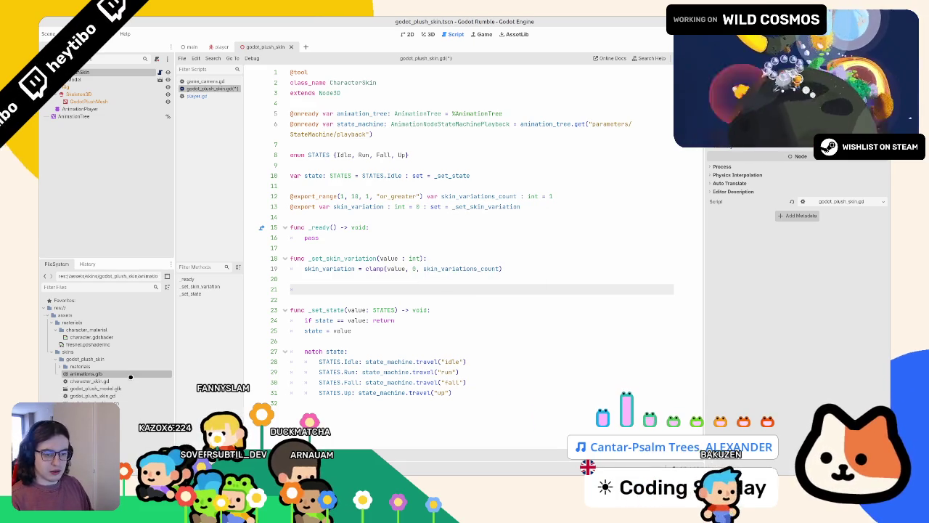
pyautogui.doubleClick(120, 381)
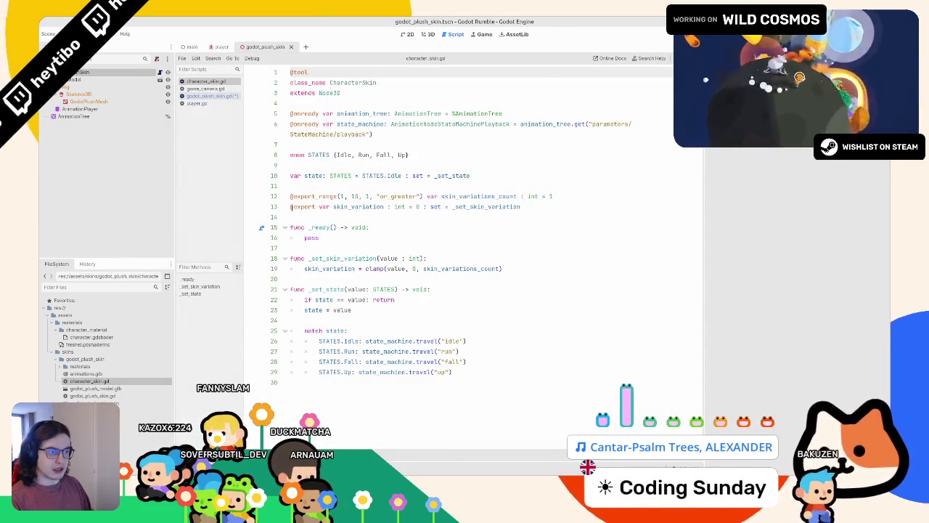
pyautogui.click(332, 155)
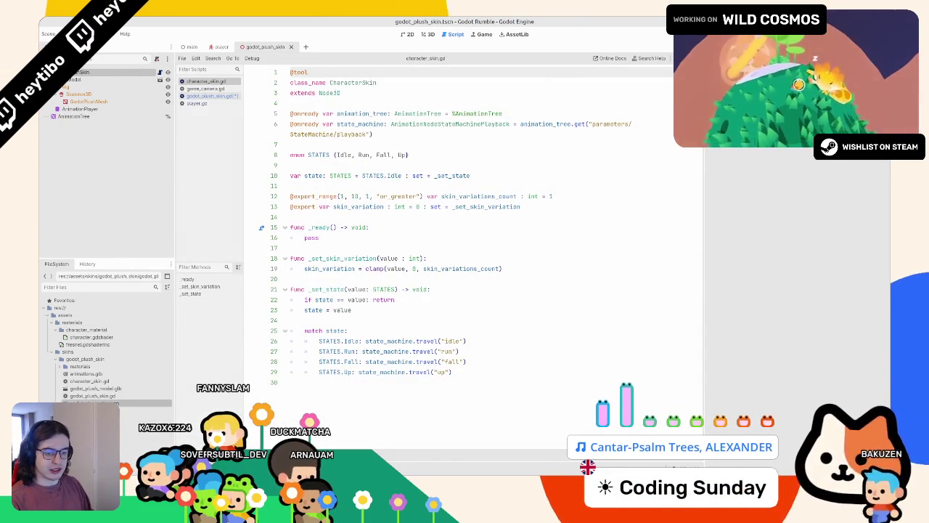
pyautogui.doubleClick(92, 395)
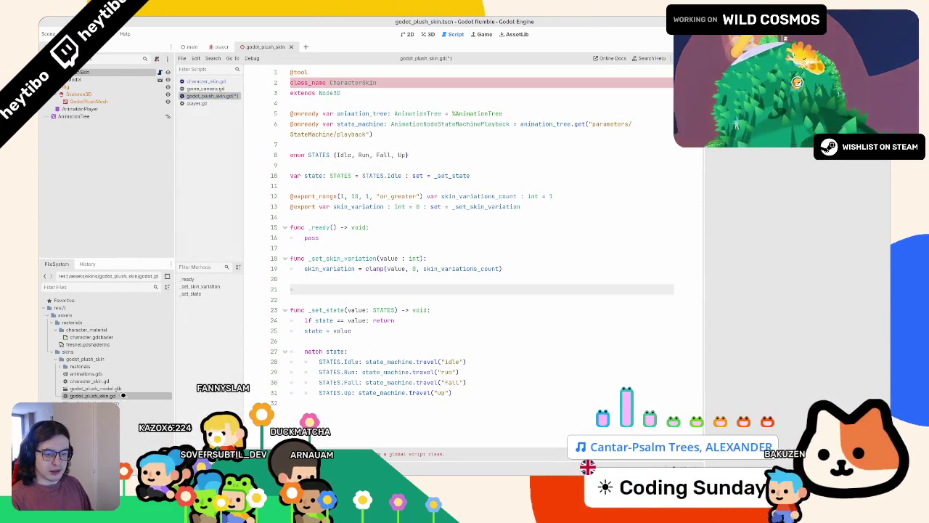
# - Make the plush skin script extend CharacterSkin, removing class_name and extra blank lines
pyautogui.click(338, 92)
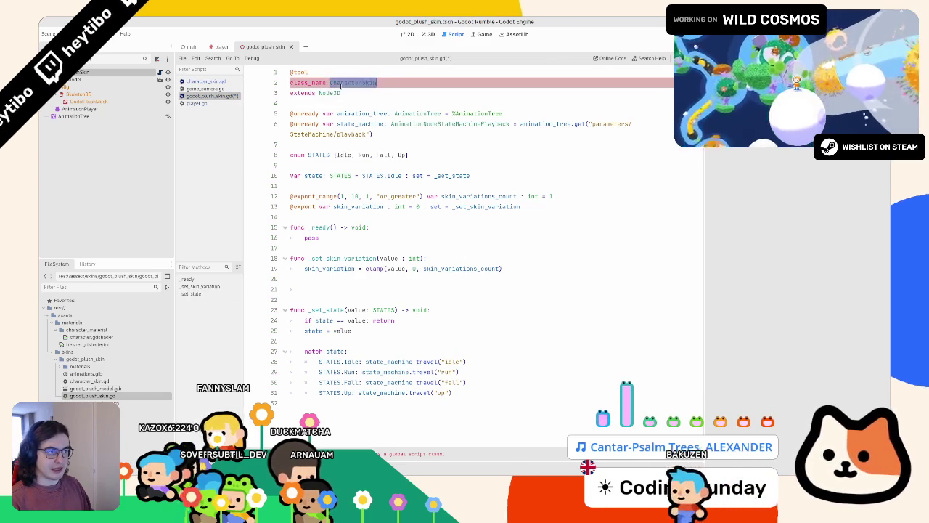
pyautogui.hotkey('ctrl', 'BackSpace')
pyautogui.write('CharacterSkin')
pyautogui.press('Up')
pyautogui.hotkey('ctrl', 'shift', 'k')
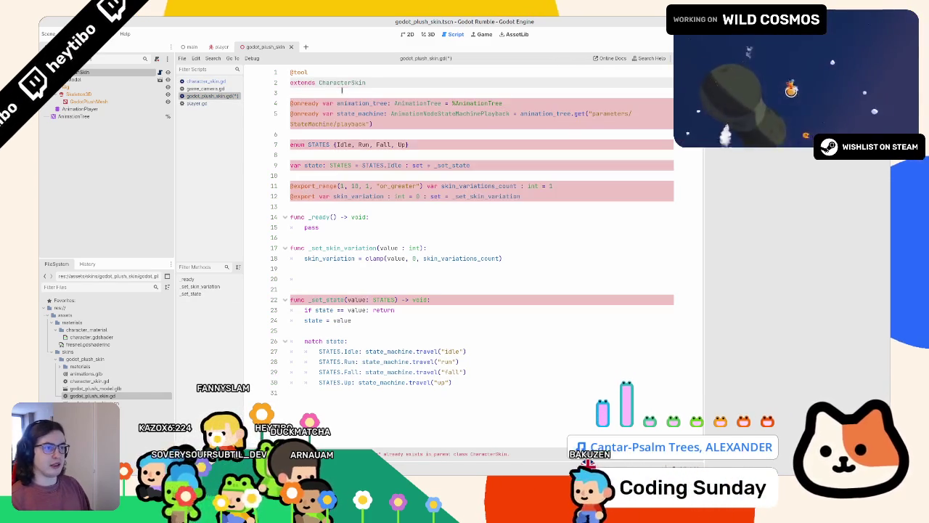
pyautogui.tripleClick(327, 102)
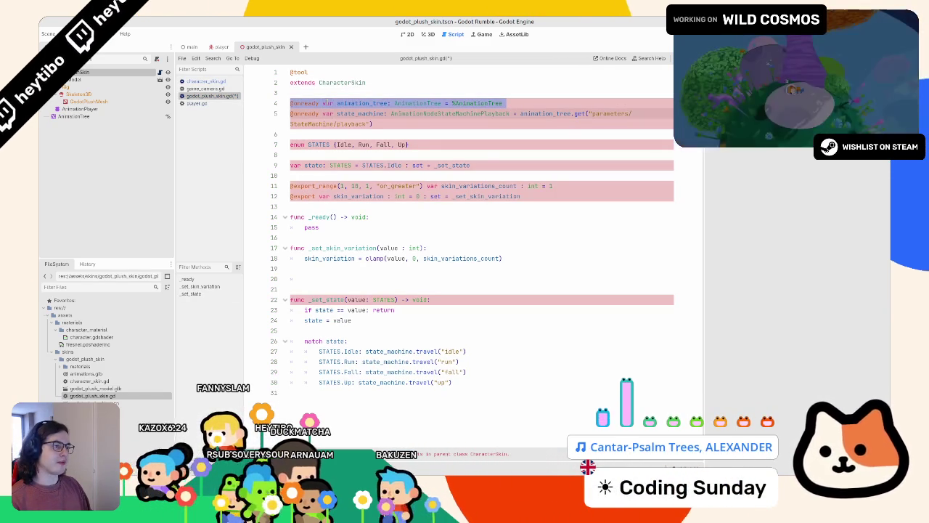
pyautogui.moveTo(709, 148); pyautogui.dragTo(788, 148)
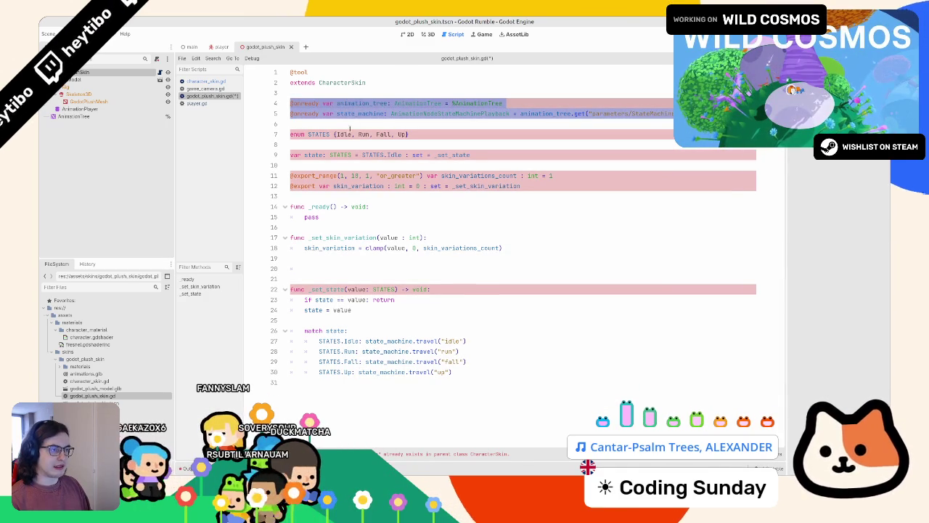
pyautogui.click(312, 268)
pyautogui.press('BackSpace')
pyautogui.press('BackSpace')
pyautogui.press('BackSpace')
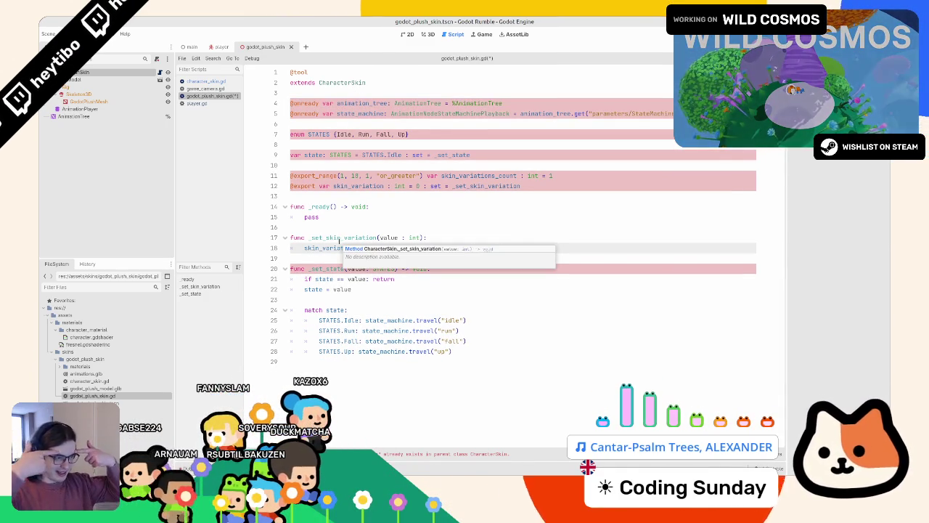
# - Delete the export variables, _ready, STATES enum and state variable, then close game_camera.gd
pyautogui.moveTo(323, 206)
pyautogui.mouseDown()
pyautogui.moveTo(290, 207)
pyautogui.moveTo(319, 217)
pyautogui.moveTo(291, 207)
pyautogui.moveTo(256, 172)
pyautogui.mouseUp()
pyautogui.press('BackSpace')
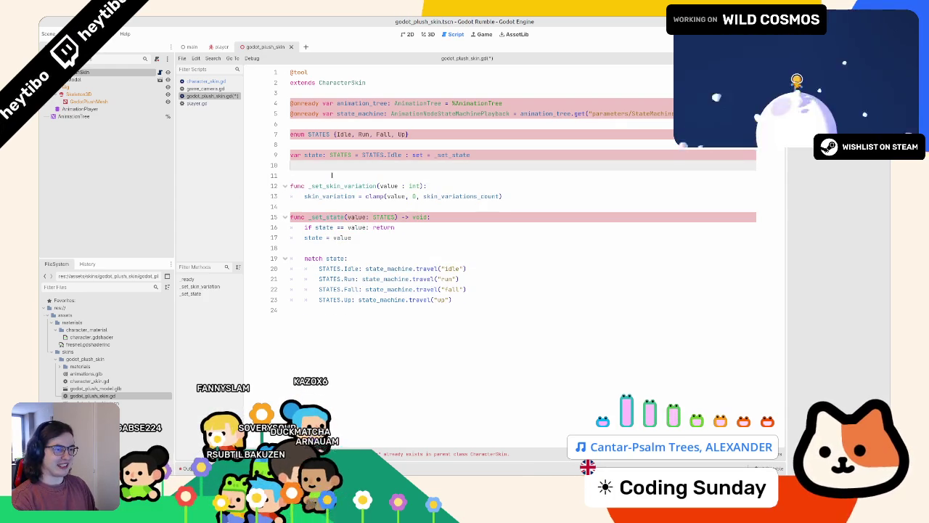
pyautogui.moveTo(340, 155); pyautogui.dragTo(343, 136)
pyautogui.press('BackSpace')
pyautogui.press('BackSpace')
pyautogui.press('BackSpace')
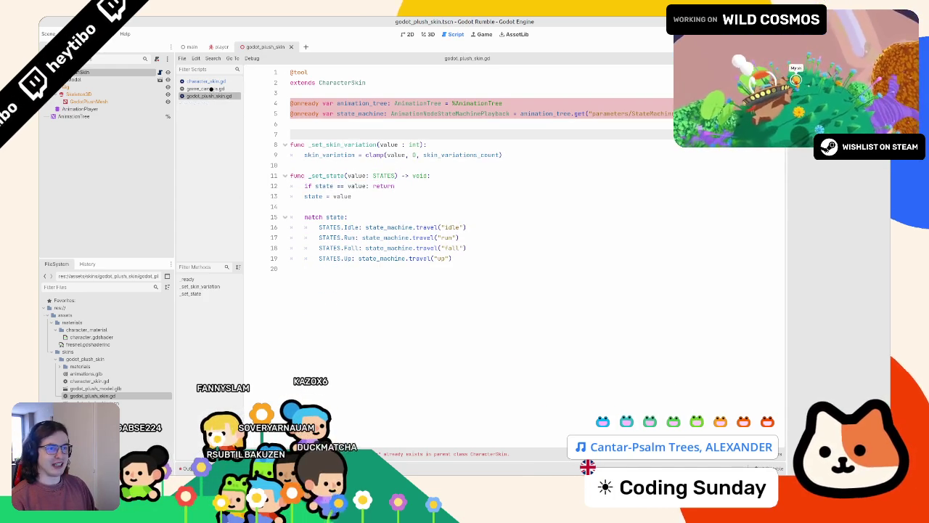
pyautogui.middleClick(211, 89)
pyautogui.click(218, 80)
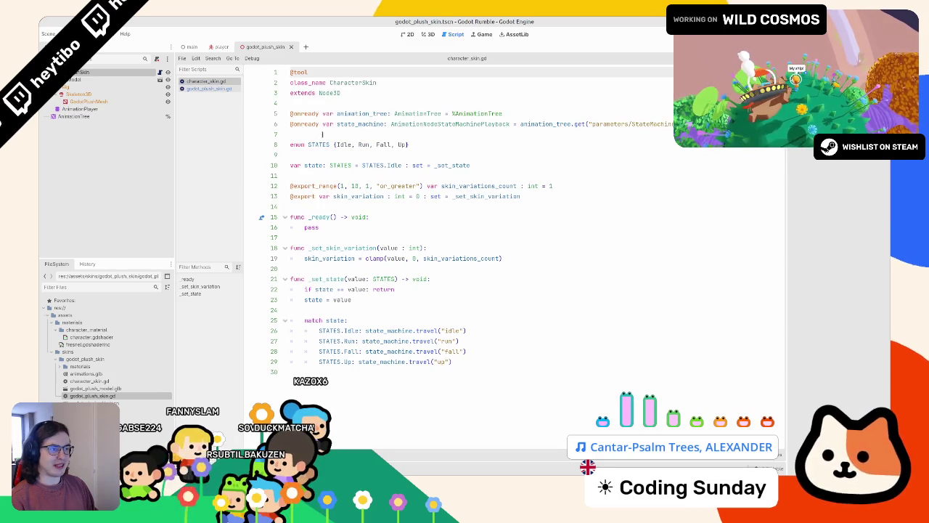
pyautogui.click(211, 88)
pyautogui.click(214, 81)
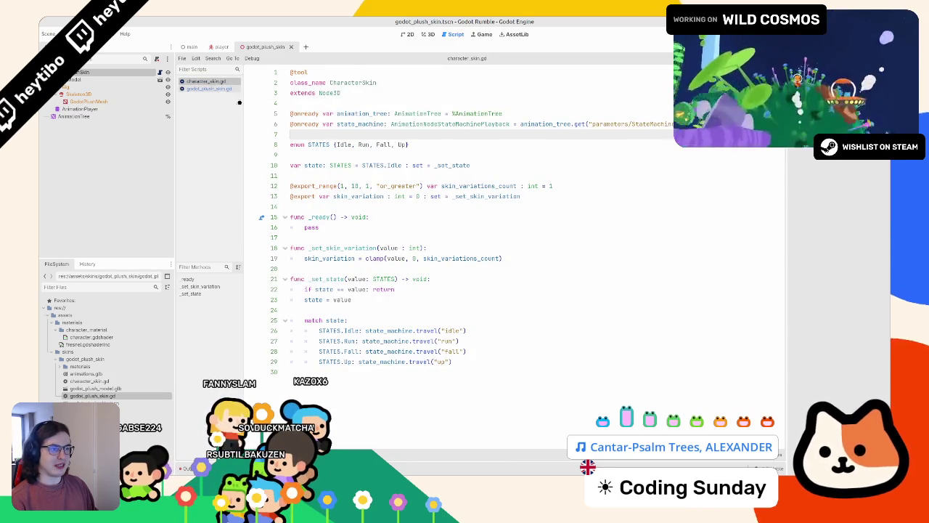
pyautogui.moveTo(291, 103); pyautogui.dragTo(329, 122)
pyautogui.press('BackSpace')
pyautogui.press('BackSpace')
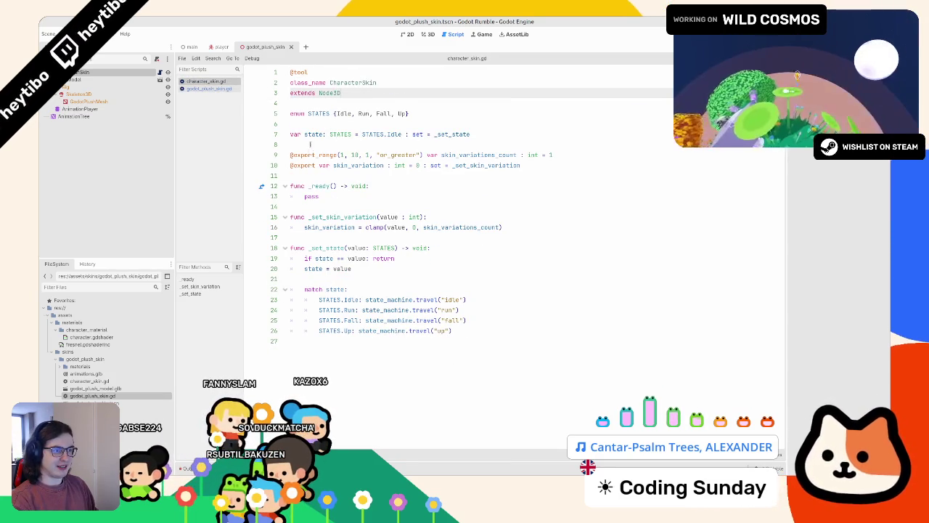
pyautogui.press('Down')
pyautogui.press('Down')
pyautogui.press('BackSpace')
# - Delete everything below the state variable, save, then undo that deletion
pyautogui.tripleClick(314, 145)
pyautogui.hotkey('shift', 'Down')
pyautogui.hotkey('shift', 'Down')
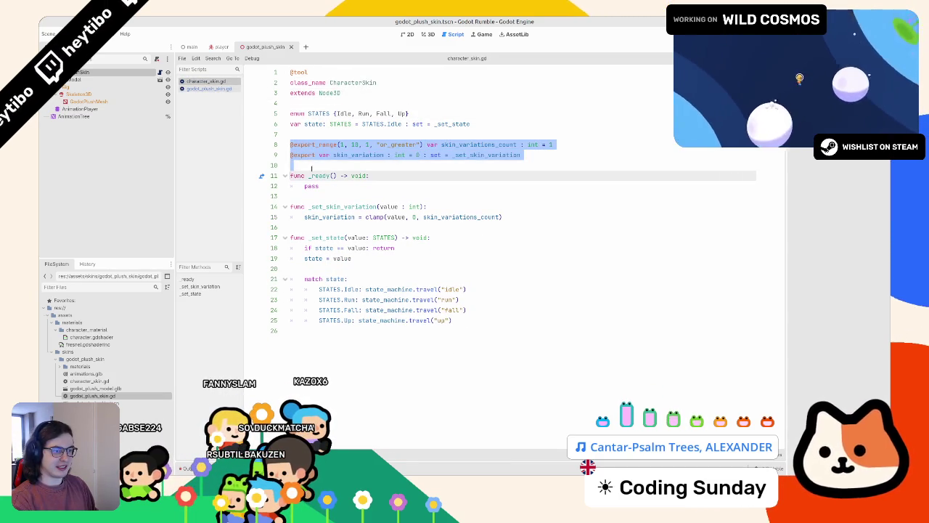
pyautogui.hotkey('ctrl', 'shift', 'End')
pyautogui.press('BackSpace')
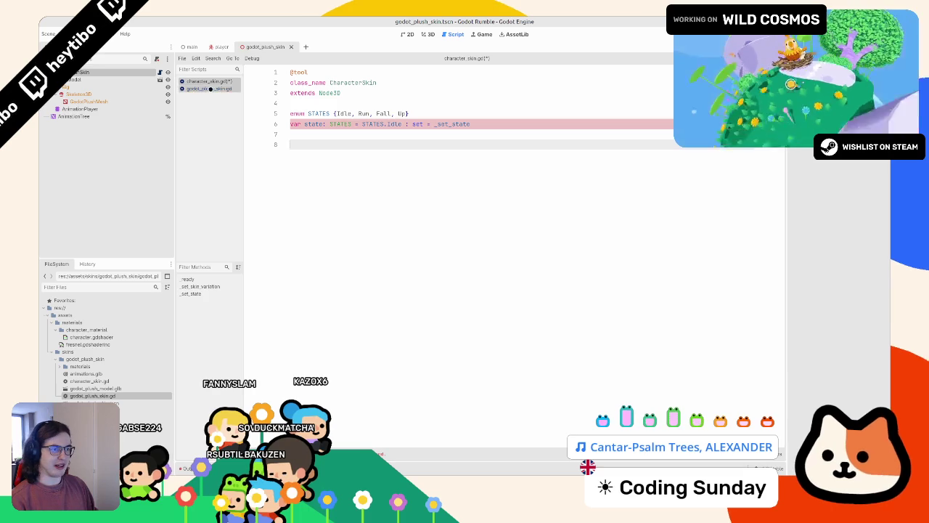
pyautogui.hotkey('ctrl', 's')
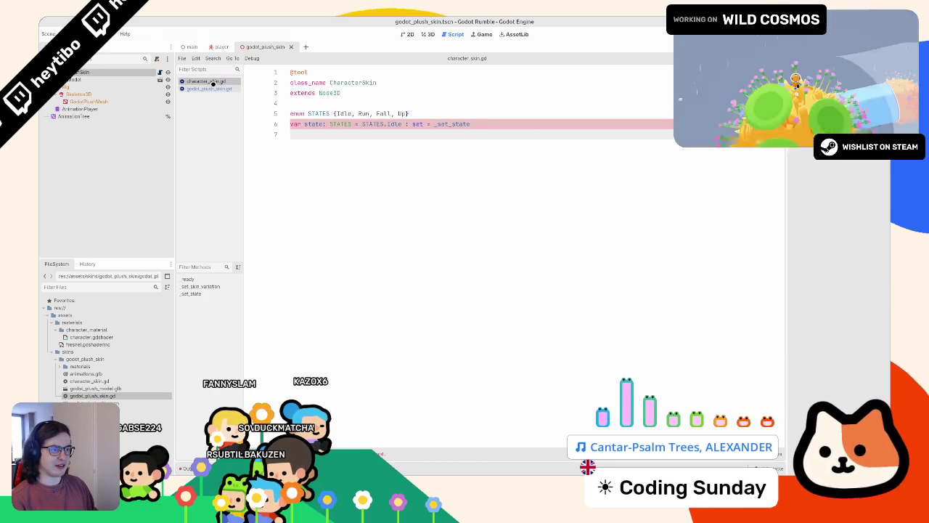
pyautogui.hotkey('ctrl', 'z')
pyautogui.hotkey('ctrl', 'z')
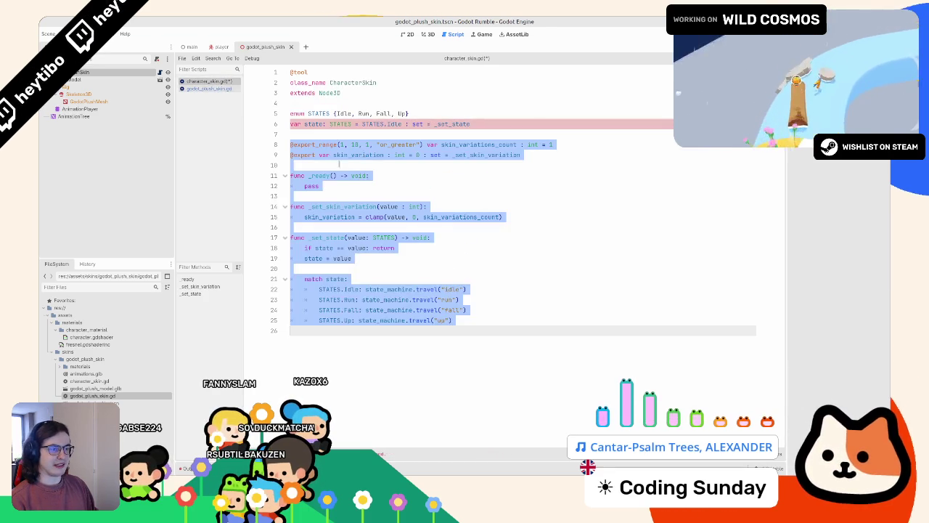
pyautogui.hotkey('ctrl', 'z')
pyautogui.hotkey('ctrl', 'z')
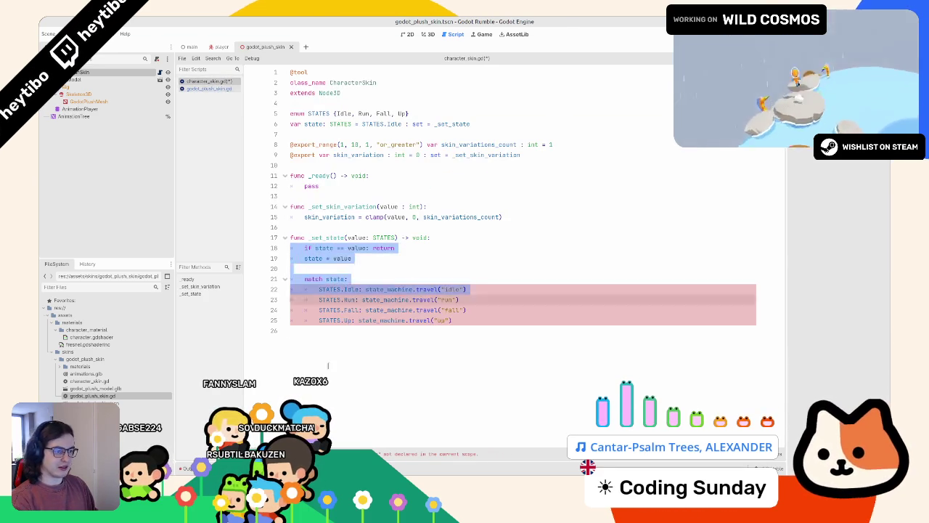
# - Replace the setter's clamp line with pass, delete the base _ready function, and run the game
pyautogui.press('Up')
pyautogui.press('Up')
pyautogui.press('Up')
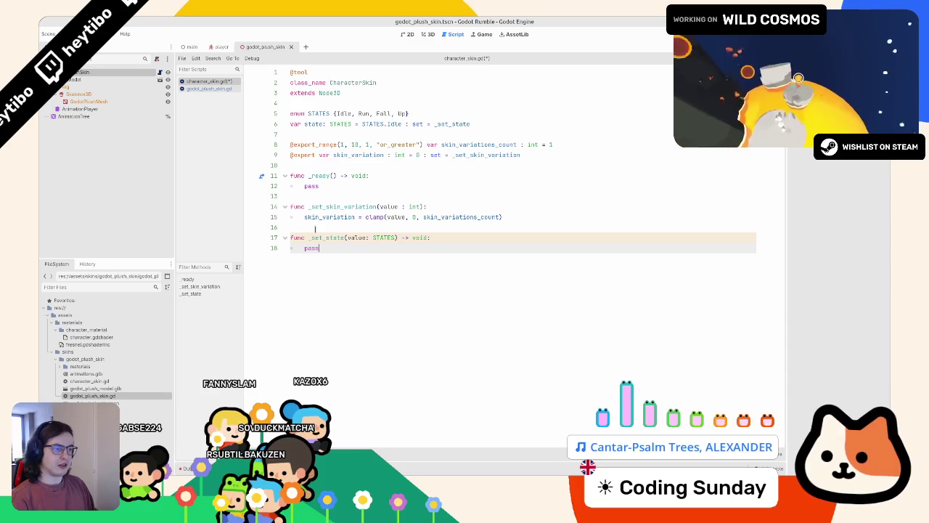
pyautogui.moveTo(304, 216); pyautogui.dragTo(579, 213)
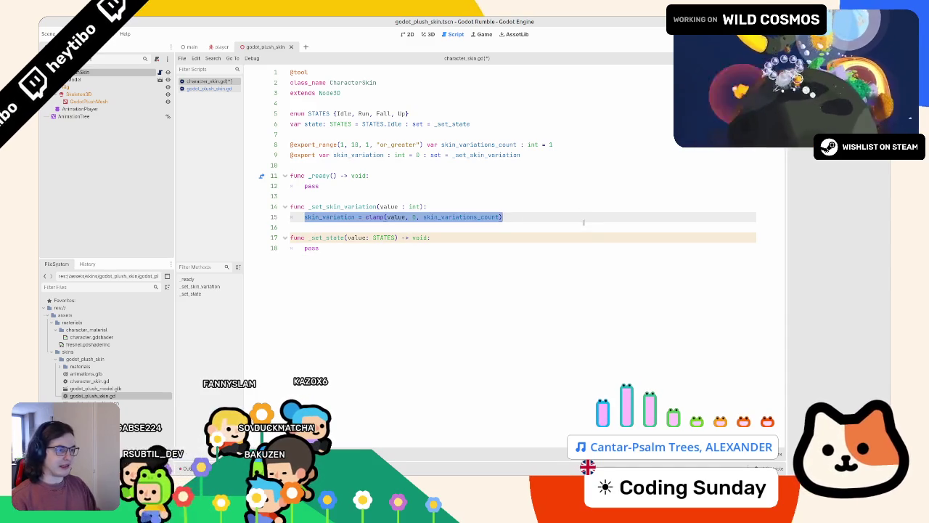
pyautogui.write('pas')
pyautogui.moveTo(289, 175); pyautogui.dragTo(291, 196)
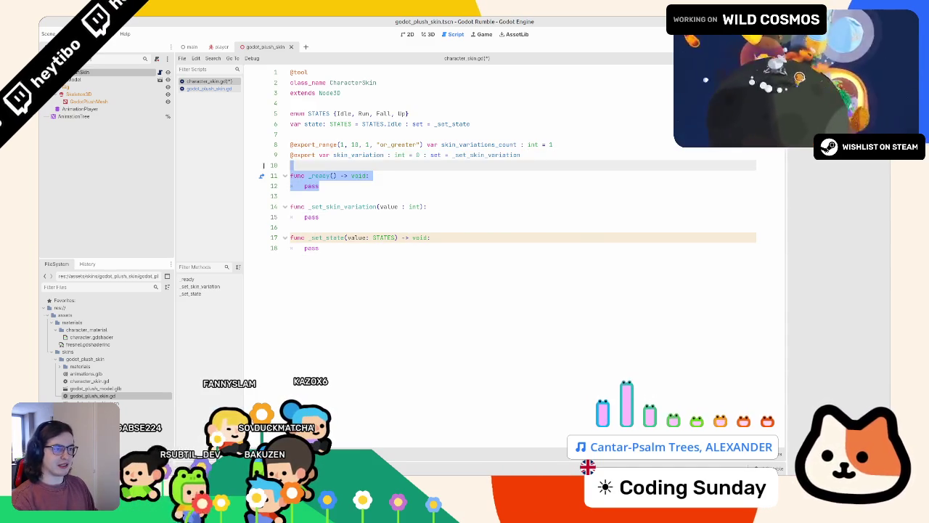
pyautogui.press('BackSpace')
pyautogui.click(333, 187)
pyautogui.press('Up')
pyautogui.press('Up')
pyautogui.press('Up')
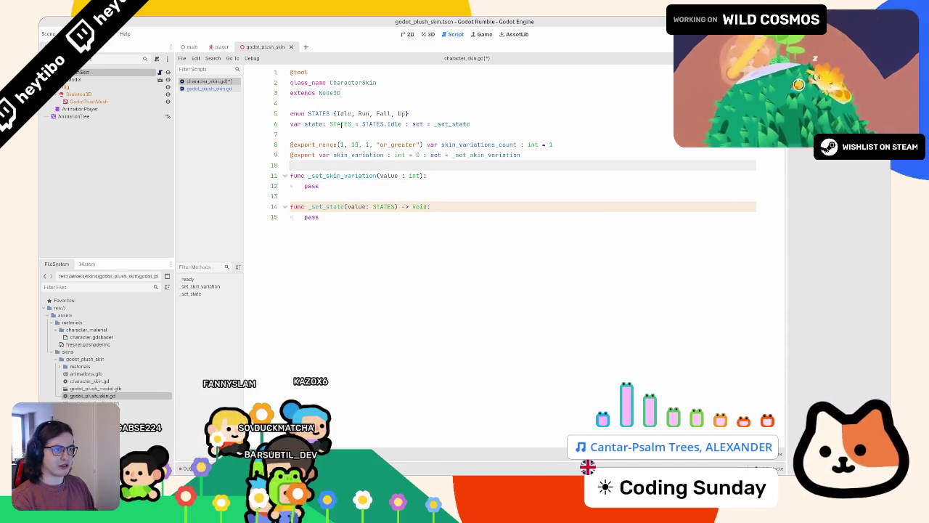
pyautogui.click(227, 88)
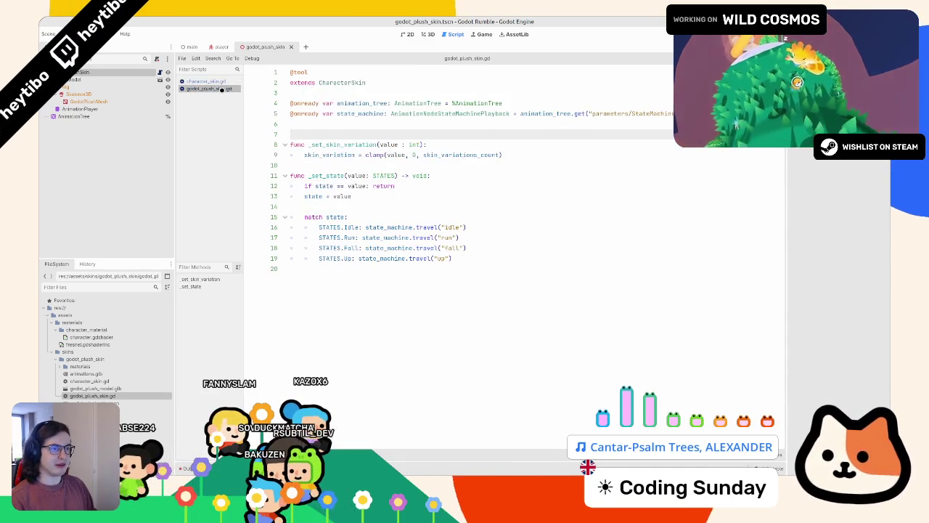
pyautogui.click(223, 82)
pyautogui.press('F6')
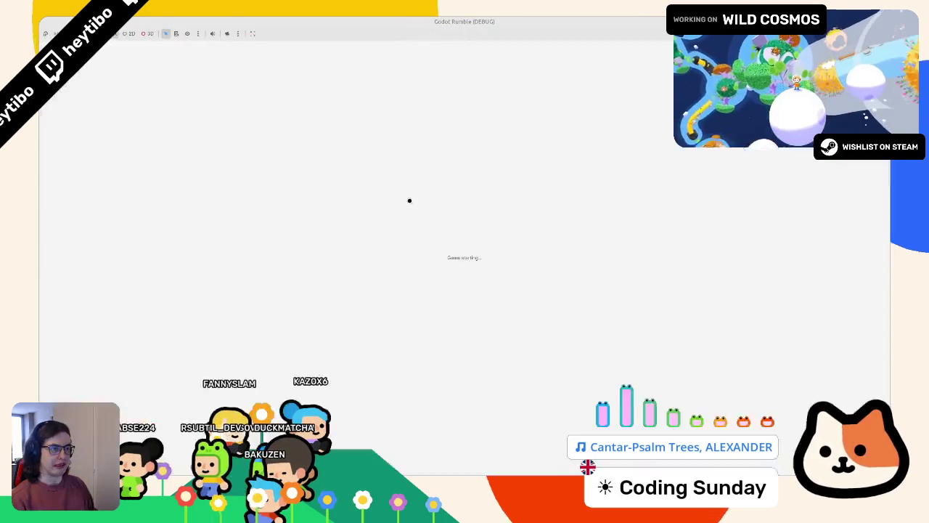
# - Delete the empty line 7 in godot_plush_skin.gd
pyautogui.click(408, 199)
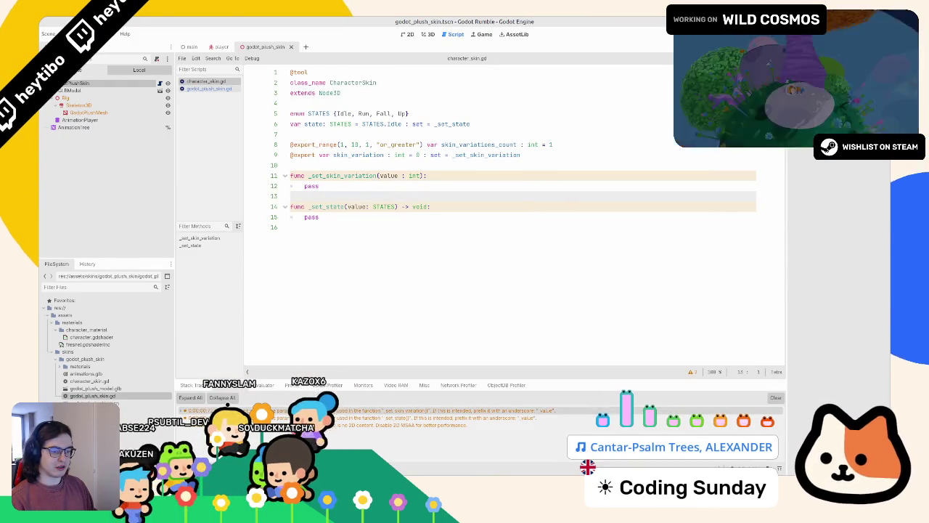
pyautogui.click(78, 83)
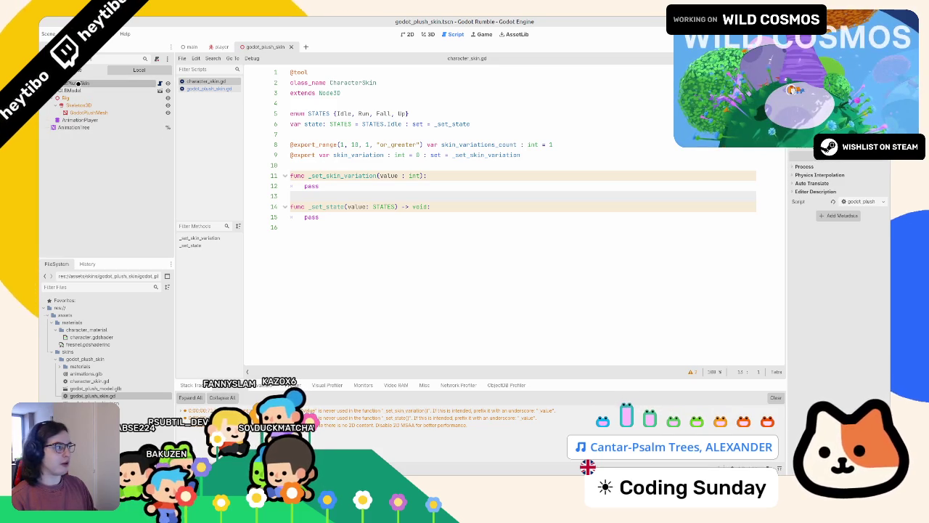
pyautogui.click(209, 89)
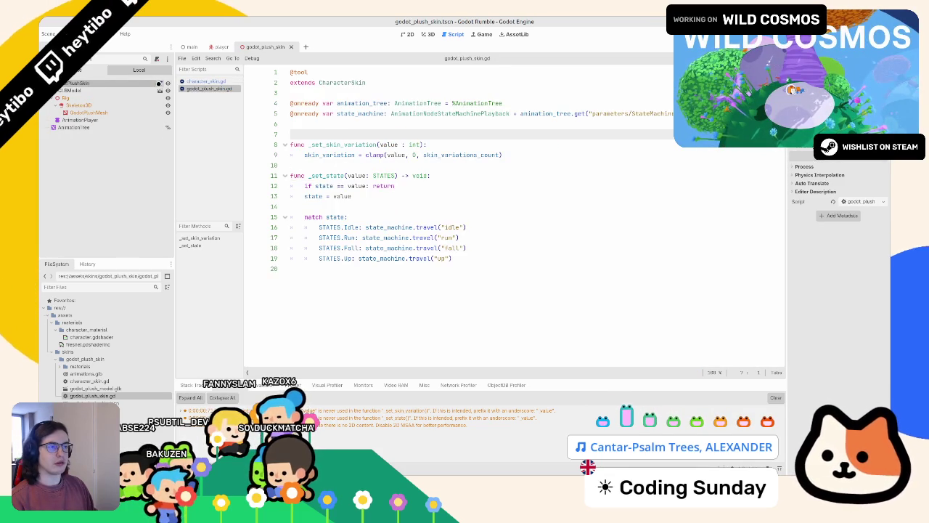
pyautogui.press('BackSpace')
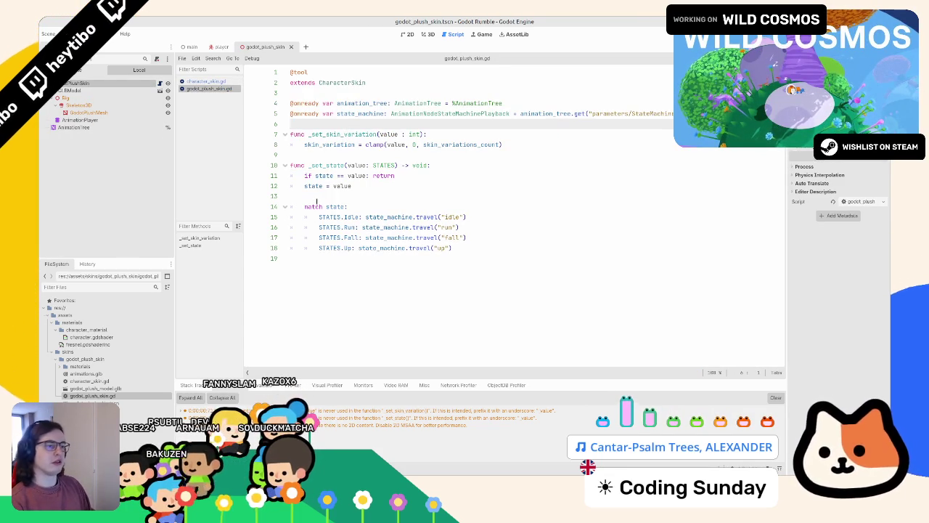
pyautogui.click(318, 196)
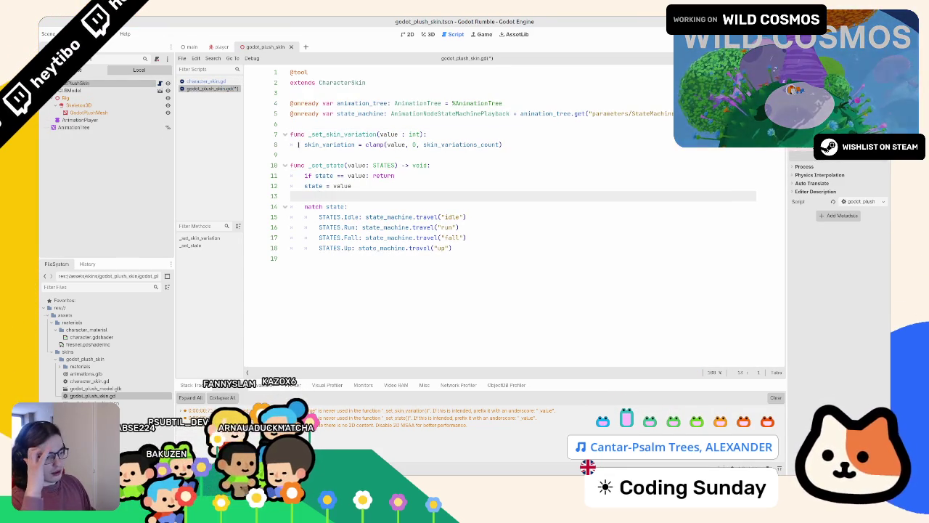
# - From character_skin.gd, test-run the game showing blue plush characters, stop it, and reopen the plush script
pyautogui.moveTo(297, 144)
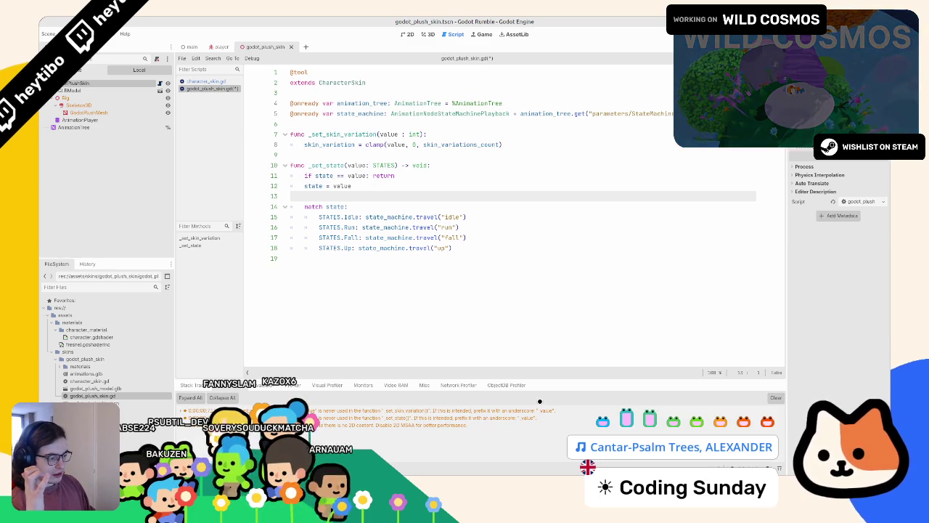
pyautogui.hotkey('alt', 'Left')
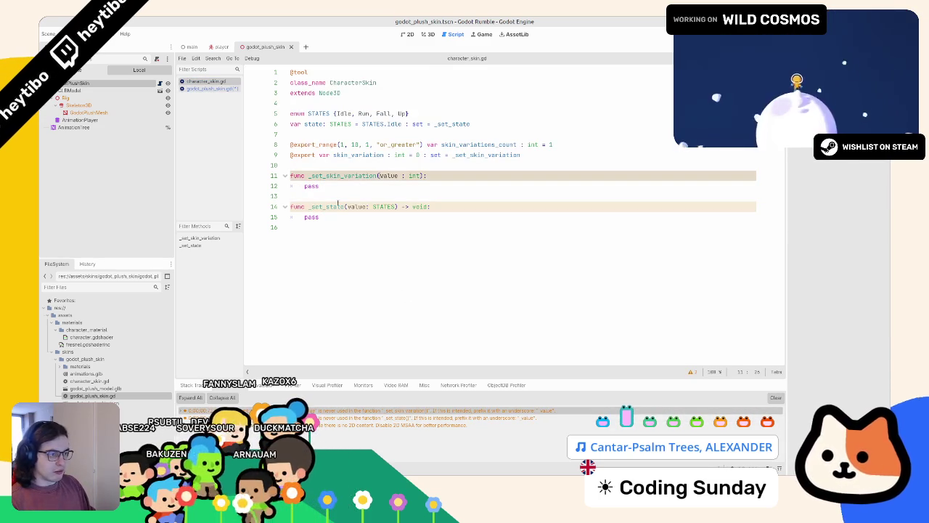
pyautogui.press('F5')
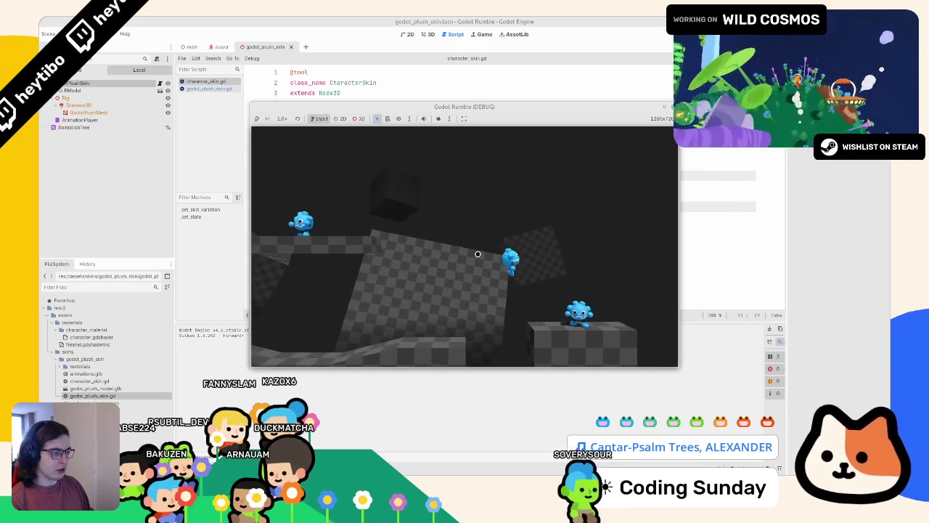
pyautogui.press('F8')
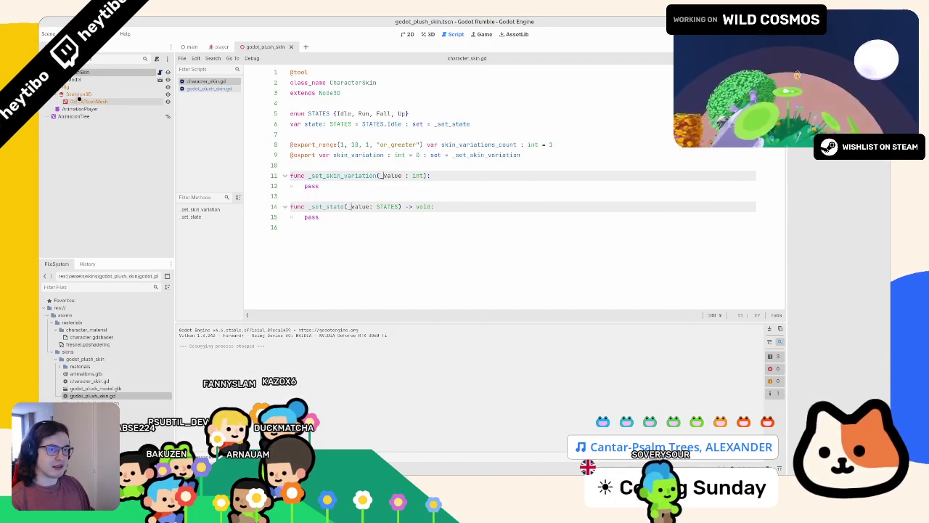
pyautogui.click(152, 72)
pyautogui.click(160, 73)
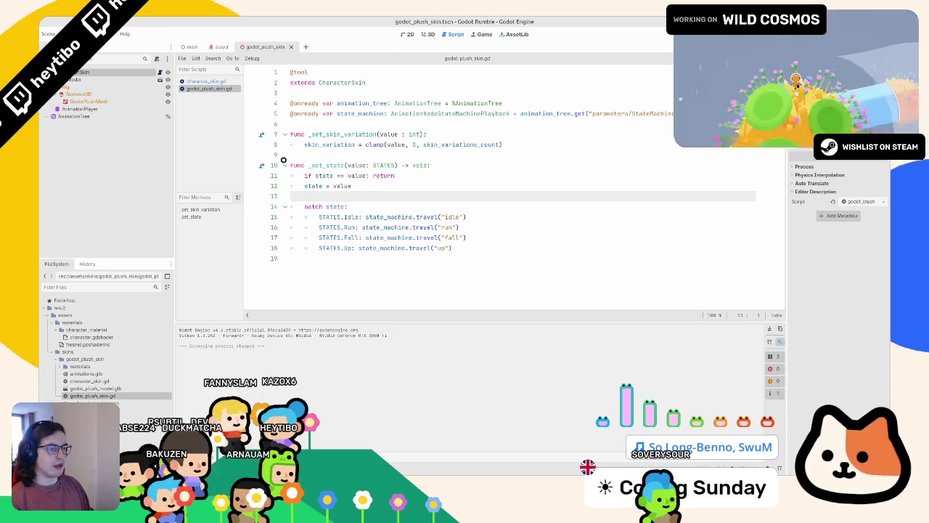
# - Collapse _set_state, add print(skin_variation) after the clamp line, and test-run the game
pyautogui.moveTo(290, 165)
pyautogui.mouseDown()
pyautogui.moveTo(341, 166)
pyautogui.moveTo(336, 283)
pyautogui.mouseUp()
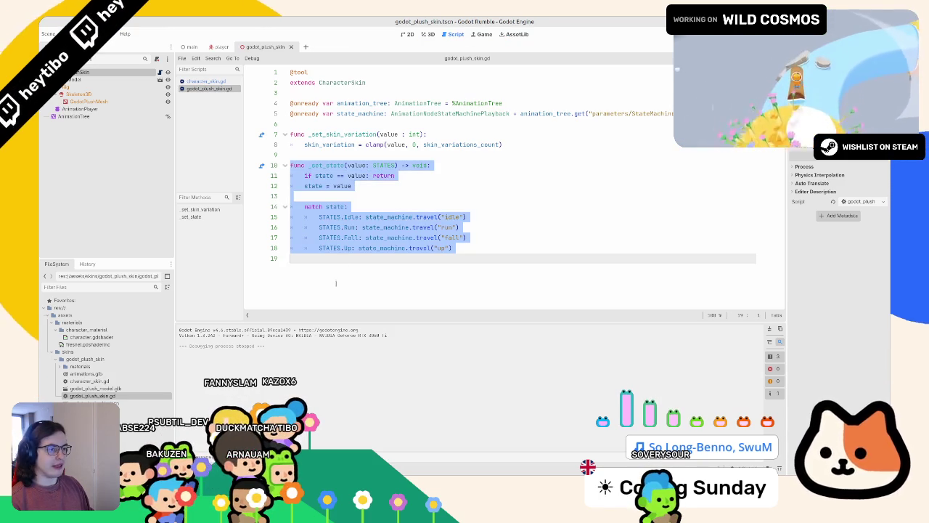
pyautogui.doubleClick(451, 217)
pyautogui.moveTo(319, 217); pyautogui.dragTo(494, 216)
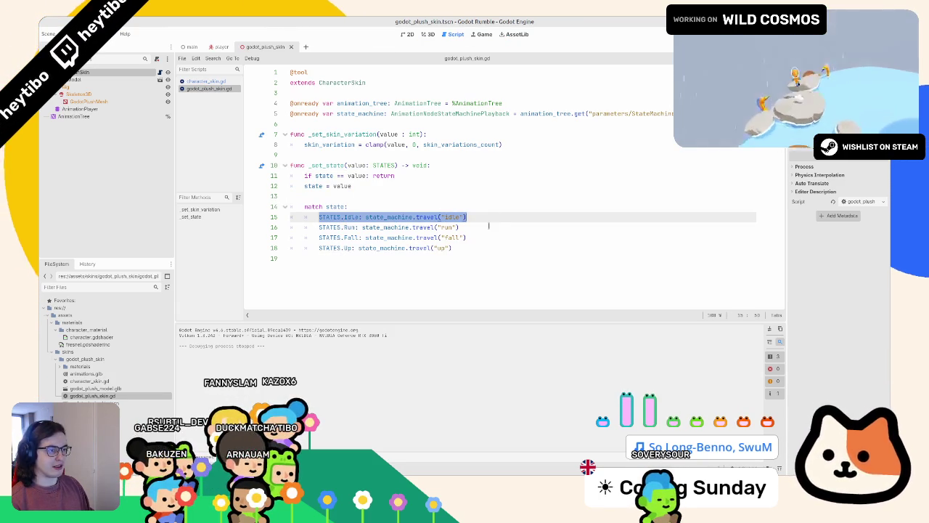
pyautogui.click(286, 166)
pyautogui.click(286, 165)
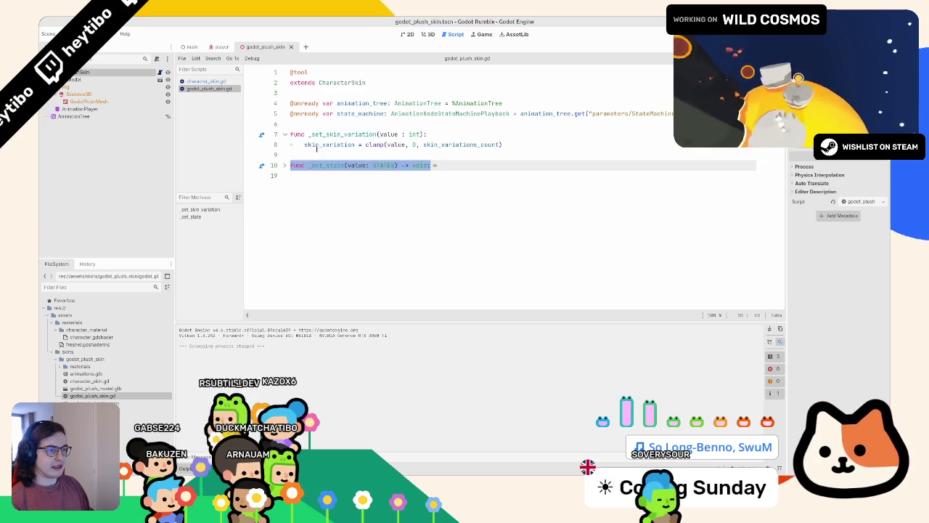
pyautogui.click(345, 145)
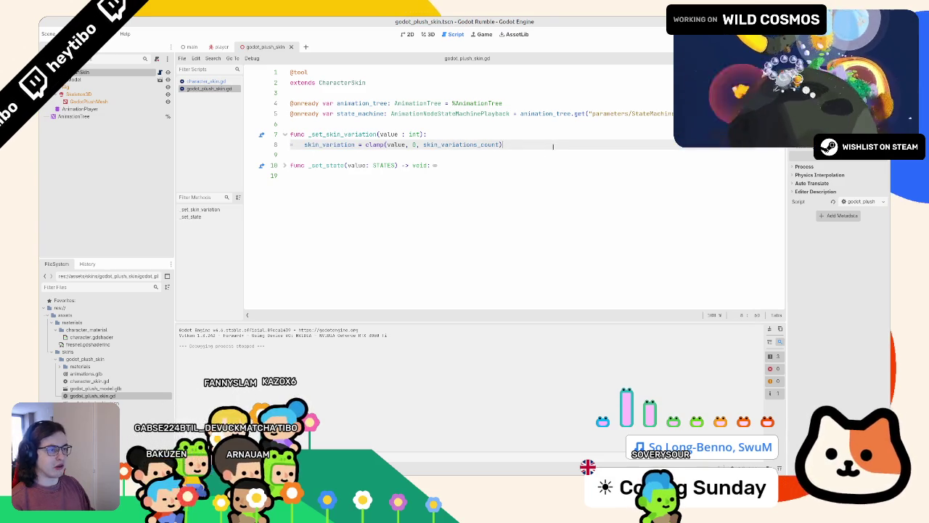
pyautogui.press('Return')
pyautogui.write('p(skin_variation')
pyautogui.press('F5')
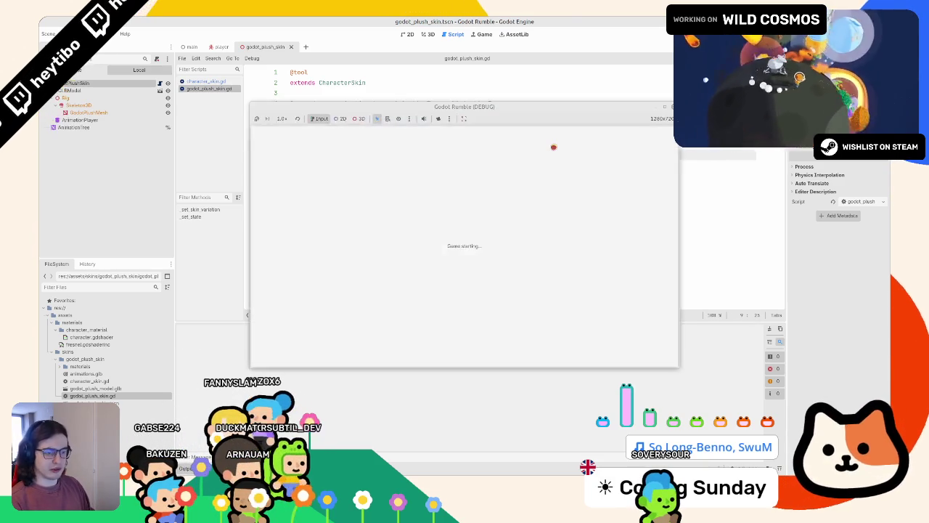
pyautogui.press('F8')
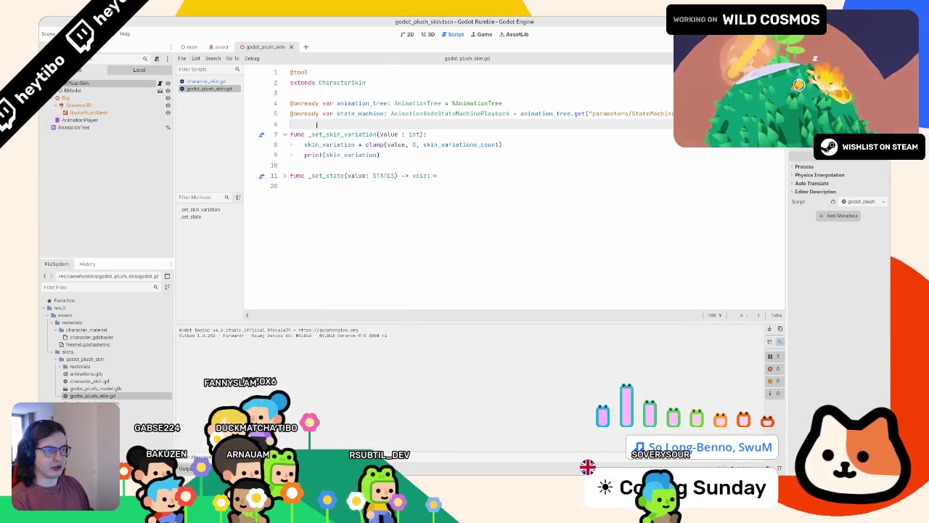
# - Add a _ready() calling _set_skin_variation(skin_variation) to character_skin.gd and test-run the game
pyautogui.press('Return')
pyautogui.press('Return')
pyautogui.press('Down')
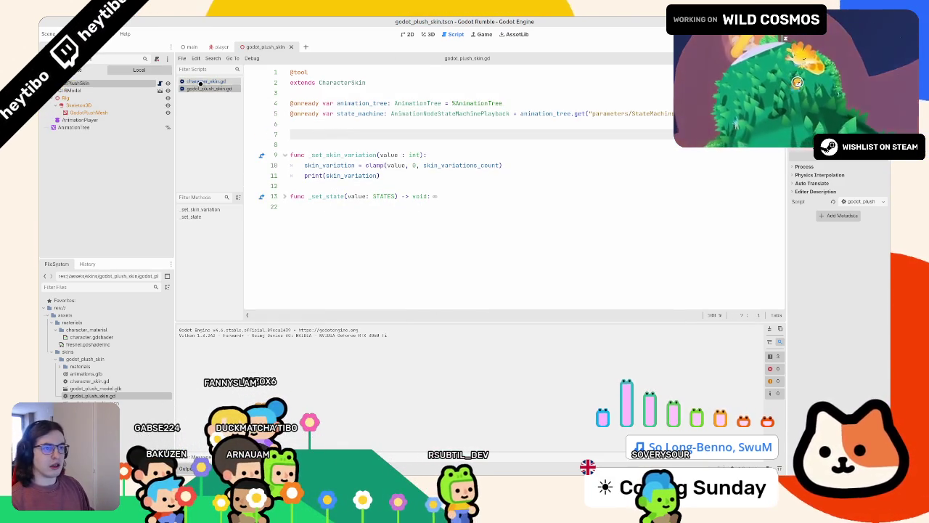
pyautogui.click(200, 81)
pyautogui.click(311, 164)
pyautogui.press('Return')
pyautogui.press('Return')
pyautogui.press('Up')
pyautogui.write('fu')
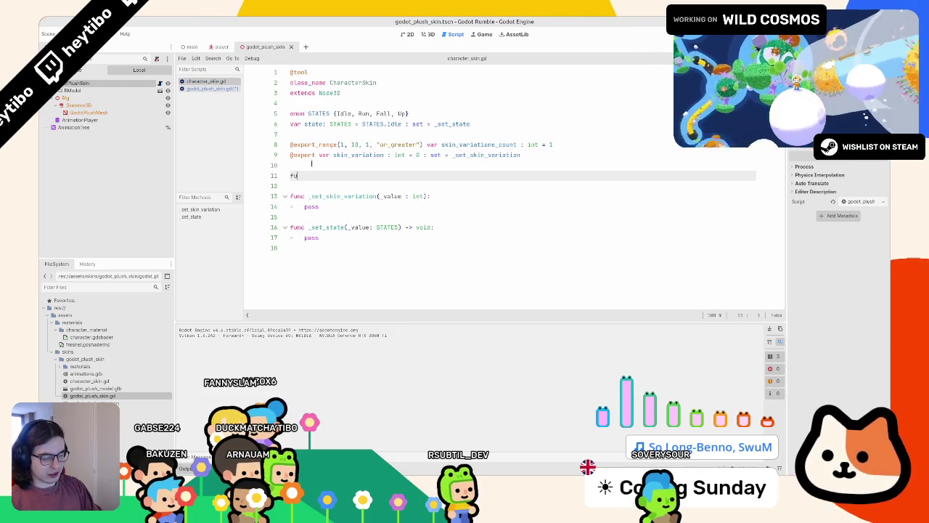
pyautogui.press('Return')
pyautogui.press('Return')
pyautogui.write('set_sk')
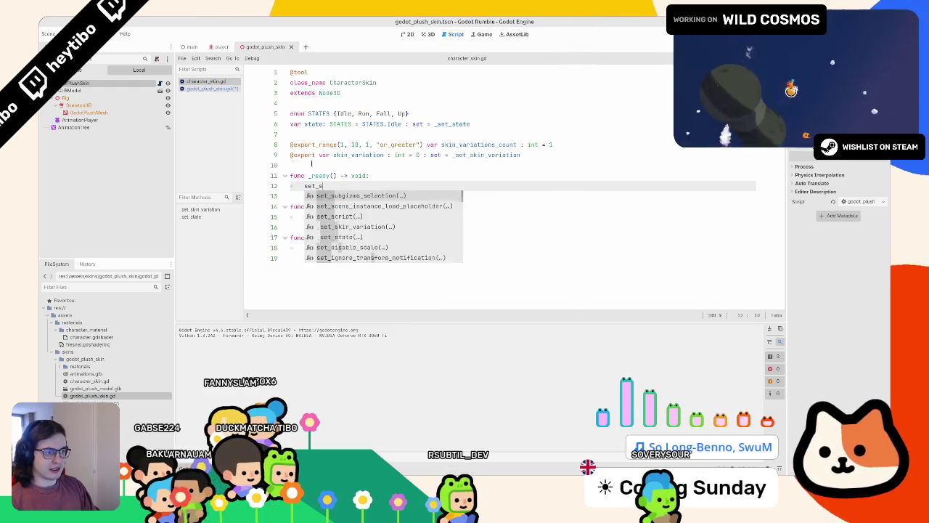
pyautogui.press('Return')
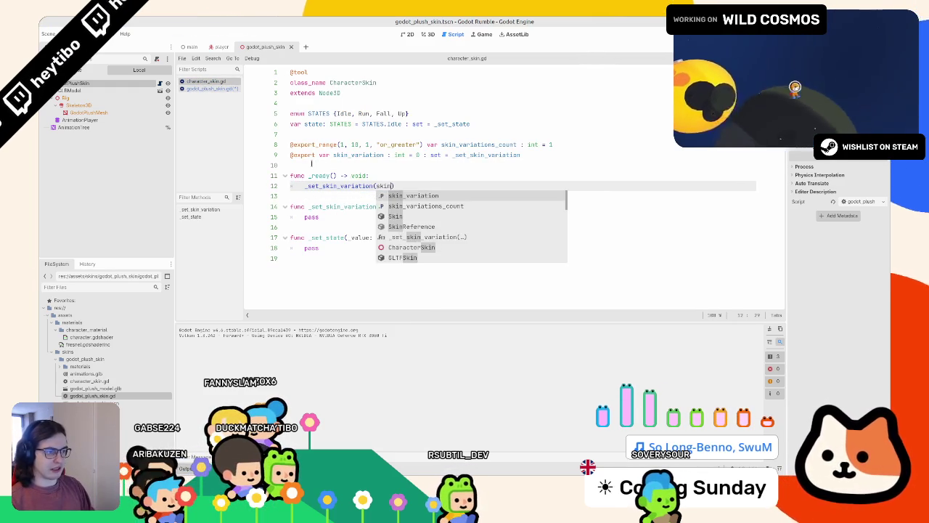
pyautogui.press('Return')
pyautogui.press('F5')
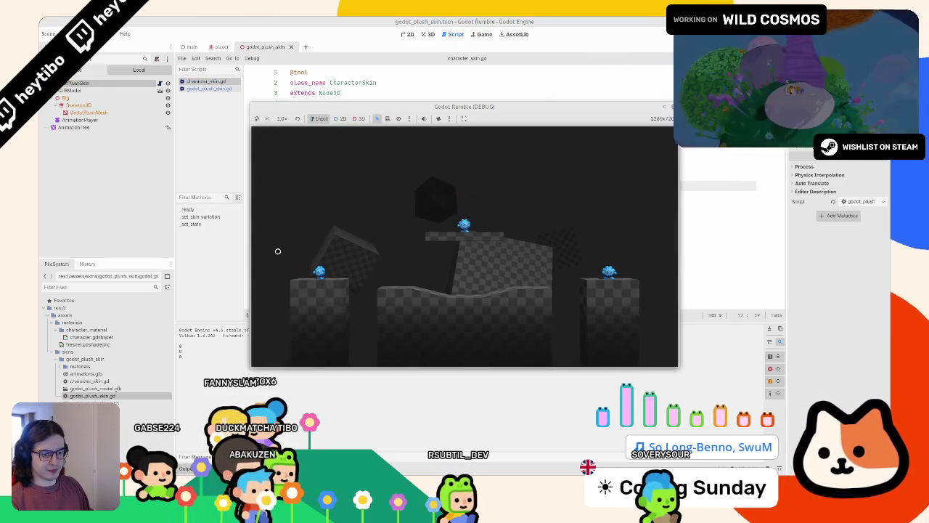
pyautogui.press('F8')
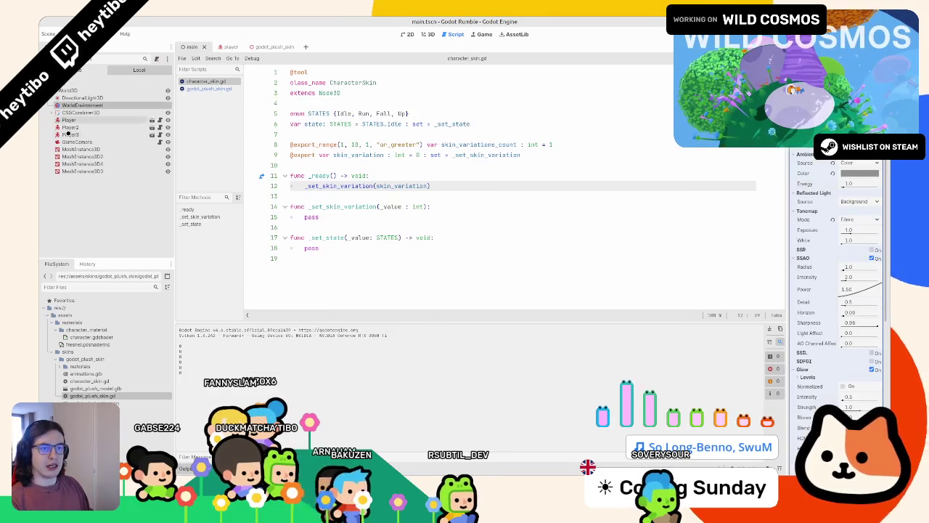
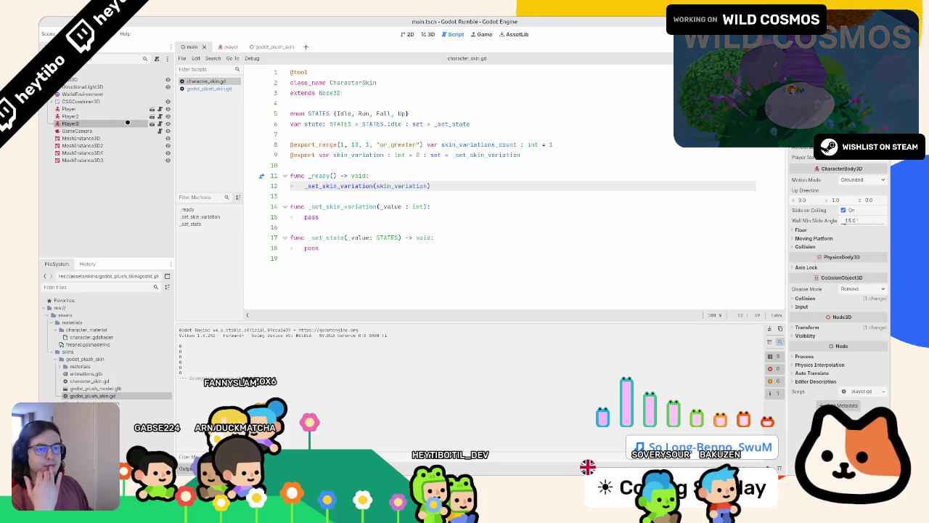
# - Open player.gd from the player node and review the player_idx export and where visual_root is used
pyautogui.click(123, 124)
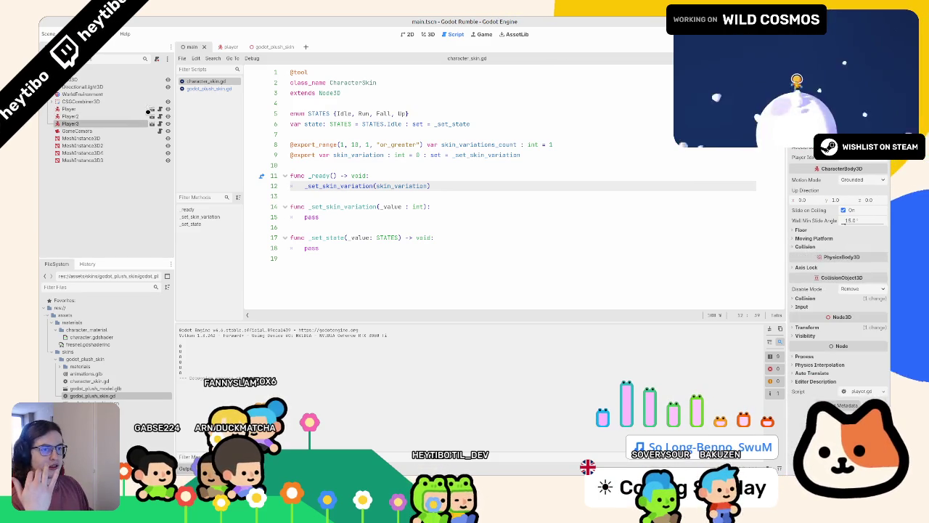
pyautogui.click(160, 109)
pyautogui.scroll(8, 383, 127)
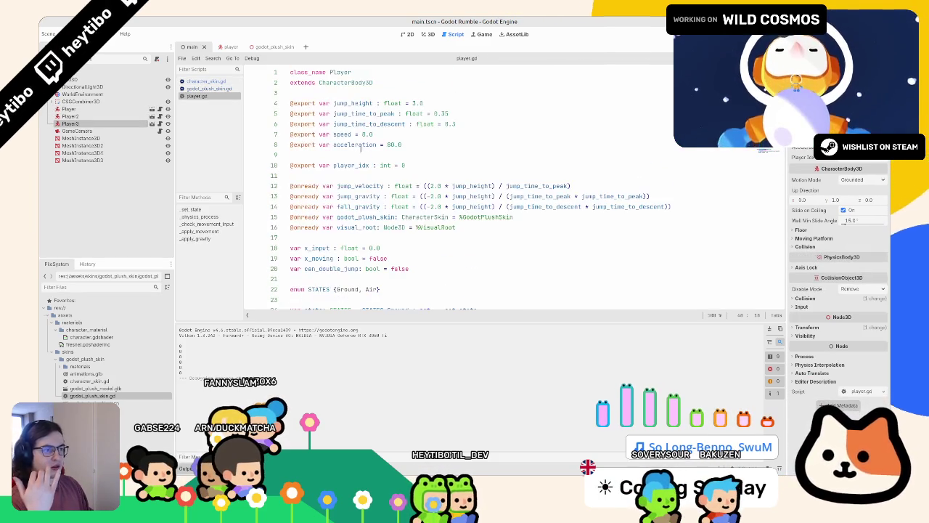
pyautogui.click(346, 165)
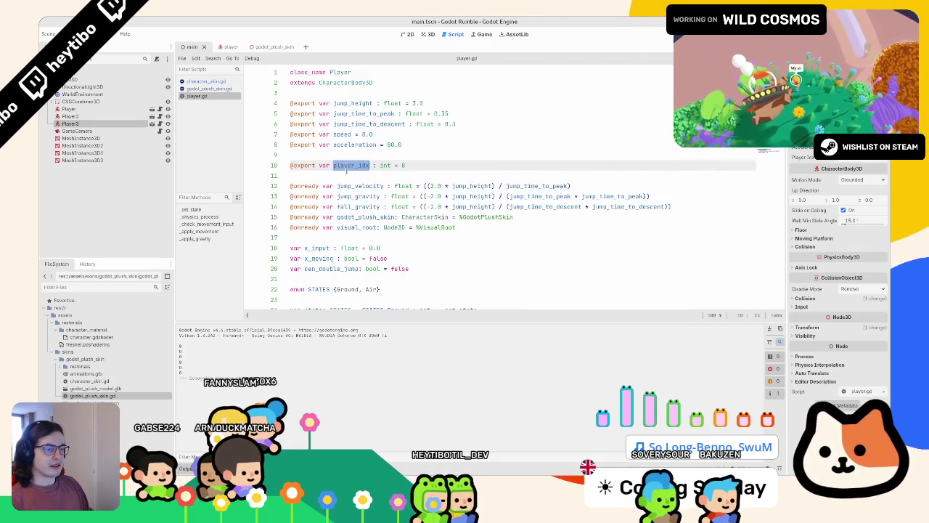
pyautogui.scroll(-6, 345, 165)
pyautogui.click(323, 153)
pyautogui.scroll(-2, 322, 145)
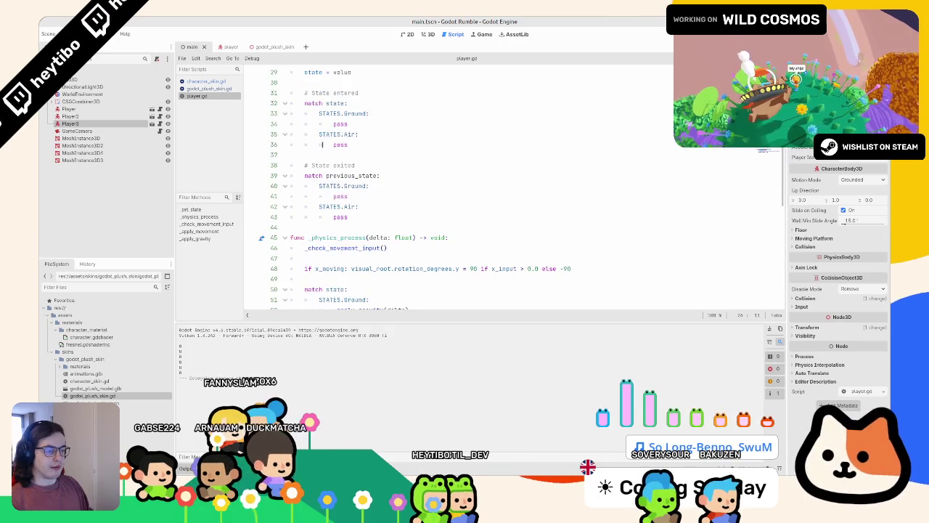
pyautogui.scroll(-3, 321, 145)
pyautogui.click(374, 182)
pyautogui.scroll(3, 275, 148)
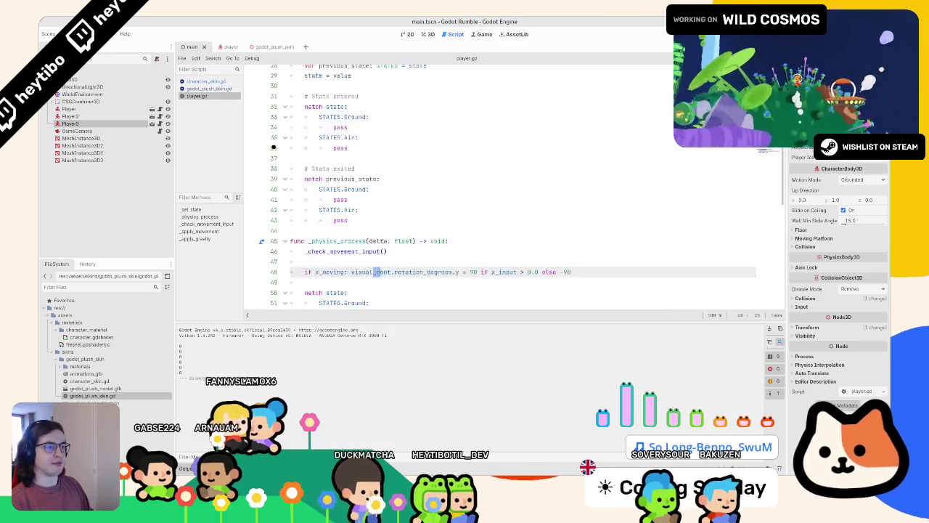
pyautogui.scroll(9, 274, 147)
pyautogui.scroll(-1, 317, 235)
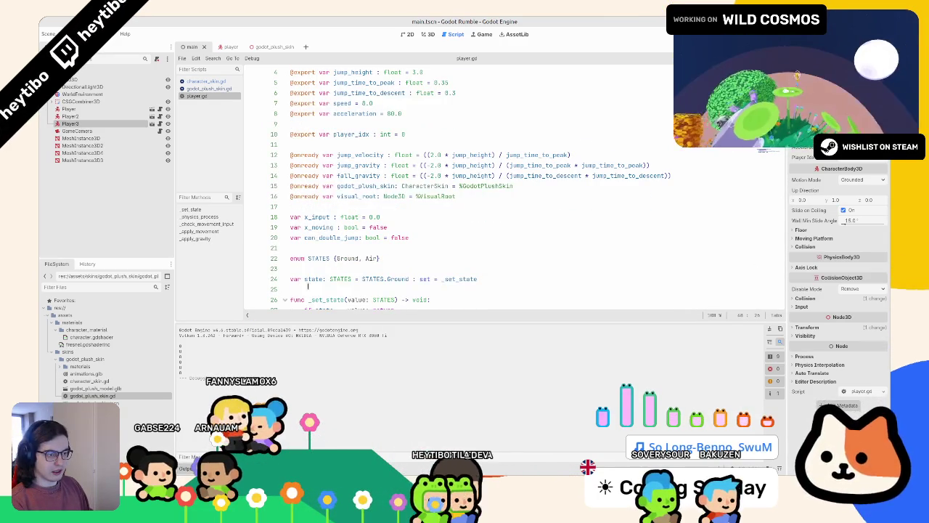
# - Declare a new func _ready() below the state variable in player.gd
pyautogui.click(308, 286)
pyautogui.press('Return')
pyautogui.press('Return')
pyautogui.press('Up')
pyautogui.write('func _')
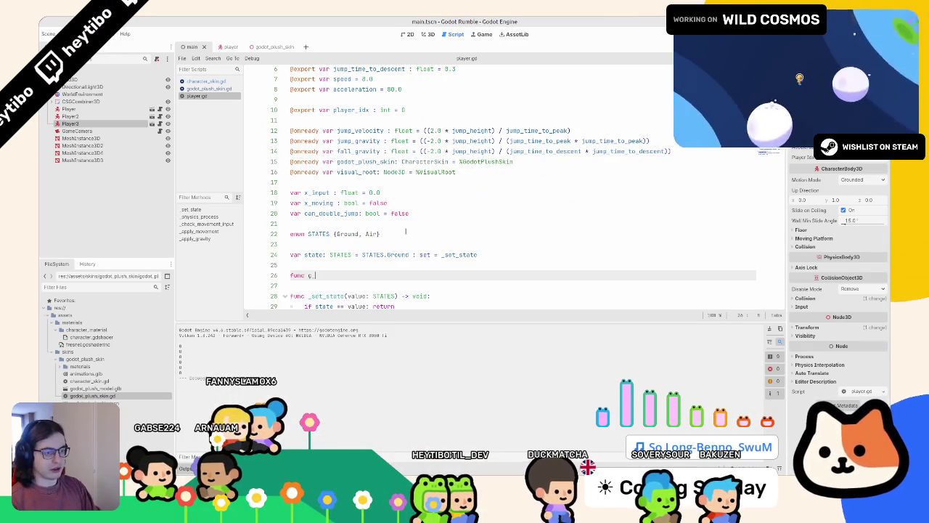
pyautogui.press('BackSpace')
pyautogui.write('r')
pyautogui.press('Return')
pyautogui.press('Return')
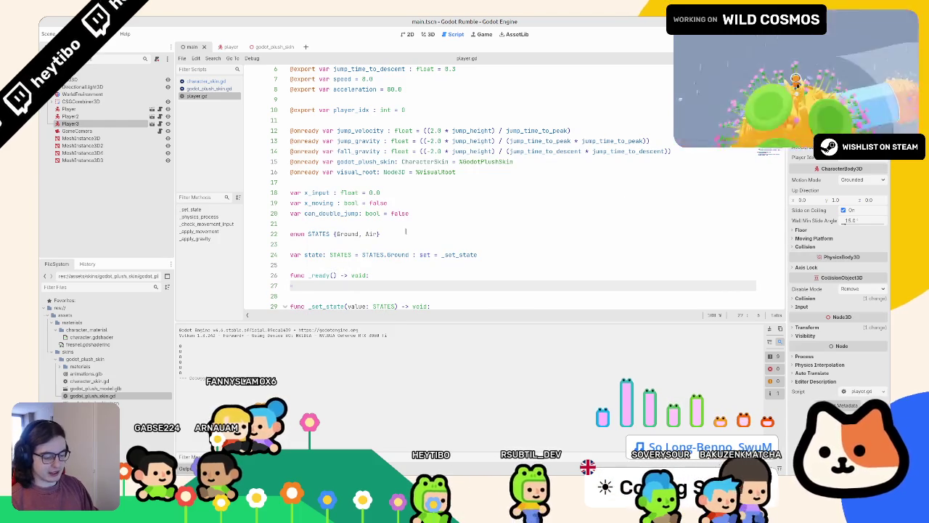
# - Set godot_plush_skin.skin_variation = float(player_idx) inside _ready(), then save and run the game
pyautogui.write('skin')
pyautogui.click(406, 233)
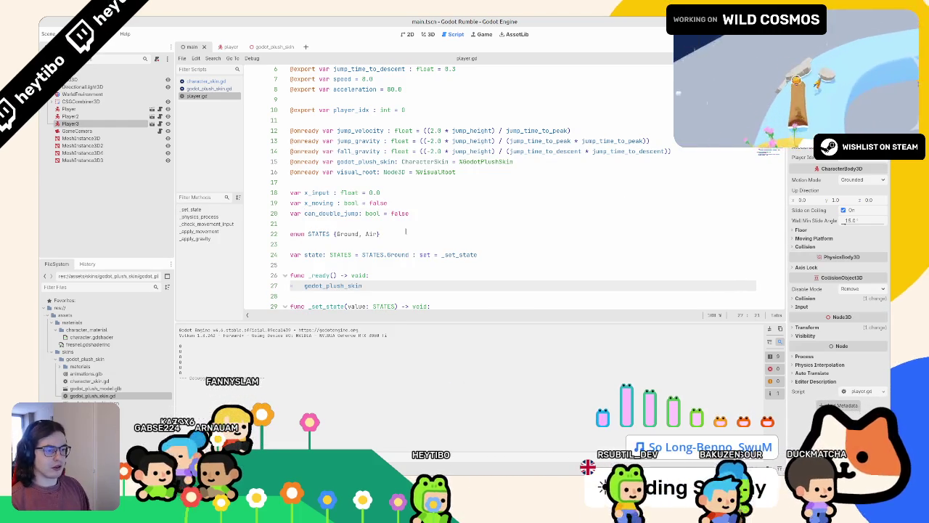
pyautogui.write('.')
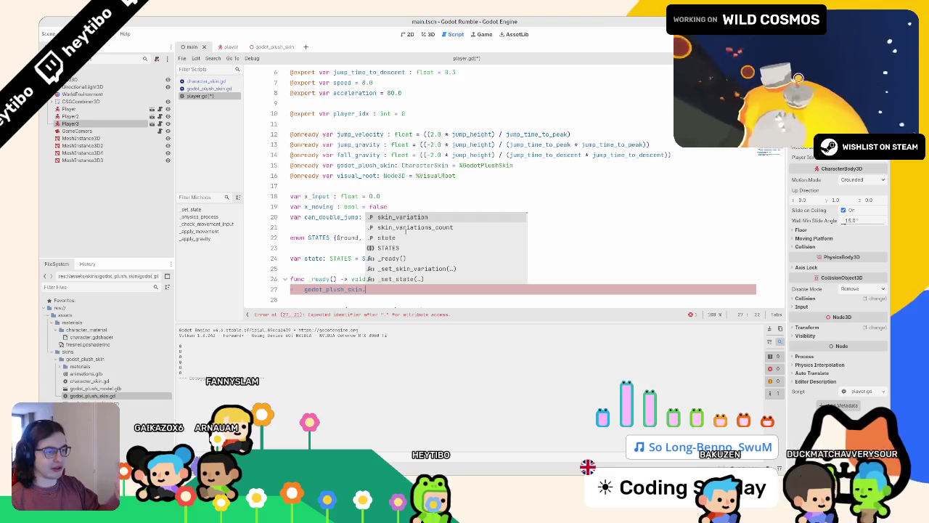
pyautogui.press('Return')
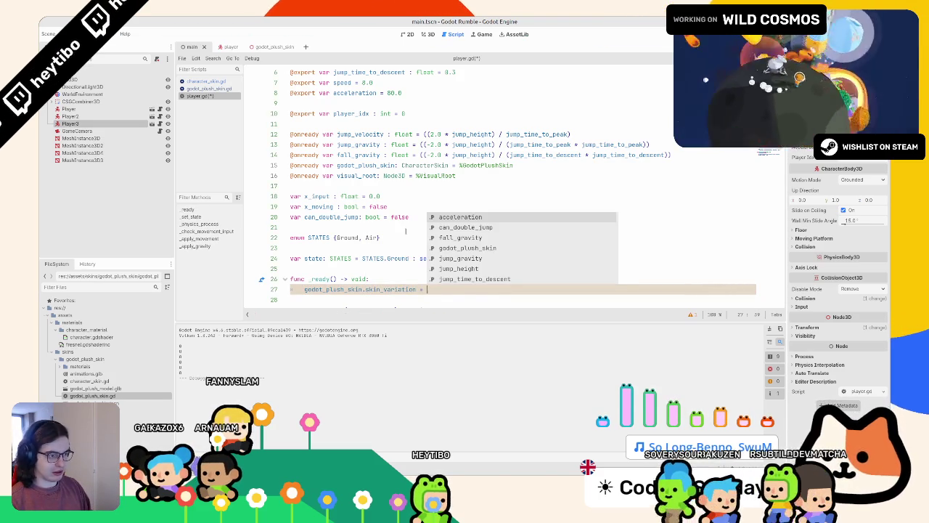
pyautogui.write('p')
pyautogui.press('Return')
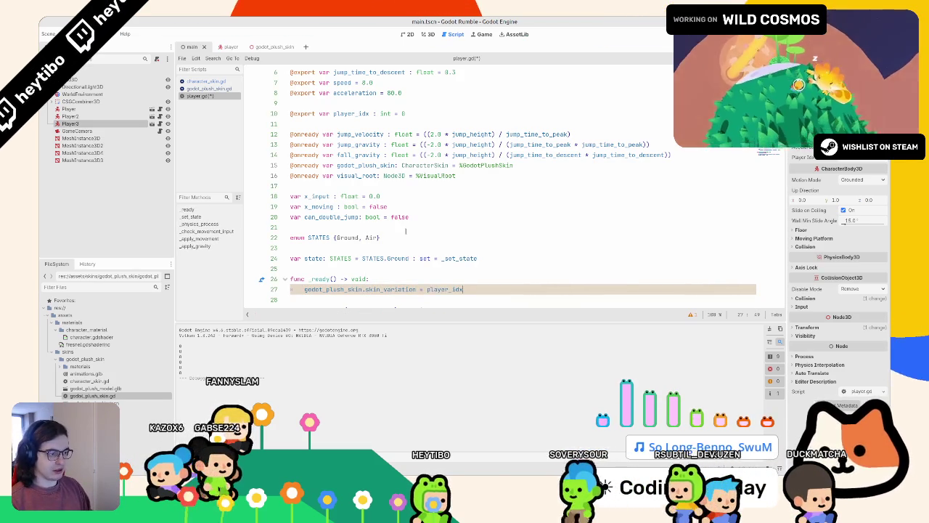
pyautogui.hotkey('ctrl', 'Left')
pyautogui.write('float(')
pyautogui.press('End')
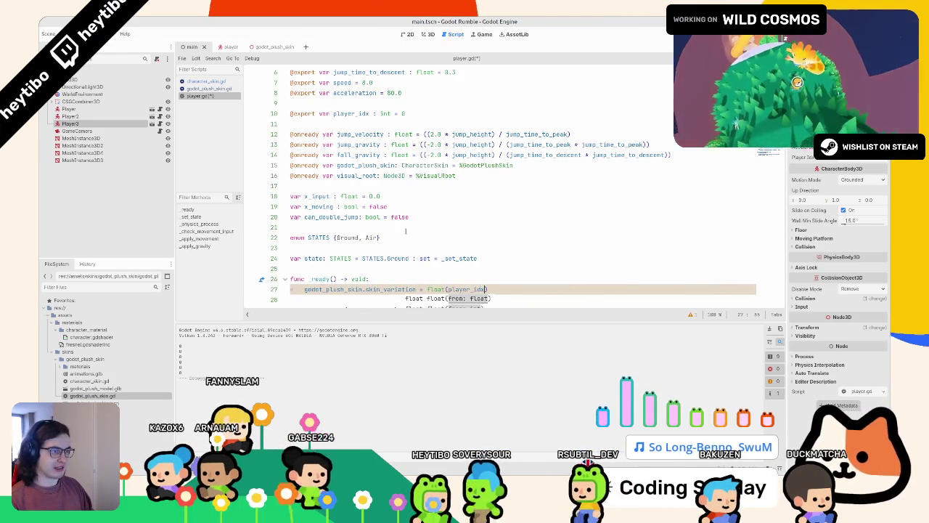
pyautogui.press('F5')
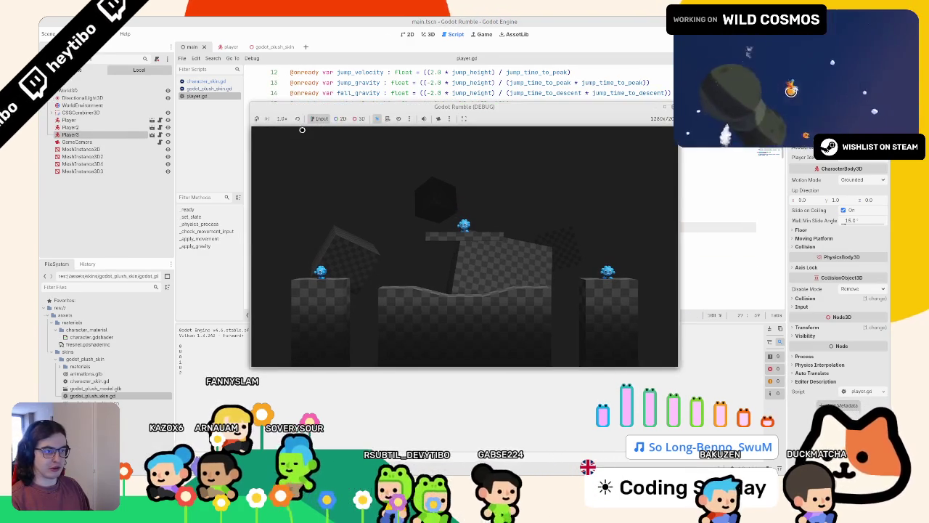
# - Close the running game and delete the _ready() function from character_skin.gd
pyautogui.press('F5')
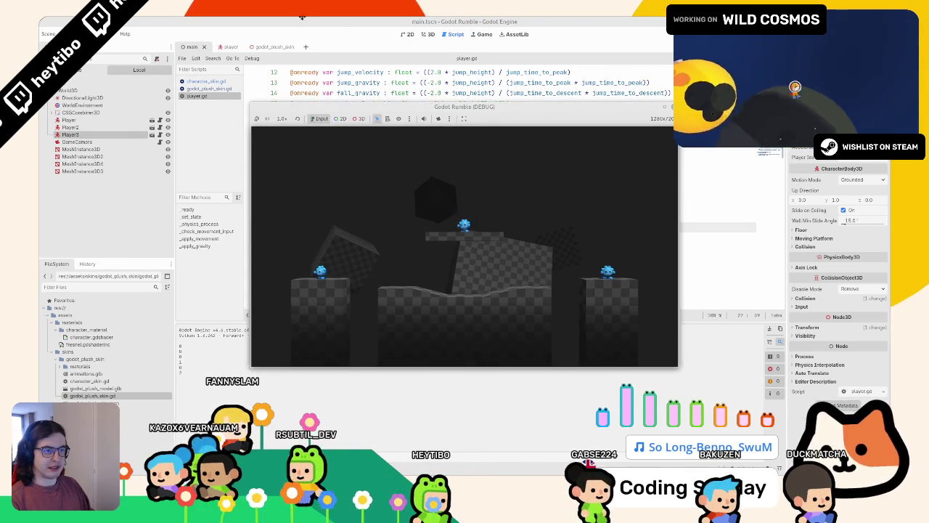
pyautogui.click(303, 16)
pyautogui.click(206, 80)
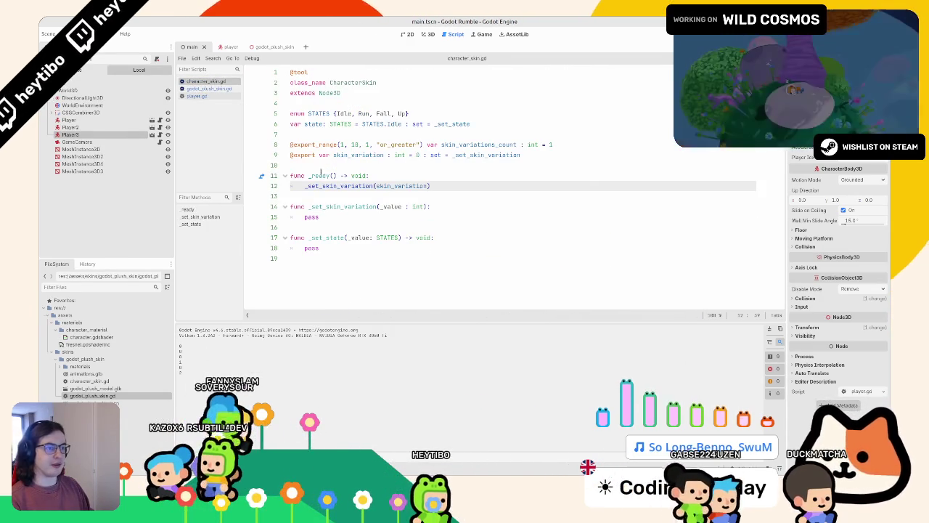
pyautogui.click(321, 175)
pyautogui.hotkey('ctrl', 'shift', 'k')
pyautogui.hotkey('ctrl', 'shift', 'k')
pyautogui.hotkey('ctrl', 'shift', 'k')
# - Test-run the game, stop it, and return to player.gd
pyautogui.press('F5')
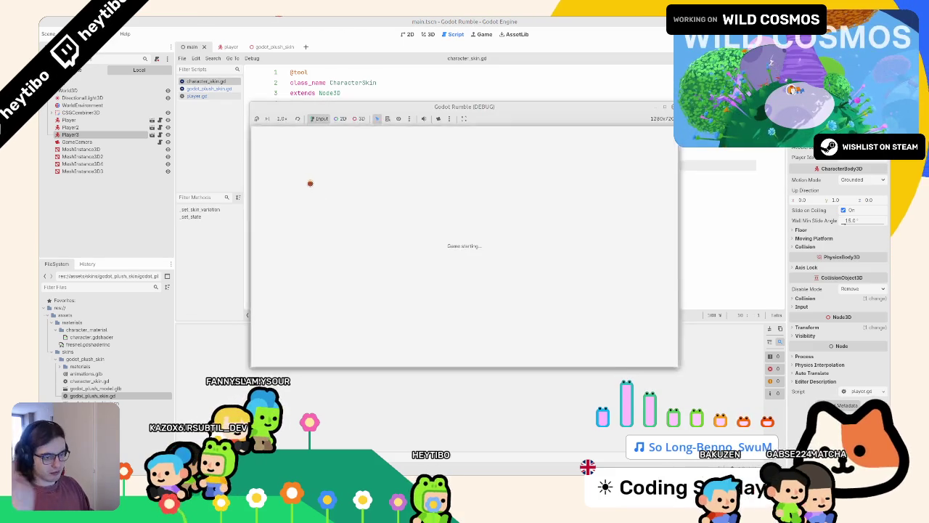
pyautogui.press('F8')
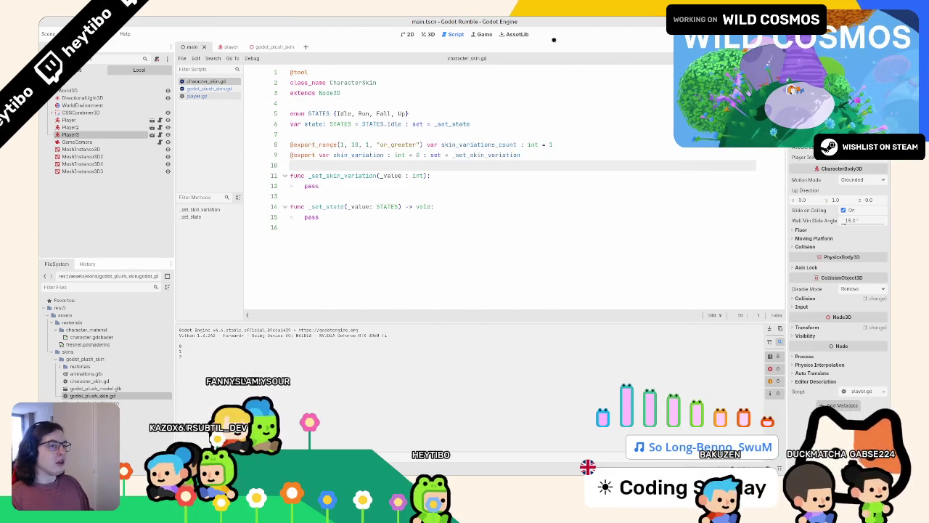
pyautogui.click(240, 97)
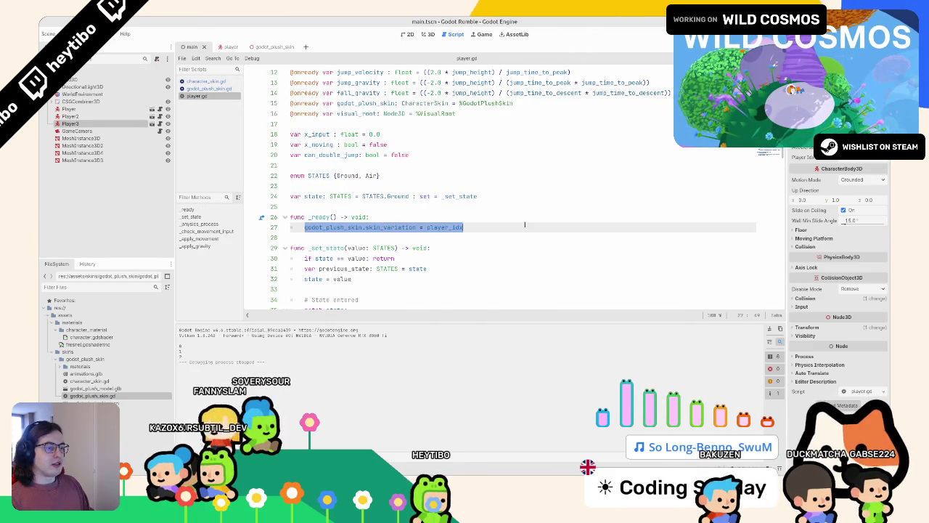
# - Replace every godot_plush_skin with character_skin in player.gd, matching case
pyautogui.doubleClick(334, 227)
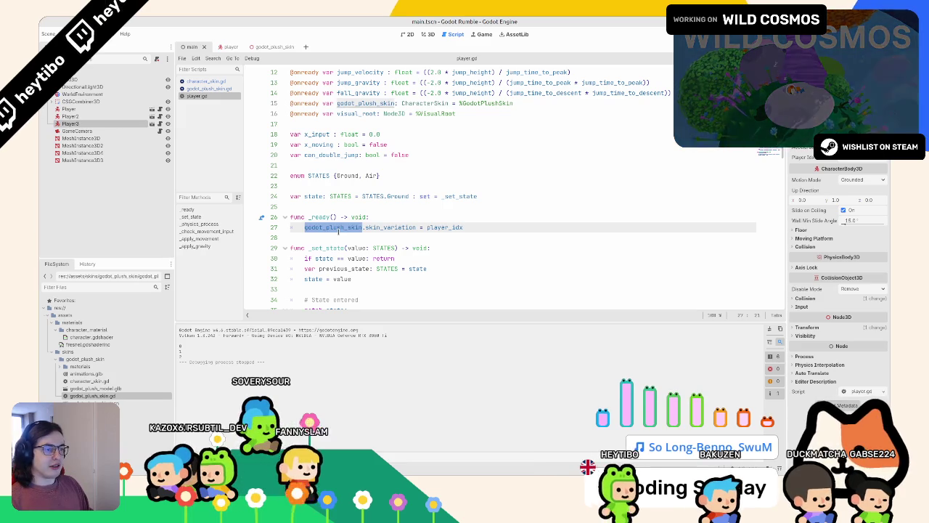
pyautogui.hotkey('ctrl', 'r')
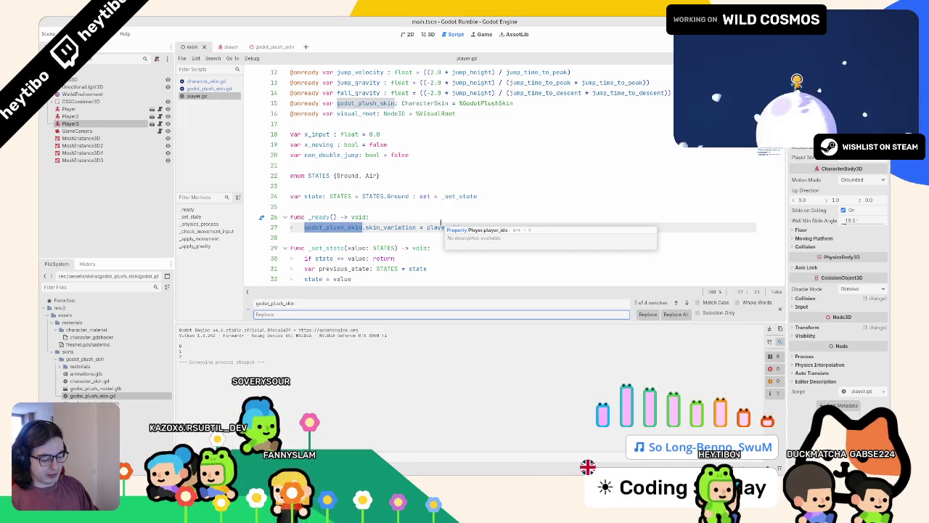
pyautogui.write('player_idx')
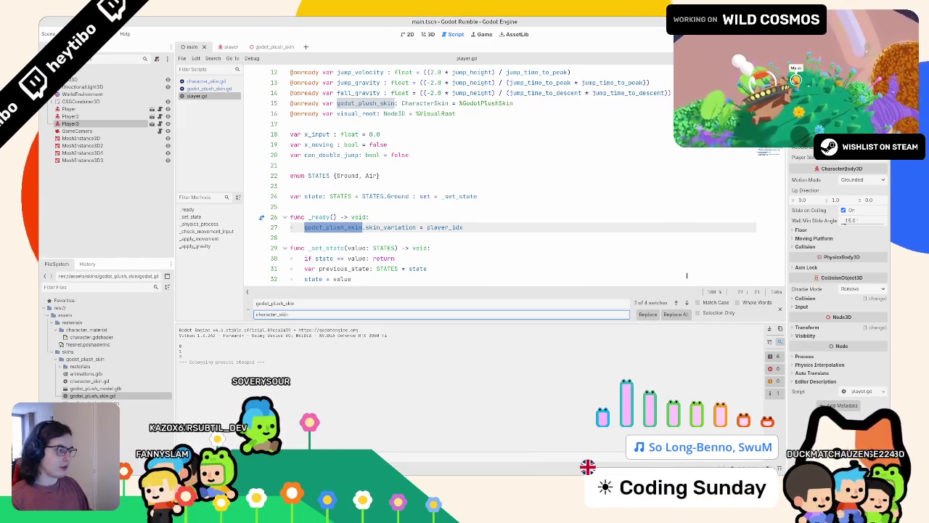
pyautogui.click(697, 302)
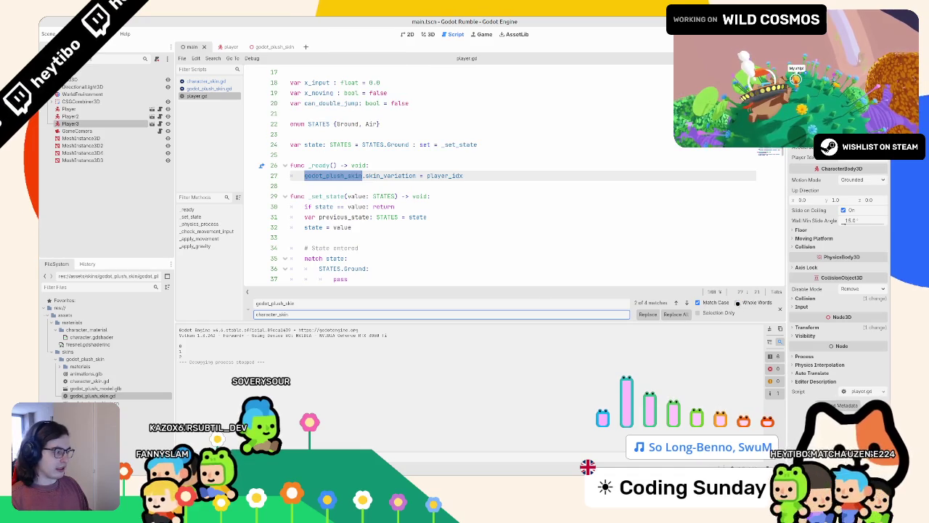
pyautogui.click(675, 314)
pyautogui.press('Escape')
pyautogui.scroll(5, 363, 154)
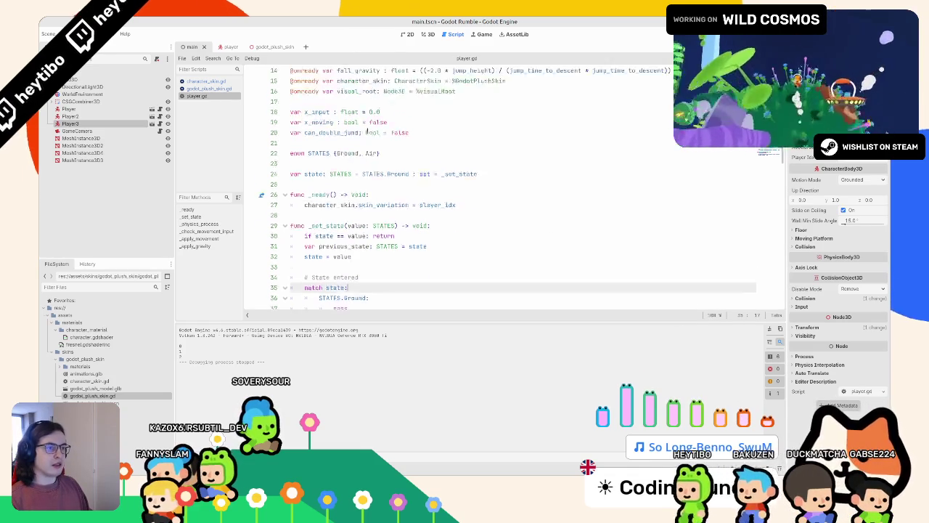
pyautogui.doubleClick(303, 217)
pyautogui.write('exp')
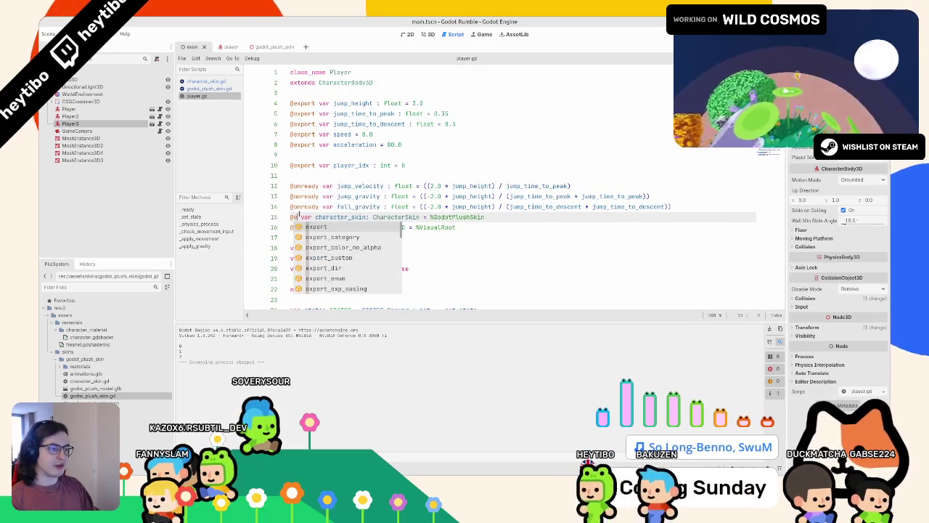
pyautogui.press('Return')
pyautogui.moveTo(502, 217); pyautogui.dragTo(438, 217)
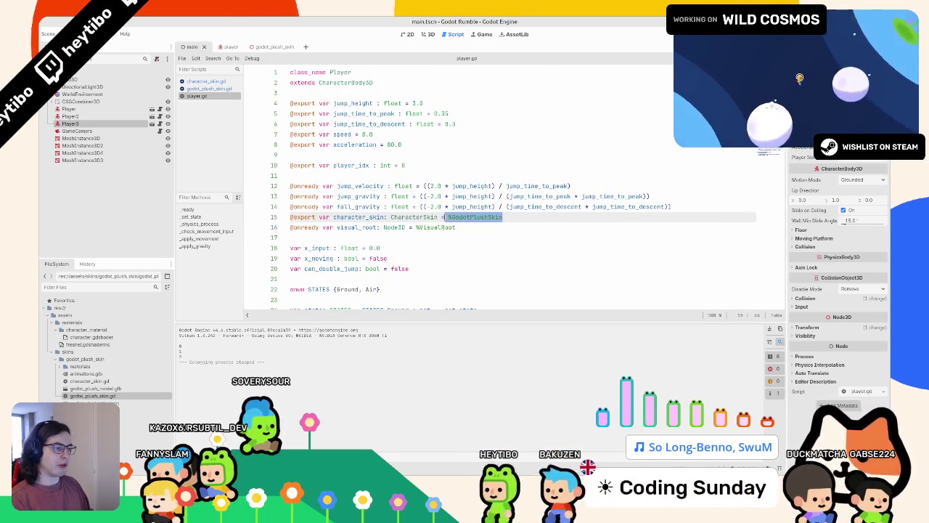
pyautogui.press('BackSpace')
pyautogui.hotkey('ctrl', 's')
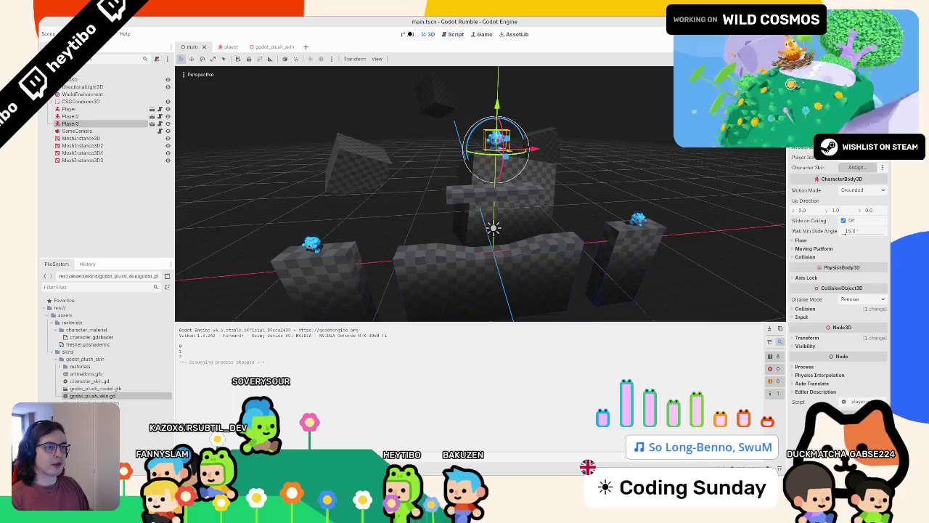
# - In the player scene, set the root node's Character Skin to GodotPlushSkin
pyautogui.click(428, 34)
pyautogui.click(227, 47)
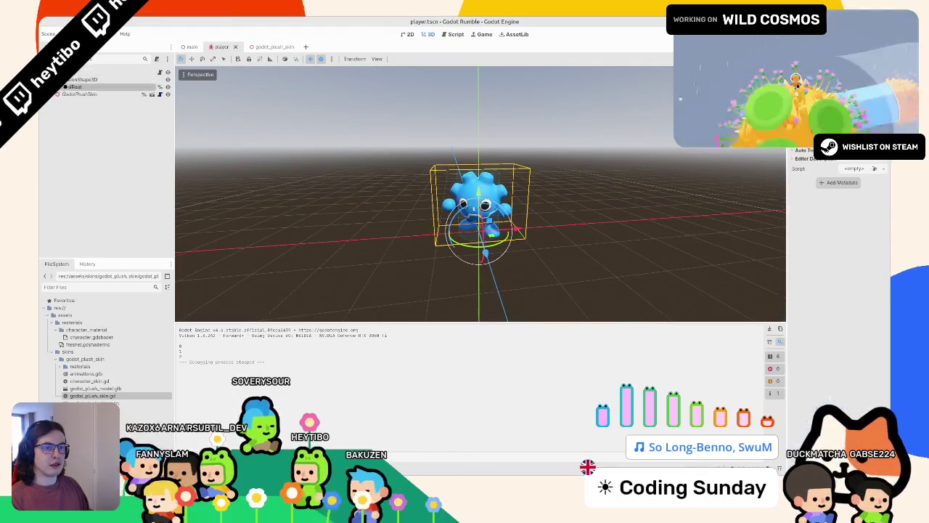
pyautogui.click(109, 72)
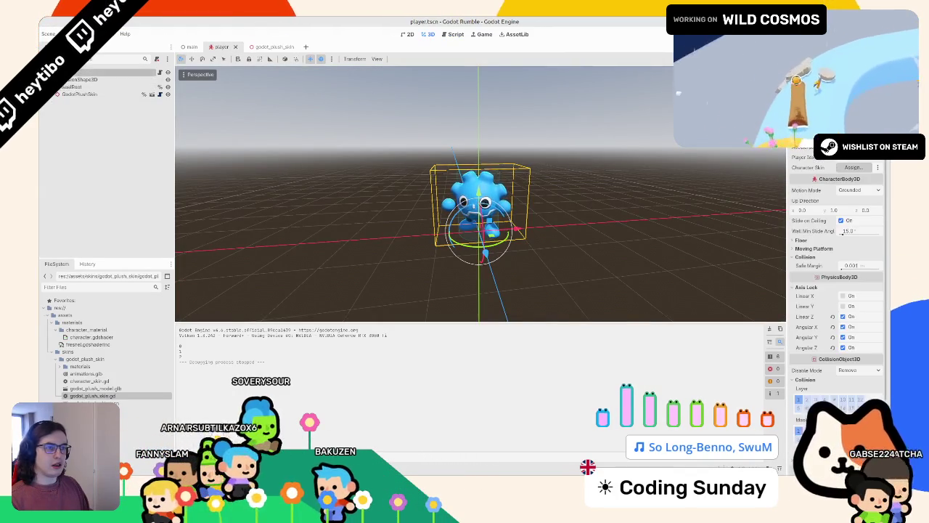
pyautogui.click(846, 167)
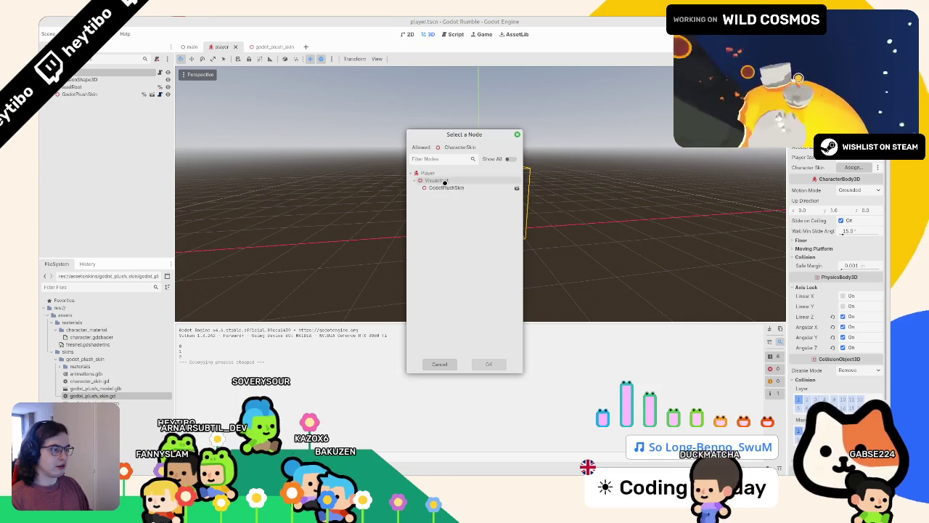
pyautogui.doubleClick(439, 187)
# - Save and test-run the game, stop it, then switch to the godot_plush_skin scene
pyautogui.hotkey('ctrl', 's')
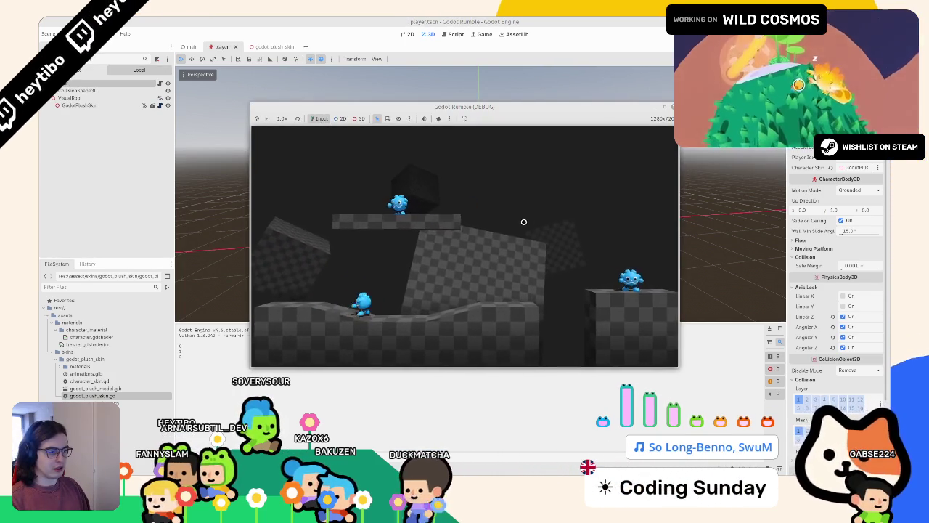
pyautogui.press('F8')
pyautogui.hotkey('ctrl', 'Tab')
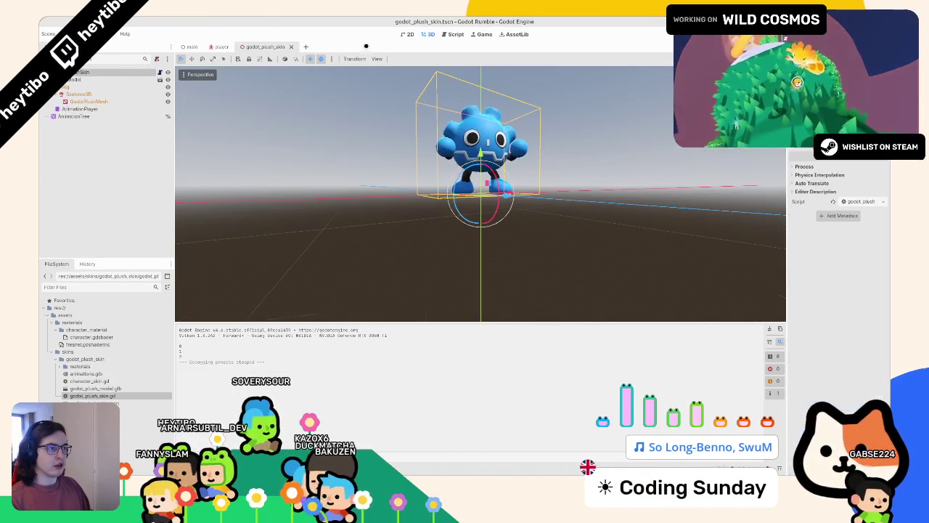
# - Open godot_plush_skin.gd and delete the print(skin_variation) debug line from its setter
pyautogui.click(157, 72)
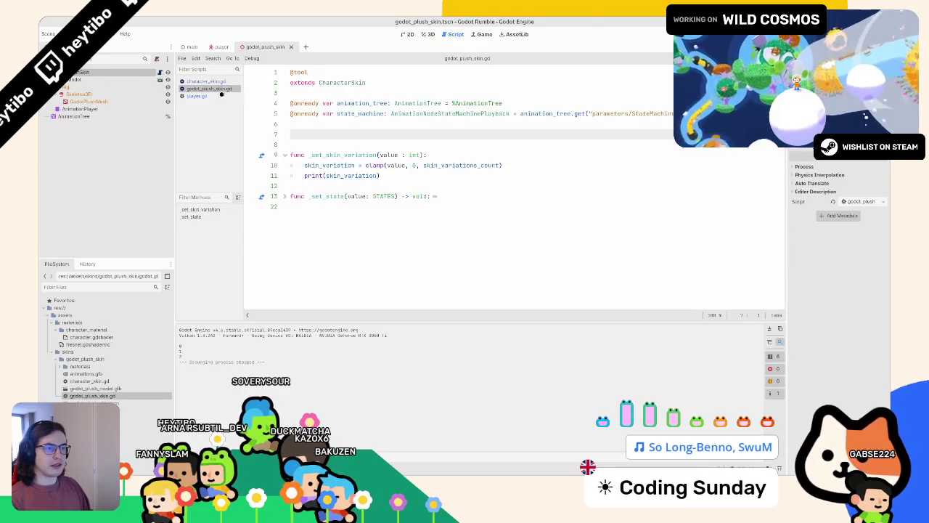
pyautogui.click(222, 81)
pyautogui.click(220, 89)
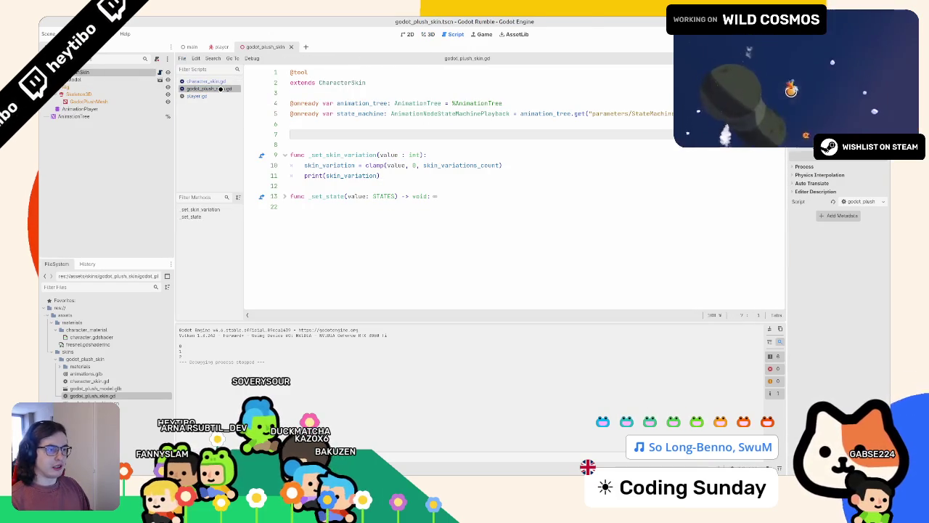
pyautogui.click(353, 183)
pyautogui.tripleClick(417, 175)
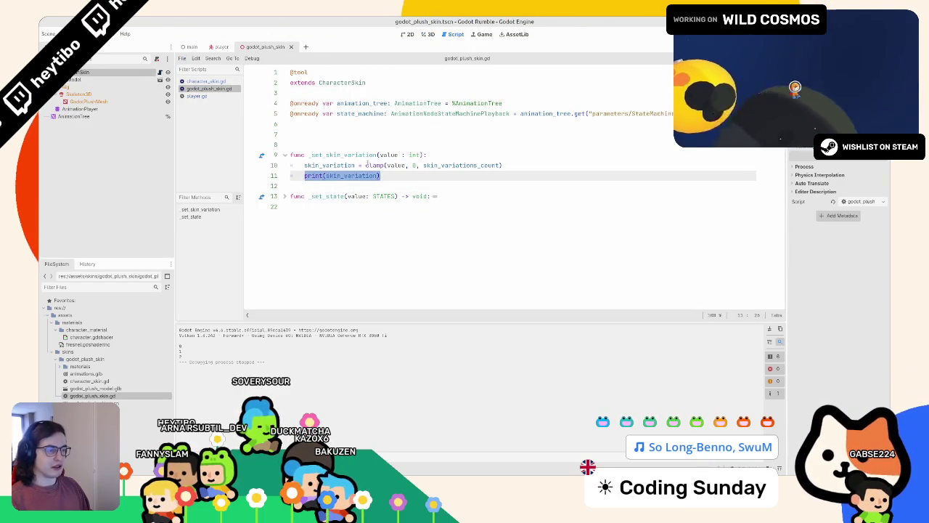
pyautogui.press('BackSpace')
# - Replace the setter's clamp statement with super(value)
pyautogui.click(448, 155)
pyautogui.press('Return')
pyautogui.write('super()')
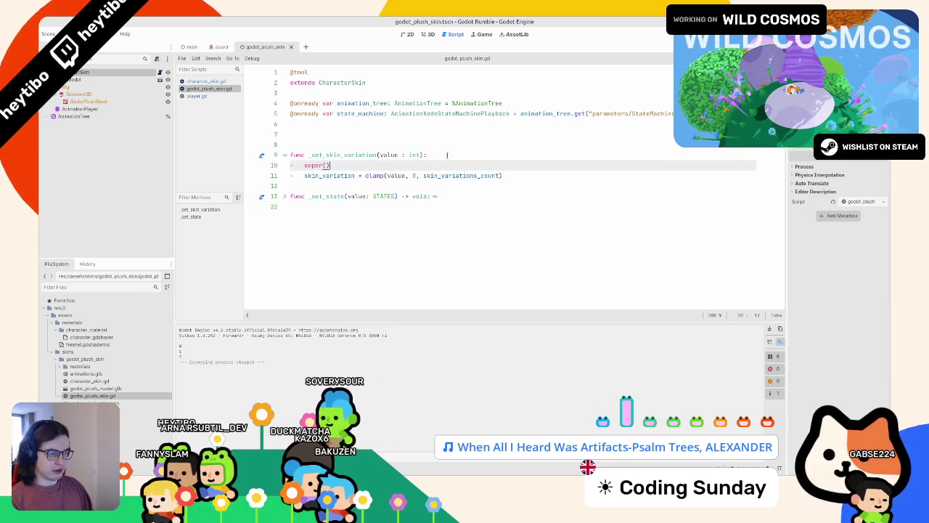
pyautogui.tripleClick(584, 175)
pyautogui.hotkey('ctrl', 'c')
pyautogui.press('BackSpace')
pyautogui.press('BackSpace')
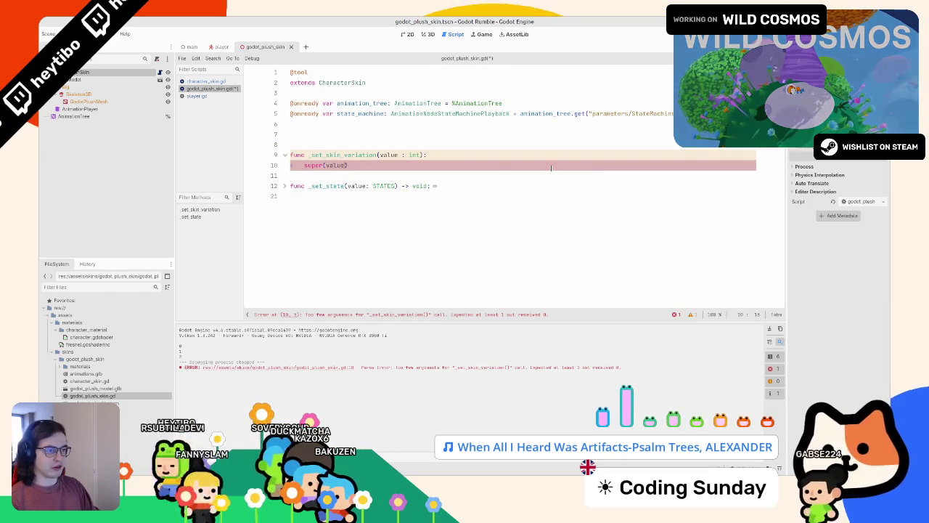
pyautogui.press('End')
# - Paste the clamp statement into character_skin.gd's setter in place of pass
pyautogui.click(206, 81)
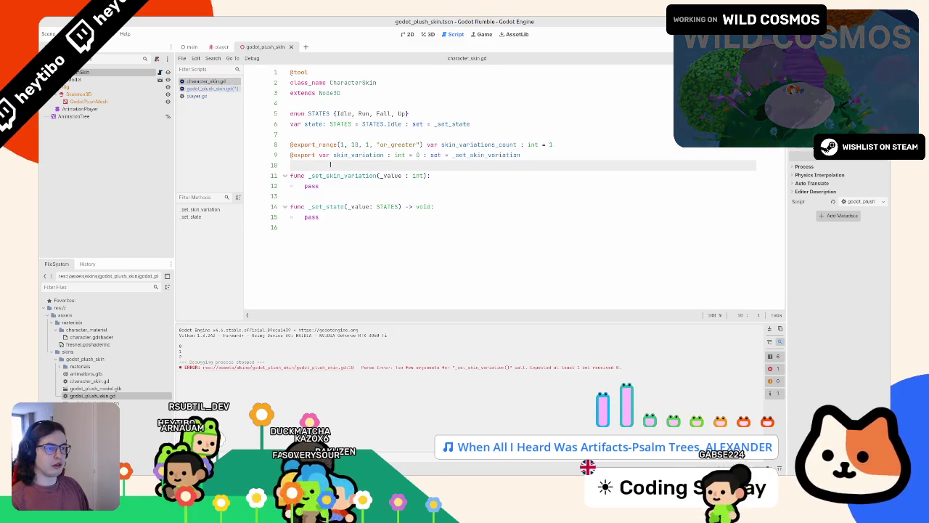
pyautogui.doubleClick(326, 186)
pyautogui.hotkey('ctrl', 'v')
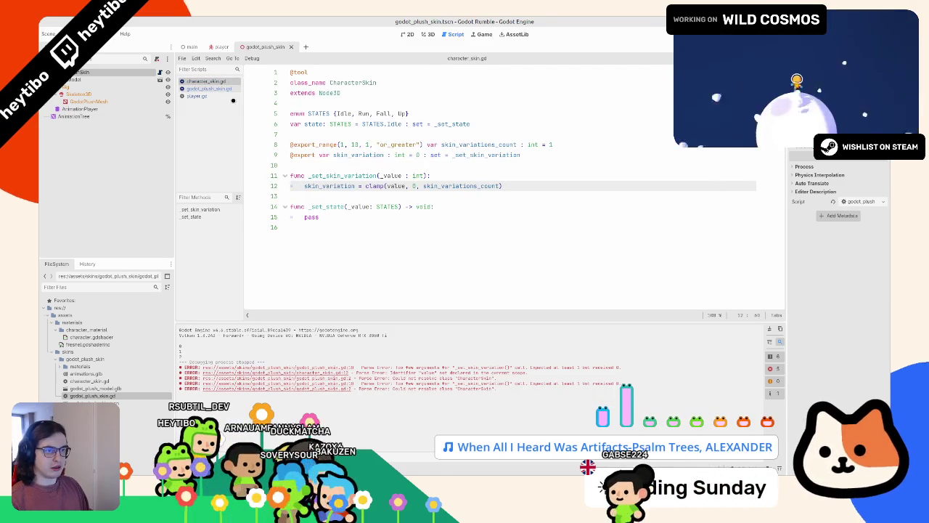
pyautogui.click(209, 88)
pyautogui.click(206, 80)
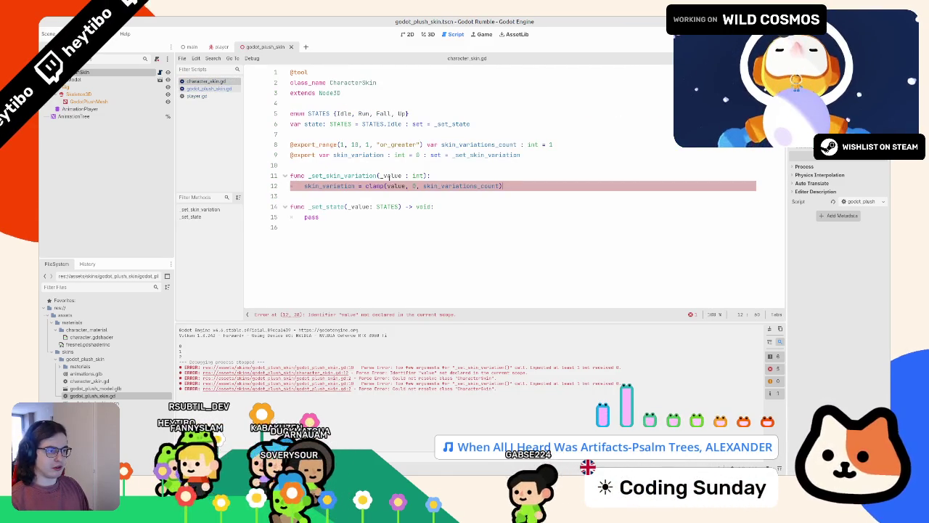
pyautogui.click(209, 89)
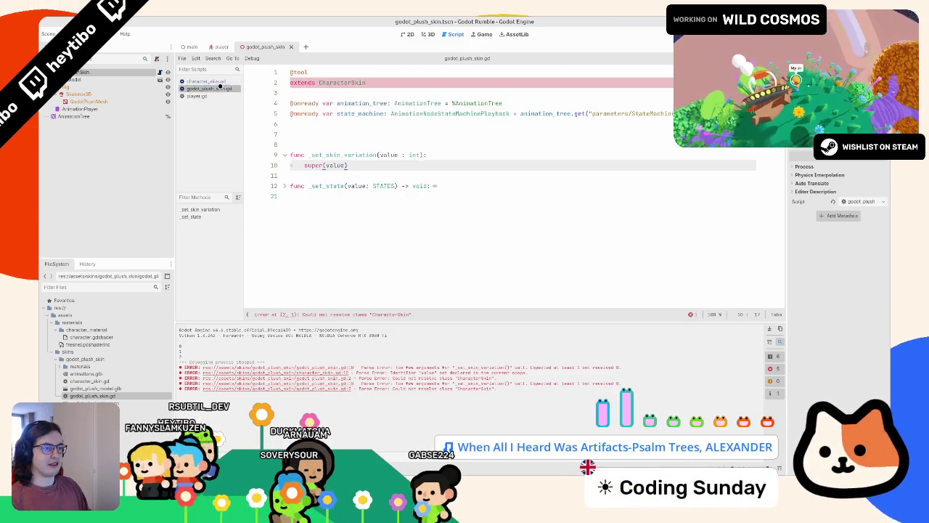
pyautogui.press('Return')
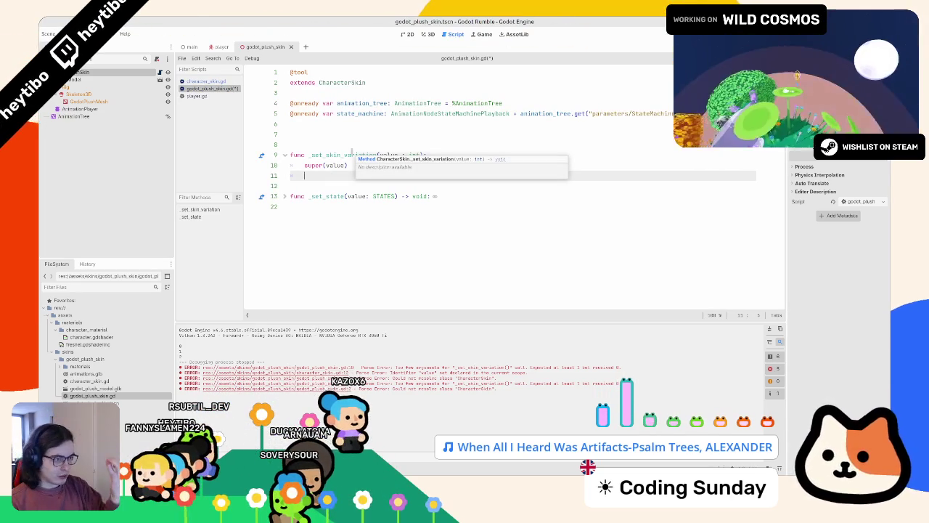
pyautogui.click(208, 81)
pyautogui.moveTo(366, 185); pyautogui.dragTo(552, 190)
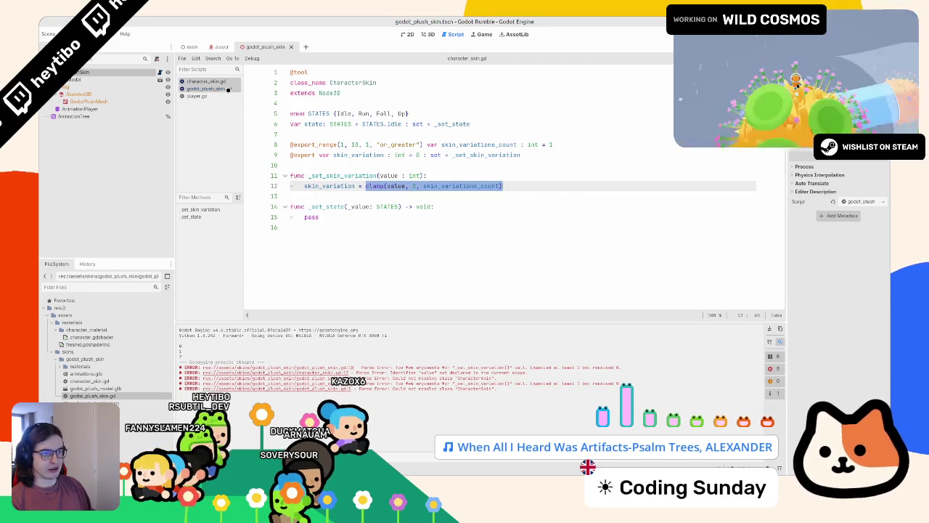
pyautogui.click(228, 88)
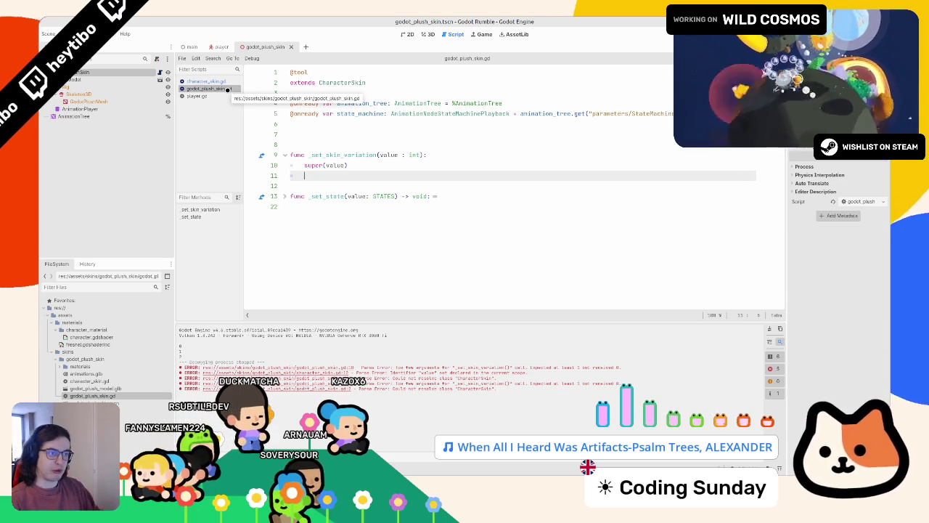
# - Remove an extra blank line and start typing var variations_list: Array[Material above the setter
pyautogui.click(411, 143)
pyautogui.press('BackSpace')
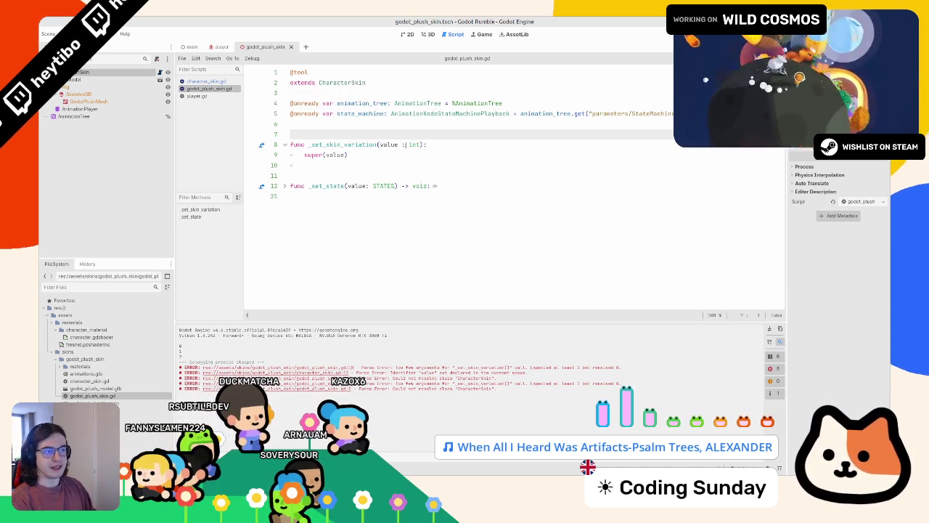
pyautogui.click(400, 164)
pyautogui.doubleClick(80, 366)
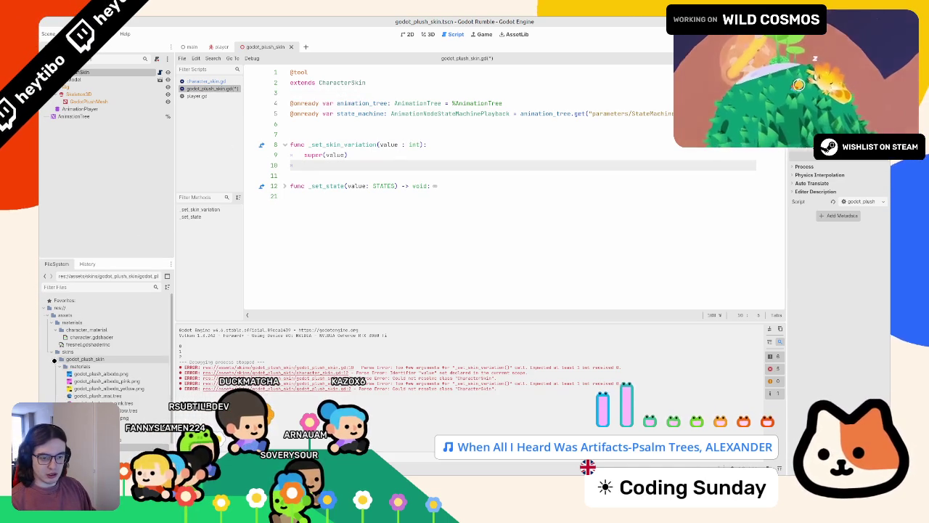
pyautogui.click(359, 130)
pyautogui.press('Return')
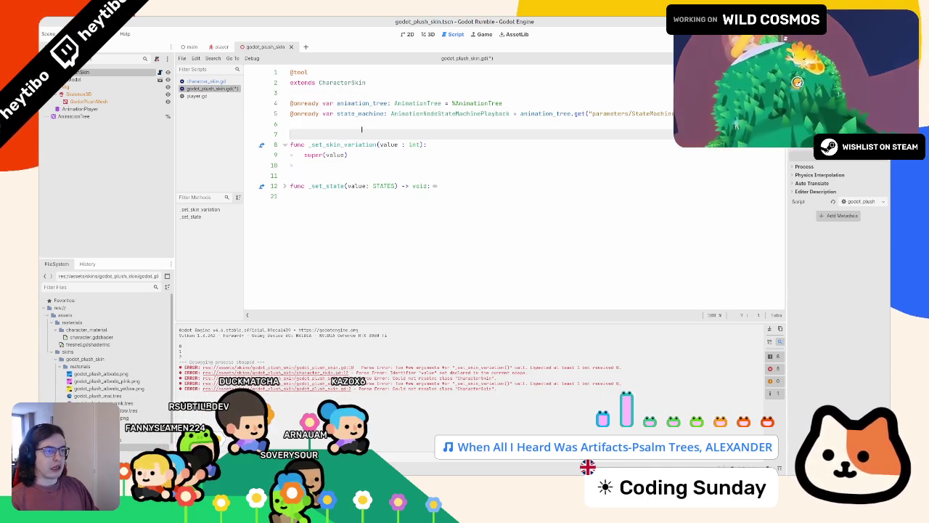
pyautogui.write('var variations_list: Array')
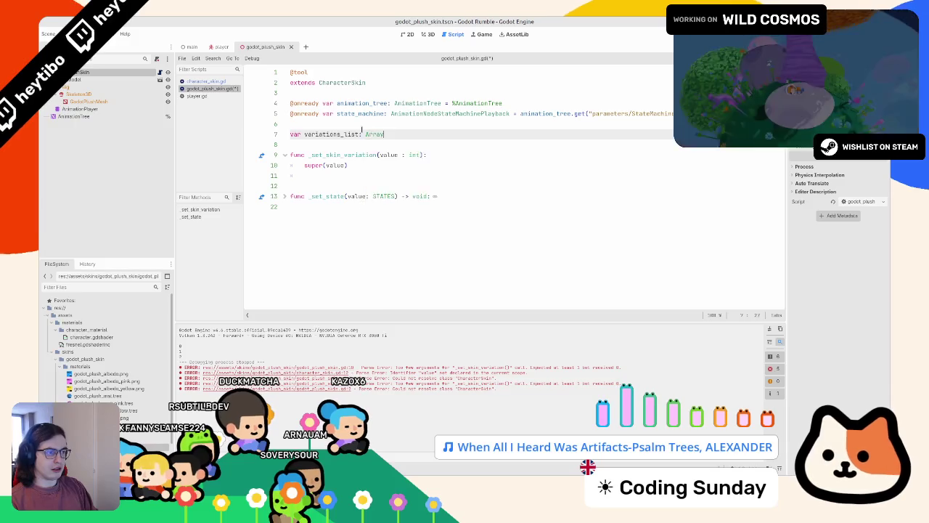
pyautogui.write('[Material')
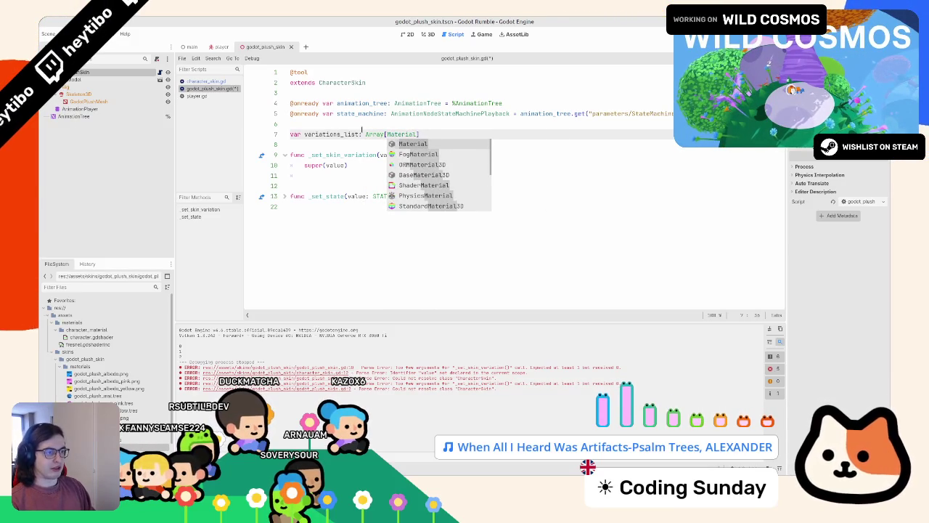
# - Type the array as ShaderMaterial and drop the three plush materials into it as preload lines
pyautogui.press('Down')
pyautogui.press('Down')
pyautogui.press('Down')
pyautogui.press('Return')
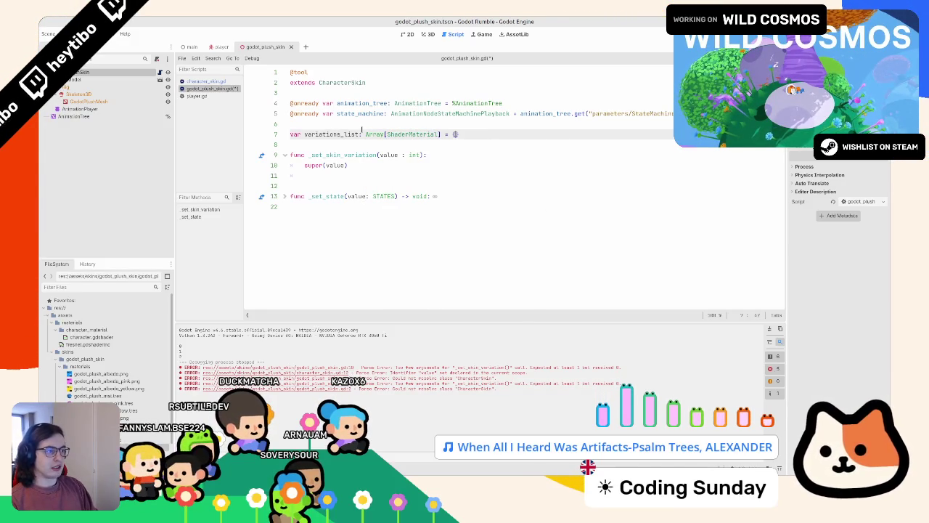
pyautogui.press('Return')
pyautogui.click(125, 373)
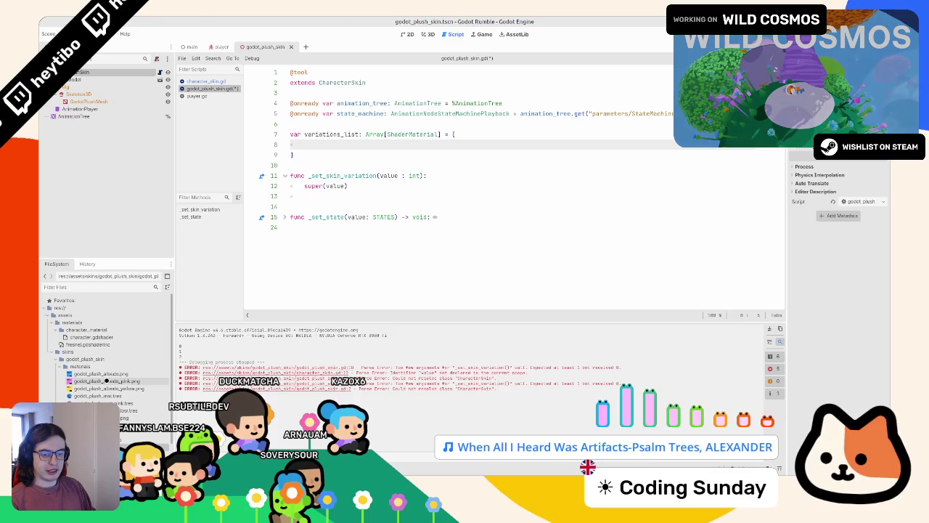
pyautogui.moveTo(98, 397); pyautogui.dragTo(422, 145)
pyautogui.hotkey('ctrl', 'z')
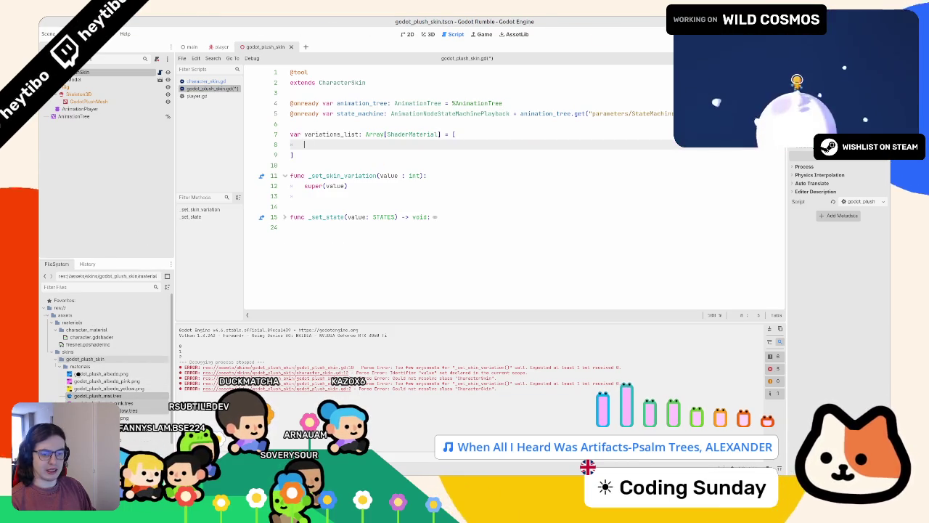
pyautogui.moveTo(99, 398); pyautogui.dragTo(417, 149)
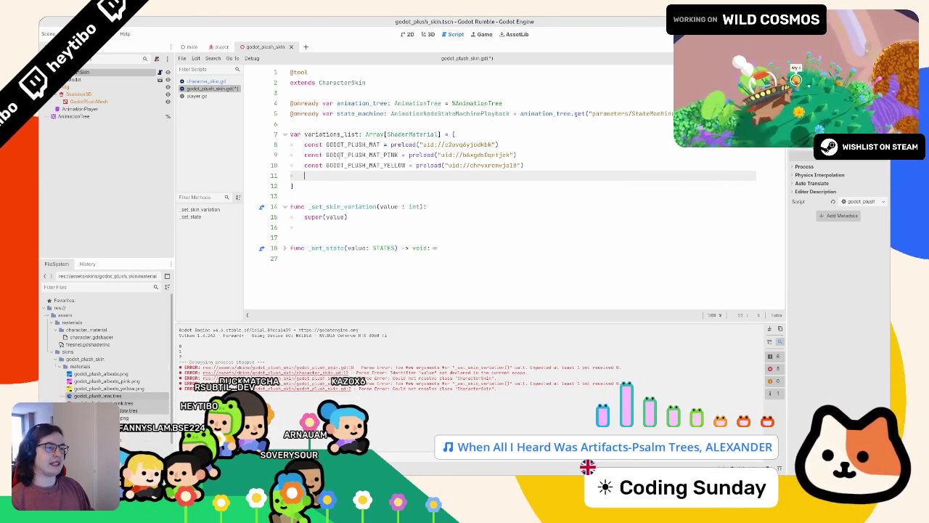
pyautogui.hotkey('ctrl', 'z')
pyautogui.moveTo(286, 259); pyautogui.dragTo(418, 145)
pyautogui.hotkey('ctrl', 'z')
pyautogui.moveTo(82, 382)
pyautogui.mouseDown()
pyautogui.moveTo(370, 141)
pyautogui.moveTo(362, 148)
pyautogui.mouseUp()
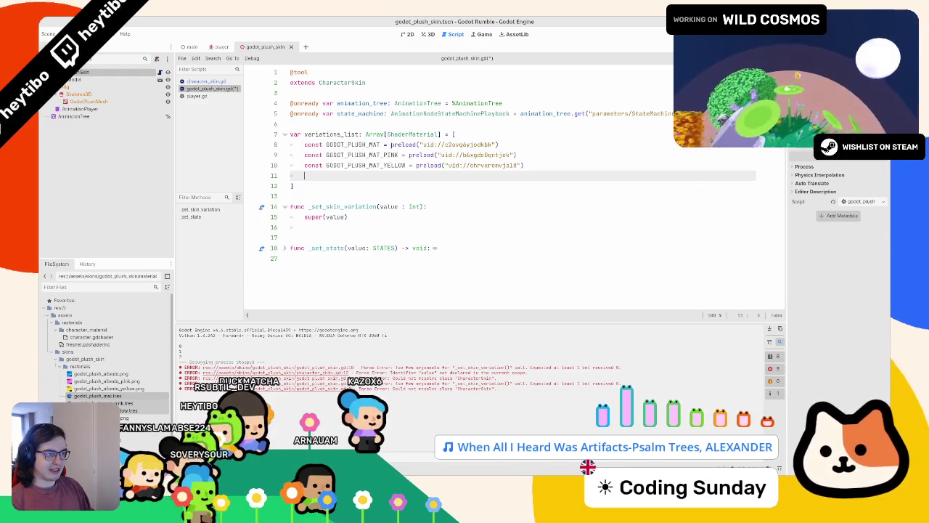
# - Strip the constant-name prefixes to leave bare preloads, add commas, and remove the empty line
pyautogui.click(391, 145)
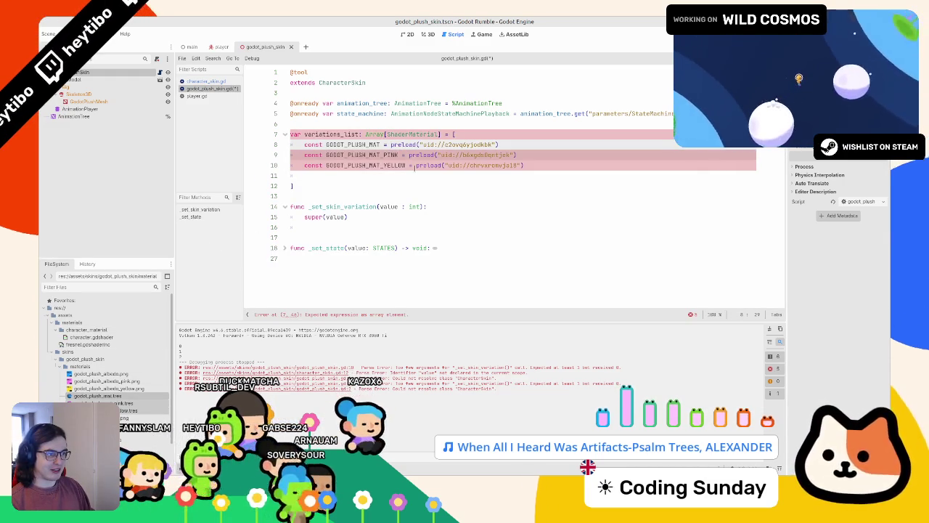
pyautogui.hotkey('ctrl', 'shift', 'Left')
pyautogui.hotkey('ctrl', 'shift', 'Left')
pyautogui.hotkey('ctrl', 'shift', 'Left')
pyautogui.press('BackSpace')
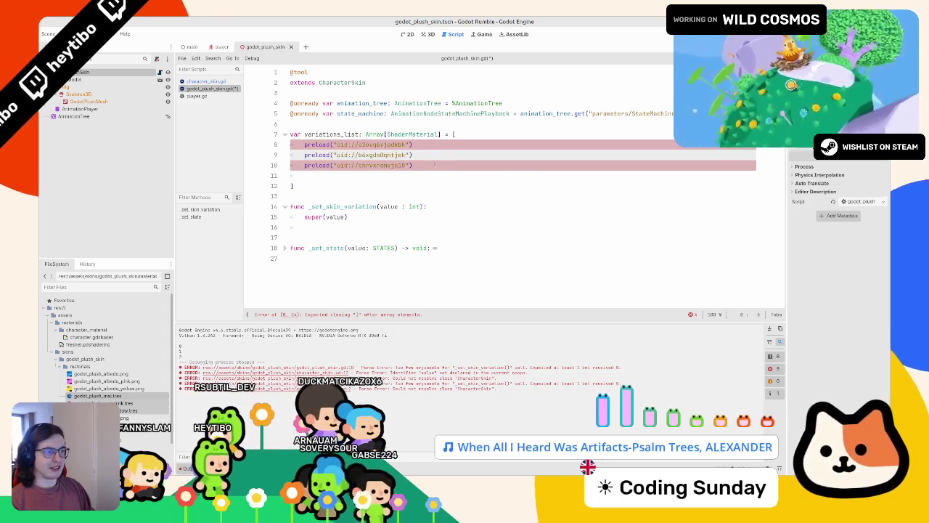
pyautogui.press('End')
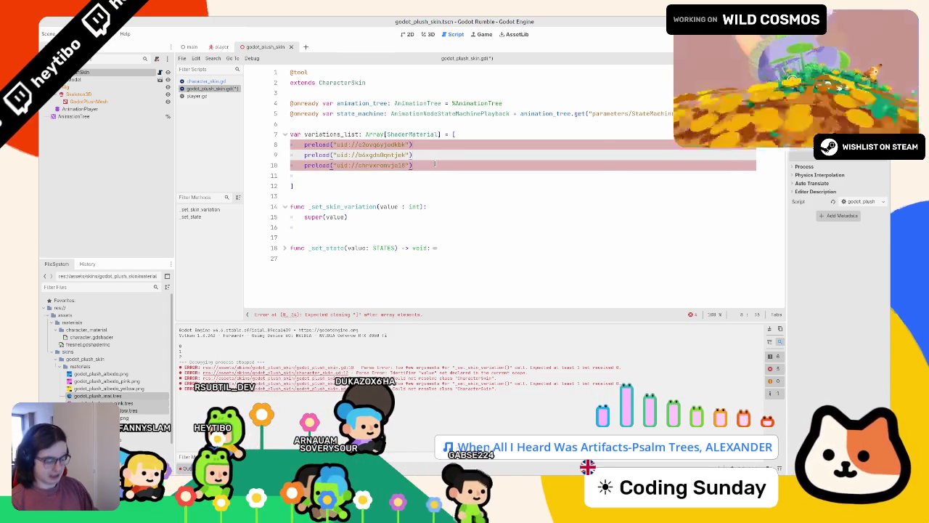
pyautogui.write(',')
pyautogui.press('Escape')
pyautogui.doubleClick(331, 133)
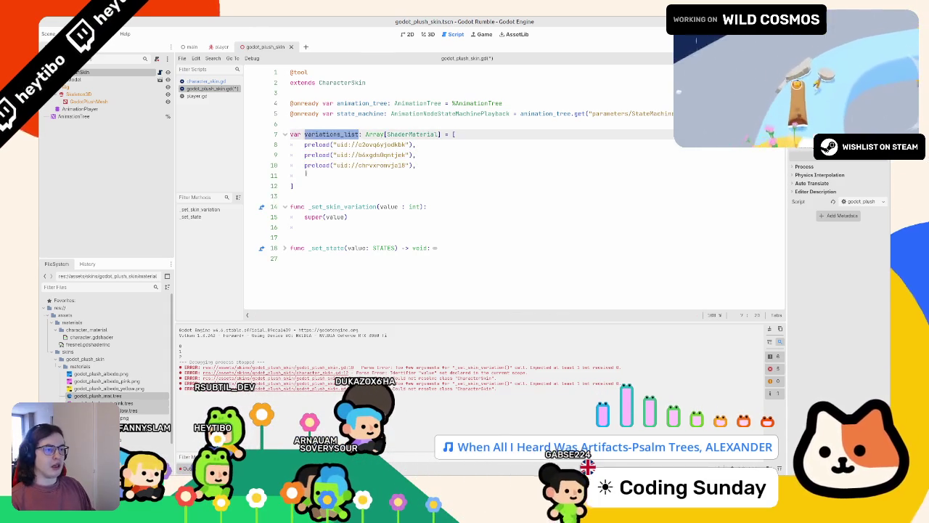
pyautogui.click(306, 174)
pyautogui.press('BackSpace')
pyautogui.press('BackSpace')
pyautogui.click(298, 135)
pyautogui.write('@onready')
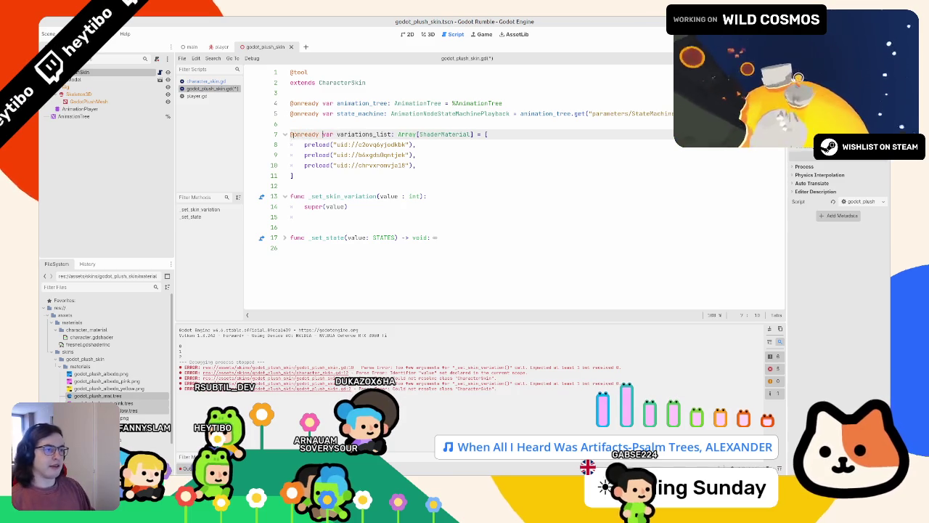
# - Move to the blank line below super(value) in the skin-variation setter
pyautogui.click(365, 208)
pyautogui.press('Down')
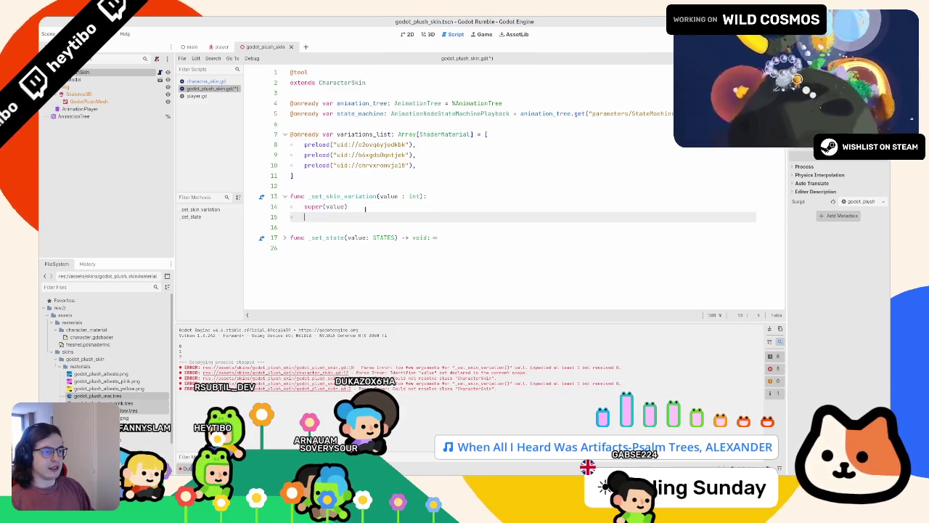
pyautogui.click(84, 101)
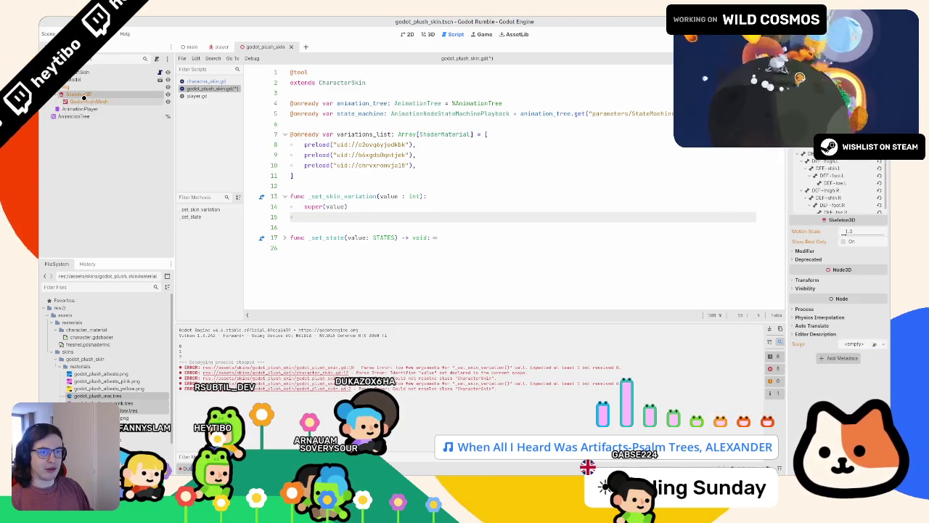
pyautogui.rightClick(94, 102)
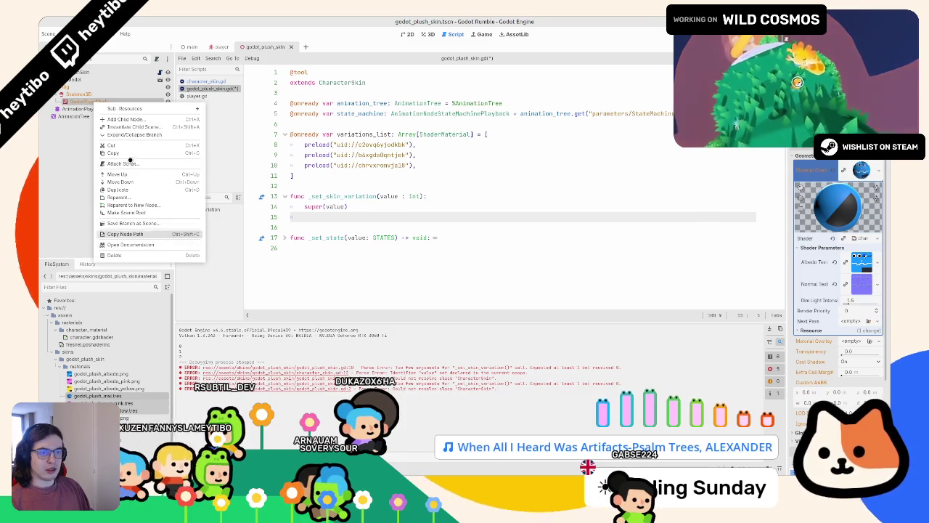
pyautogui.click(125, 234)
pyautogui.moveTo(125, 102); pyautogui.dragTo(348, 125)
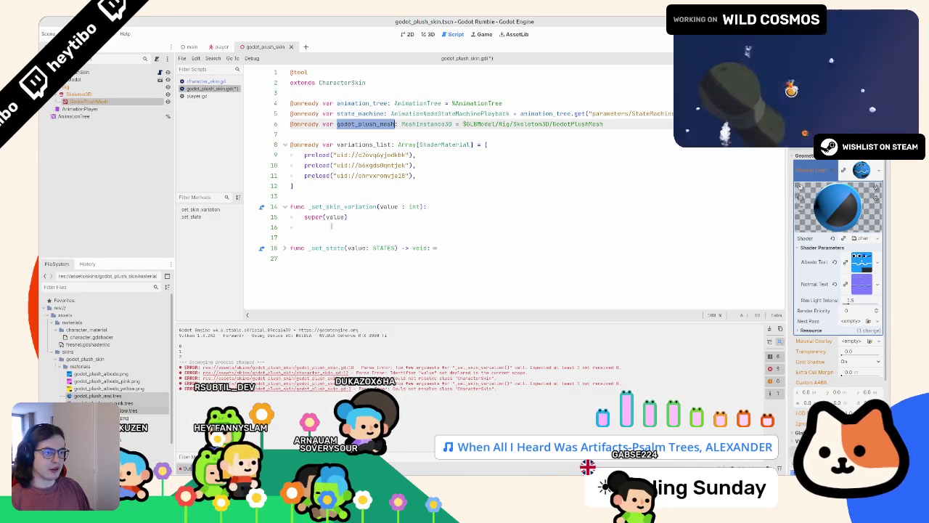
# - Write godot_plush_mesh.material_override = variations_list[skin_variation] in the setter, then save and run
pyautogui.hotkey('ctrl', 'c')
pyautogui.click(332, 226)
pyautogui.hotkey('ctrl', 'v')
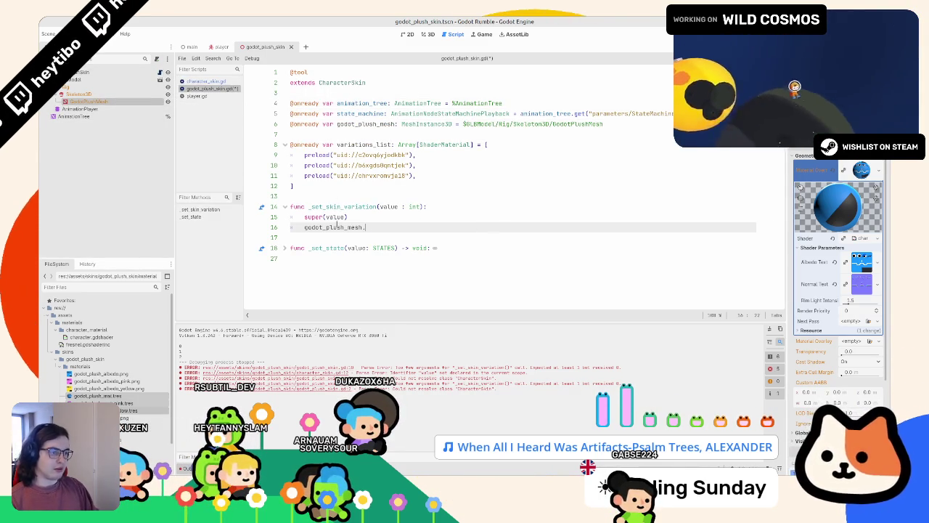
pyautogui.write('mat')
pyautogui.press('Return')
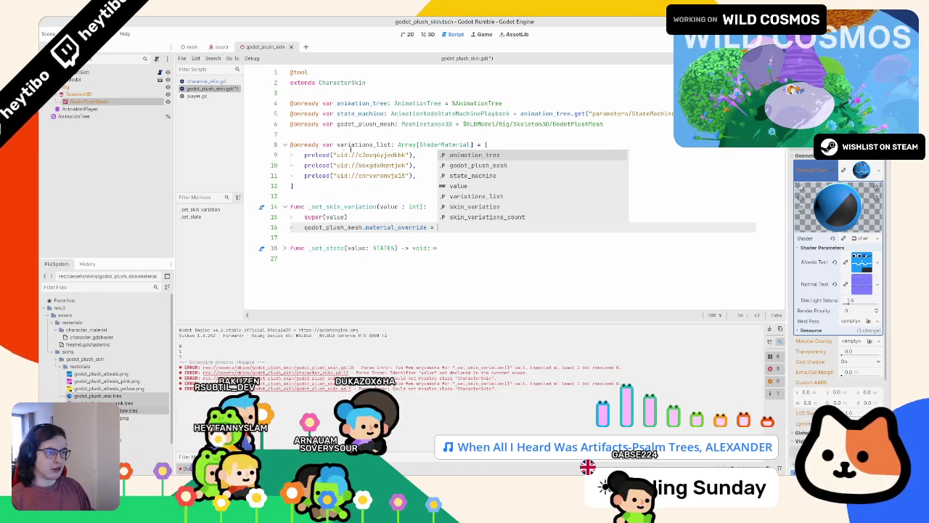
pyautogui.press('Escape')
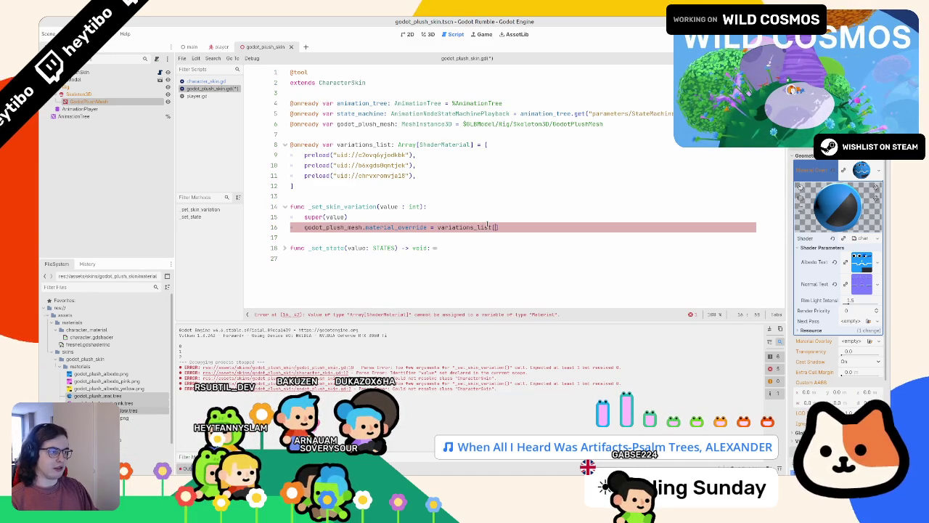
pyautogui.write('kin')
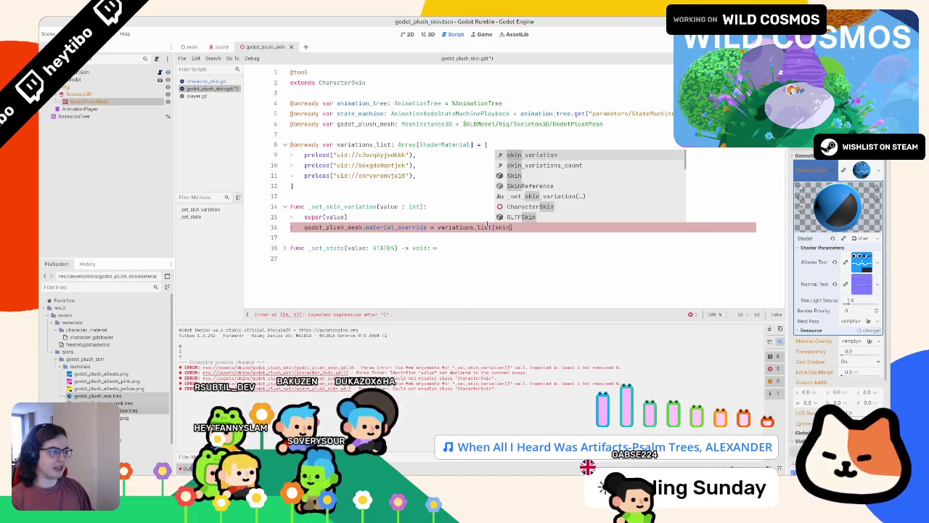
pyautogui.press('Return')
pyautogui.press('F5')
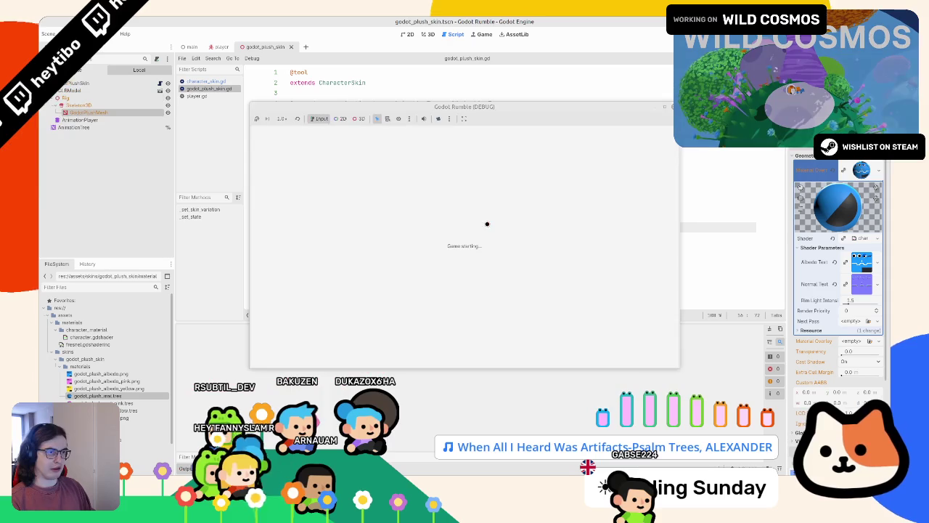
# - Play with the window maximised, restart once to check the blue, yellow and pink players, then stop
pyautogui.press('space')
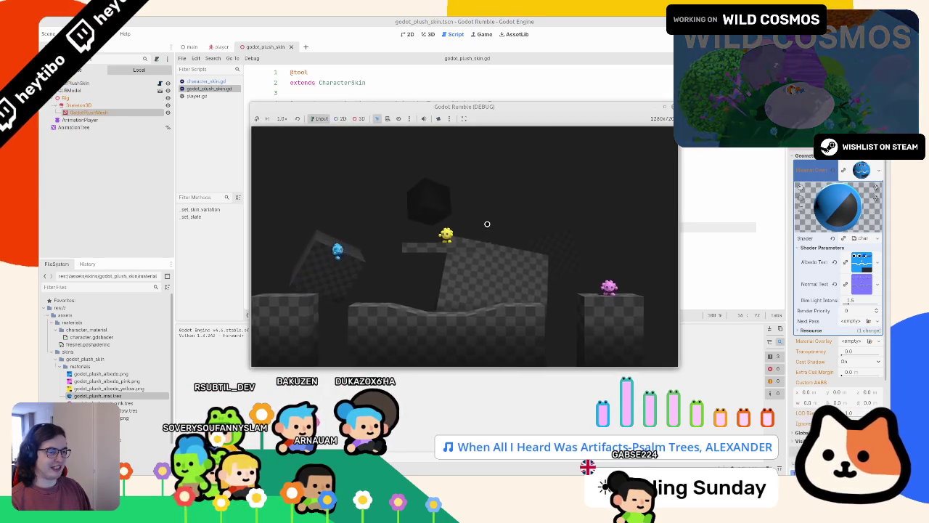
pyautogui.press('super+Up')
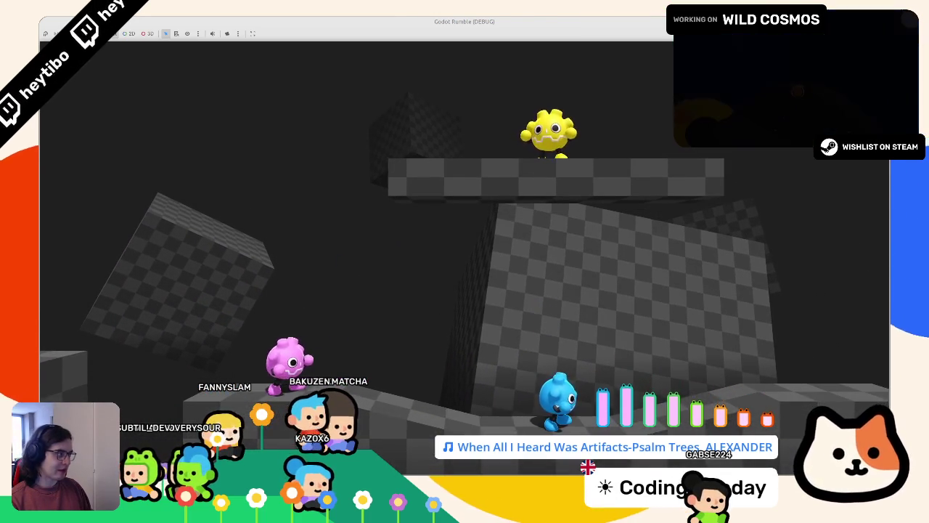
pyautogui.press('F5')
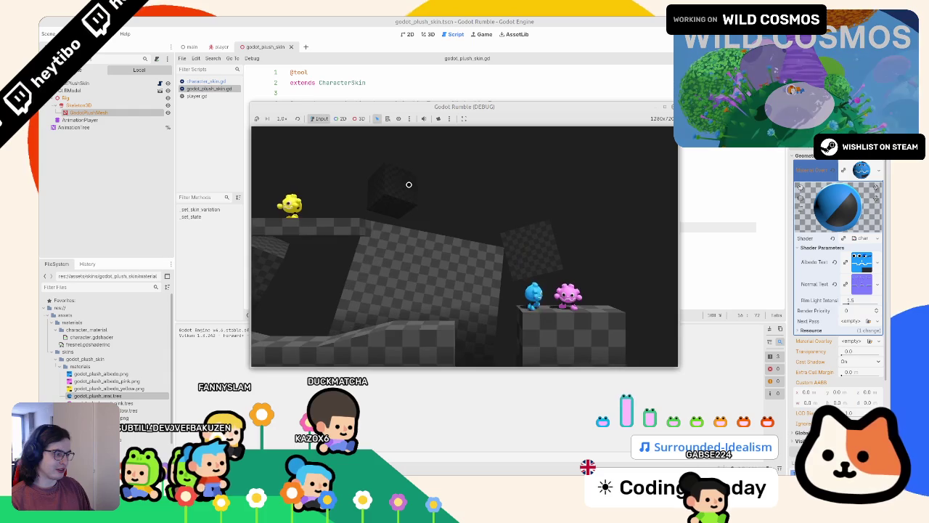
pyautogui.press('F8')
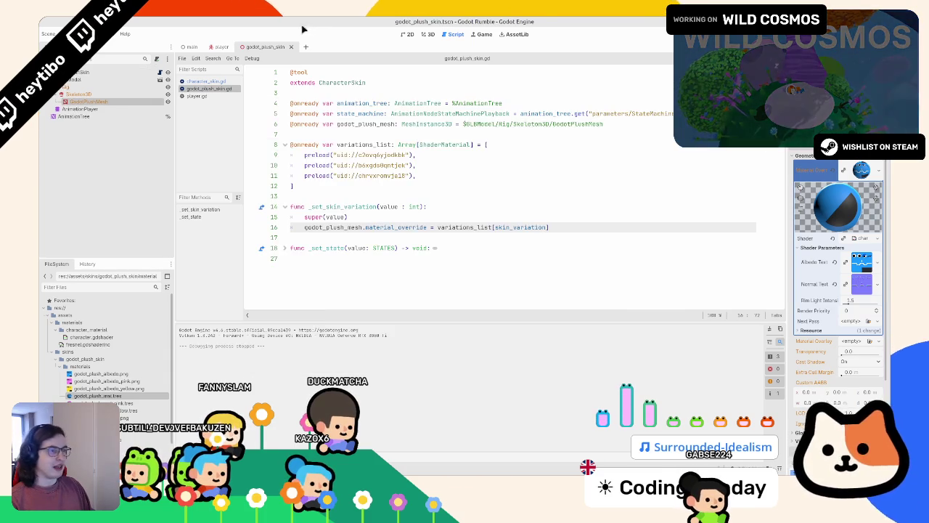
# - Switch to the player scene and scroll player.gd down to _physics_process
pyautogui.click(135, 72)
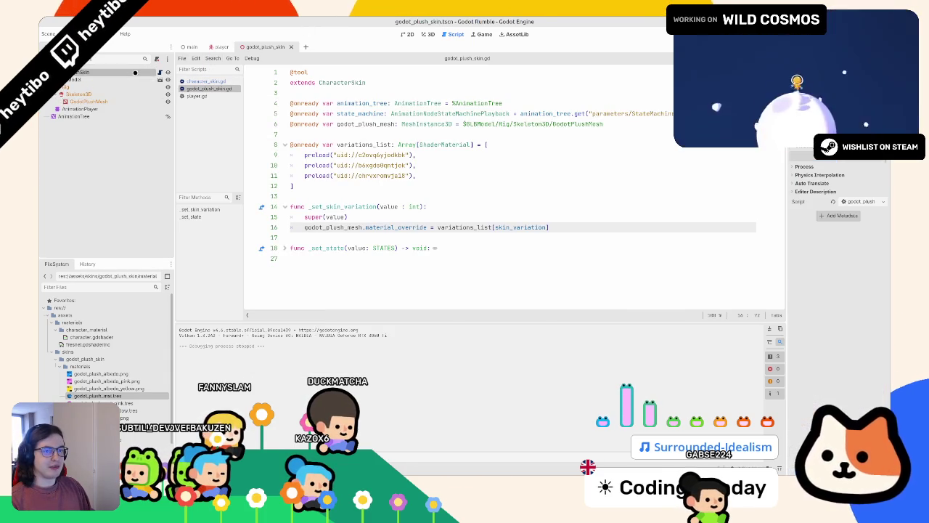
pyautogui.click(214, 46)
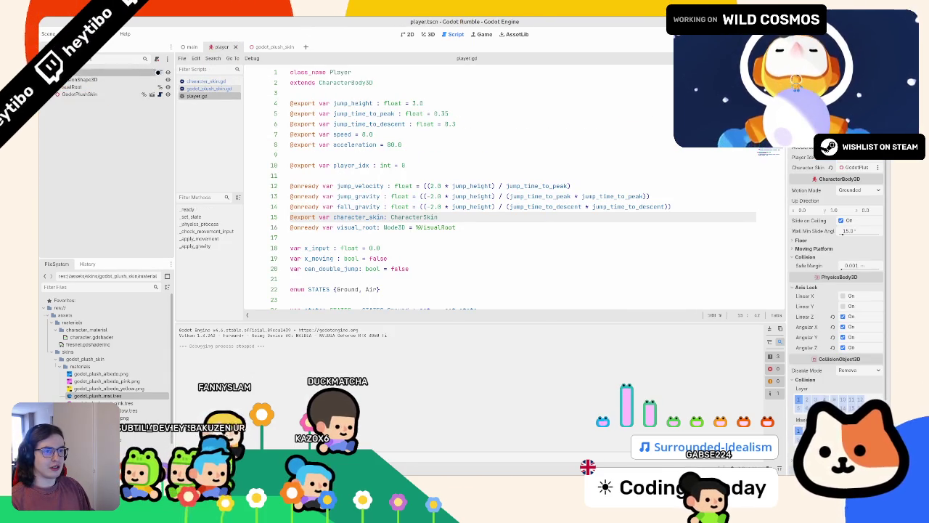
pyautogui.scroll(-12, 278, 97)
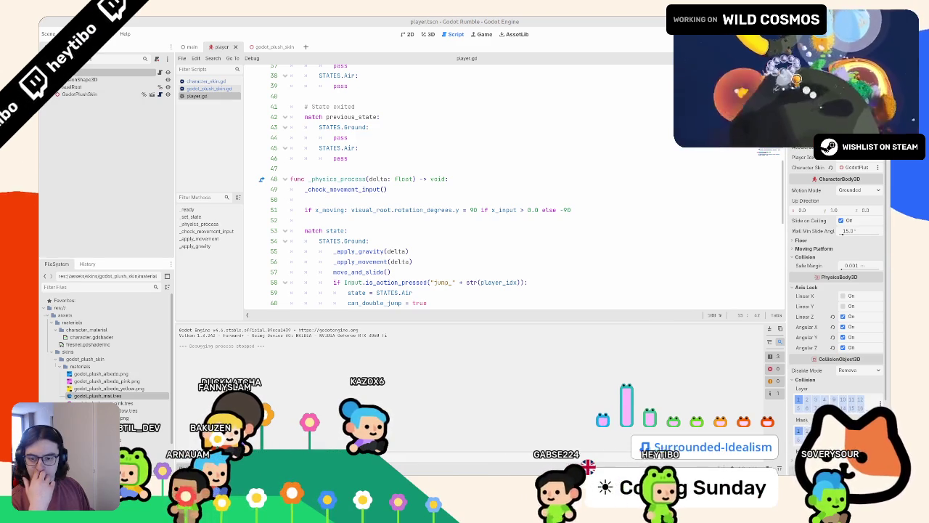
# - Run the game again, move the blue, yellow and pink players around, then stop it
pyautogui.press('F5')
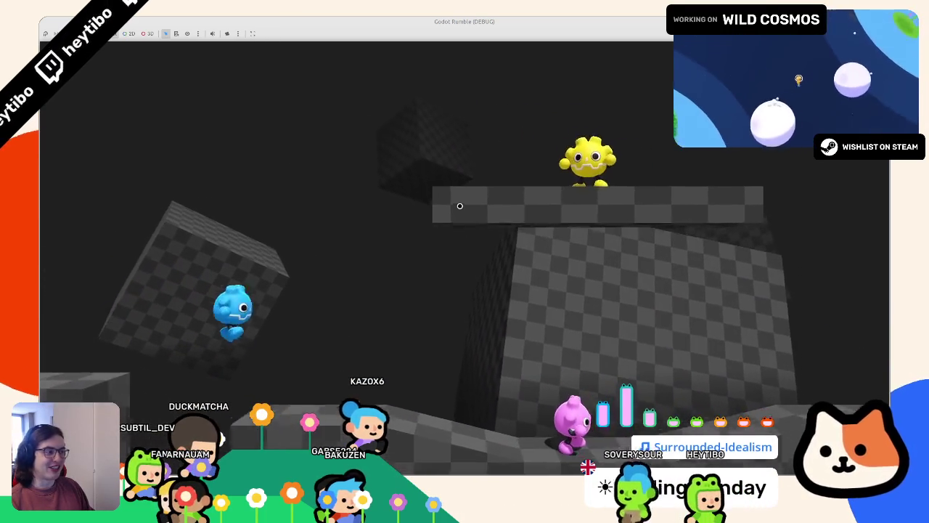
pyautogui.press('F8')
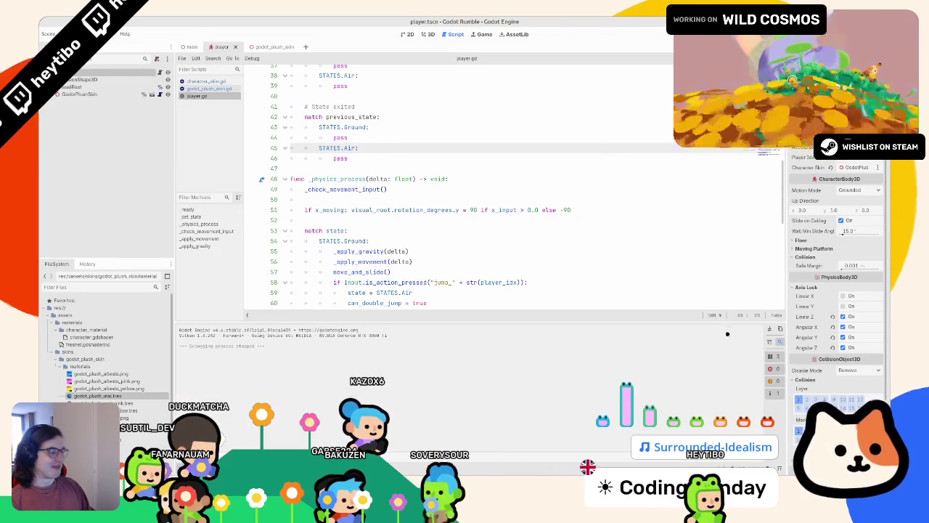
# - Look at the godot_plush_skin model in the 3D view, then go back to the player script
pyautogui.click(270, 47)
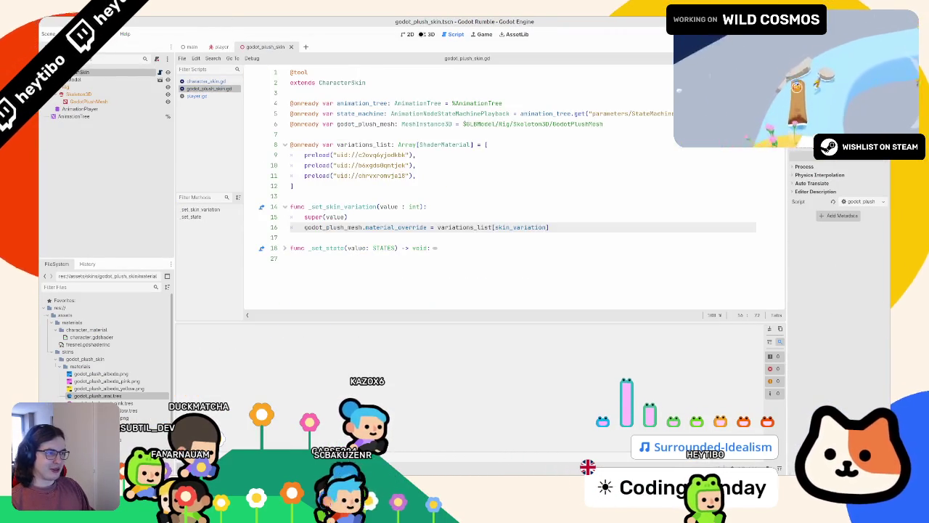
pyautogui.hotkey('ctrl', 'F2')
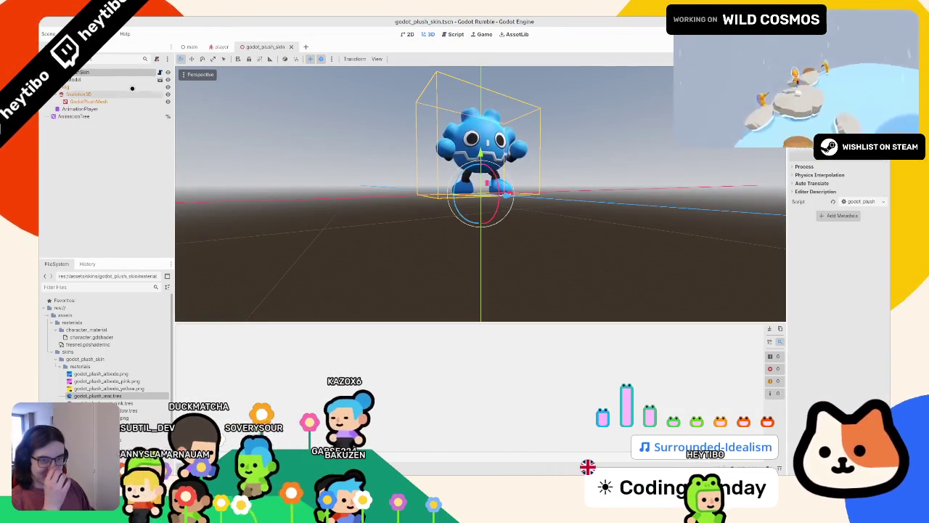
pyautogui.click(229, 46)
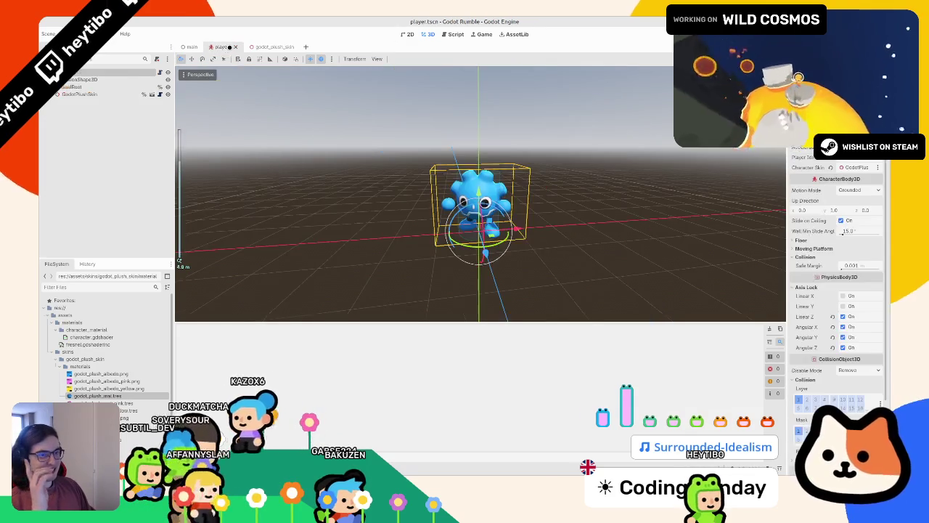
pyautogui.hotkey('ctrl', 'F3')
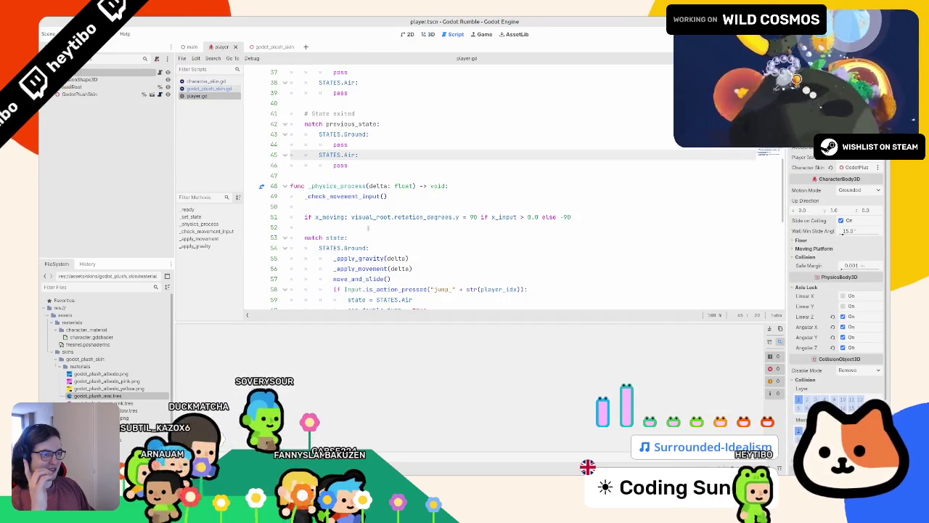
# - Inspect the CharacterSkin base script, then return to player.gd's state-setting movement code
pyautogui.click(278, 47)
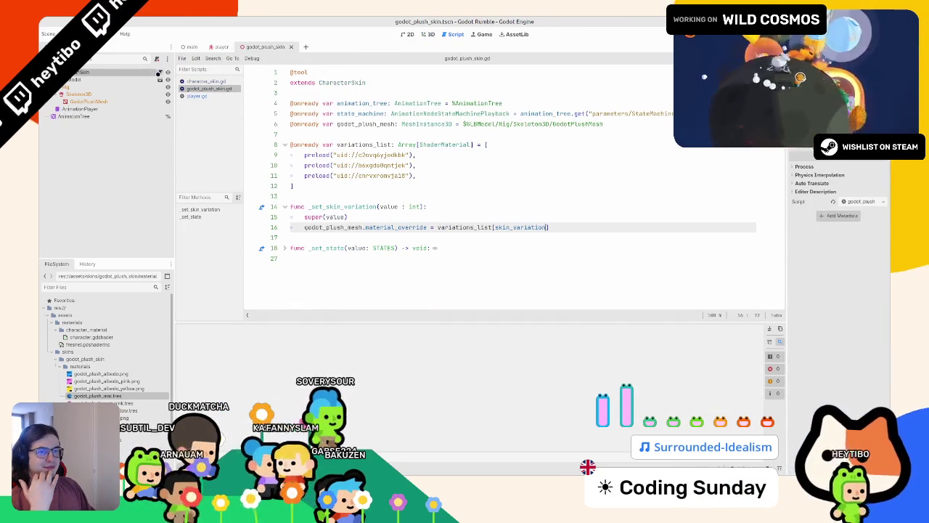
pyautogui.keyDown('ctrl'); pyautogui.click(326, 83); pyautogui.keyUp('ctrl')
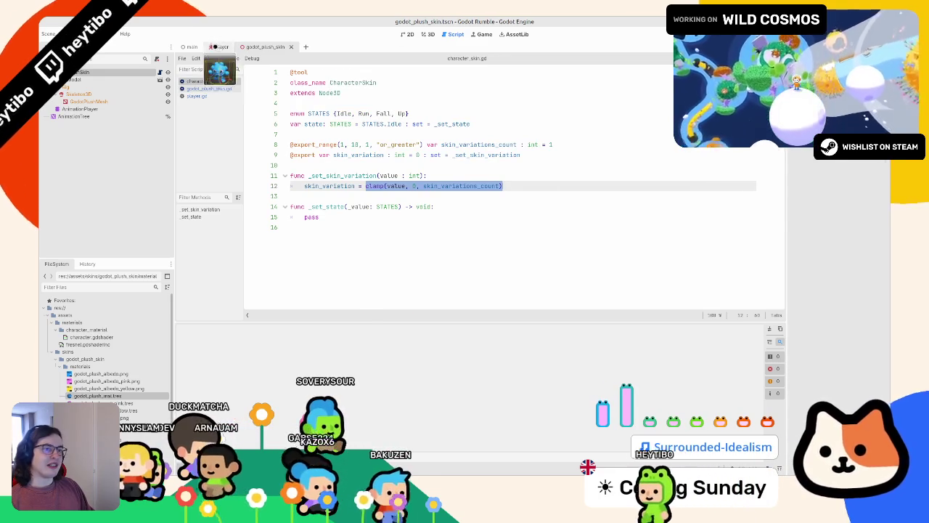
pyautogui.click(214, 46)
pyautogui.scroll(-5, 347, 143)
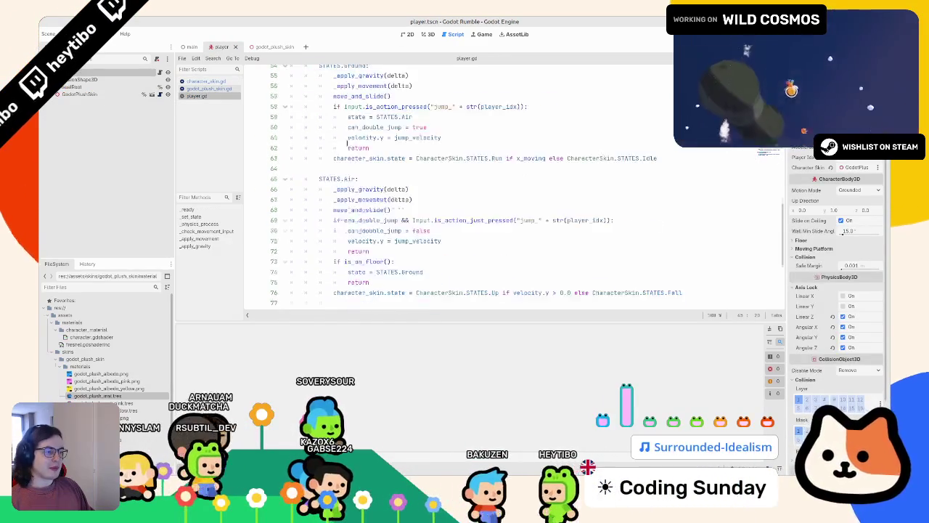
# - Add a line after _apply_gravity at the end of player.gd and start typing func _squash_stretch
pyautogui.scroll(-5, 346, 143)
pyautogui.click(357, 299)
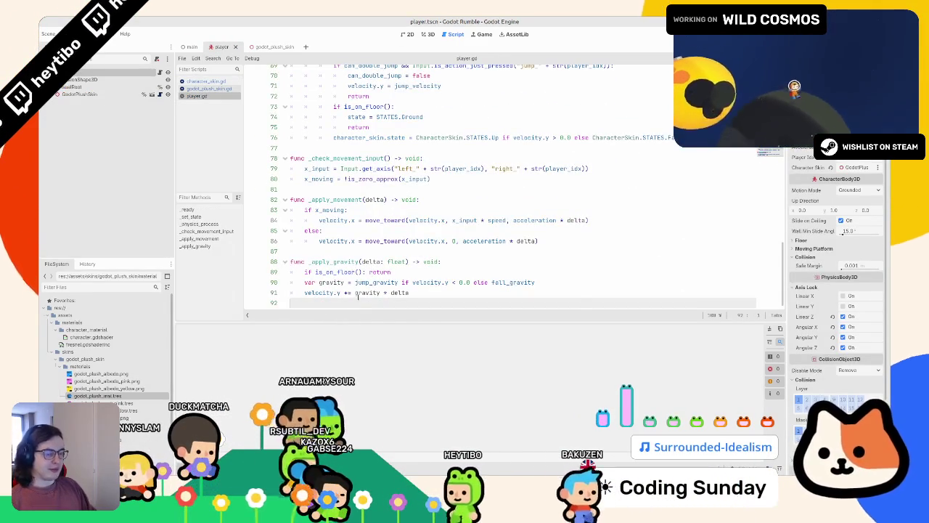
pyautogui.press('Return')
pyautogui.press('Return')
pyautogui.write('func _se')
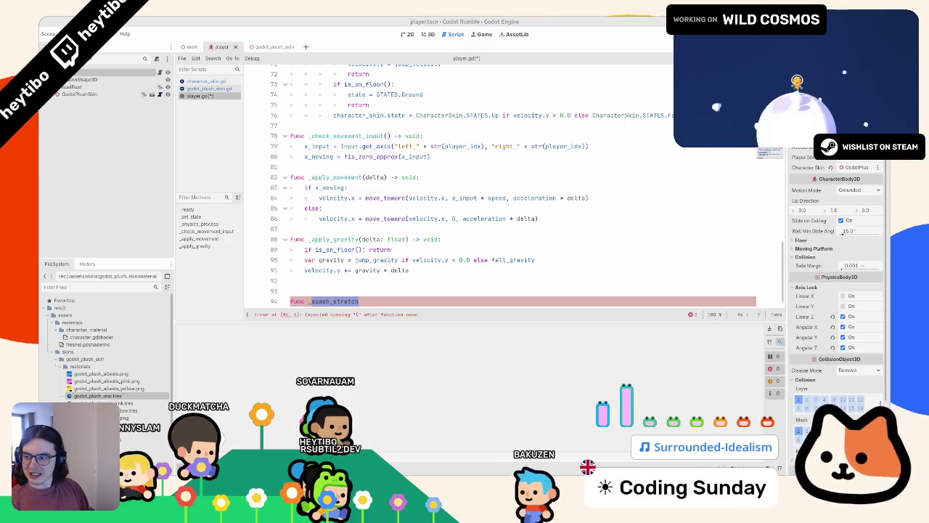
# - Finish the _squash_stretch(factor: float = 1.0) header with a placeholder pass body
pyautogui.press('End')
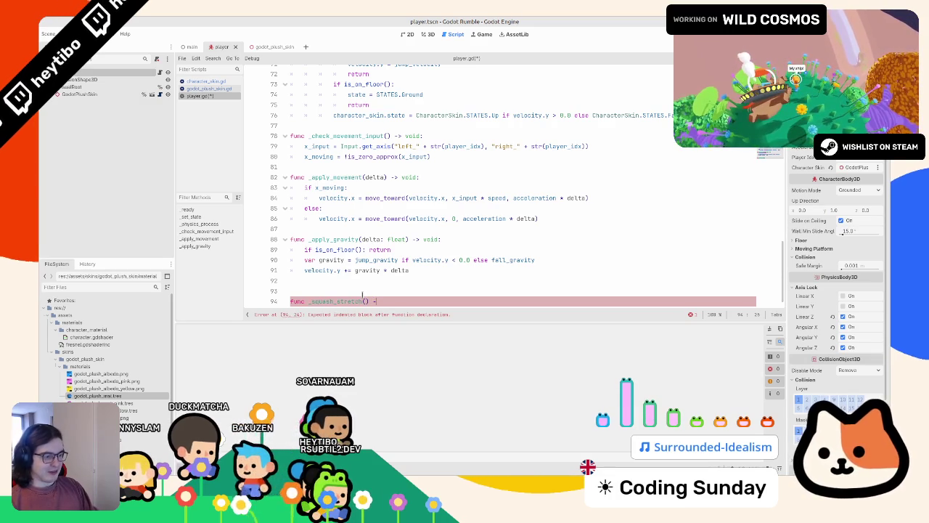
pyautogui.write('> void:')
pyautogui.press('Return')
pyautogui.write('pass')
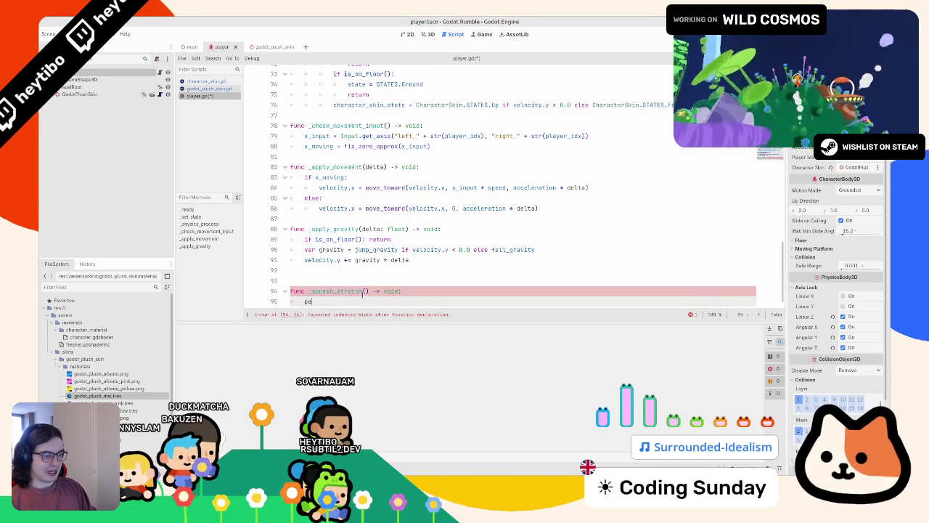
pyautogui.click(364, 299)
pyautogui.scroll(-1, 362, 294)
pyautogui.write('factor: float')
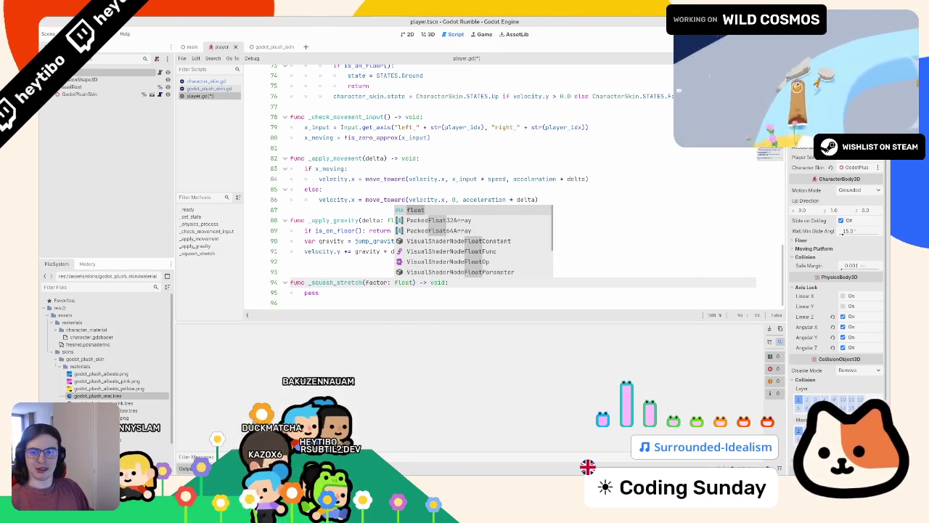
pyautogui.scroll(1, 501, 182)
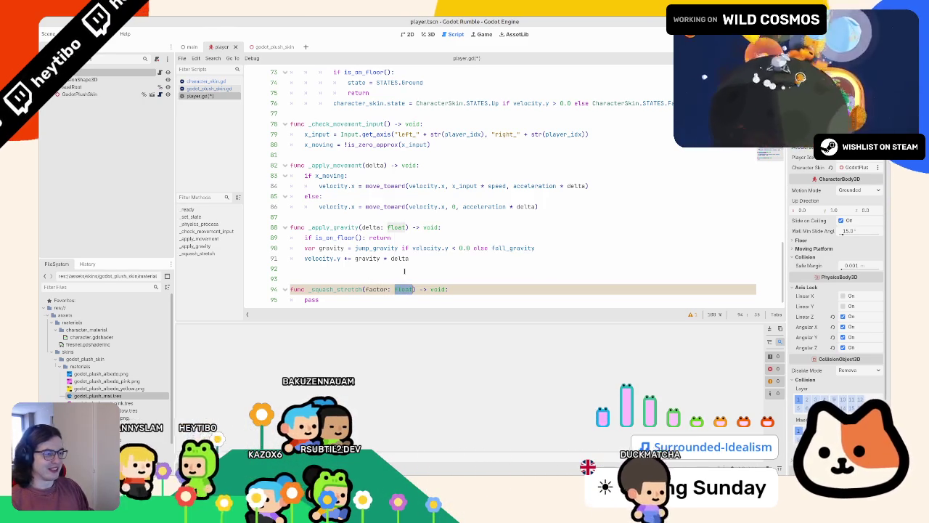
pyautogui.write('= 1.')
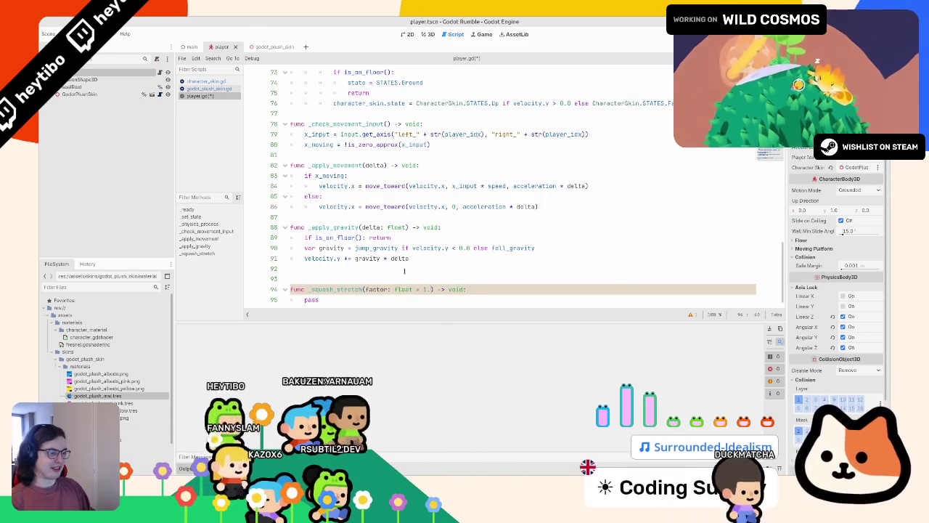
# - Replace pass with visual_root.scale = Vector3(1.0, factor, 1.0) using autocomplete
pyautogui.press('Down')
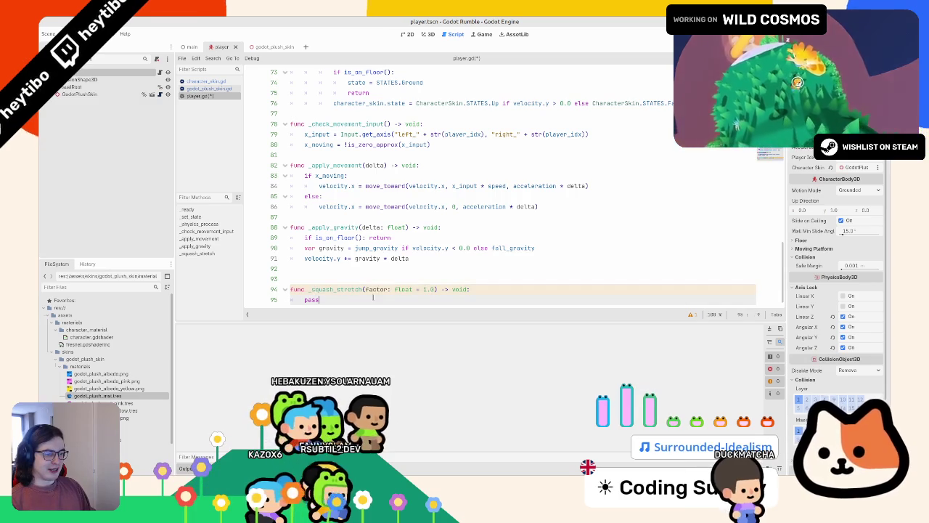
pyautogui.hotkey('shift', 'Home')
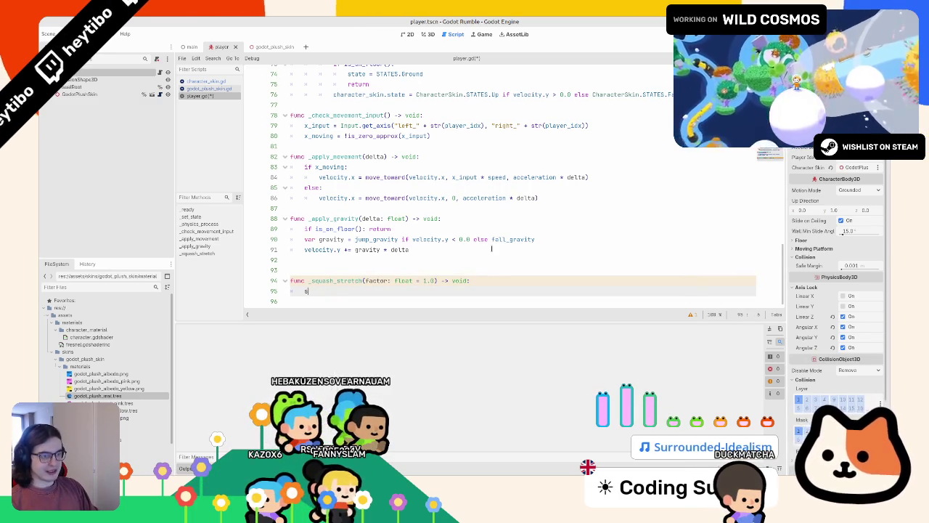
pyautogui.press('BackSpace')
pyautogui.write('v')
pyautogui.press('Return')
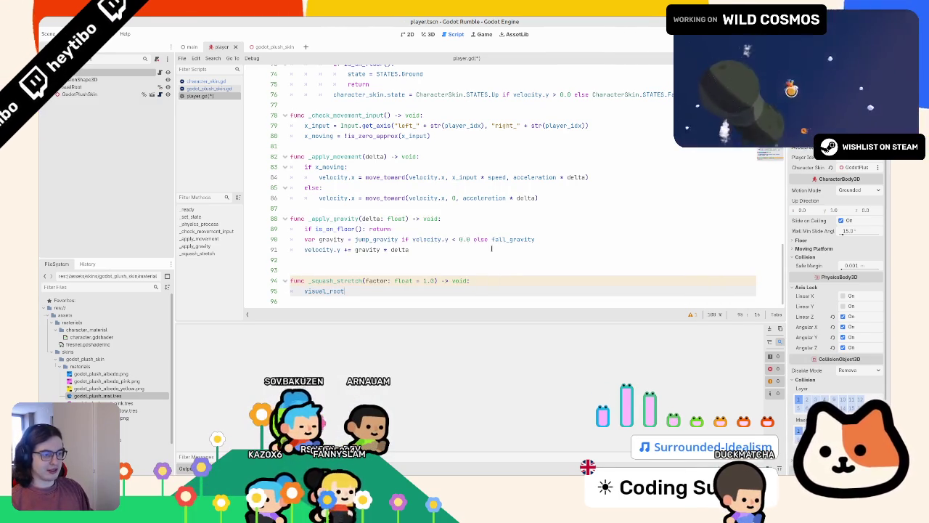
pyautogui.write('.sc')
pyautogui.press('Return')
pyautogui.write('= factor')
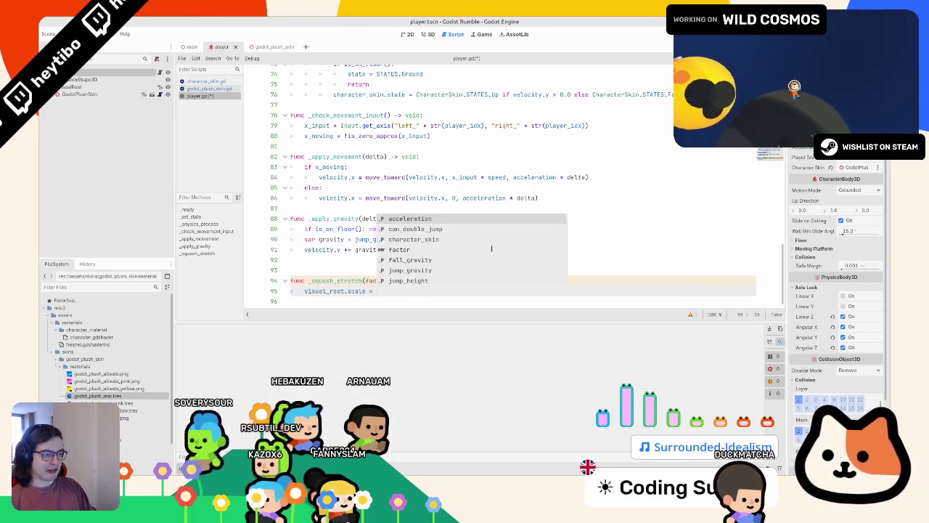
pyautogui.press('BackSpace')
pyautogui.press('BackSpace')
pyautogui.press('BackSpace')
pyautogui.write('vec3(')
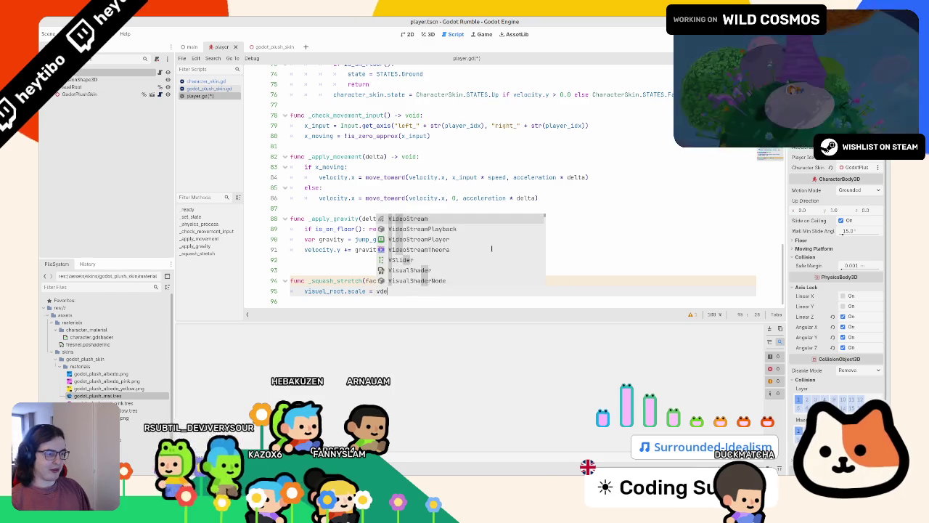
pyautogui.press('Escape')
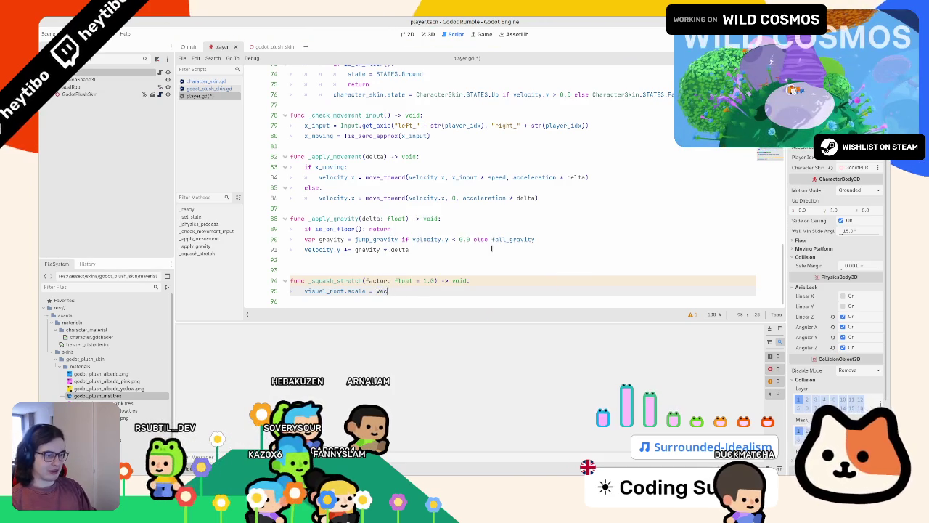
pyautogui.press('Return')
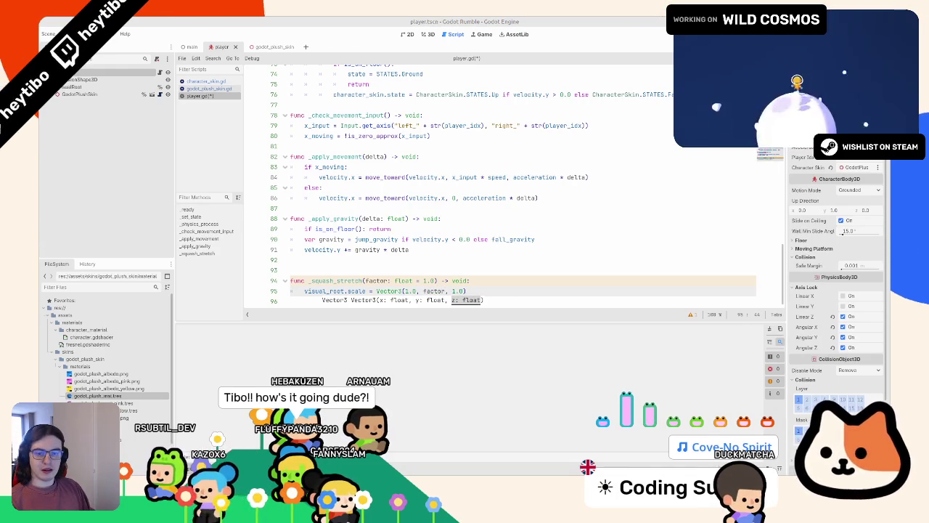
pyautogui.press('Escape')
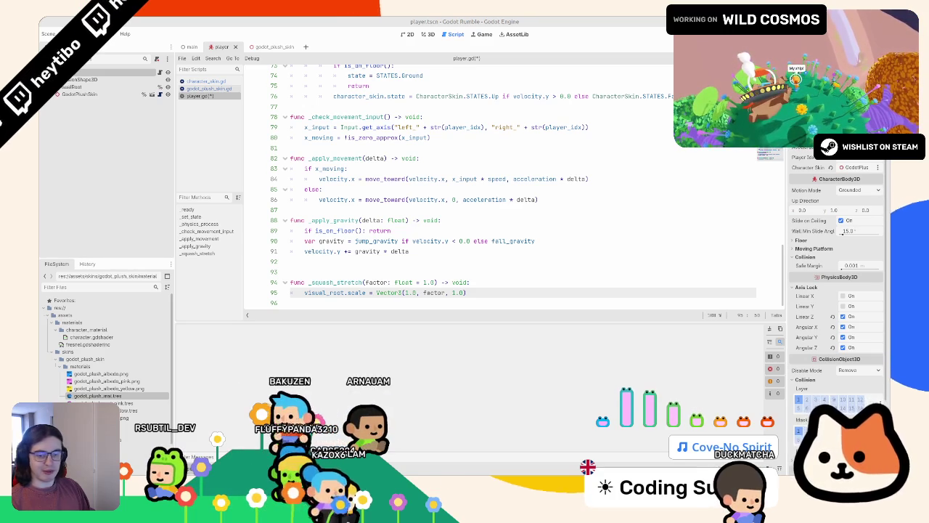
pyautogui.hotkey('ctrl', 'shift', 'Return')
# - Declare invert_factor = 1.0 - factor, use it for Vector3's X and Z, and save
pyautogui.write('flo')
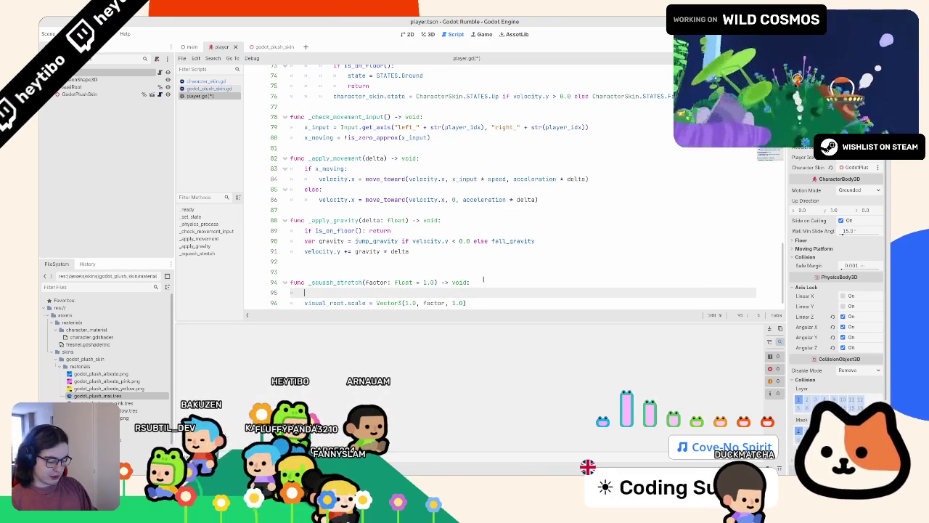
pyautogui.press('BackSpace')
pyautogui.press('BackSpace')
pyautogui.press('BackSpace')
pyautogui.write('var i')
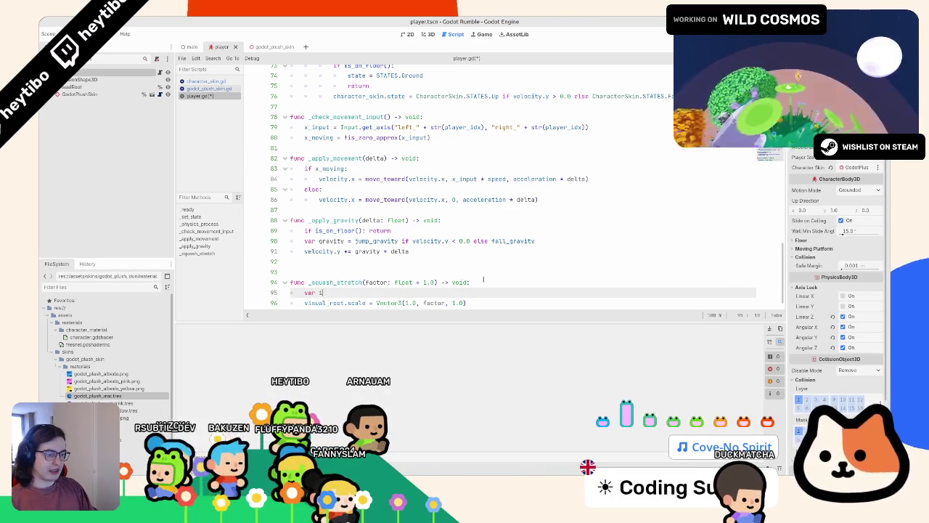
pyautogui.write('nvert_factor')
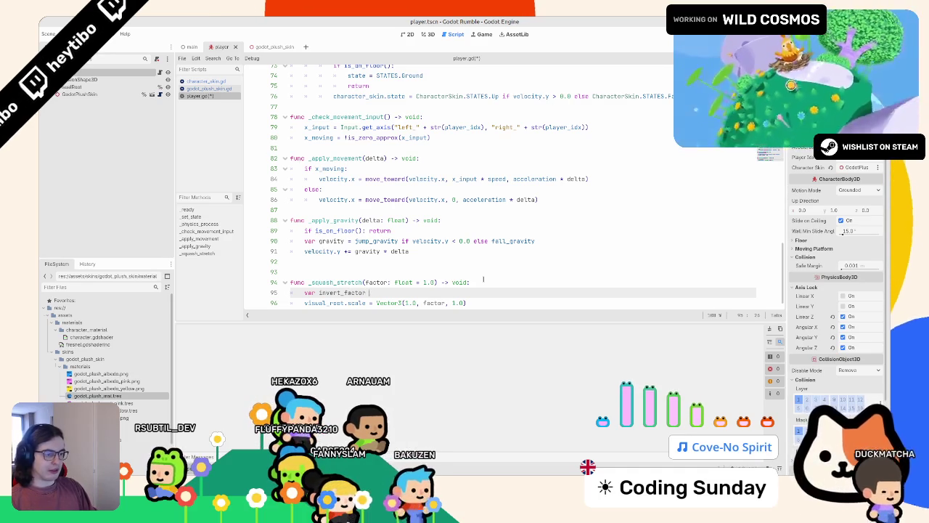
pyautogui.write(': float = 1.0')
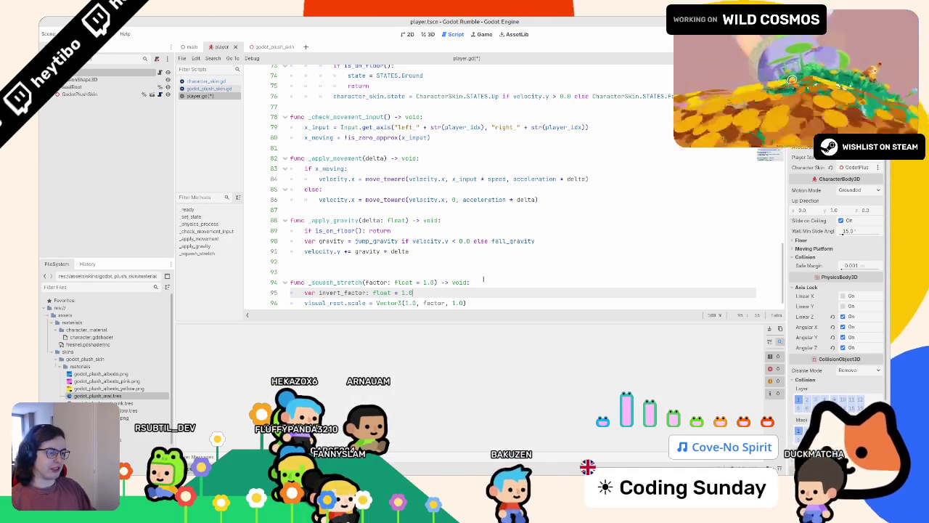
pyautogui.write(' - factor')
pyautogui.doubleClick(341, 292)
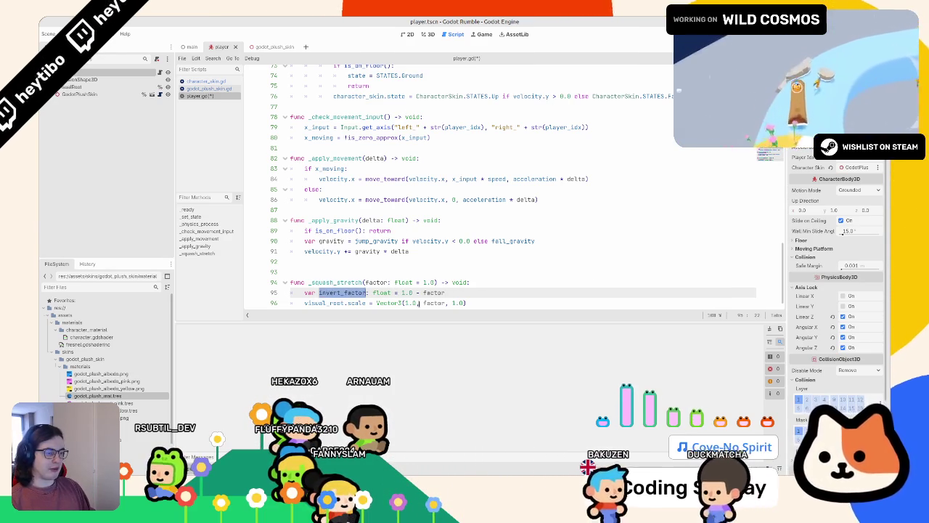
pyautogui.click(404, 291)
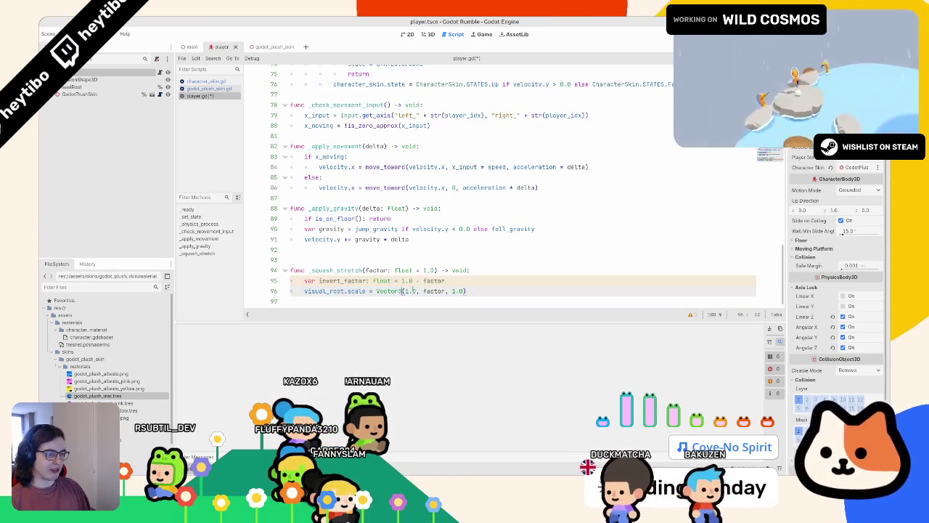
pyautogui.doubleClick(411, 292)
pyautogui.hotkey('ctrl', 'd')
pyautogui.press('BackSpace')
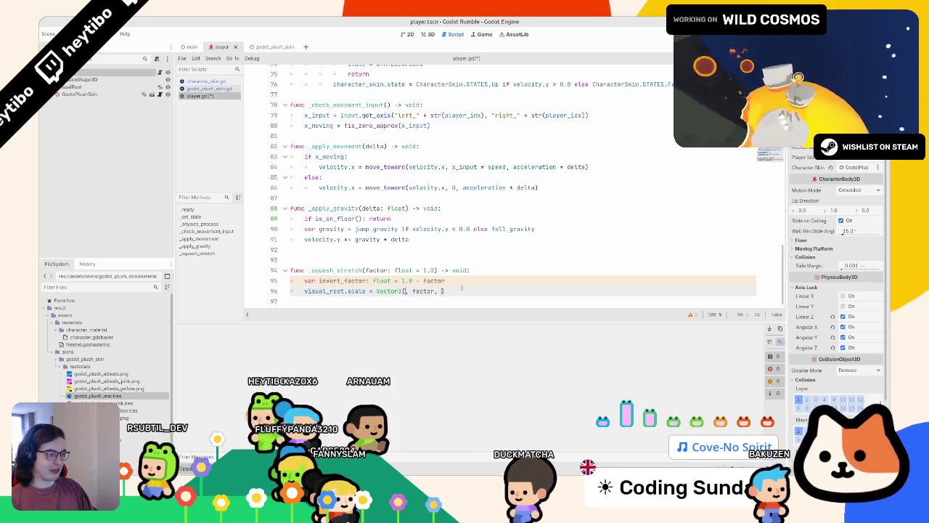
pyautogui.write('invert_factor')
pyautogui.hotkey('ctrl', 's')
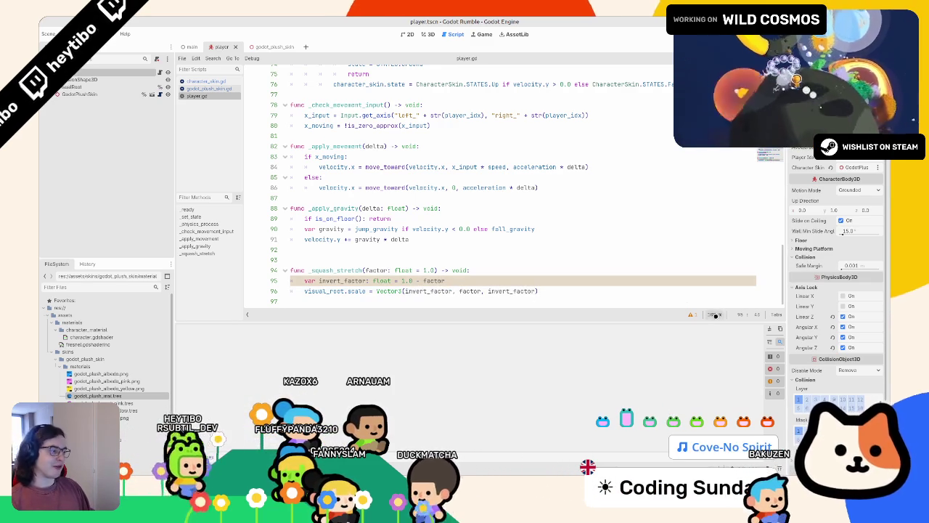
# - Review the script and place the caret on the empty line after _ready
pyautogui.scroll(2, 371, 245)
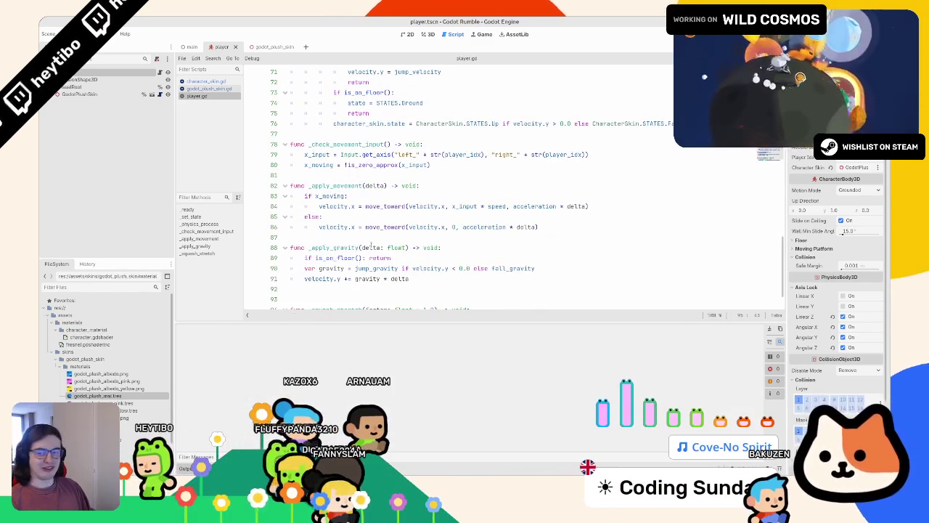
pyautogui.scroll(-2, 392, 215)
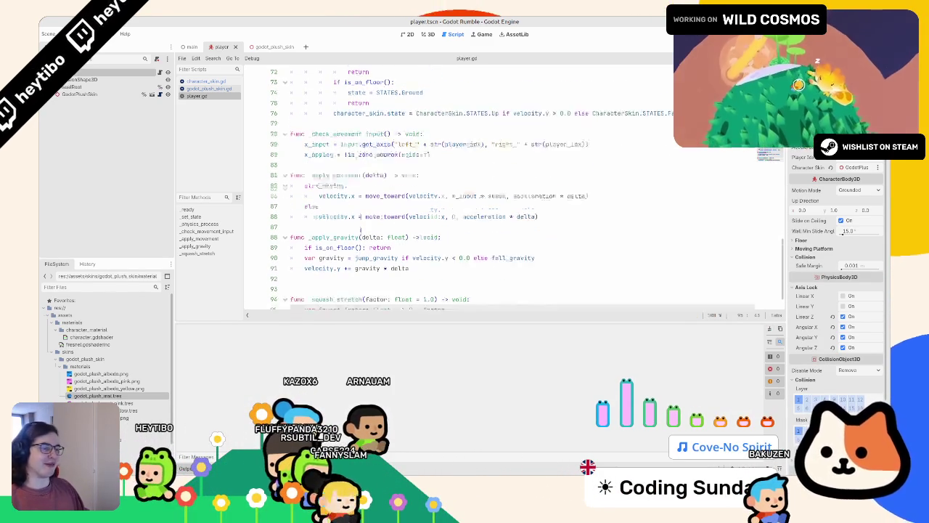
pyautogui.press('Up')
pyautogui.press('Up')
pyautogui.press('Up')
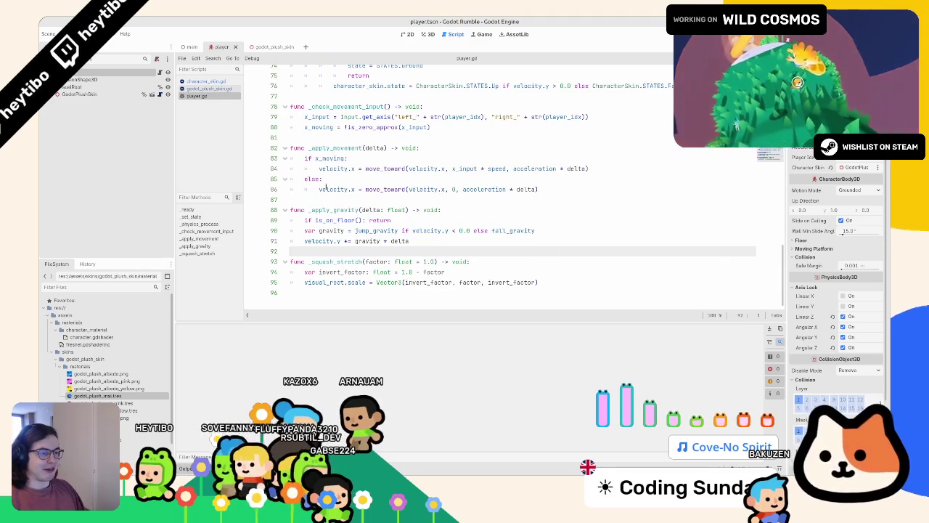
pyautogui.click(320, 197)
pyautogui.doubleClick(329, 261)
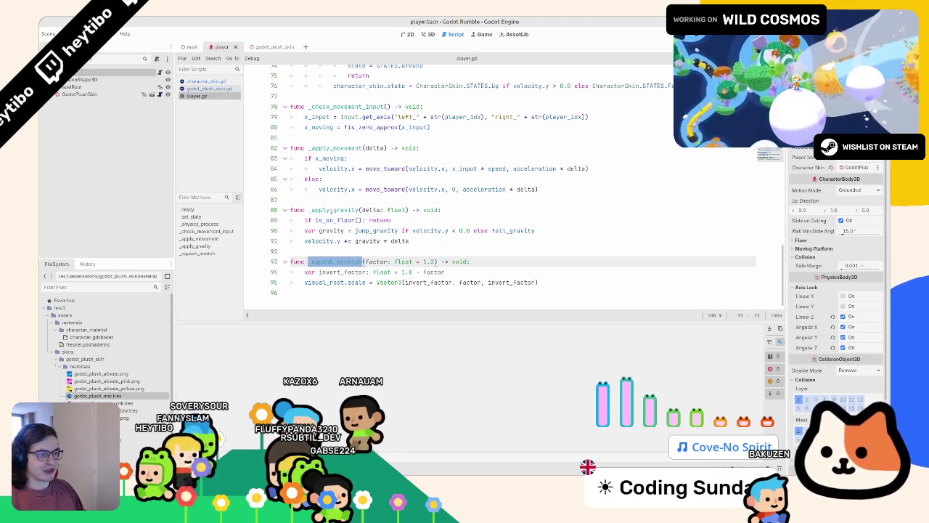
pyautogui.scroll(15, 331, 211)
pyautogui.click(477, 159)
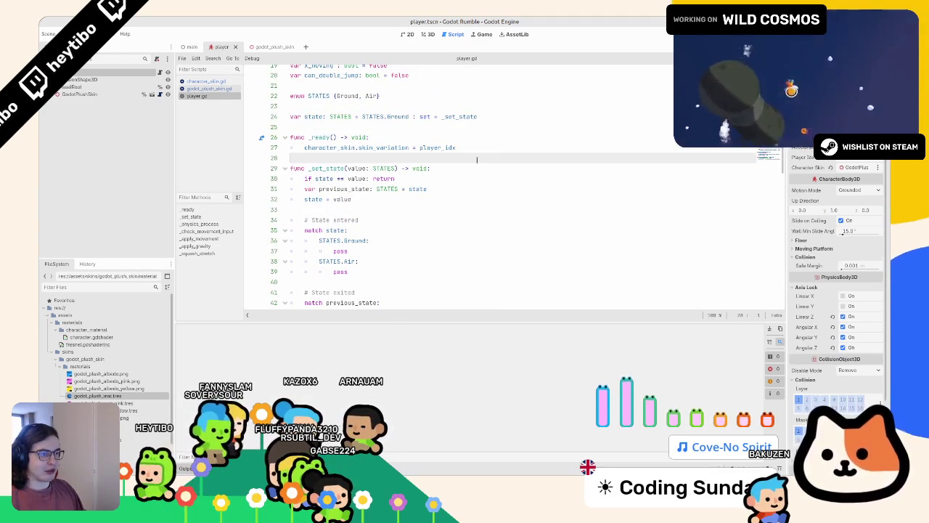
# - Call _squash_stretch() in _ready, then test-run the game and stop it
pyautogui.hotkey('ctrl', 'shift', 'Return')
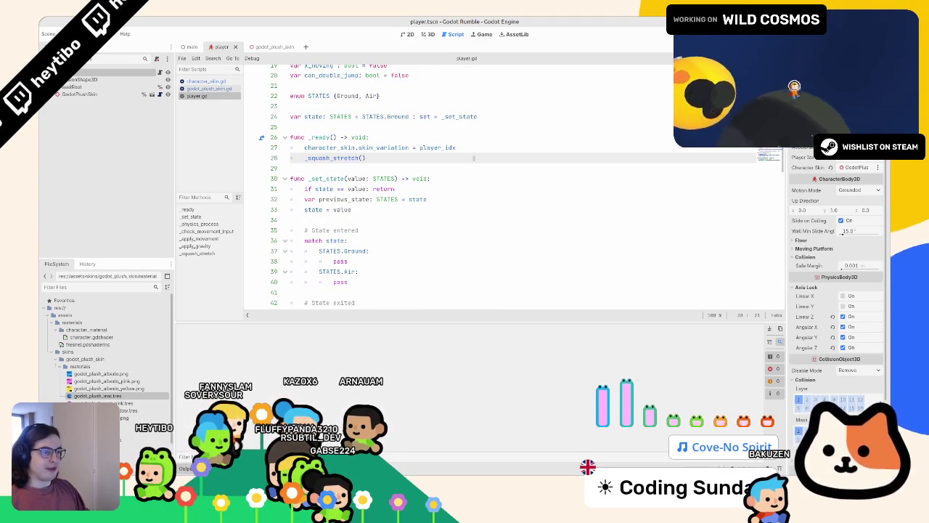
pyautogui.press('F5')
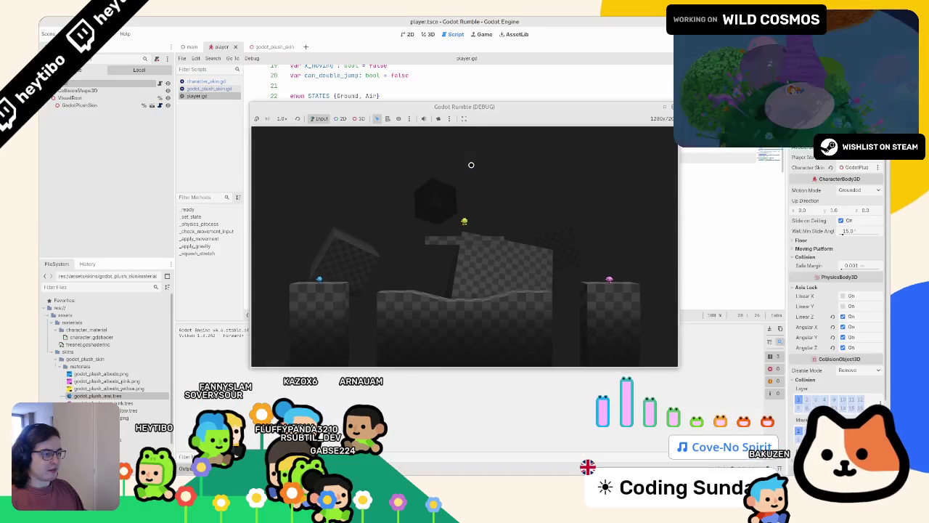
pyautogui.click(664, 107)
pyautogui.press('F8')
# - Add print(visual_root.scale) on line 97 and run the game again
pyautogui.scroll(-15, 527, 222)
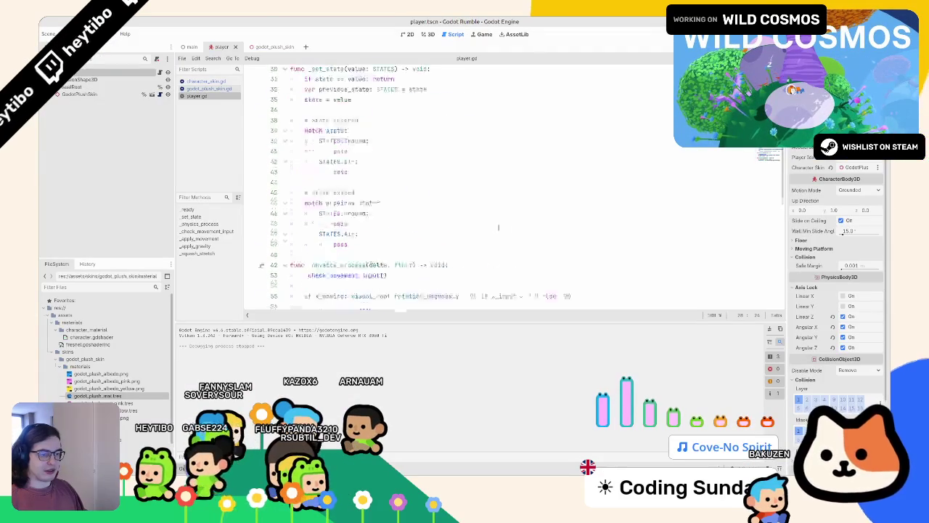
pyautogui.scroll(-5, 527, 222)
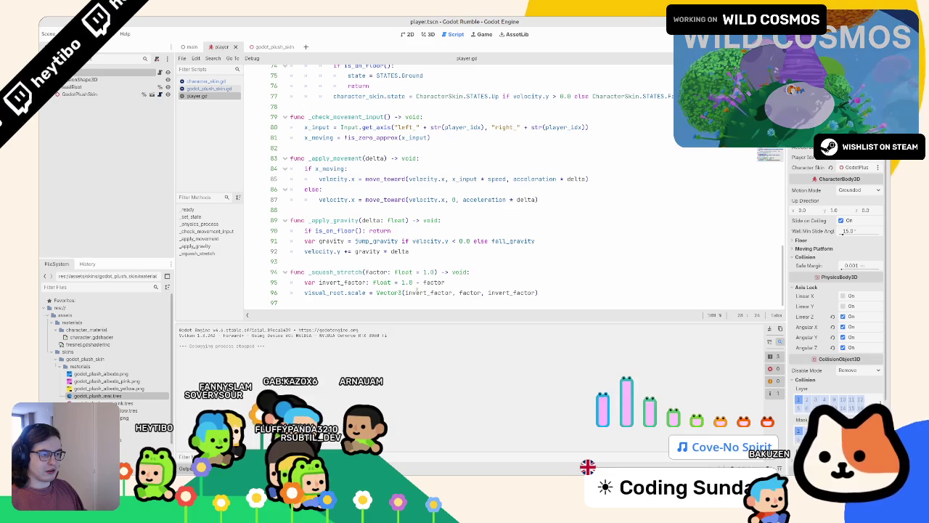
pyautogui.doubleClick(355, 292)
pyautogui.click(582, 299)
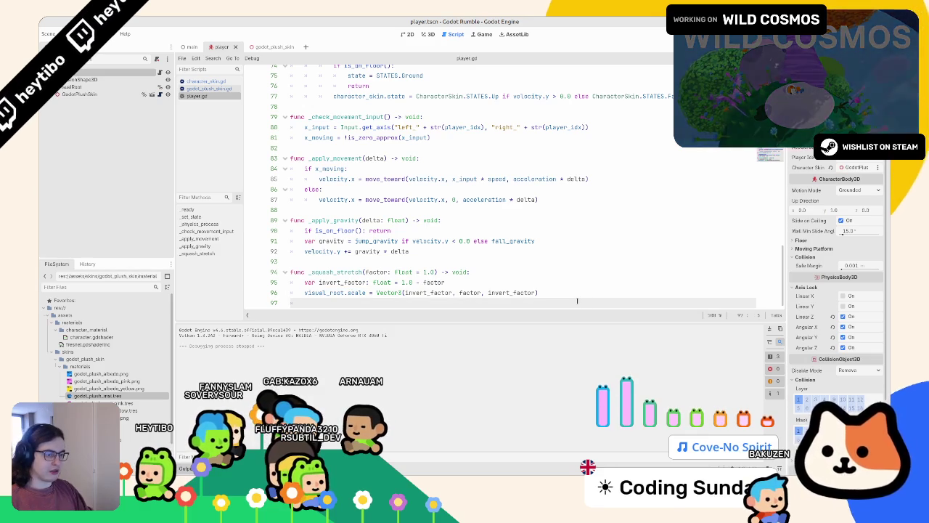
pyautogui.write('print(')
pyautogui.press('F5')
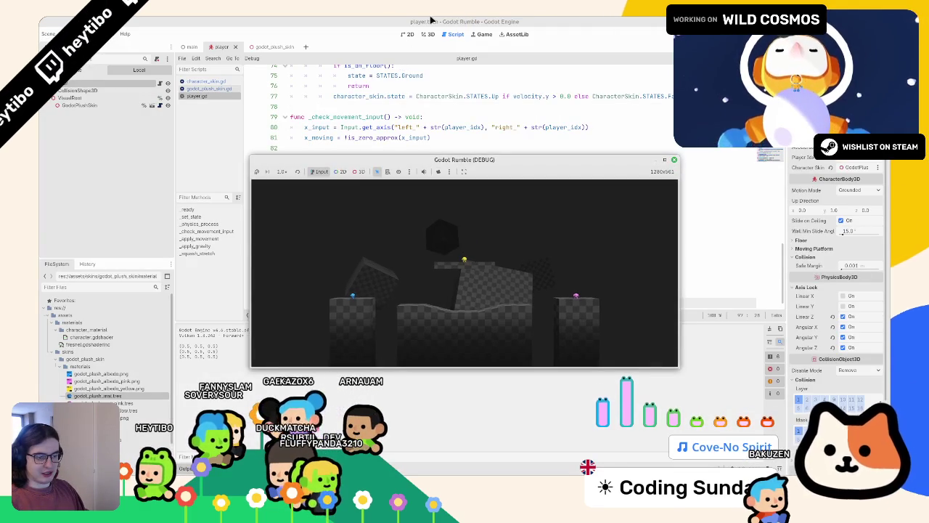
# - Edit the invert_factor expression on line 95, test-run the game, and undo the edits
pyautogui.click(430, 19)
pyautogui.scroll(-1, 438, 196)
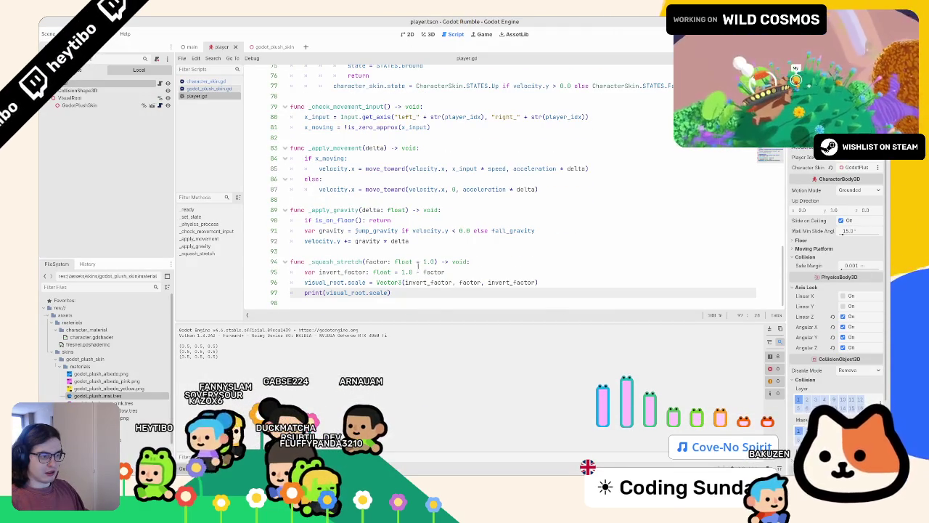
pyautogui.moveTo(422, 272); pyautogui.dragTo(402, 271)
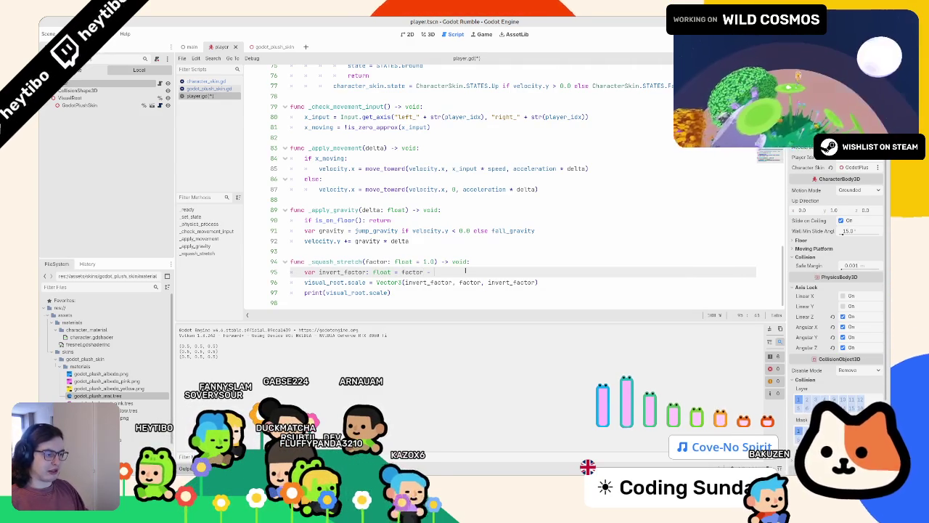
pyautogui.press('F5')
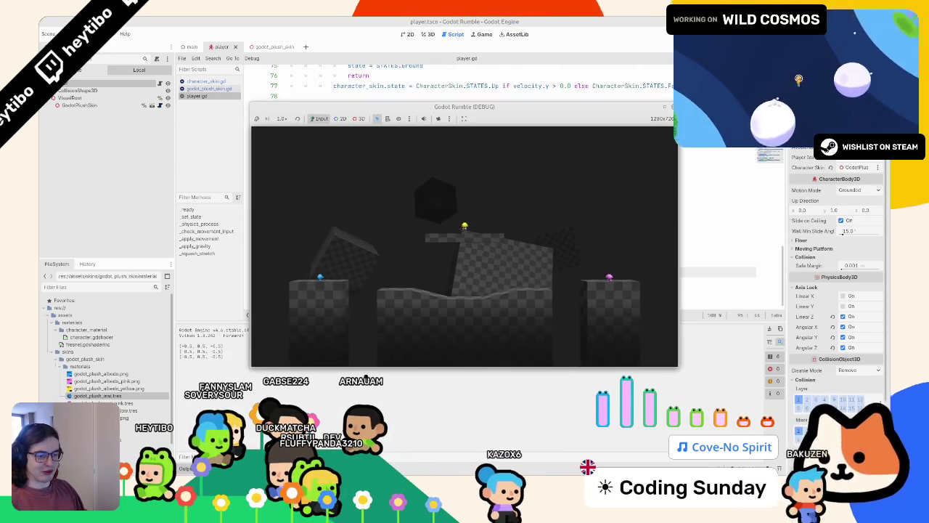
pyautogui.hotkey('ctrl', 'z')
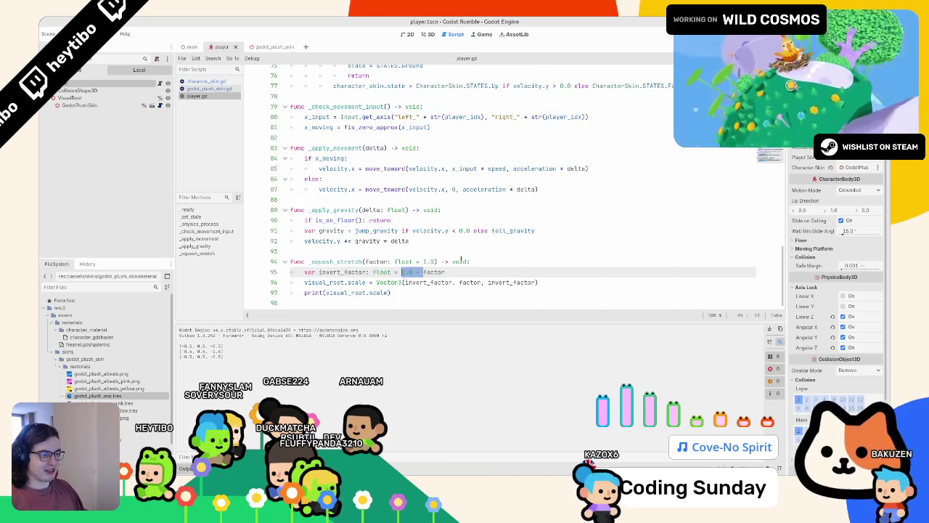
pyautogui.hotkey('ctrl', 'z')
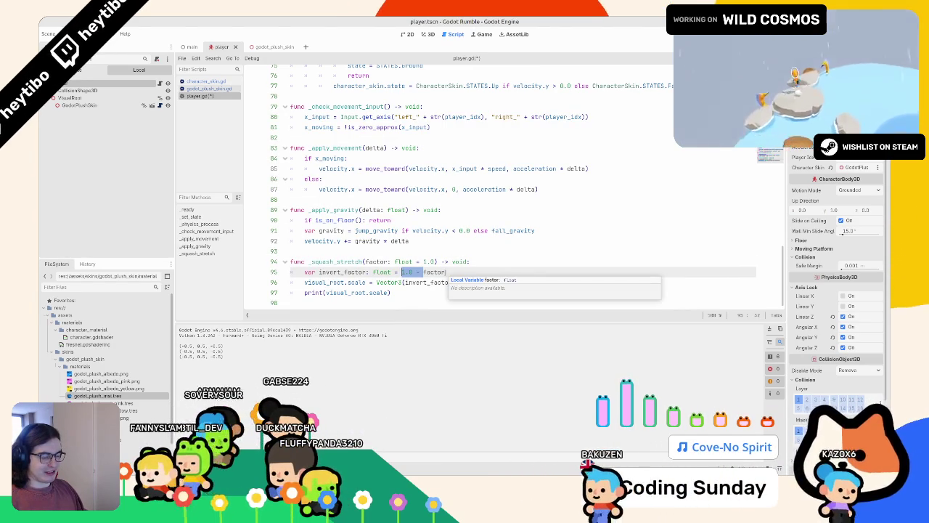
# - Try removing '- factor' and playtest, then restore it and rerun to get scale (1.5, 0.5, 1.5)
pyautogui.moveTo(446, 271); pyautogui.dragTo(412, 271)
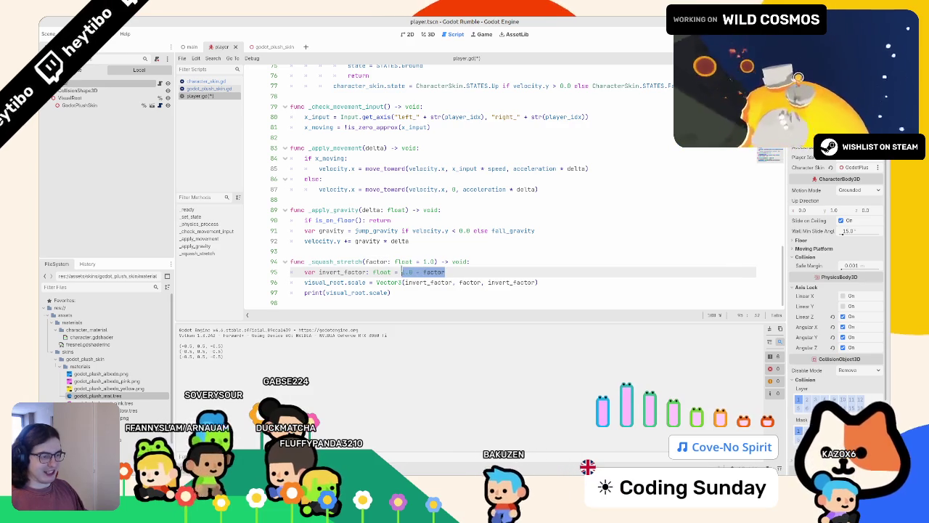
pyautogui.press('BackSpace')
pyautogui.press('F5')
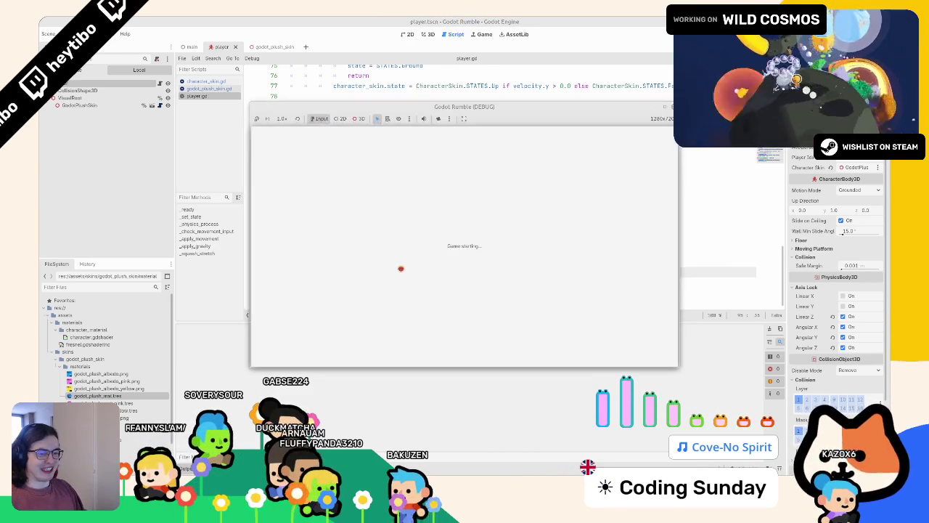
pyautogui.press('F8')
pyautogui.click(423, 262)
pyautogui.hotkey('ctrl', 'z')
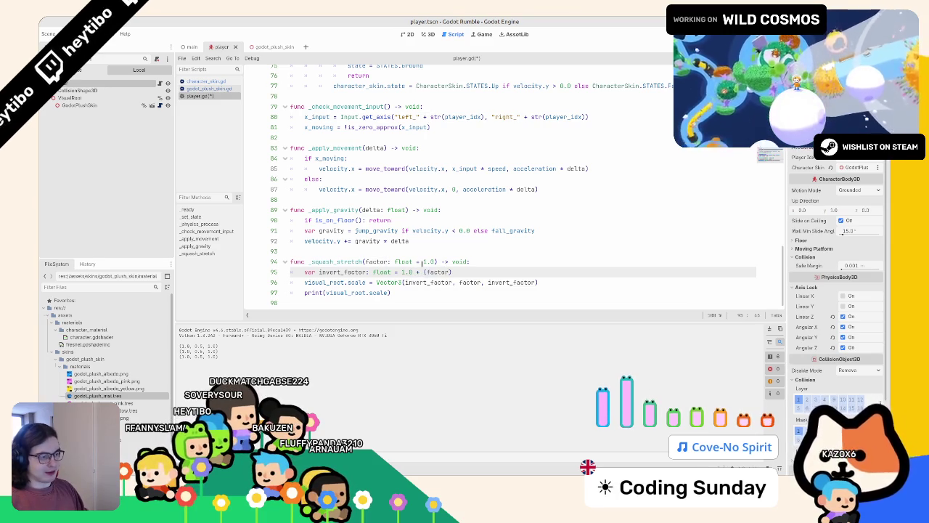
pyautogui.press('F5')
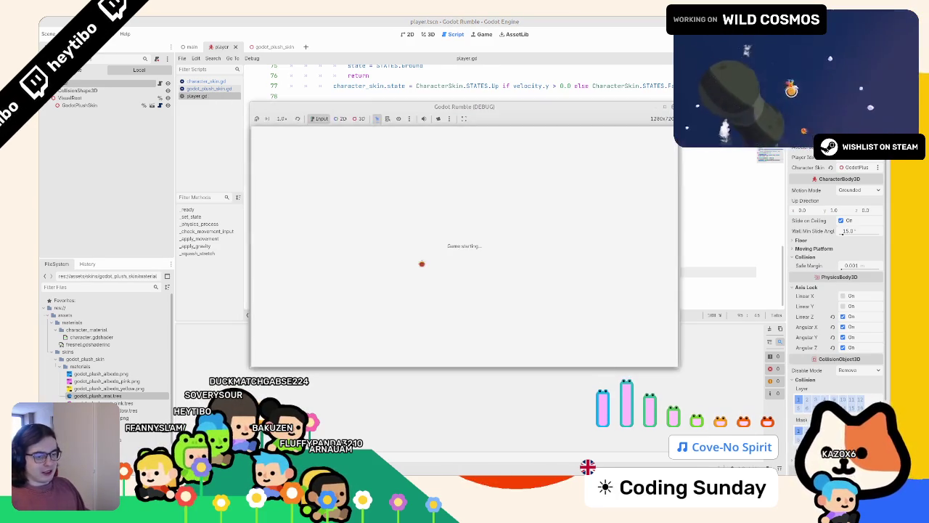
pyautogui.press('F8')
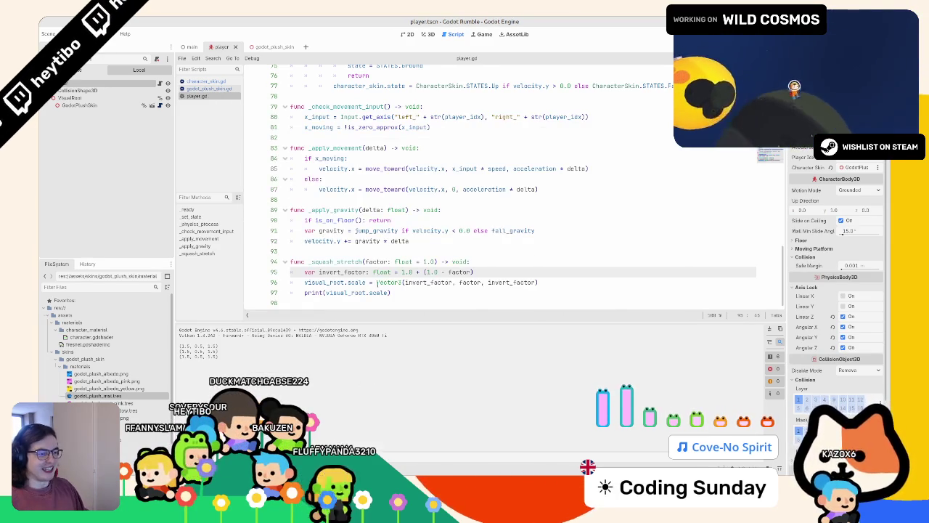
pyautogui.tripleClick(371, 293)
pyautogui.scroll(20, 377, 218)
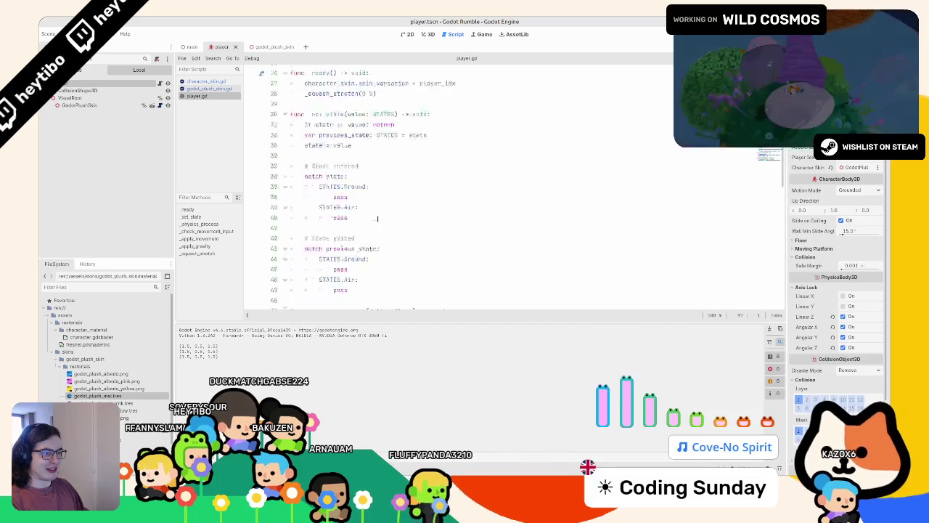
# - Change the _ready call's 0.5 argument to 1.0 and playtest full-screen with the plush players
pyautogui.doubleClick(369, 223)
pyautogui.write('1.0')
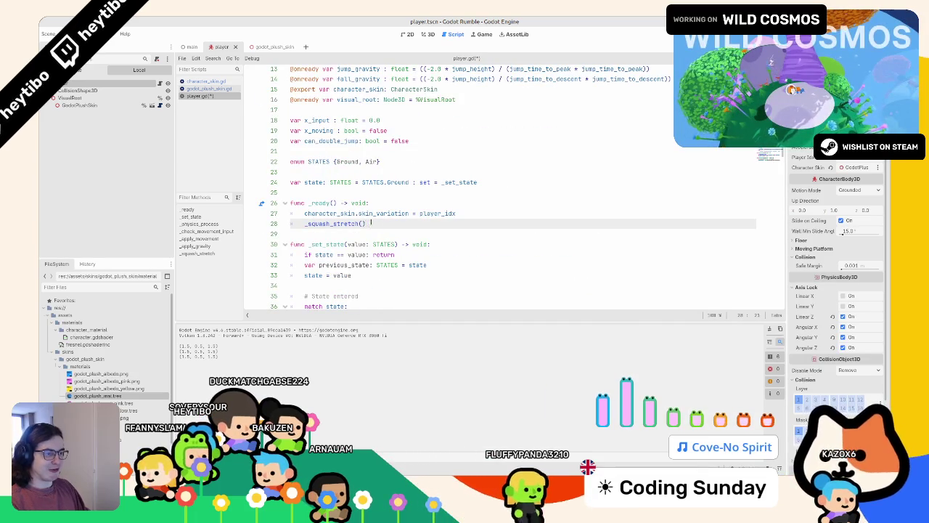
pyautogui.press('F5')
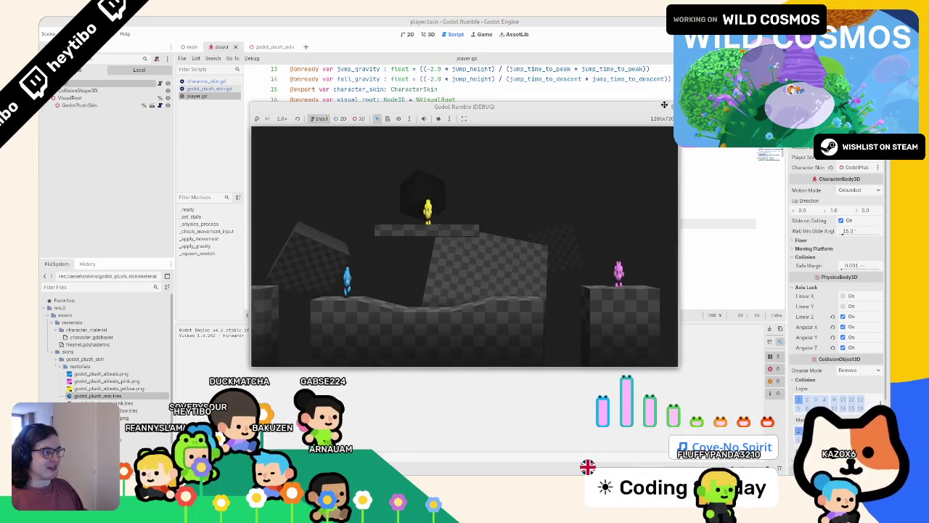
pyautogui.press('super+Up')
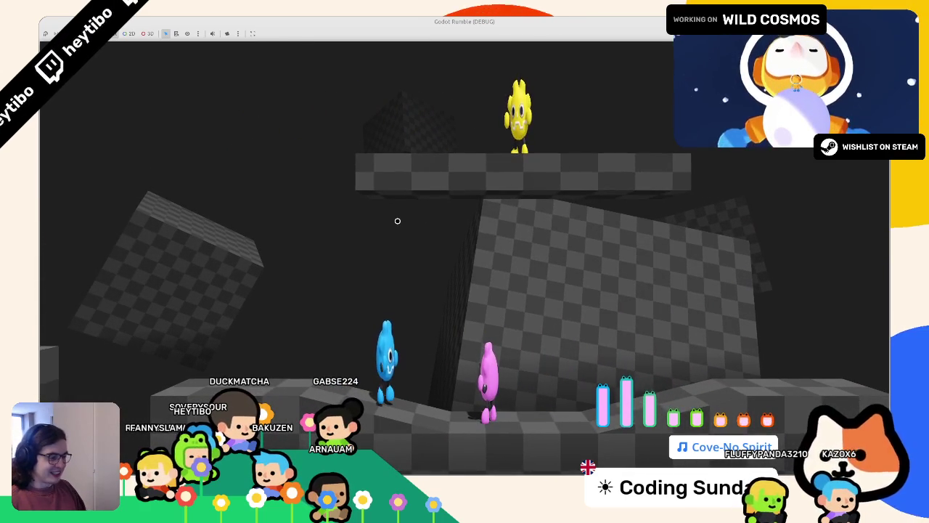
pyautogui.press('F8')
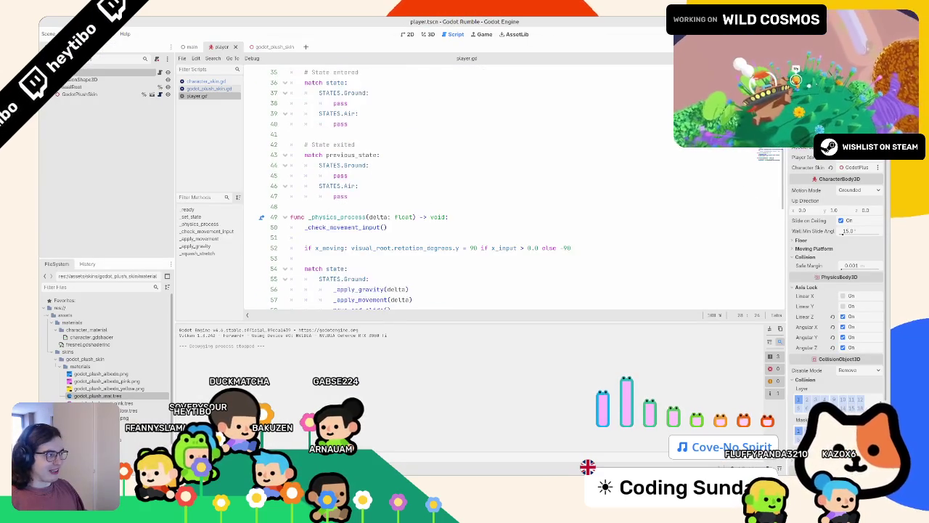
# - Insert blank lines after the gravity function and start typing func _do_
pyautogui.scroll(10, 465, 189)
pyautogui.scroll(-20, 359, 263)
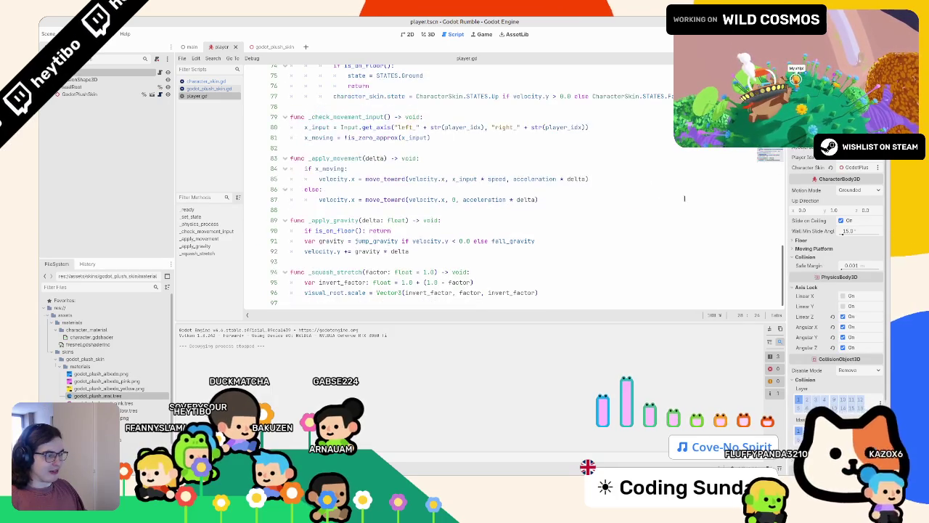
pyautogui.click(359, 263)
pyautogui.press('Return')
pyautogui.press('Return')
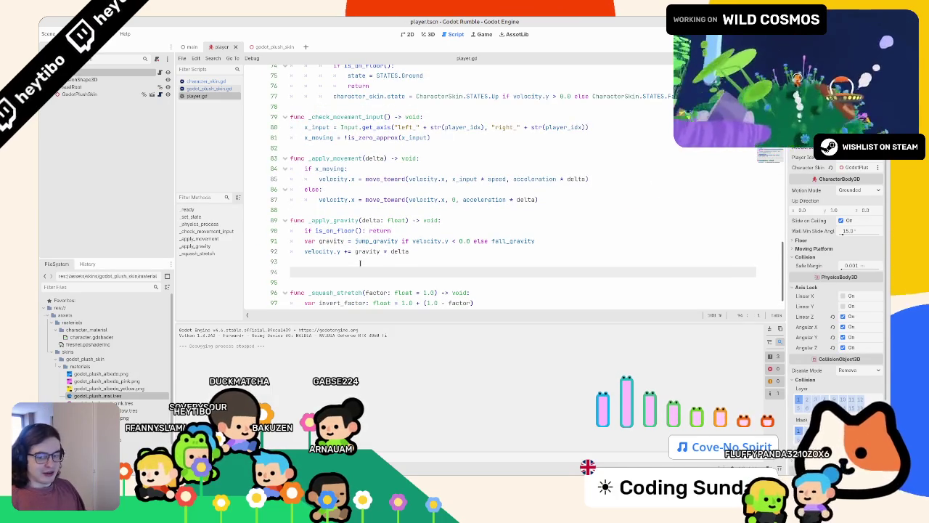
pyautogui.scroll(-1, 365, 244)
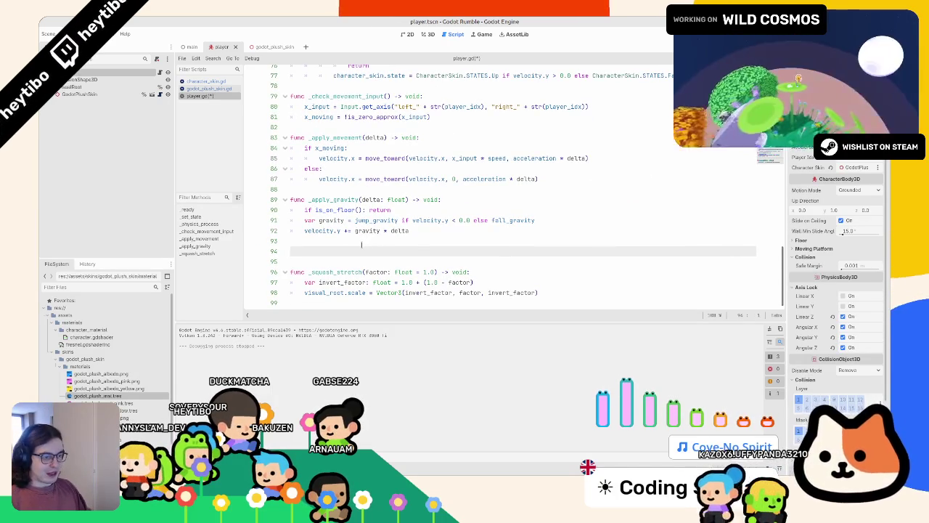
pyautogui.write('func _')
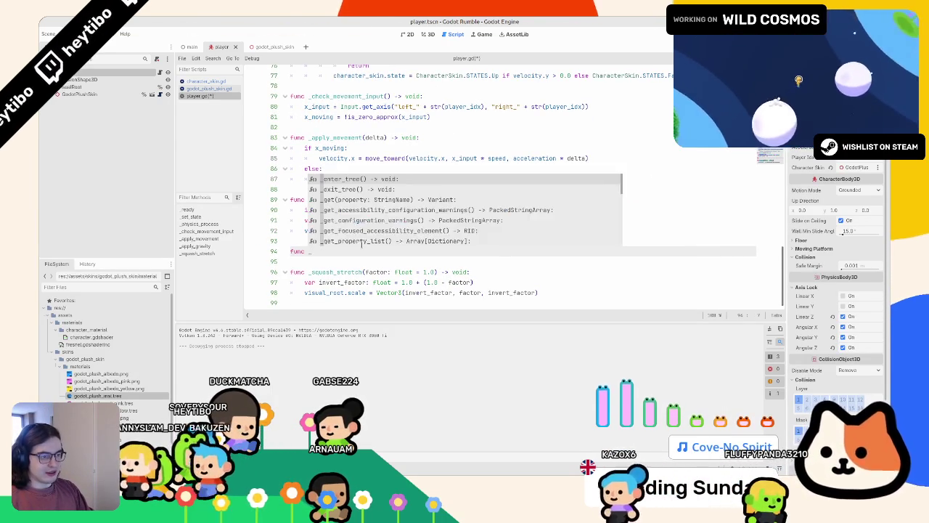
pyautogui.write('do_')
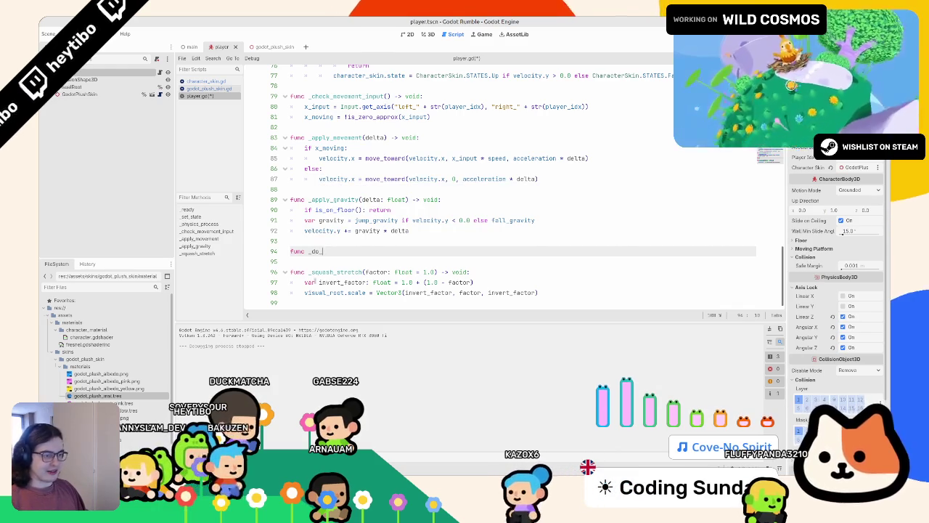
# - Complete the header as func _do_squash_stretch(): by pasting the copied name, with a pass body
pyautogui.doubleClick(316, 272)
pyautogui.hotkey('ctrl', 'c')
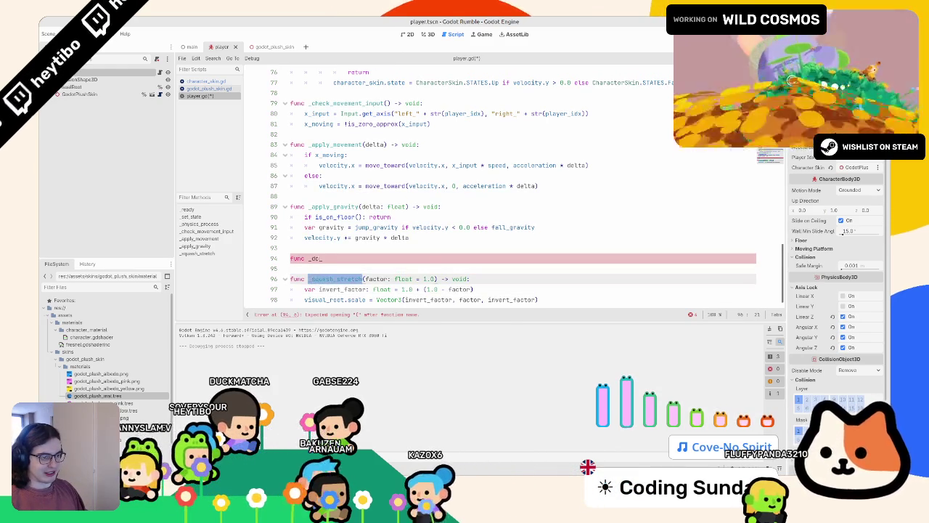
pyautogui.click(373, 257)
pyautogui.hotkey('ctrl', 'v')
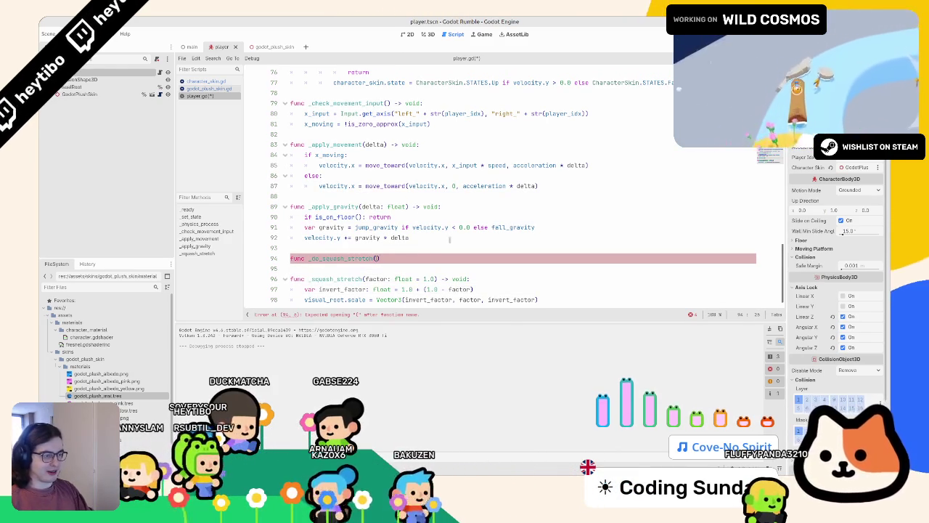
pyautogui.write(':')
pyautogui.press('Return')
pyautogui.write('pass')
# - Replace pass with var t: Tween = create_tween() using autocomplete
pyautogui.press('BackSpace')
pyautogui.press('BackSpace')
pyautogui.press('BackSpace')
pyautogui.write('v')
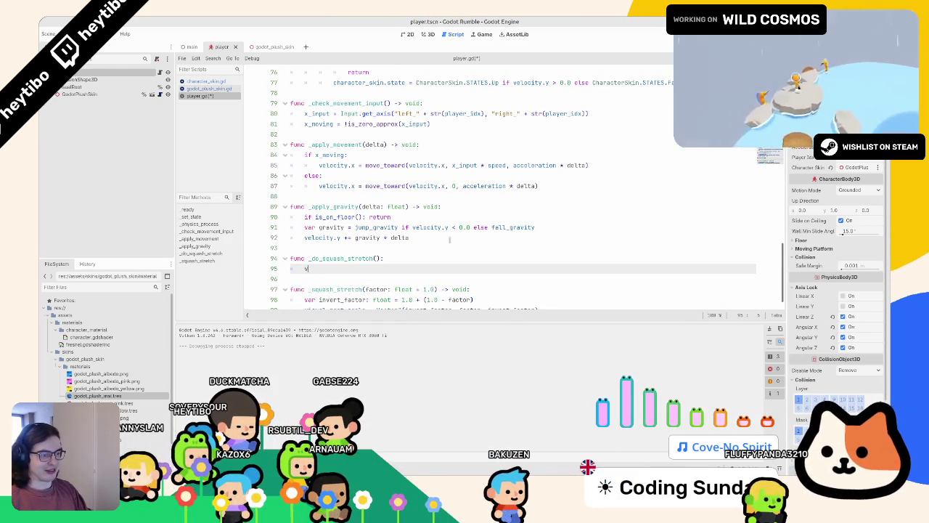
pyautogui.write('ar t: c')
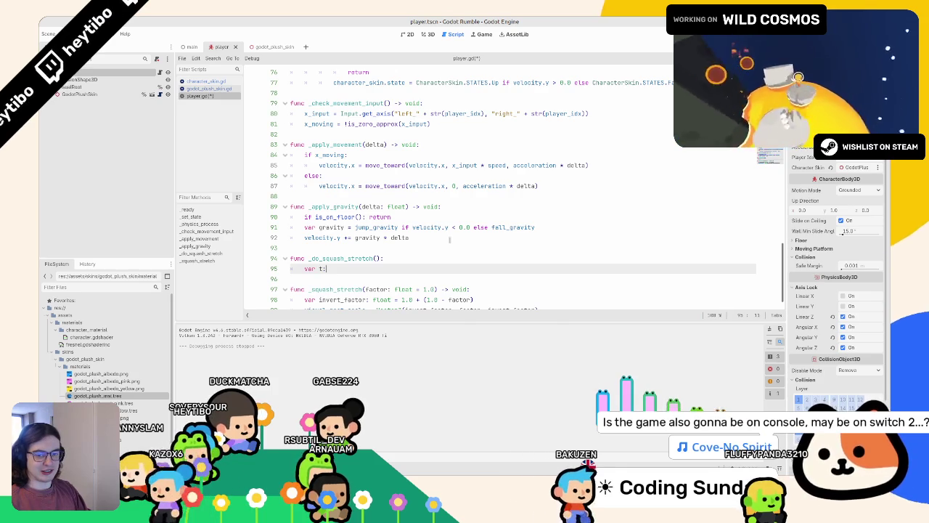
pyautogui.press('BackSpace')
pyautogui.write('tween')
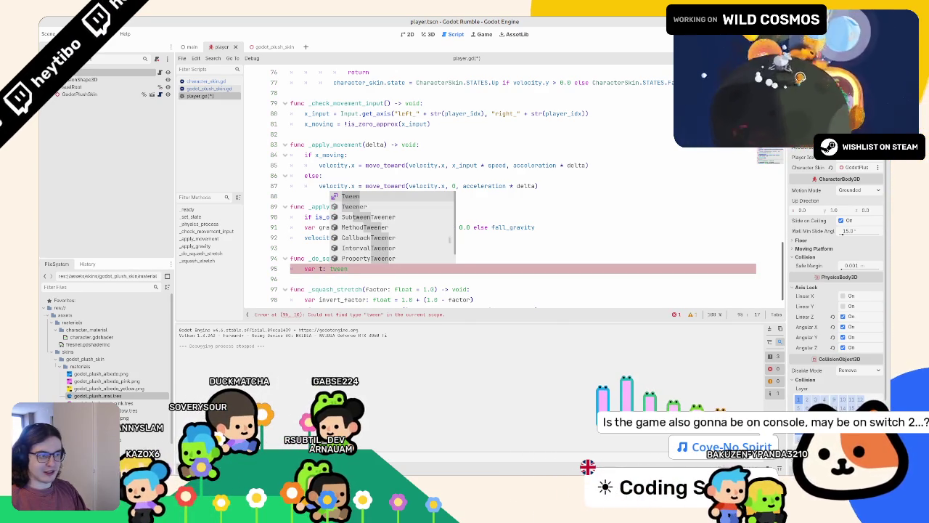
pyautogui.press('Return')
pyautogui.write('re')
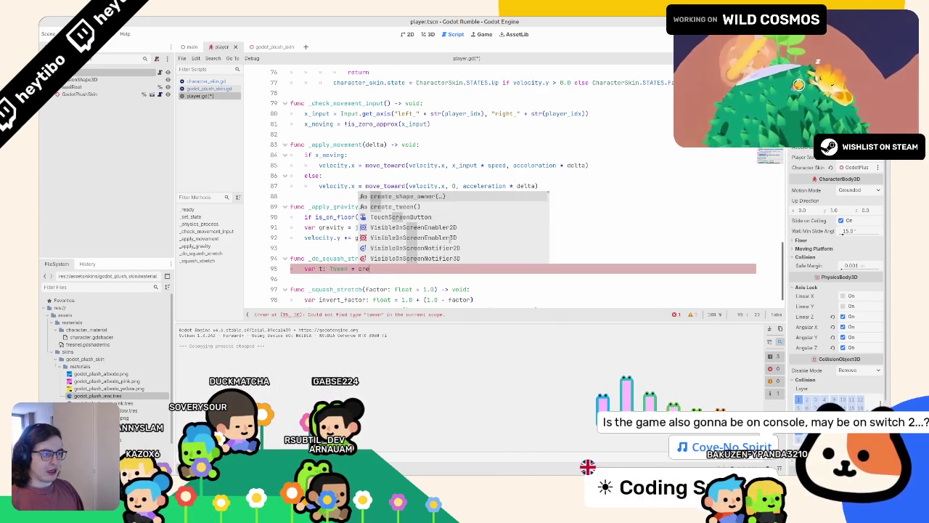
pyautogui.press('Return')
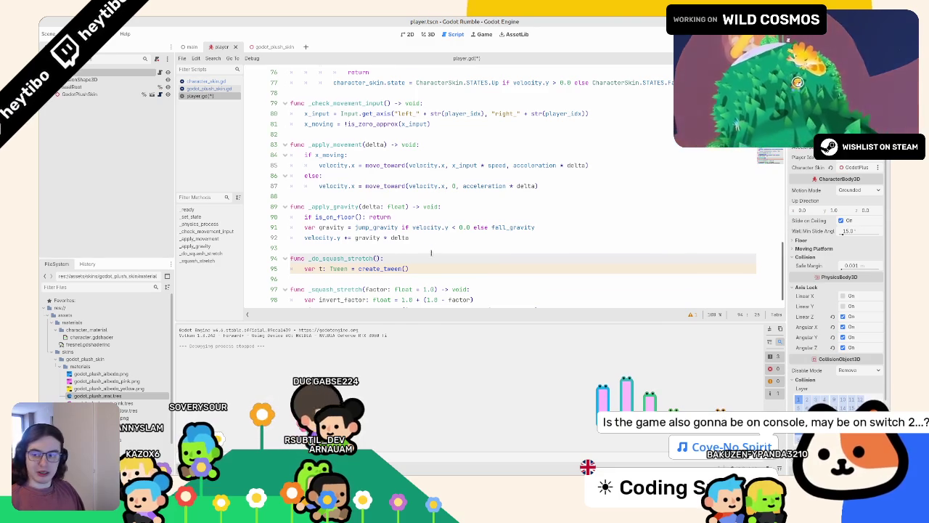
pyautogui.scroll(-1, 431, 253)
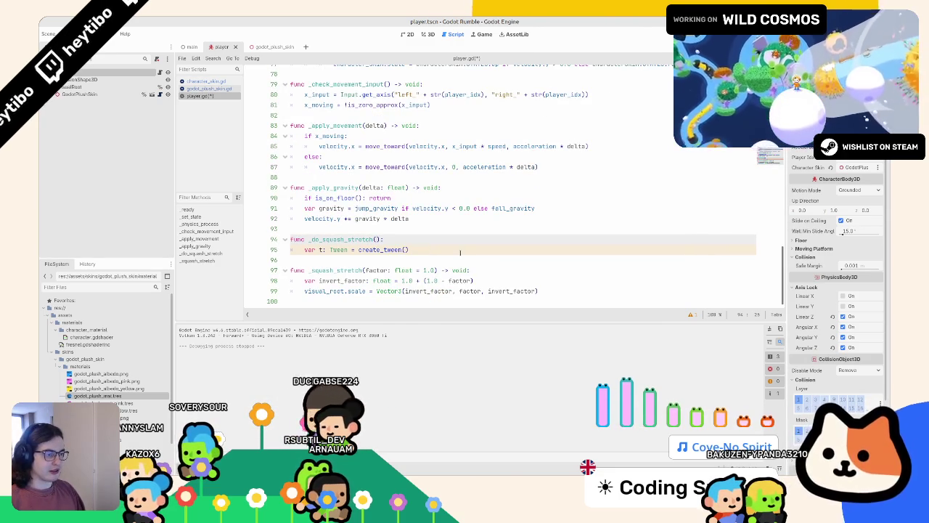
pyautogui.moveTo(365, 270); pyautogui.dragTo(413, 270)
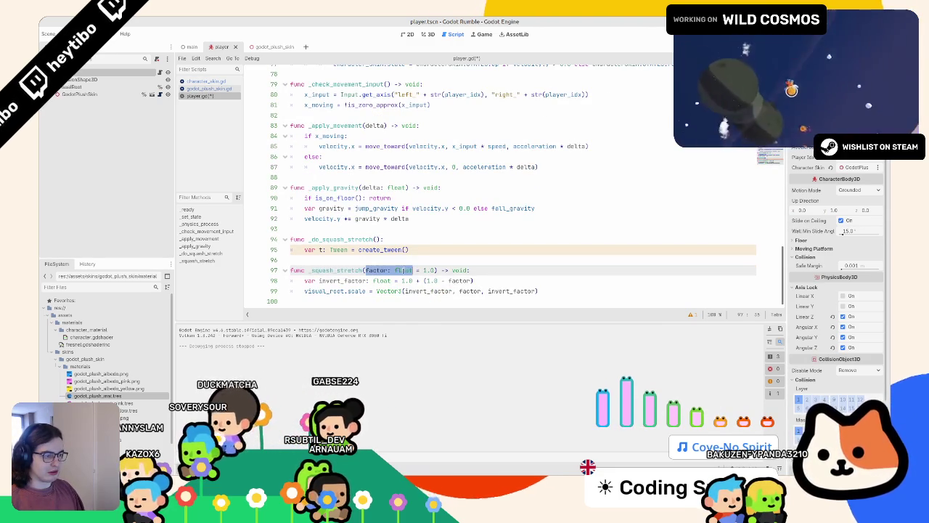
# - Give _do_squash_stretch the parameter factor: float = 1.0
pyautogui.hotkey('ctrl', 'c')
pyautogui.click(373, 239)
pyautogui.hotkey('ctrl', 'v')
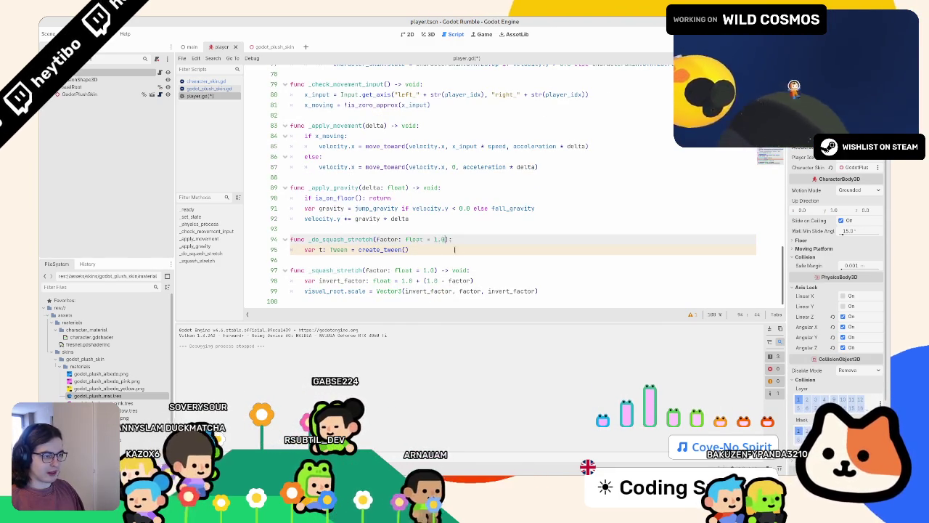
# - Start a t.tween_property(self, ...) call on a new line below create_tween()
pyautogui.click(451, 249)
pyautogui.press('Return')
pyautogui.write('t.tween_pro')
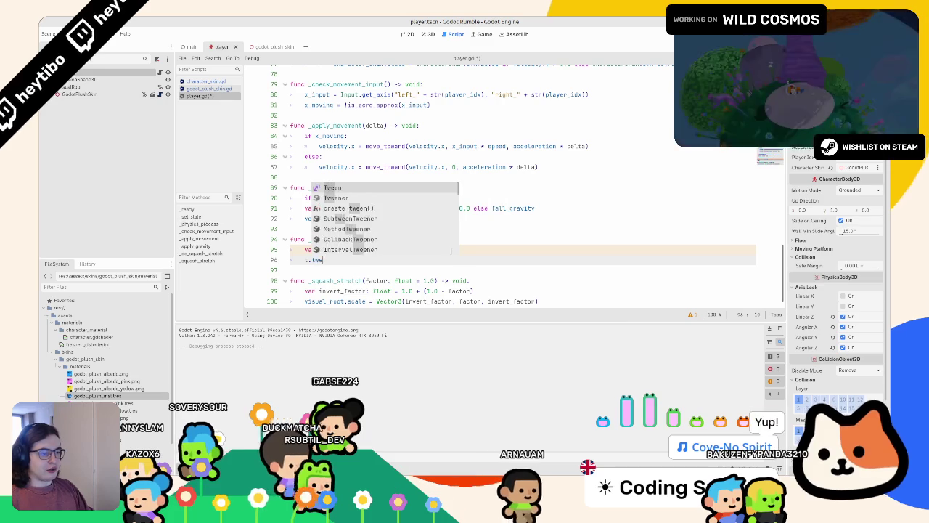
pyautogui.press('Return')
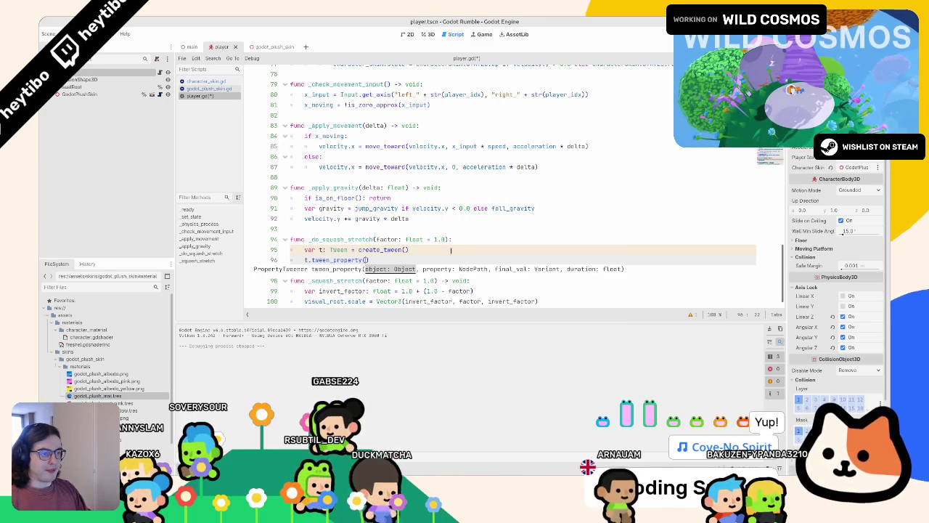
pyautogui.write('"')
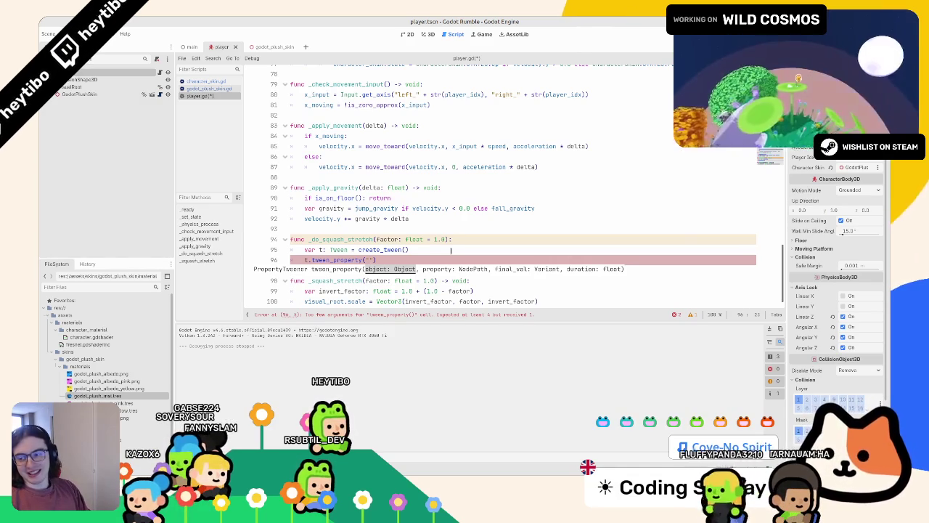
pyautogui.press('BackSpace')
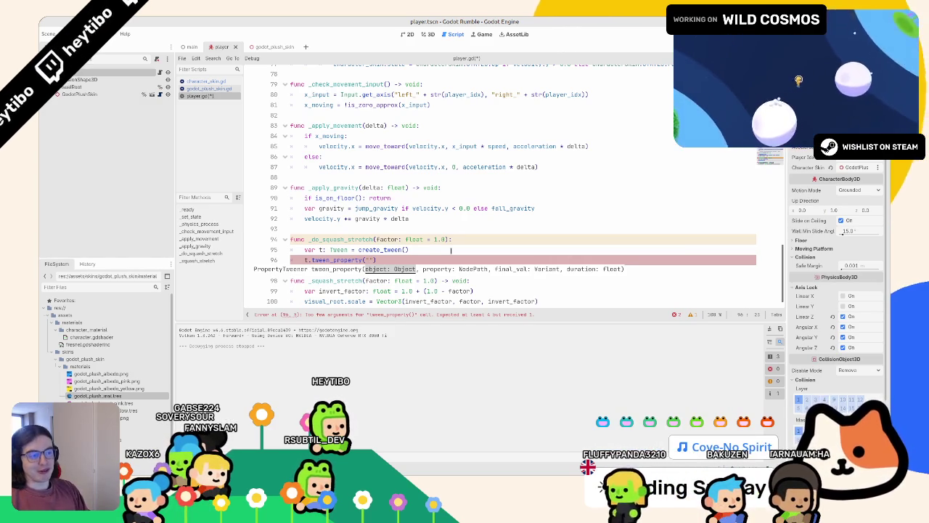
pyautogui.write('self,')
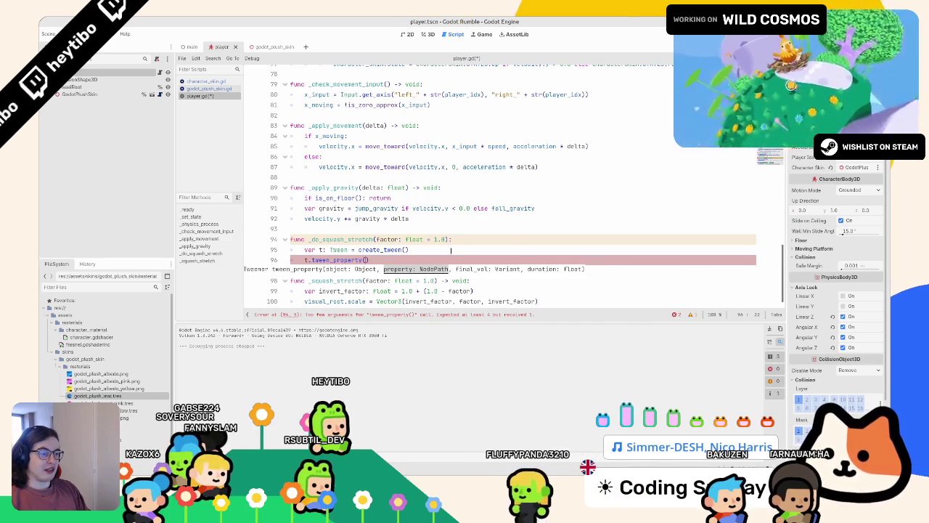
# - Switch the call to t.tween_method(_squash_stretch, 1.0, ...) via autocomplete
pyautogui.press('BackSpace')
pyautogui.press('BackSpace')
pyautogui.press('BackSpace')
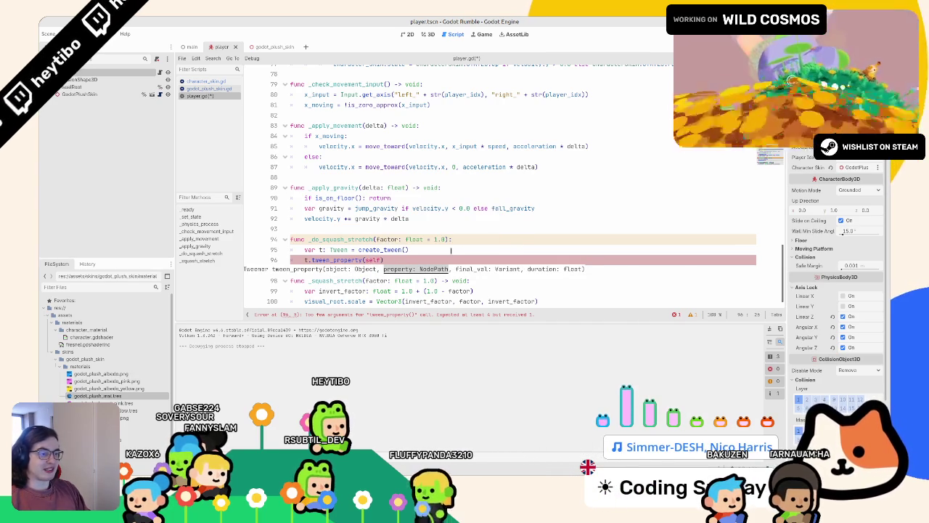
pyautogui.write('ween')
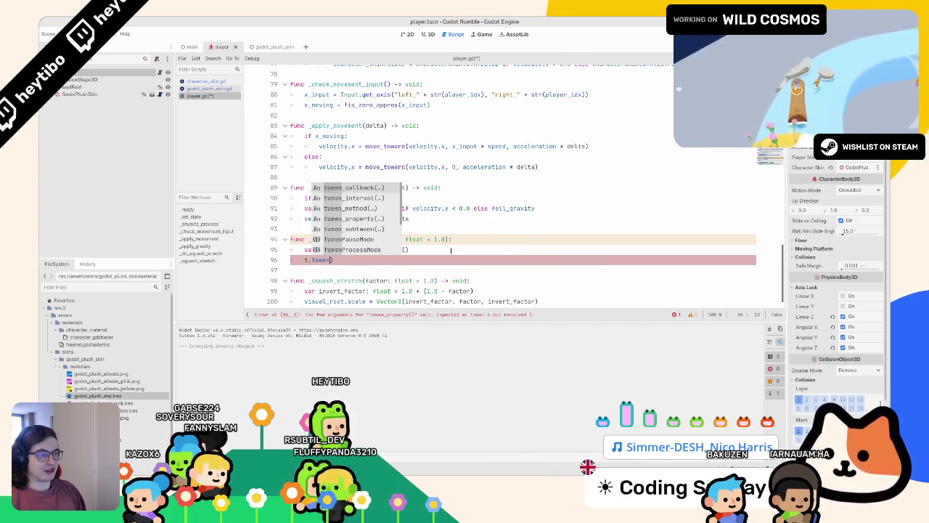
pyautogui.press('Down')
pyautogui.press('Down')
pyautogui.press('Return')
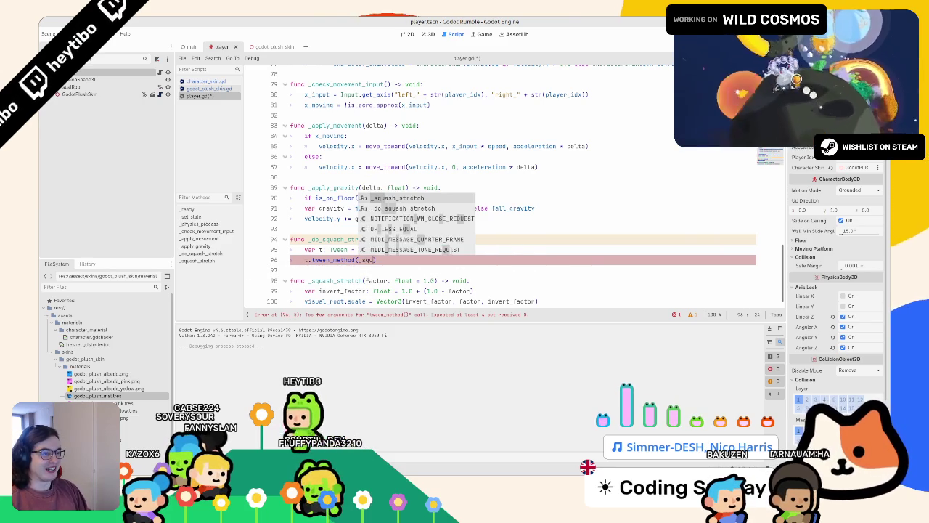
pyautogui.press('Return')
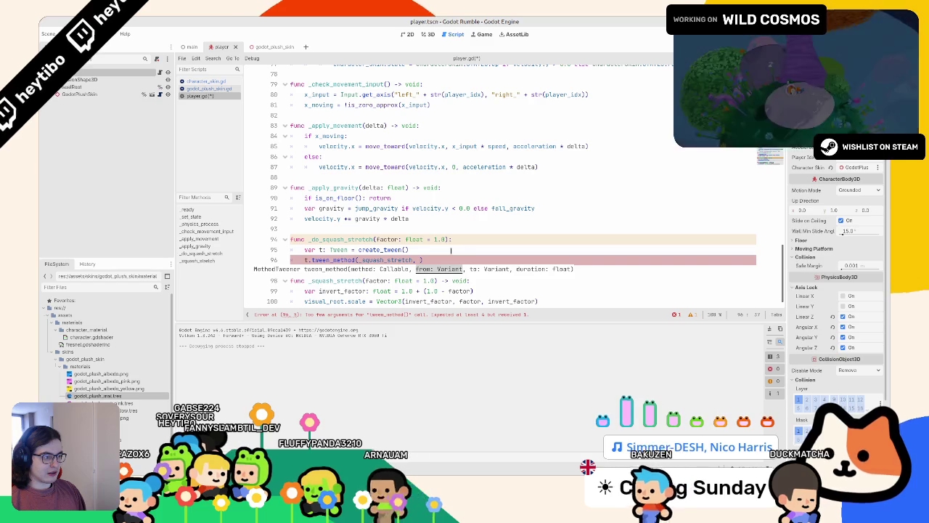
pyautogui.write('1.0')
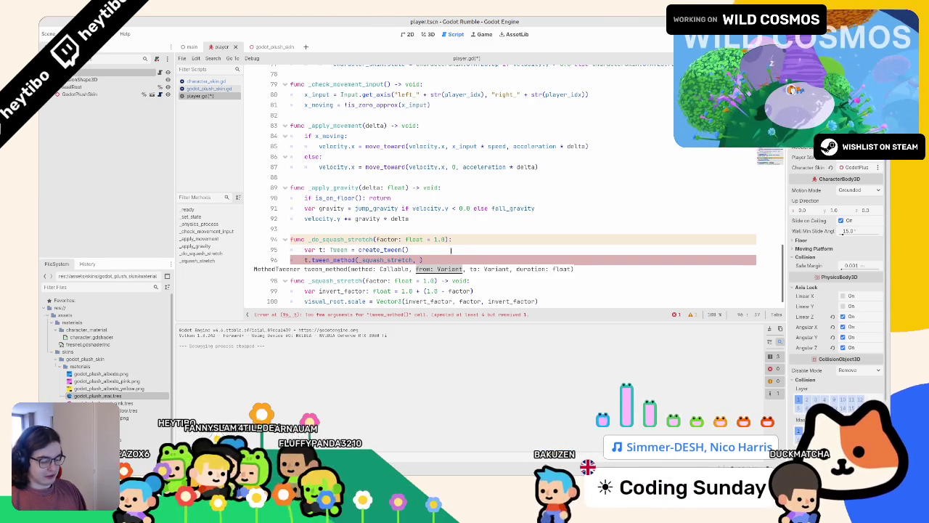
pyautogui.write(',')
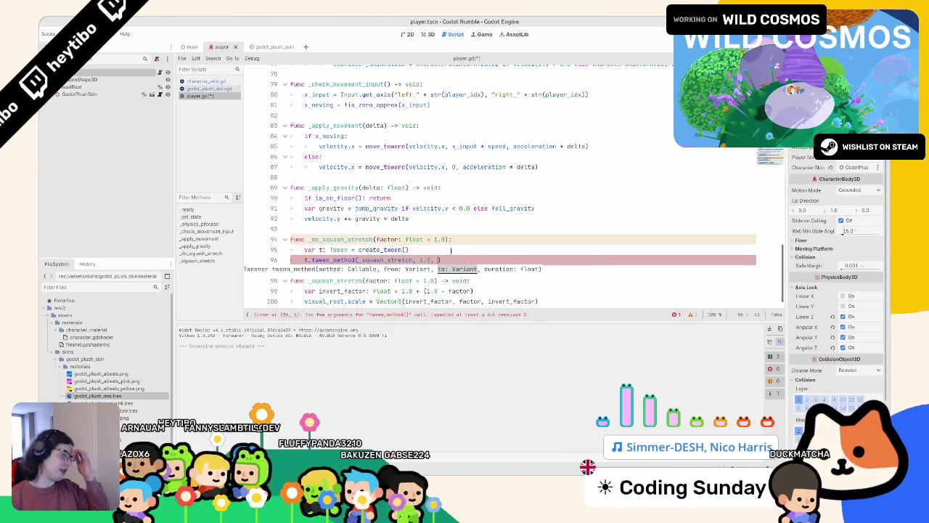
# - Rename the _squash_stretch function to _set_squash_stretch
pyautogui.click(451, 250)
pyautogui.scroll(-1, 449, 252)
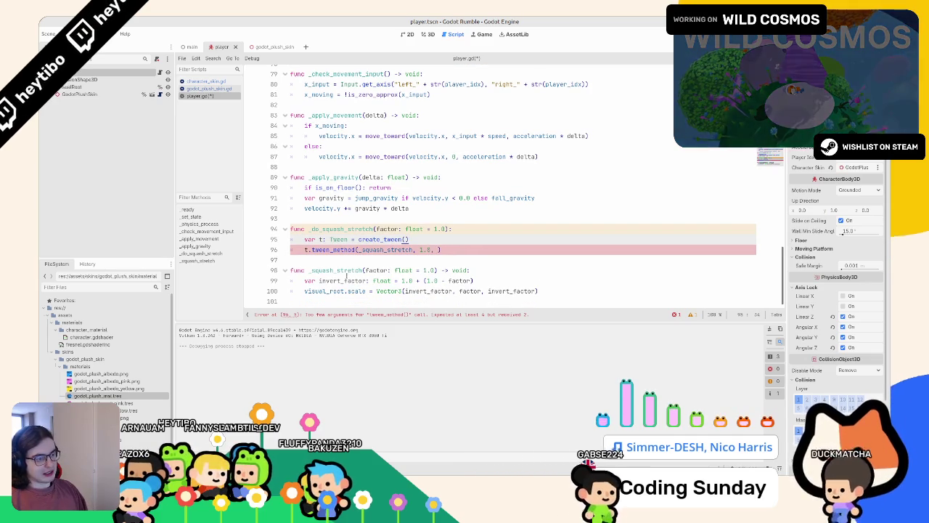
pyautogui.click(336, 270)
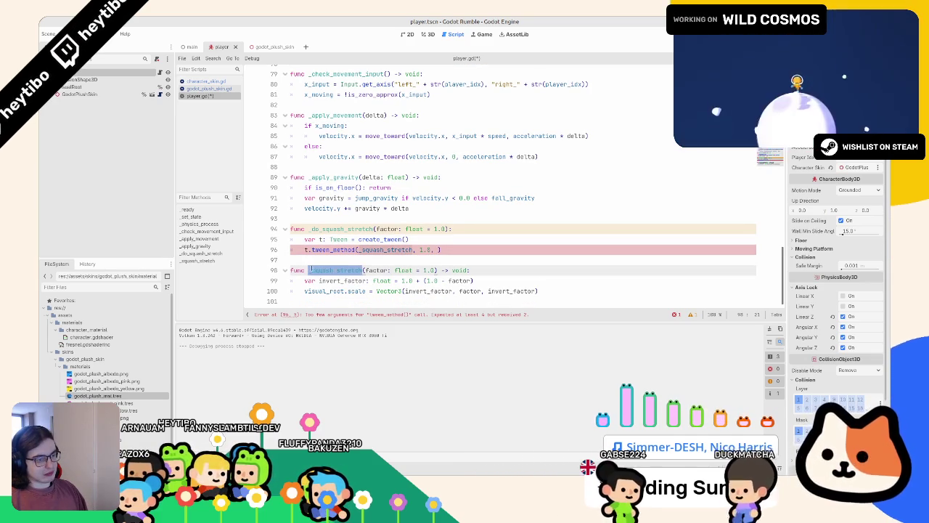
pyautogui.click(310, 270)
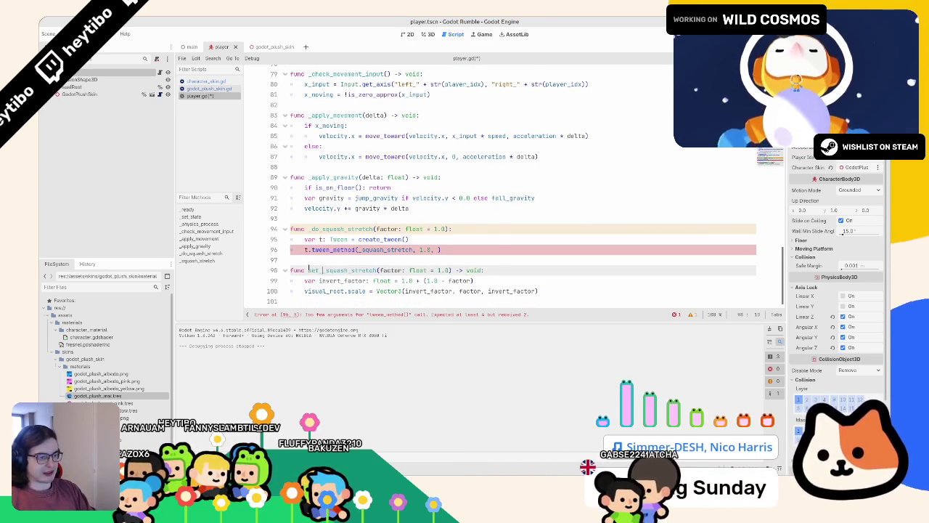
pyautogui.press('BackSpace')
pyautogui.press('BackSpace')
pyautogui.press('BackSpace')
pyautogui.write('_set')
pyautogui.press('Delete')
pyautogui.moveTo(379, 270); pyautogui.dragTo(450, 270)
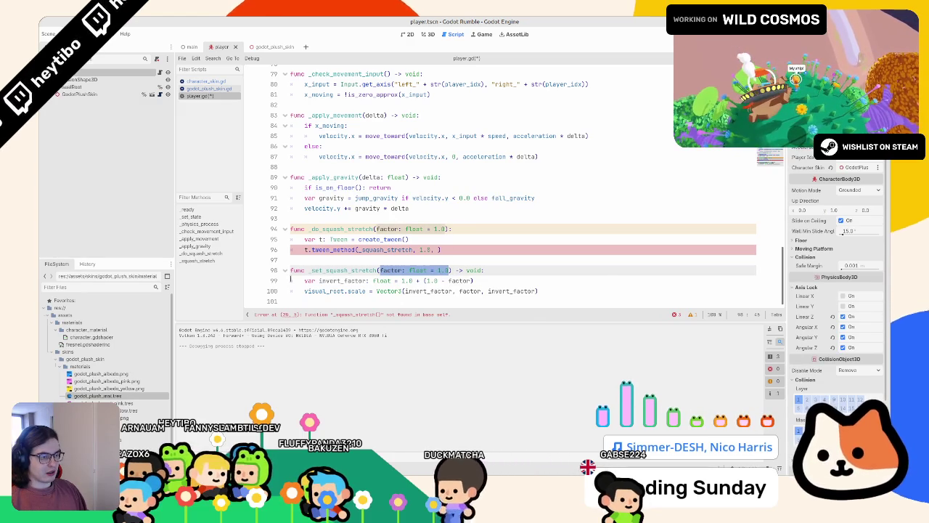
pyautogui.click(549, 273)
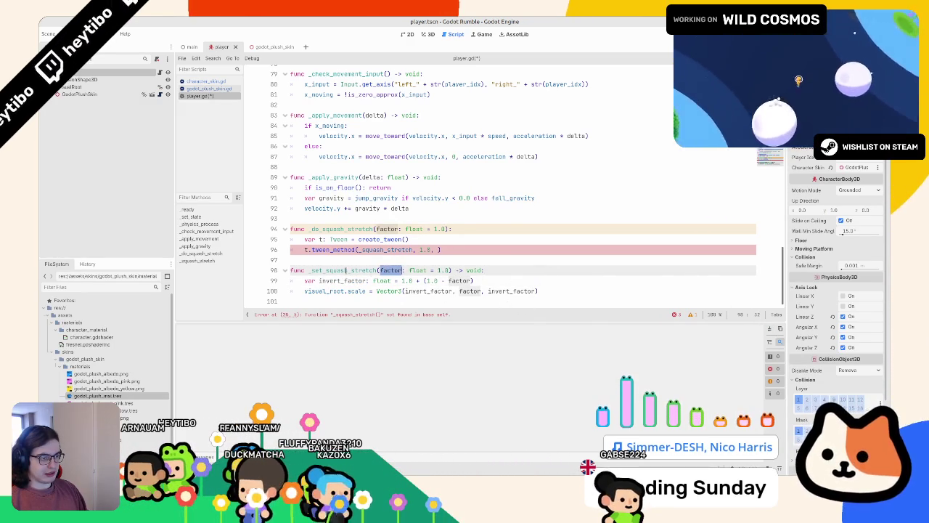
# - Start a new squash_stretch variable declaration on line 18 below visual_root
pyautogui.scroll(20, 508, 181)
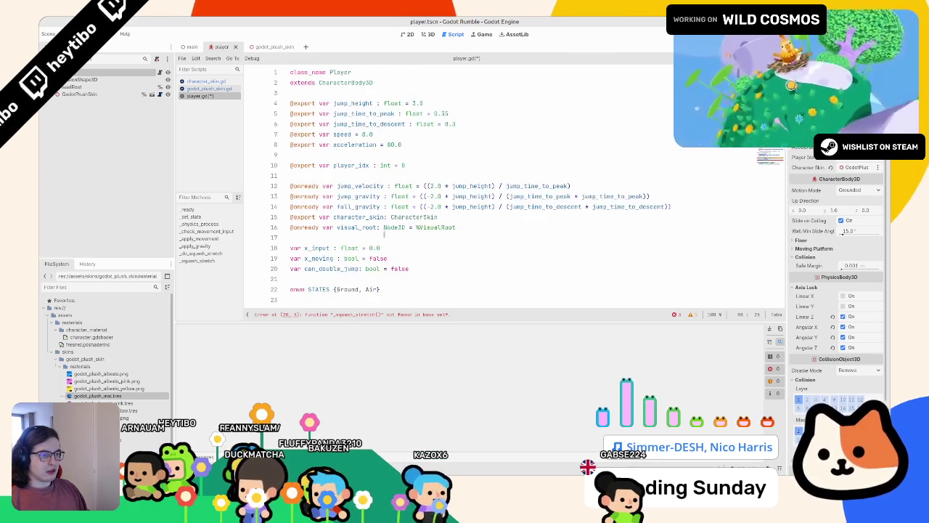
pyautogui.scroll(-1, 508, 182)
pyautogui.click(362, 244)
pyautogui.click(386, 203)
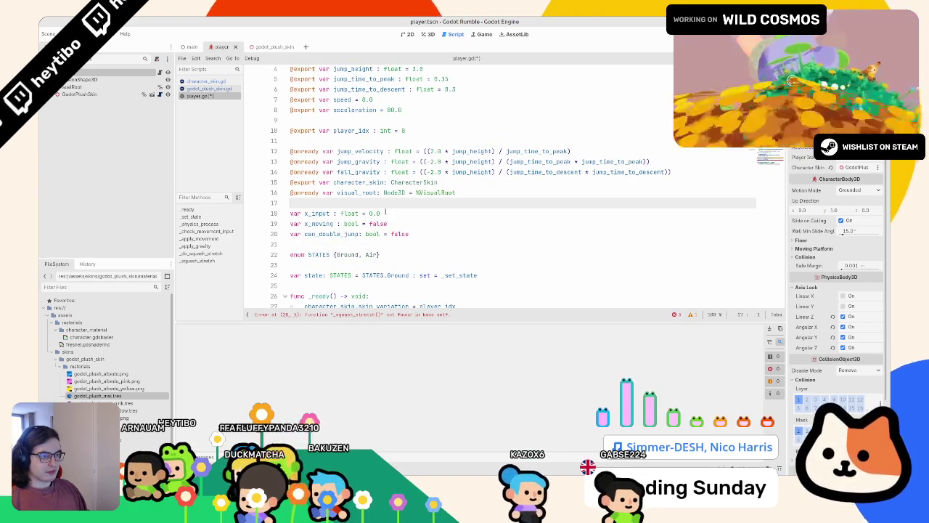
pyautogui.press('Return')
pyautogui.press('Return')
pyautogui.click(387, 209)
pyautogui.hotkey('ctrl', 'v')
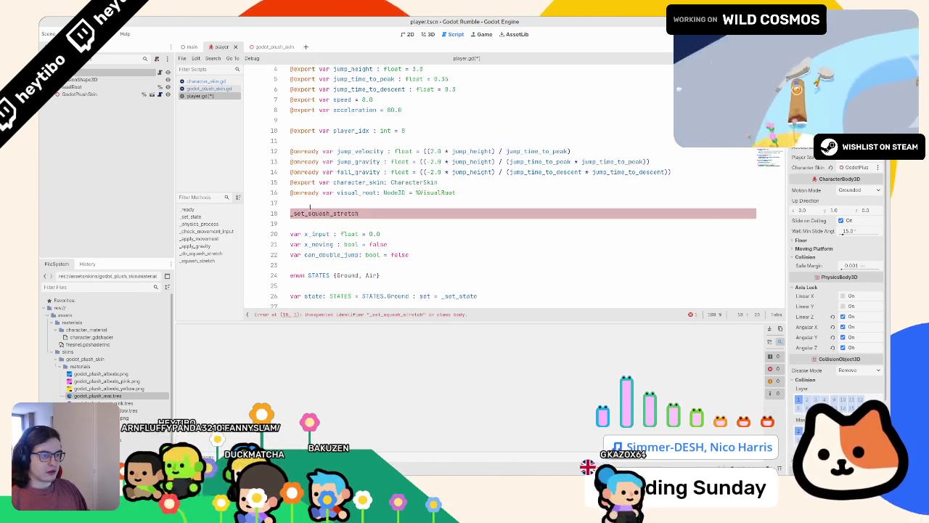
pyautogui.click(356, 214)
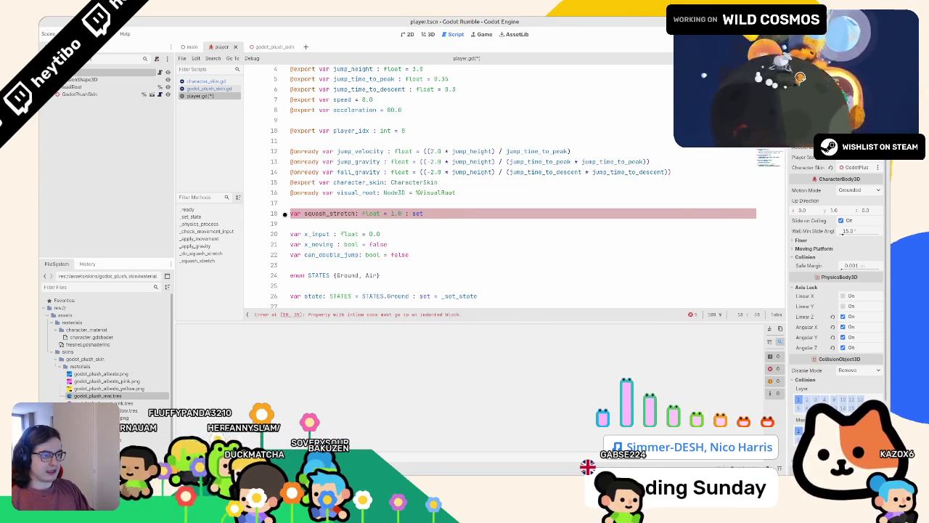
# - Give the float squash_stretch (default 1.0) the setter _set_squash_stretch and copy its name
pyautogui.write(' = _se')
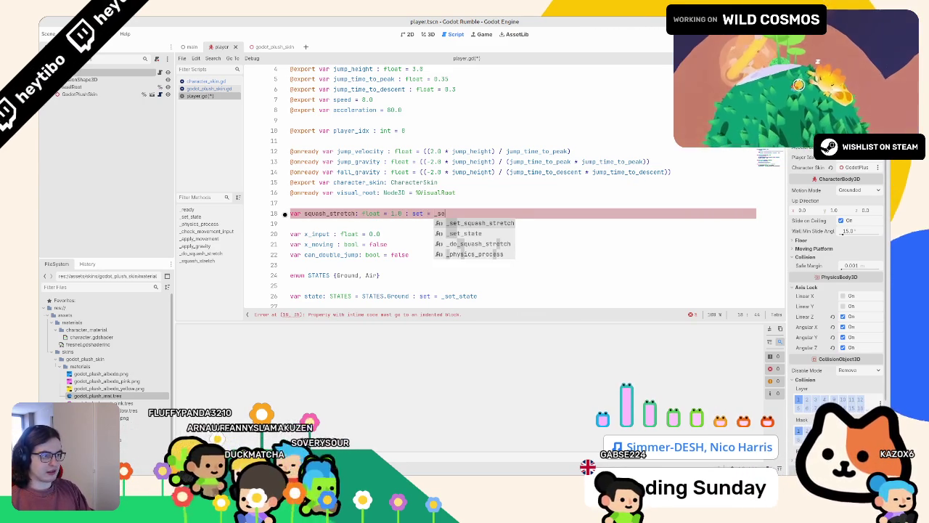
pyautogui.press('Return')
pyautogui.doubleClick(330, 214)
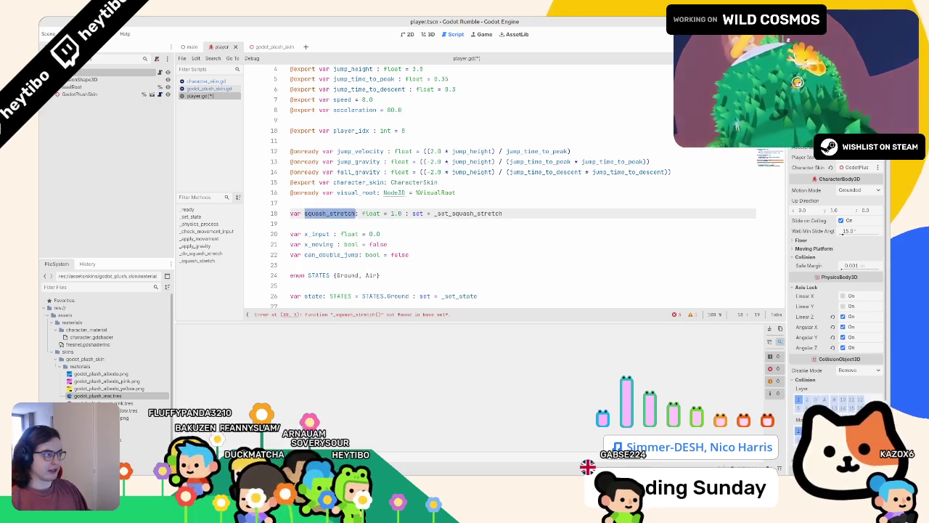
# - Start the setter body with 'squash_stretch = factor' and select the old tween_method call
pyautogui.scroll(-15, 359, 259)
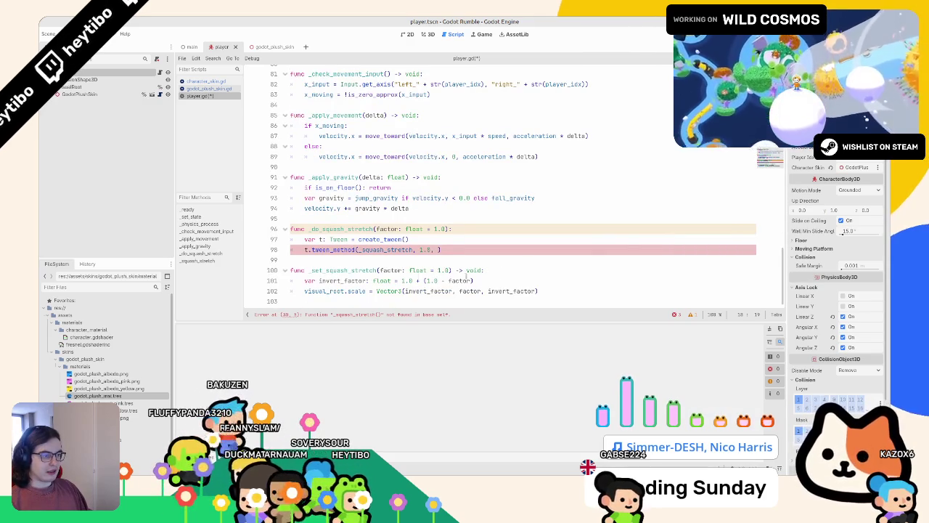
pyautogui.click(522, 267)
pyautogui.press('Return')
pyautogui.write('squash_stretch')
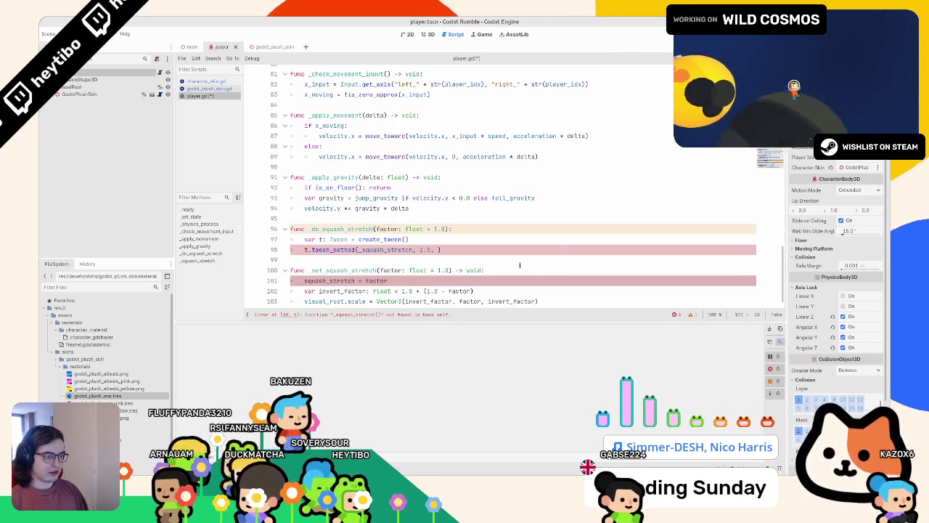
pyautogui.press('Return')
pyautogui.scroll(-1, 523, 189)
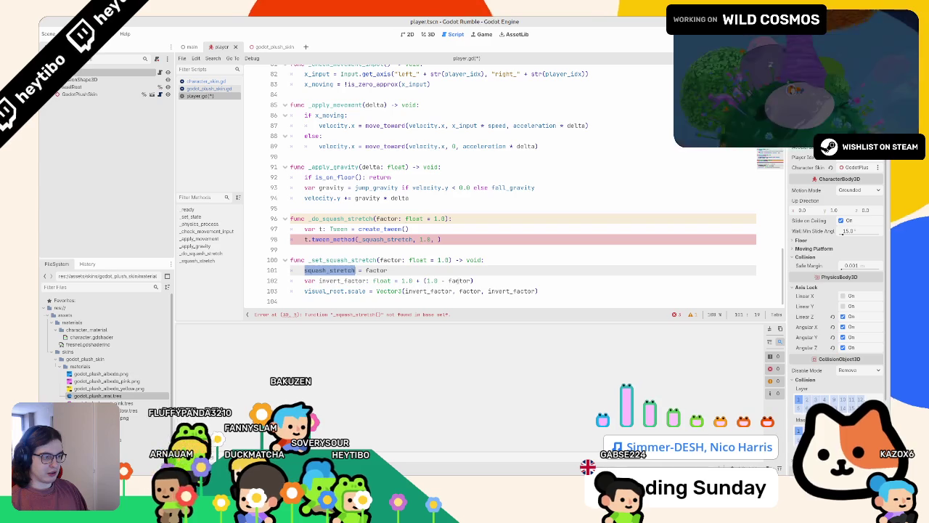
pyautogui.doubleClick(459, 280)
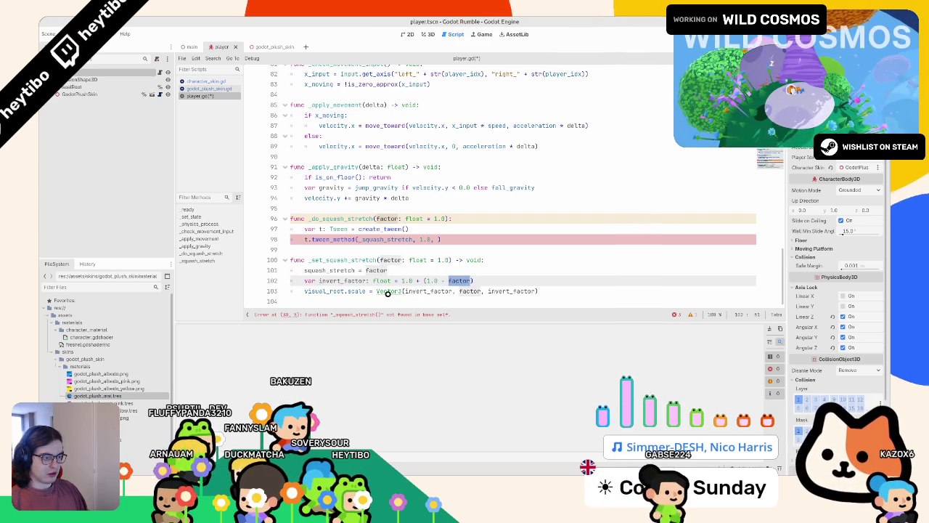
pyautogui.doubleClick(367, 270)
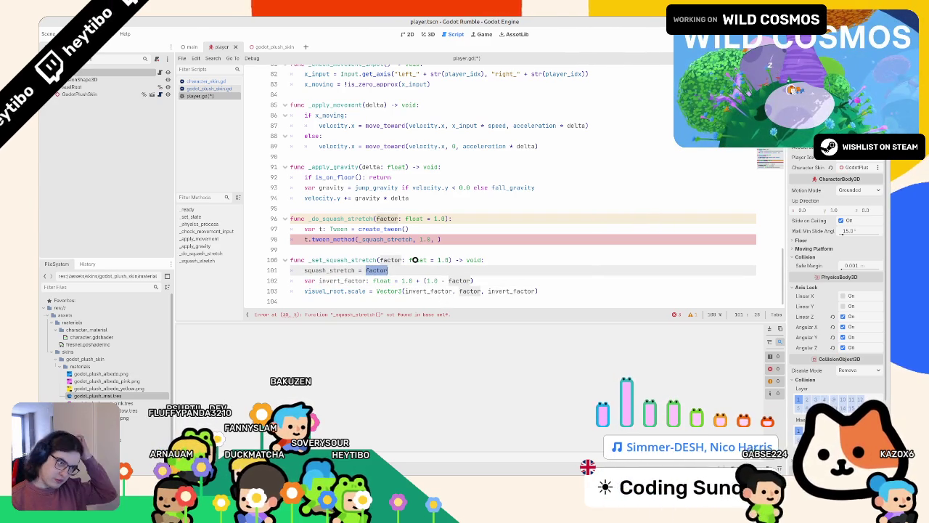
pyautogui.moveTo(414, 260)
pyautogui.moveTo(313, 239); pyautogui.dragTo(536, 237)
# - Rewrite the tween call as tween_property(self, "squash_stretch", factor, ...)
pyautogui.write('we')
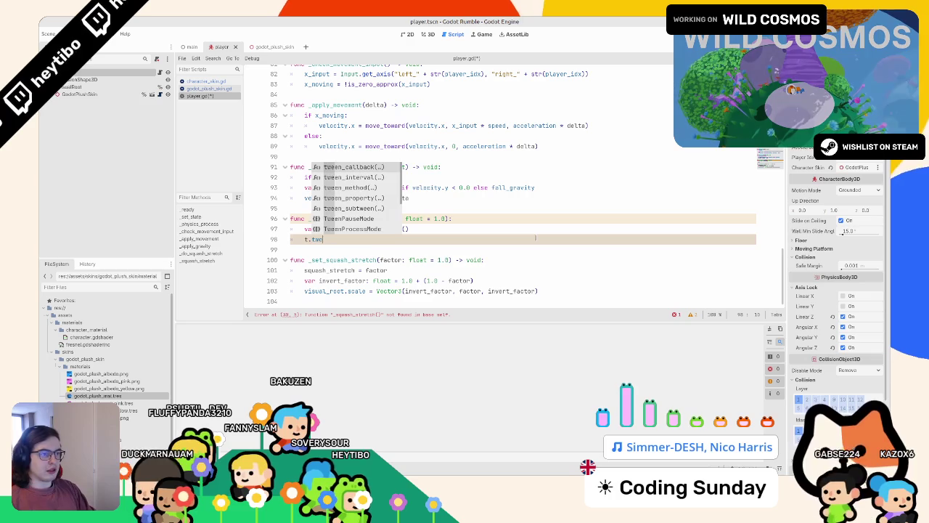
pyautogui.write('en_p')
pyautogui.press('Return')
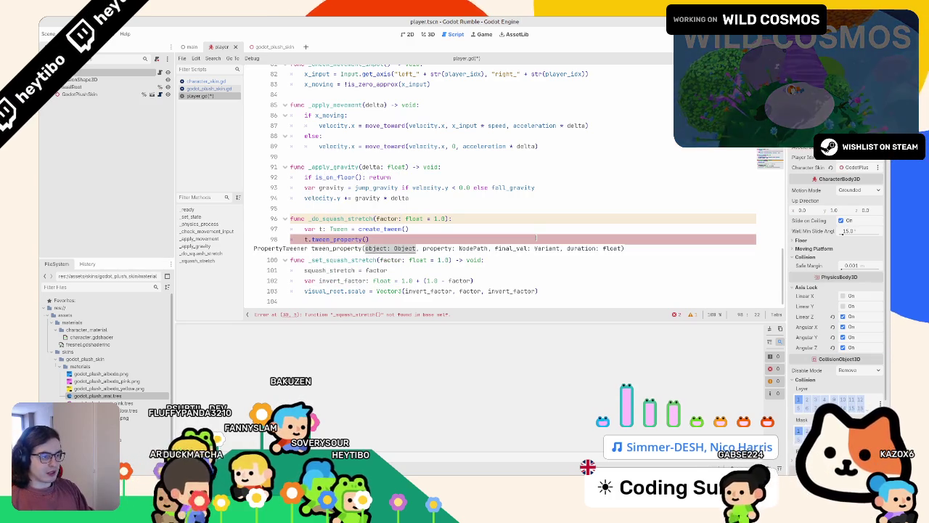
pyautogui.write('sel')
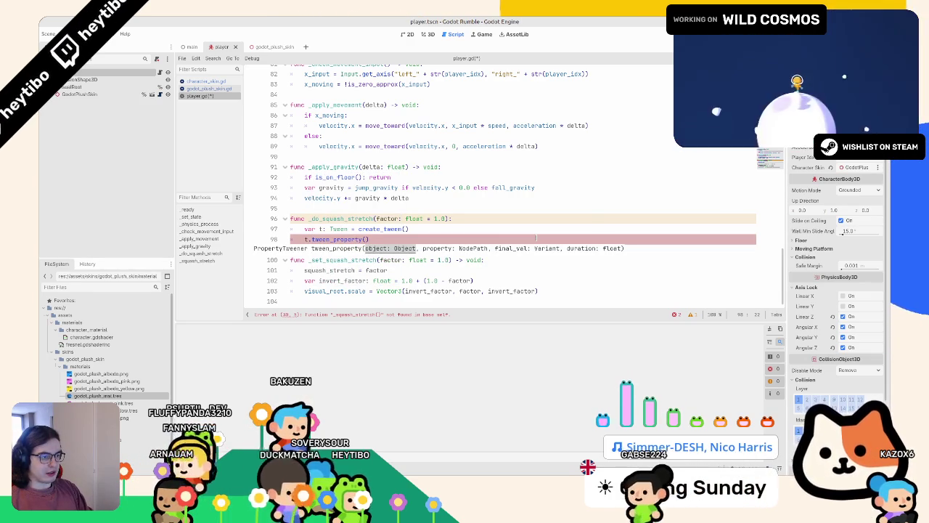
pyautogui.write('f, "sq')
pyautogui.press('Return')
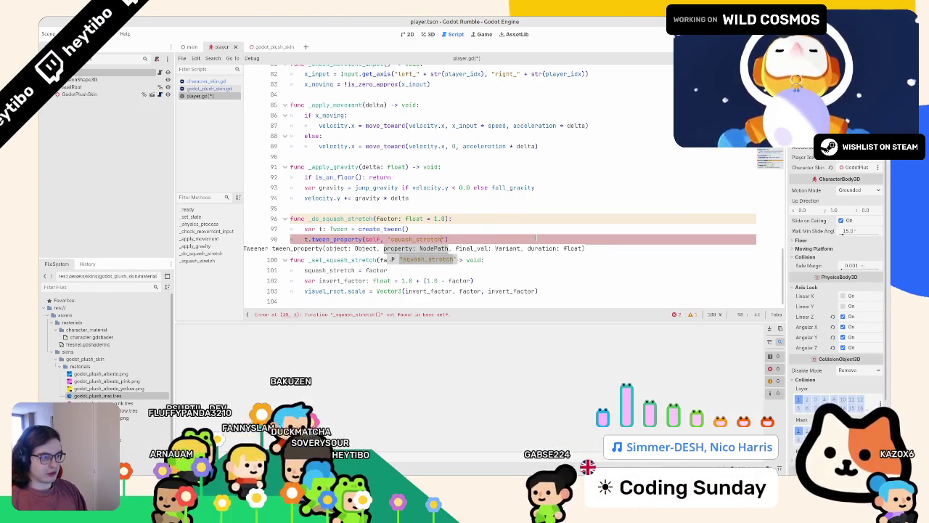
pyautogui.write(', ')
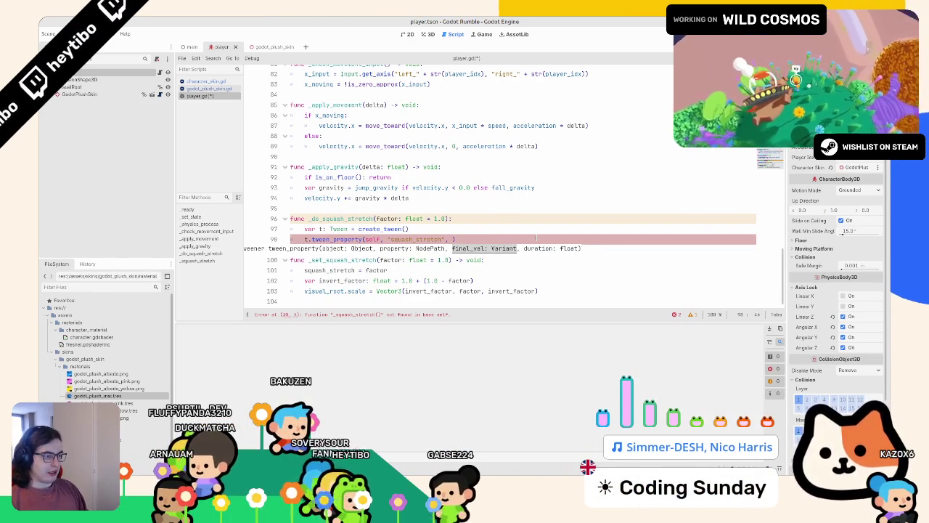
pyautogui.write('factor')
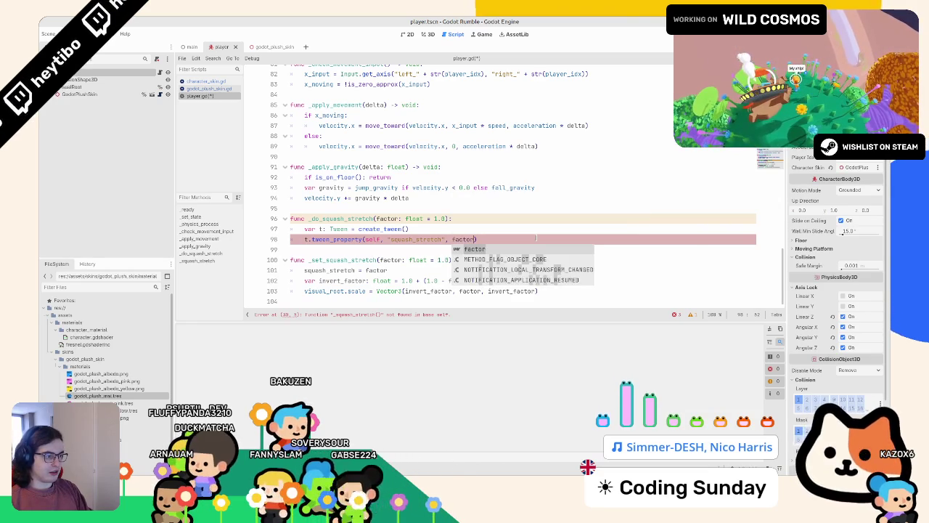
pyautogui.press('Return')
pyautogui.write(',')
pyautogui.press('Escape')
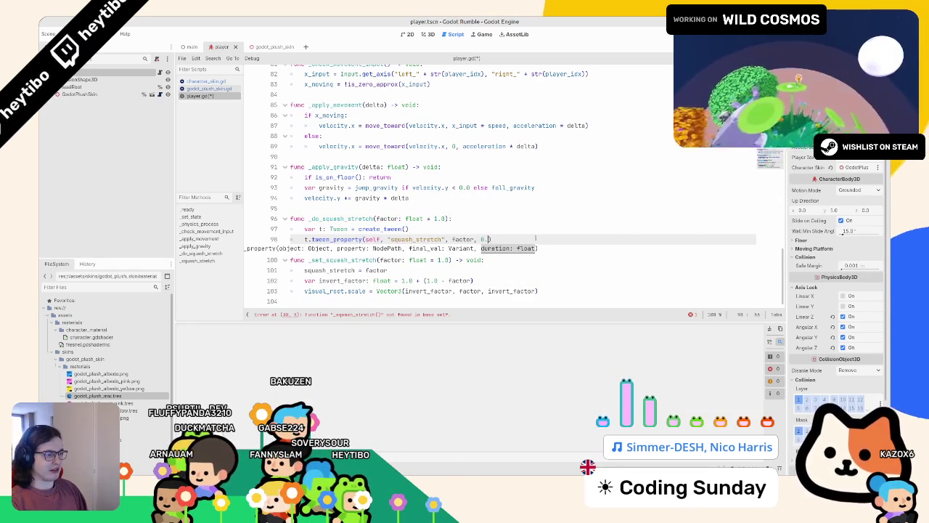
pyautogui.write('6')
# - Duplicate the tween_property line and set the two durations to 0.15 and 0.4 seconds
pyautogui.hotkey('ctrl', 'shift', 'd')
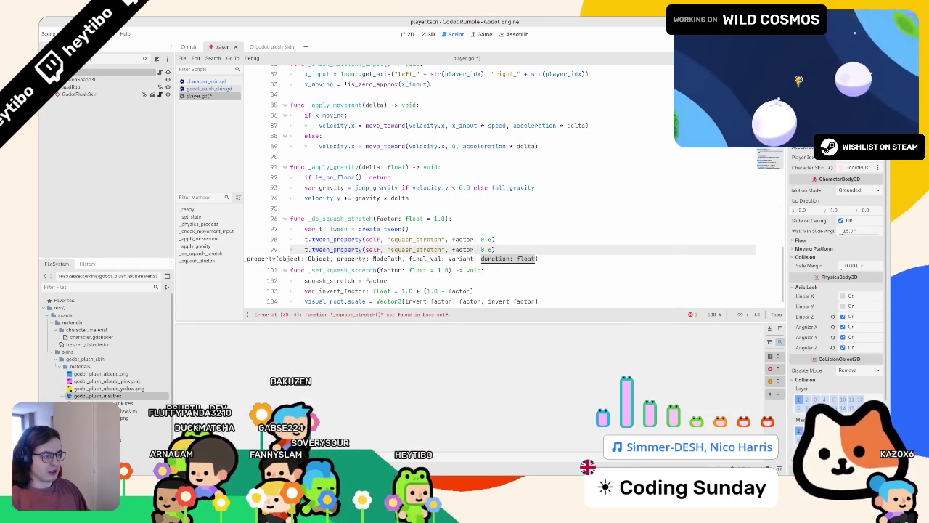
pyautogui.press('Up')
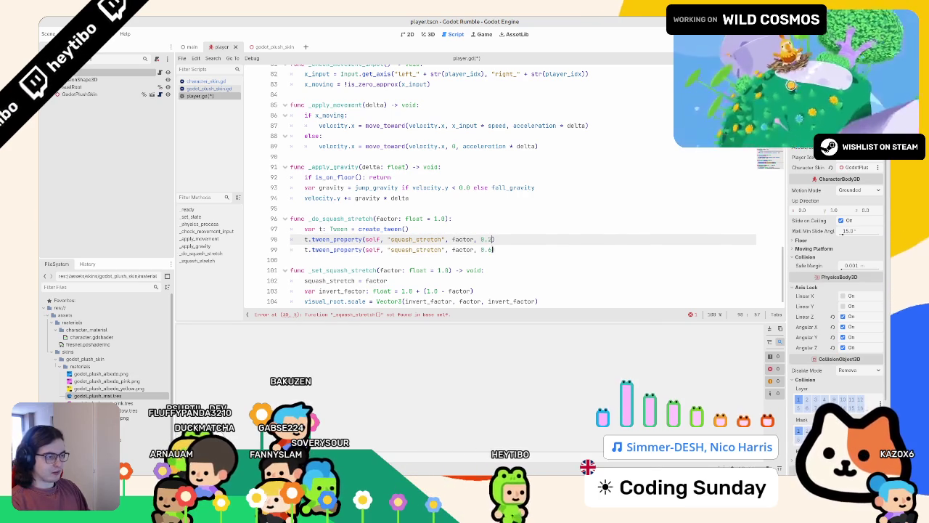
pyautogui.press('BackSpace')
pyautogui.write('2')
pyautogui.press('BackSpace')
pyautogui.write('15')
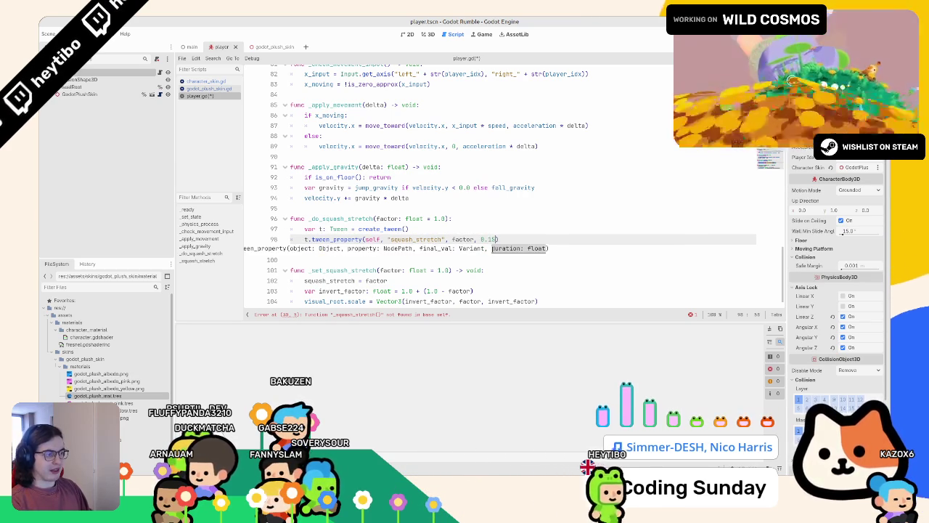
pyautogui.press('Down')
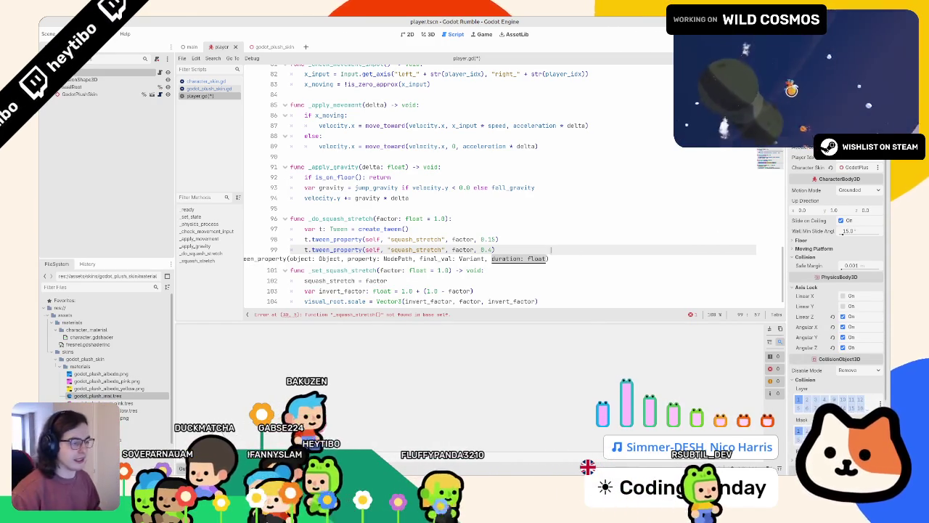
pyautogui.press('Down')
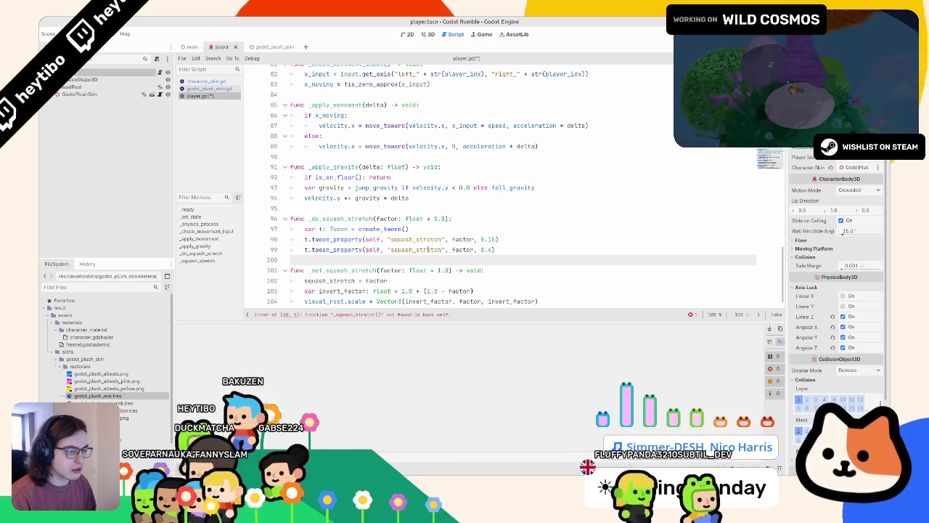
# - Delete the erroneous _squash_stretch(1.5) call from _ready
pyautogui.doubleClick(429, 249)
pyautogui.scroll(-1, 390, 259)
pyautogui.moveTo(353, 268)
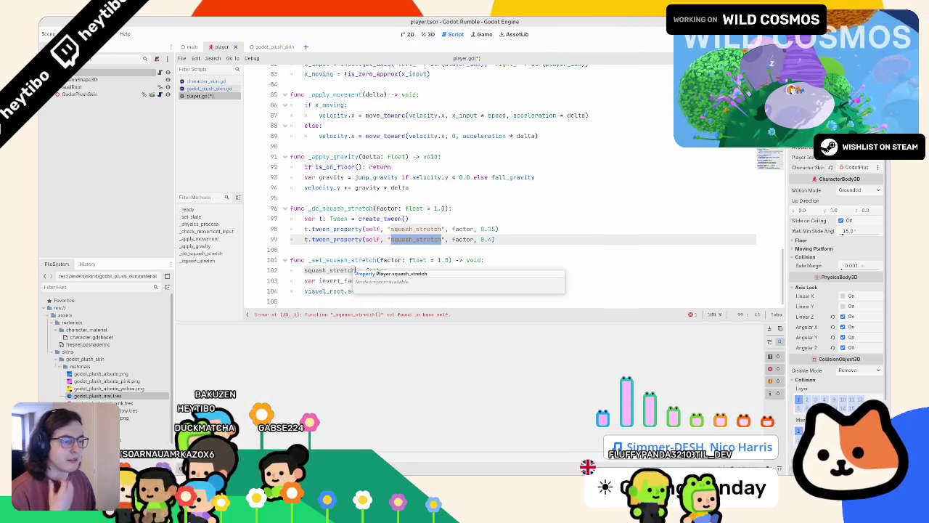
pyautogui.click(363, 315)
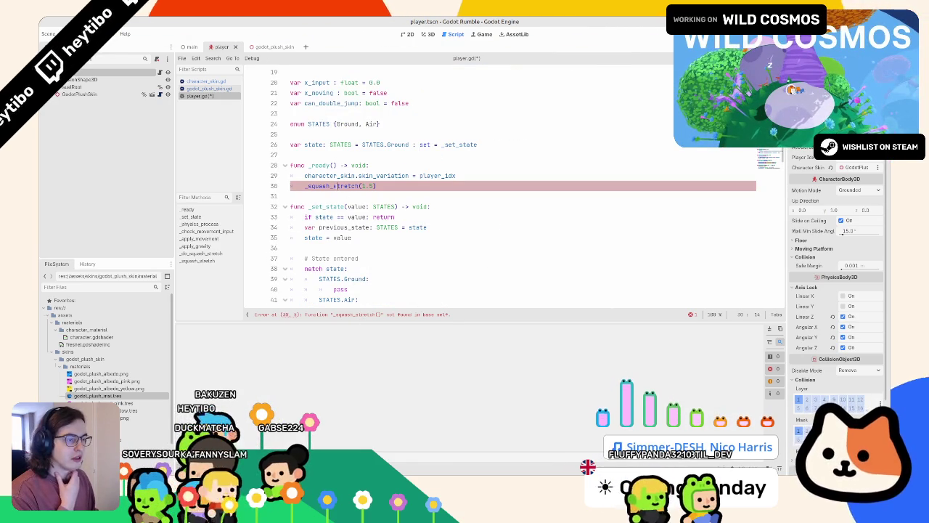
pyautogui.hotkey('ctrl', 'shift', 'k')
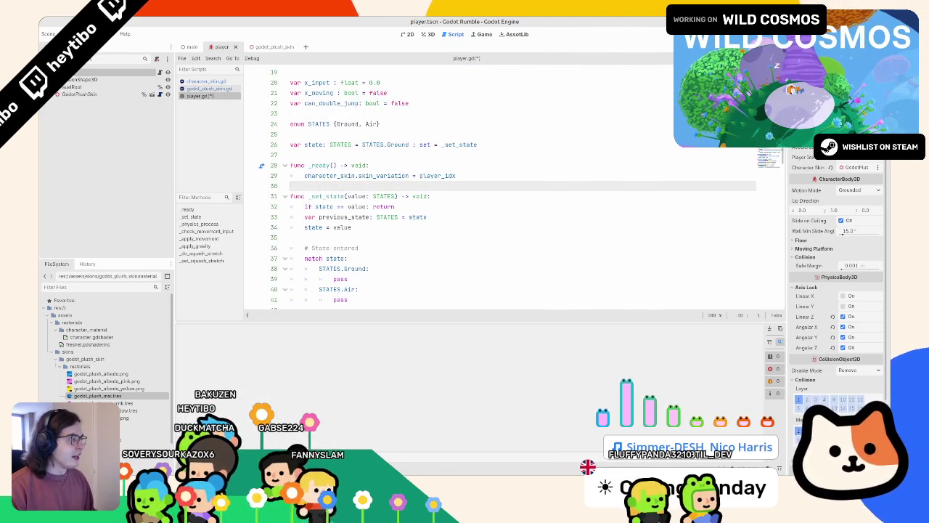
# - Chain .set_ease(Tween.EASE_OUT).set_trans(Tween.TRANS_BACK) onto the create_tween() call
pyautogui.scroll(-15, 475, 230)
pyautogui.click(347, 240)
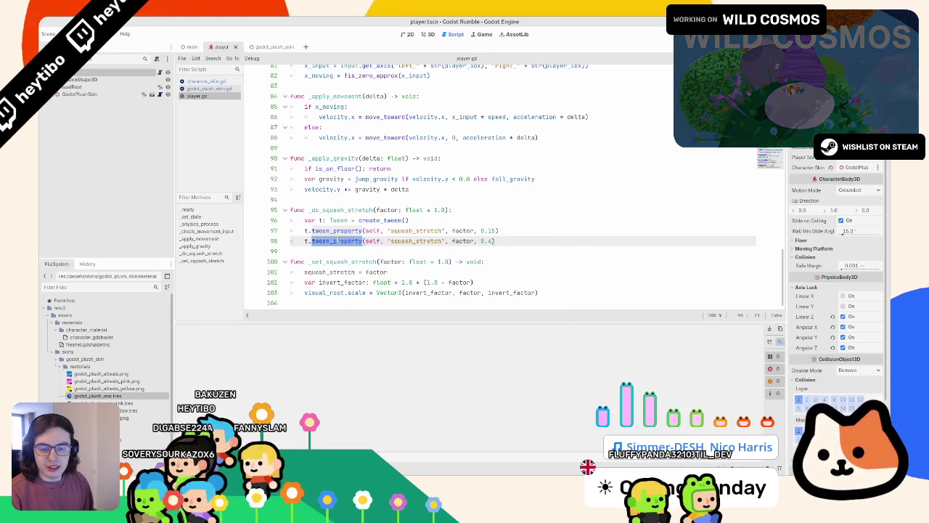
pyautogui.moveTo(338, 240)
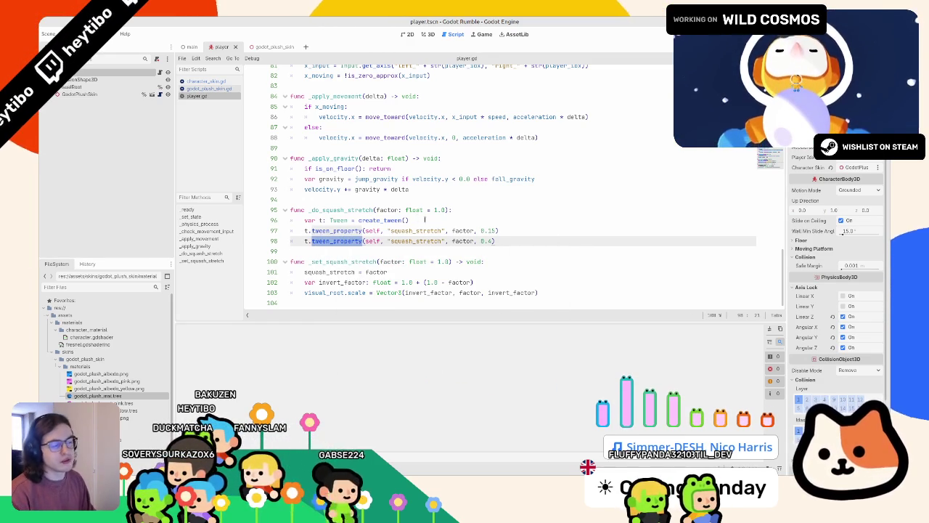
pyautogui.press('Up')
pyautogui.press('Up')
pyautogui.press('End')
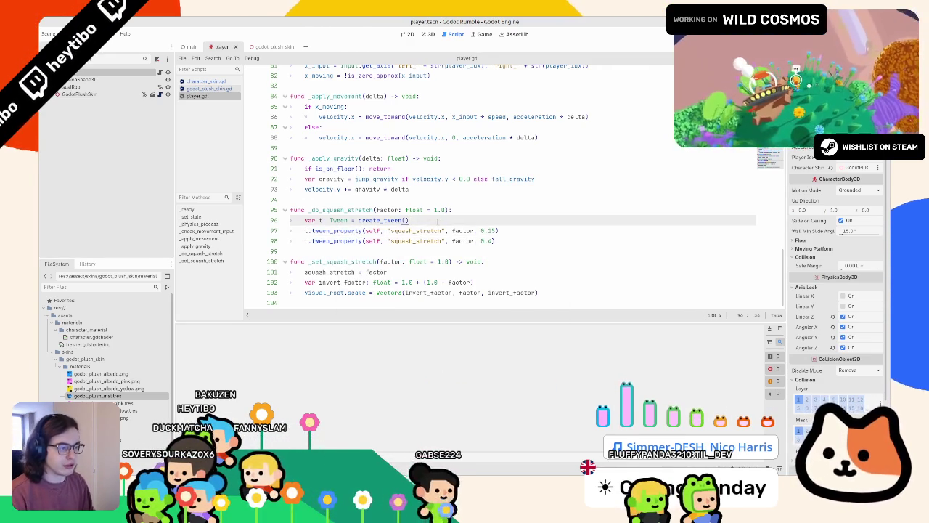
pyautogui.write('.set_ease(')
pyautogui.press('Down')
pyautogui.press('Down')
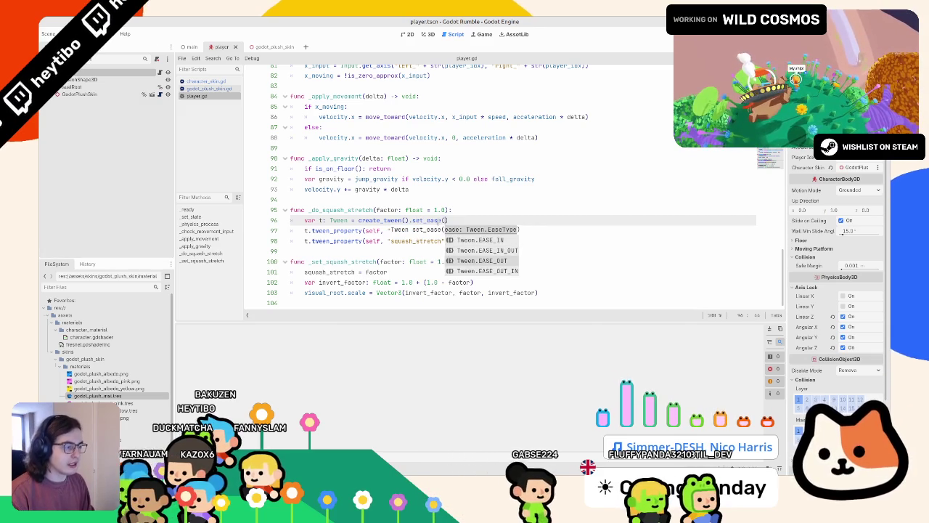
pyautogui.press('Return')
pyautogui.write(').sett')
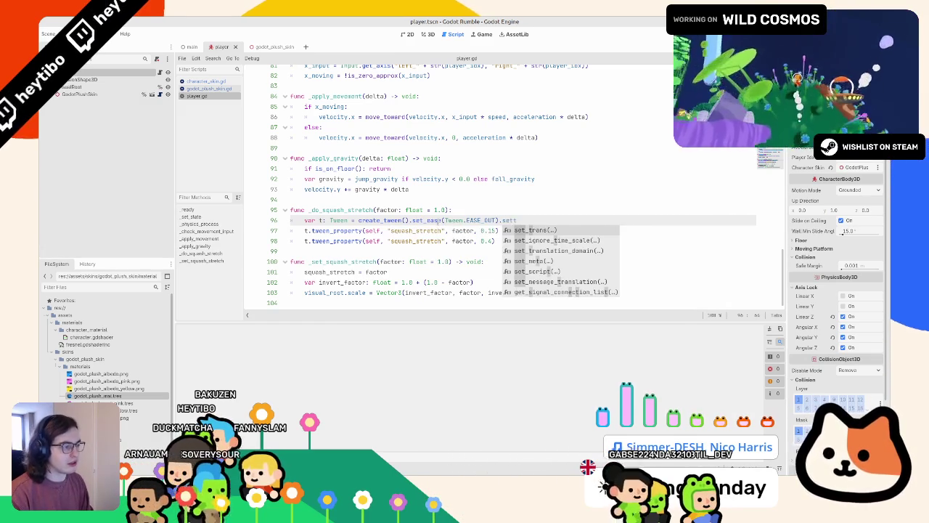
pyautogui.press('Return')
pyautogui.press('Return')
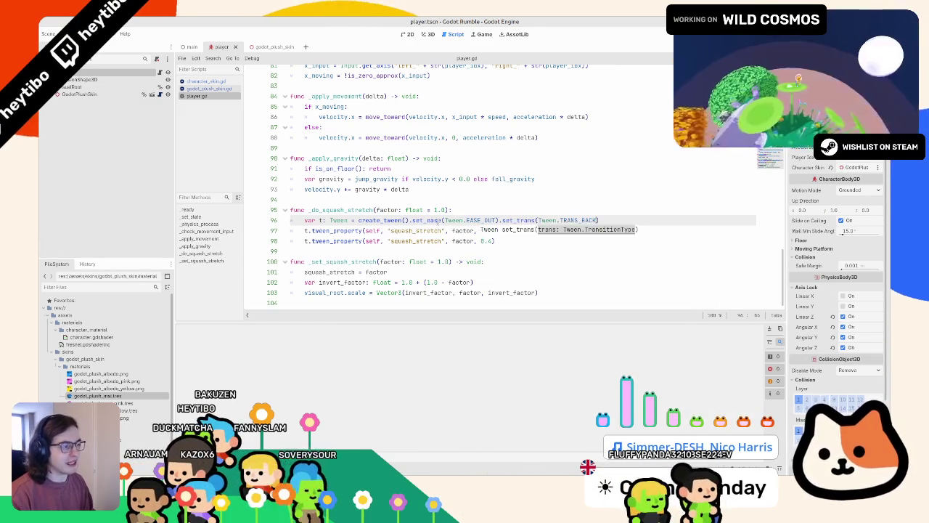
pyautogui.click(321, 210)
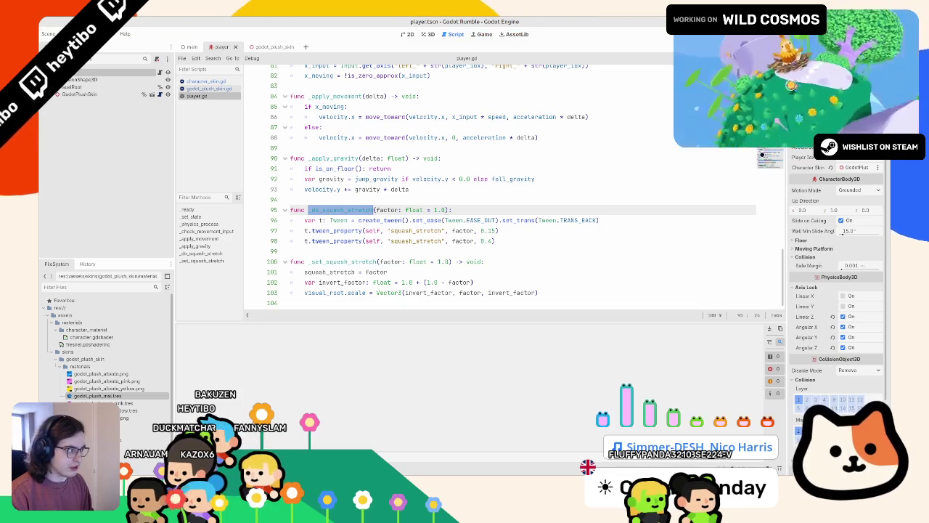
# - Call _do_squash_stretch() after state = STATES.Ground and test a jump in the game
pyautogui.scroll(3, 508, 182)
pyautogui.scroll(8, 428, 208)
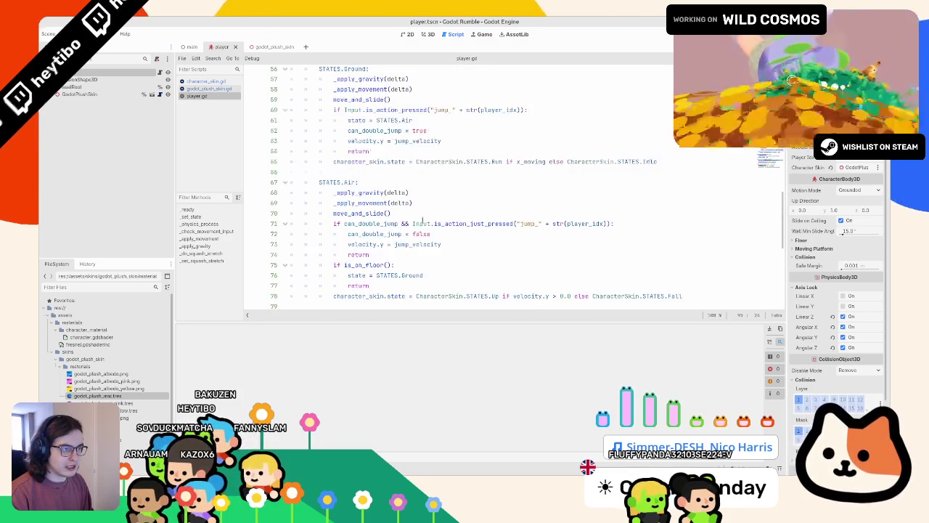
pyautogui.scroll(-4, 422, 222)
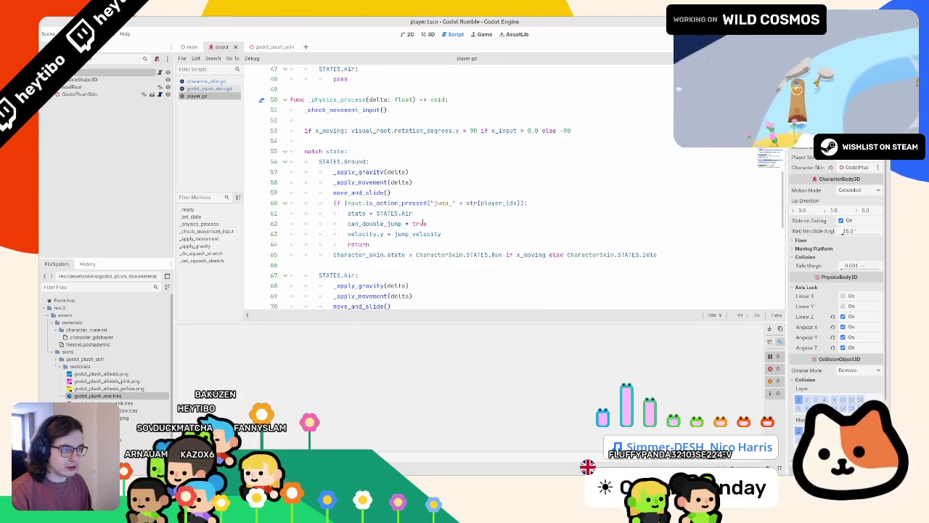
pyautogui.scroll(-1, 422, 223)
pyautogui.click(447, 241)
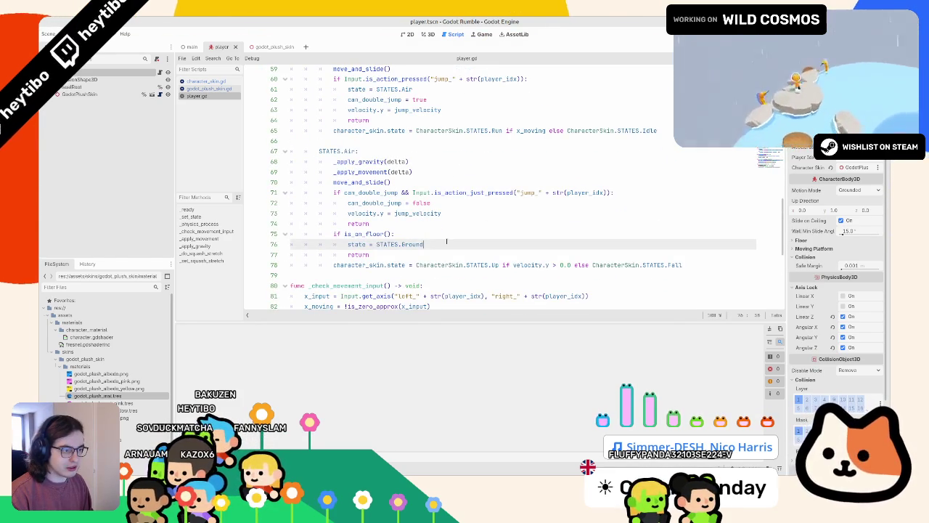
pyautogui.press('Return')
pyautogui.write('_do_squash_stretch(0.8')
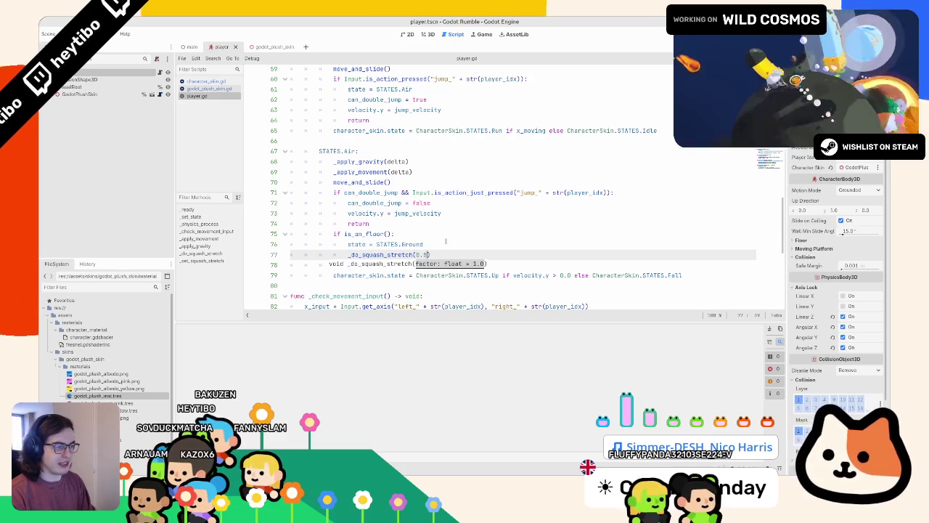
pyautogui.press('F5')
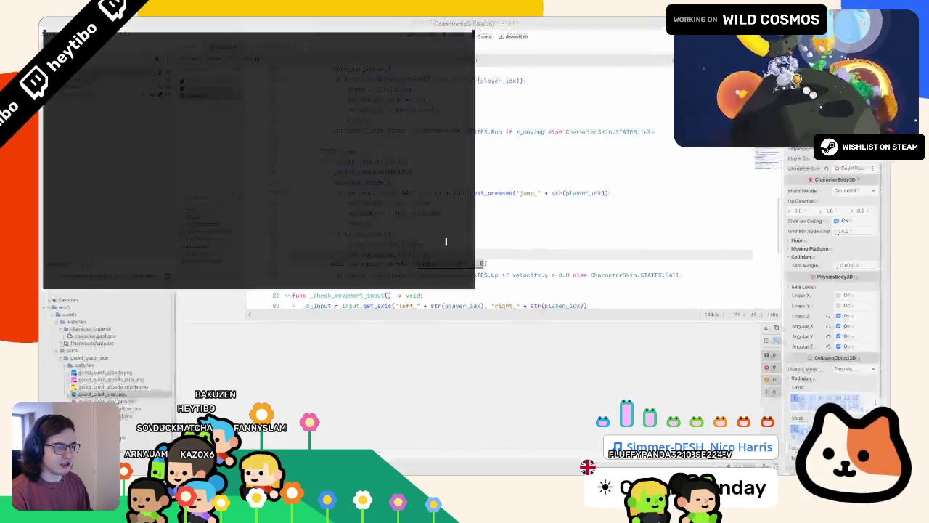
pyautogui.press('space')
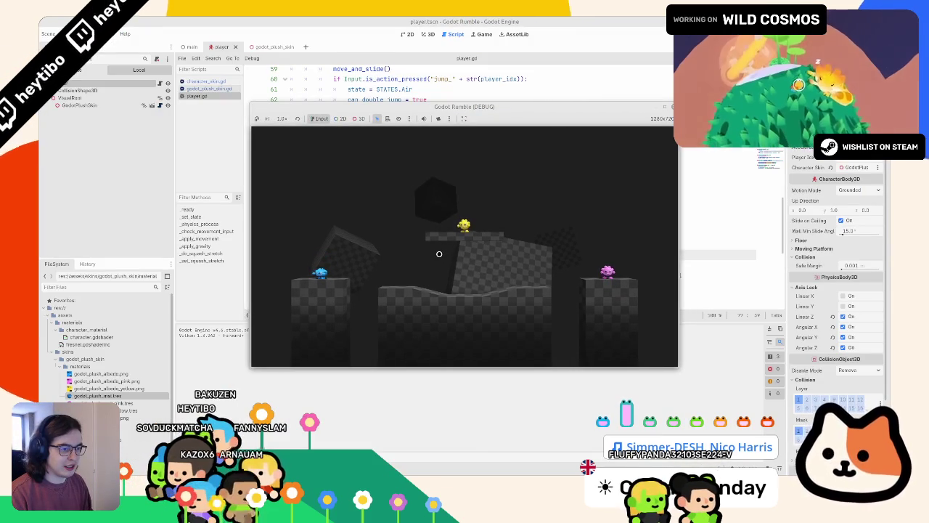
pyautogui.press('F8')
# - Change the second tween's target to 1.0 and relaunch the game to test it
pyautogui.scroll(-8, 437, 187)
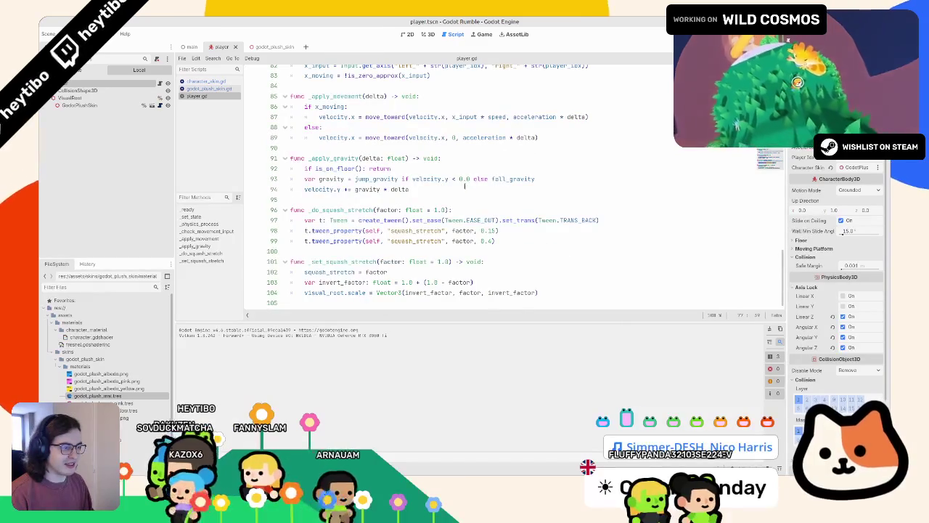
pyautogui.click(457, 240)
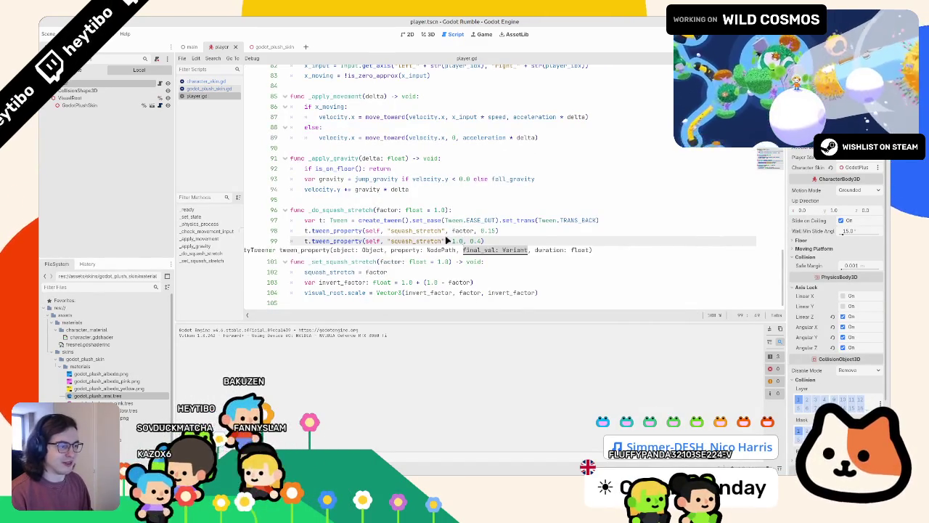
pyautogui.press('F5')
pyautogui.press('space')
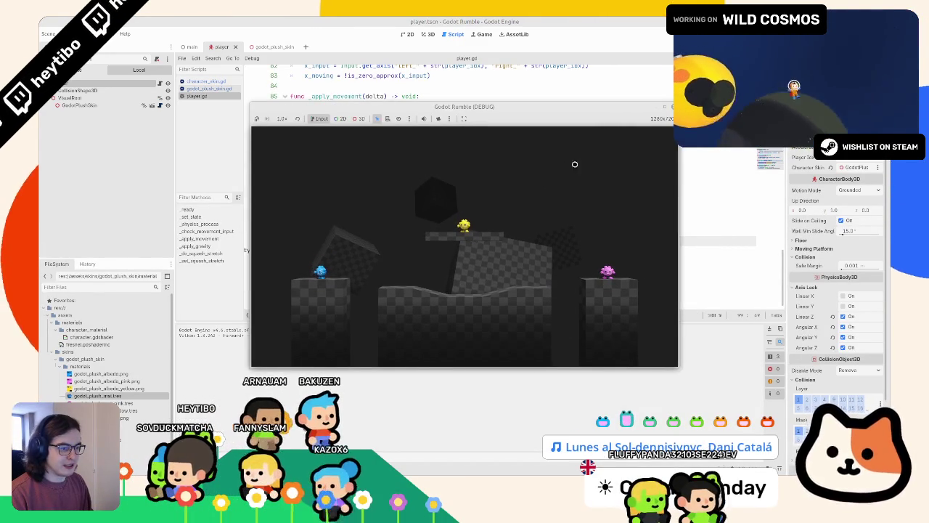
pyautogui.press('F8')
pyautogui.press('Up')
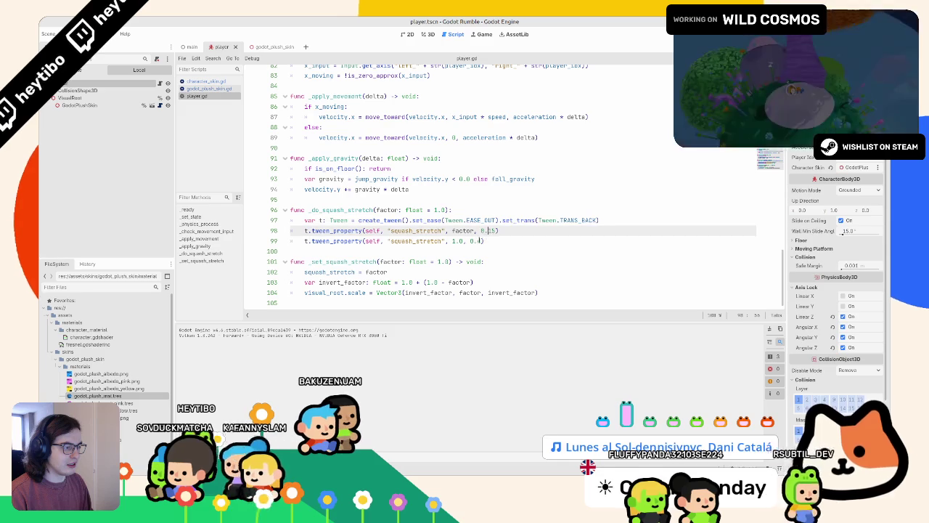
pyautogui.press('F5')
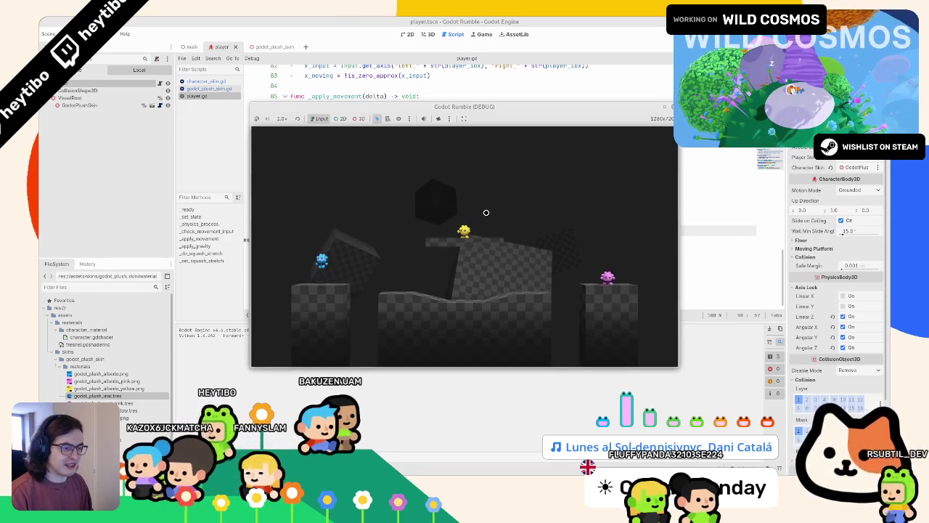
# - Play the maximized Godot Rumble (DEBUG) window to check the landing squash, then stop it
pyautogui.click(666, 108)
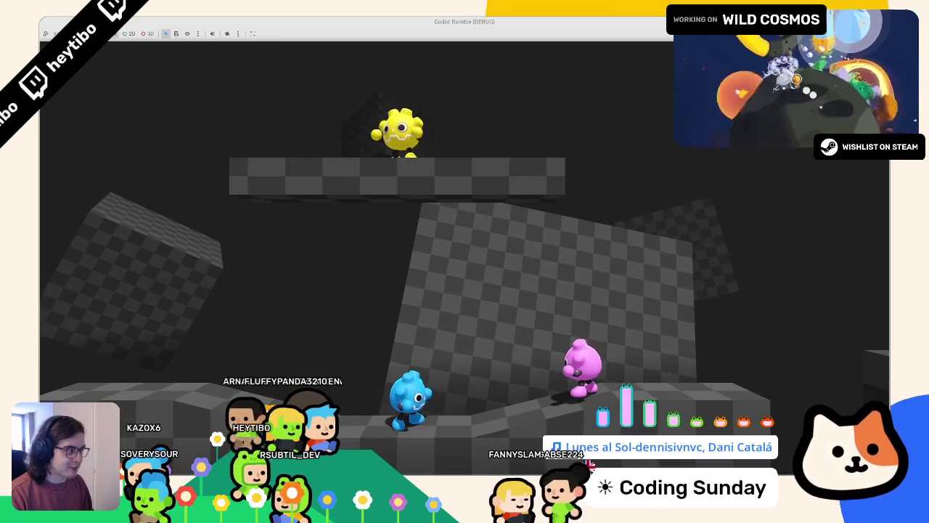
pyautogui.press('F8')
pyautogui.scroll(10, 358, 220)
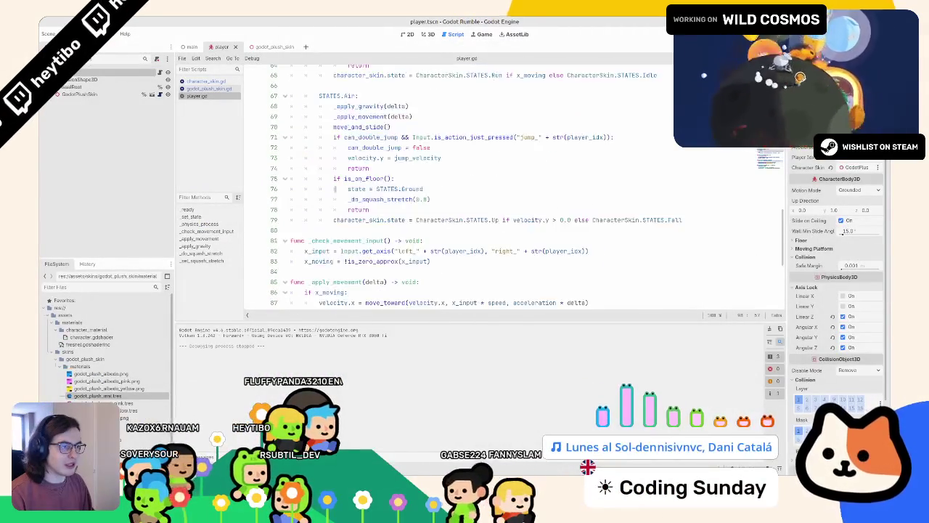
# - Copy the _do_squash_stretch call from the air branch of player.gd
pyautogui.scroll(-3, 348, 194)
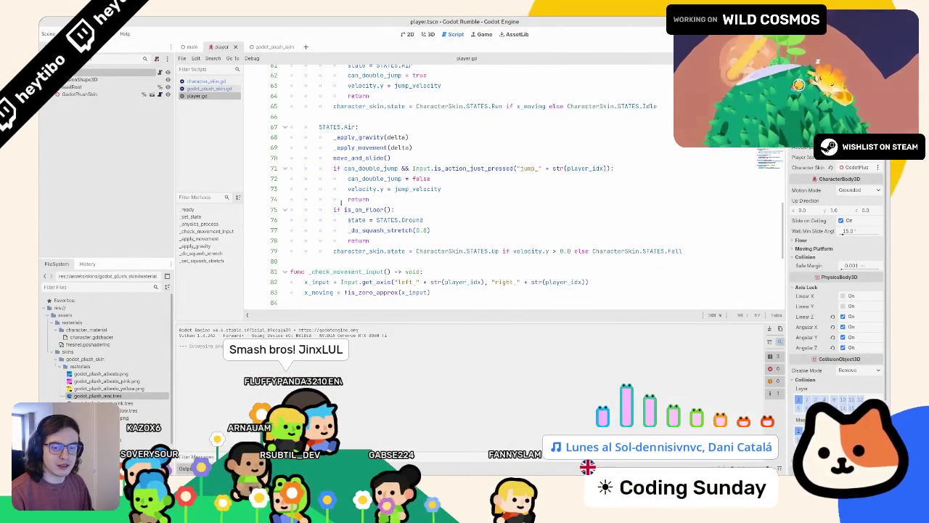
pyautogui.scroll(-1, 352, 211)
pyautogui.click(356, 220)
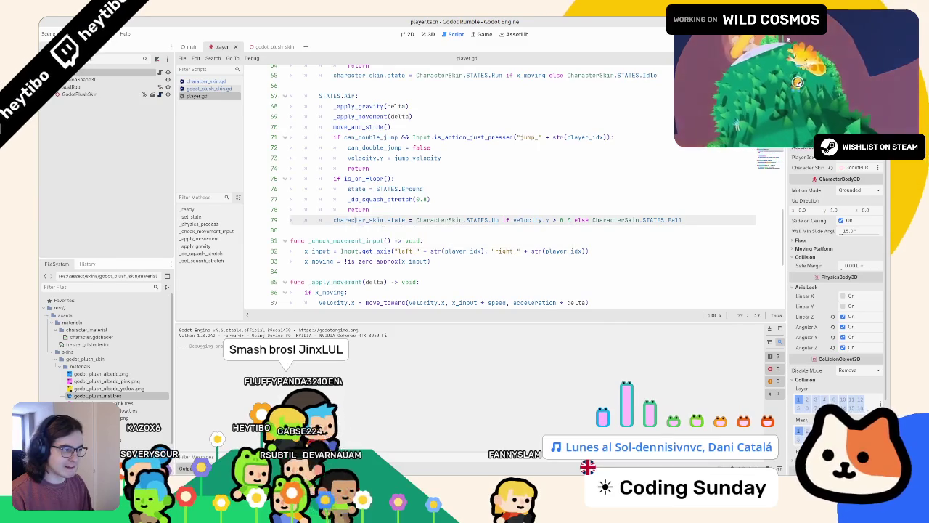
pyautogui.doubleClick(363, 198)
pyautogui.scroll(6, 421, 197)
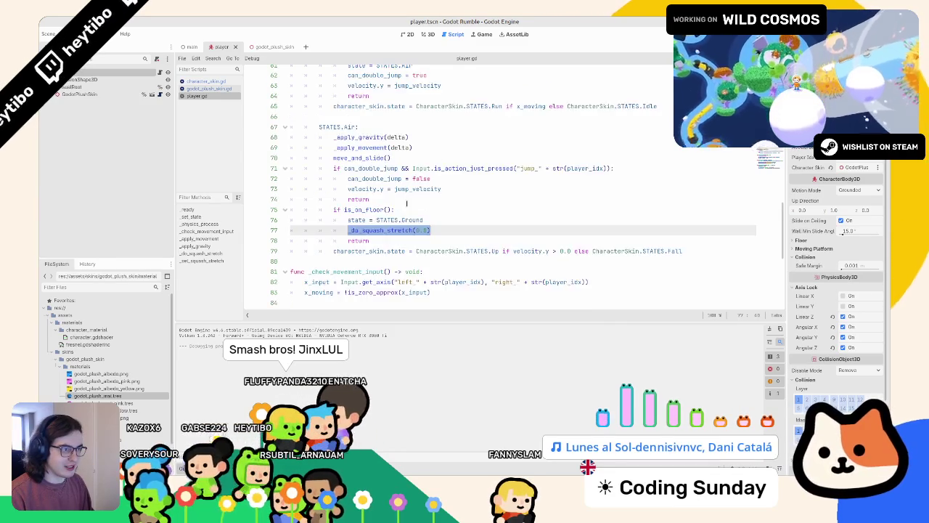
# - Add _do_squash_stretch(1.2) after velocity.y = jump_velocity in the Ground branch and run the game
pyautogui.click(445, 270)
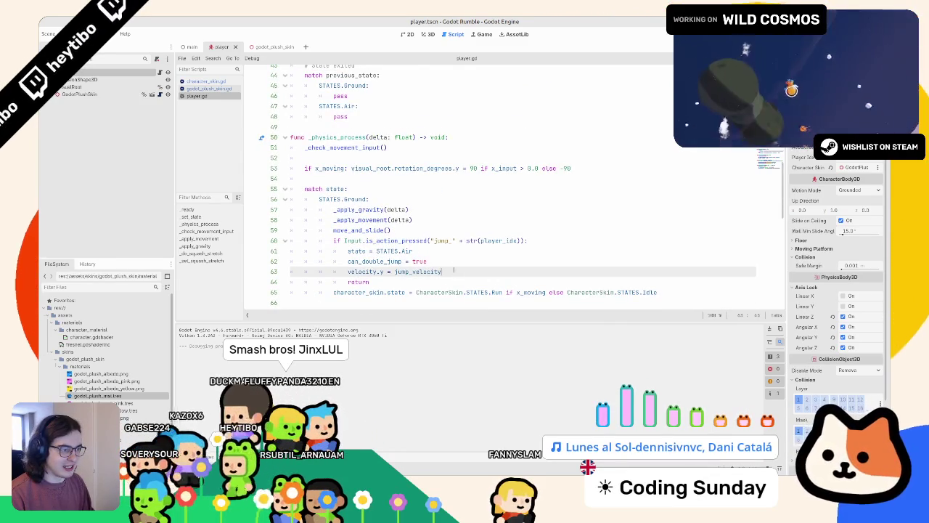
pyautogui.scroll(-1, 450, 259)
pyautogui.click(444, 230)
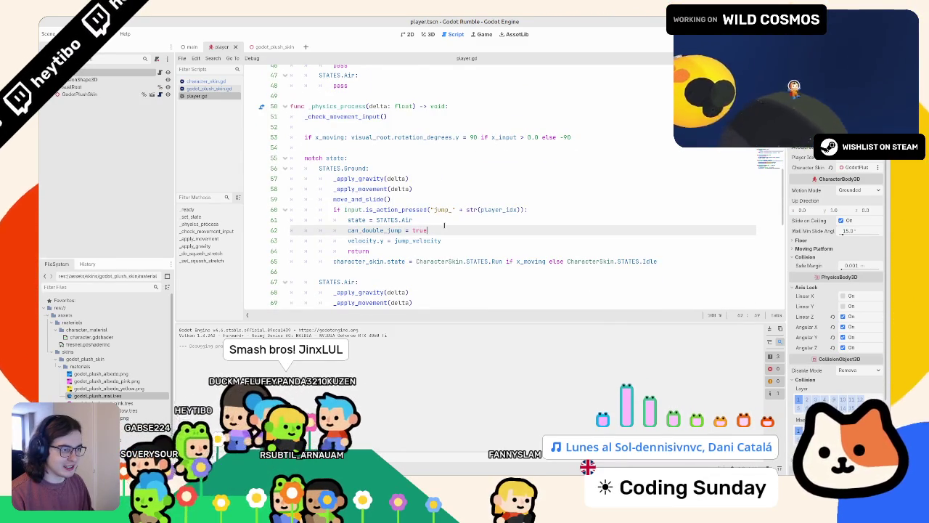
pyautogui.scroll(-1, 442, 221)
pyautogui.scroll(3, 435, 228)
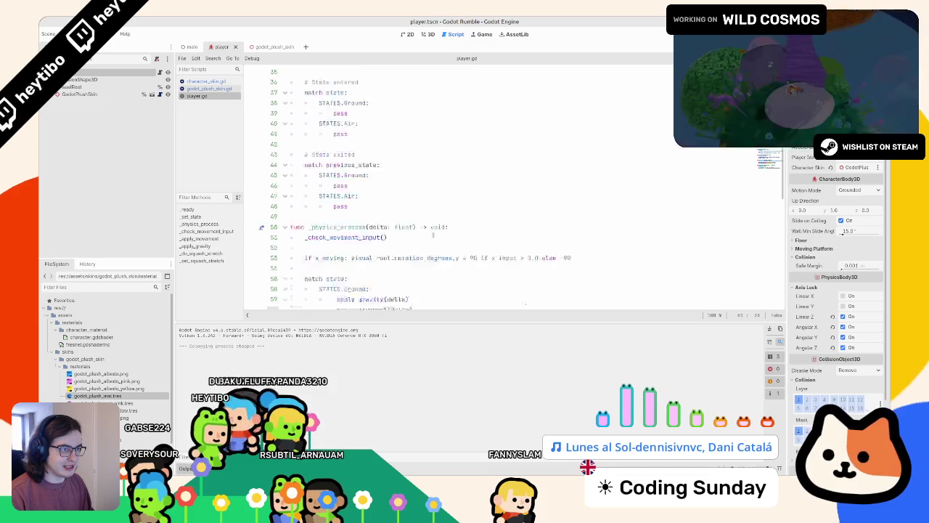
pyautogui.scroll(-2, 433, 234)
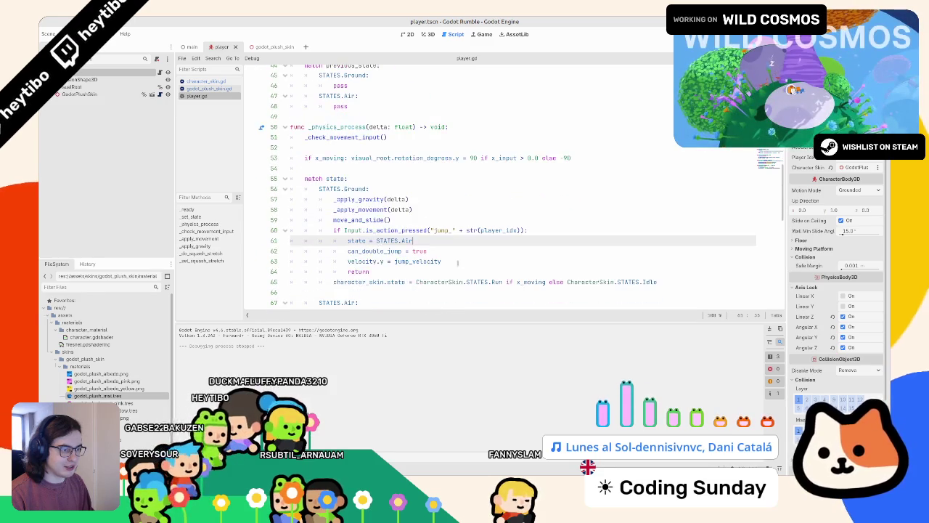
pyautogui.press('Return')
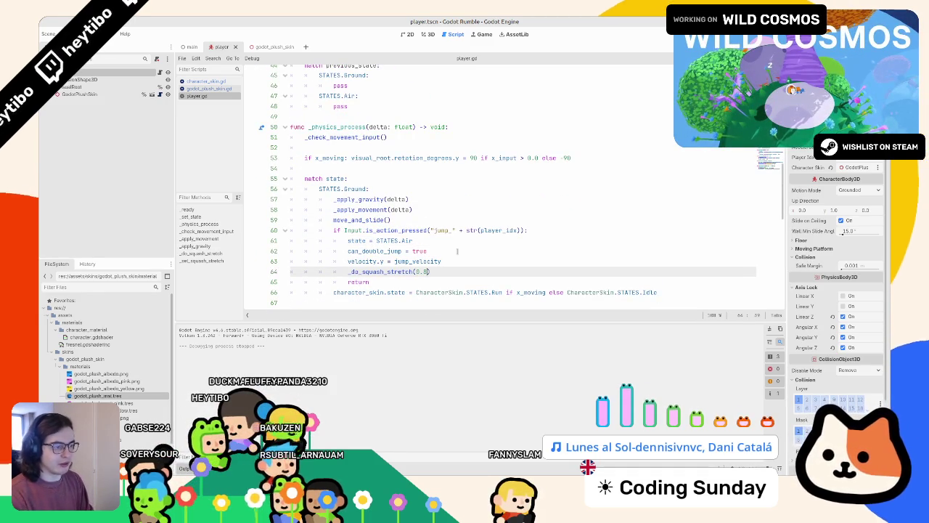
pyautogui.press('F5')
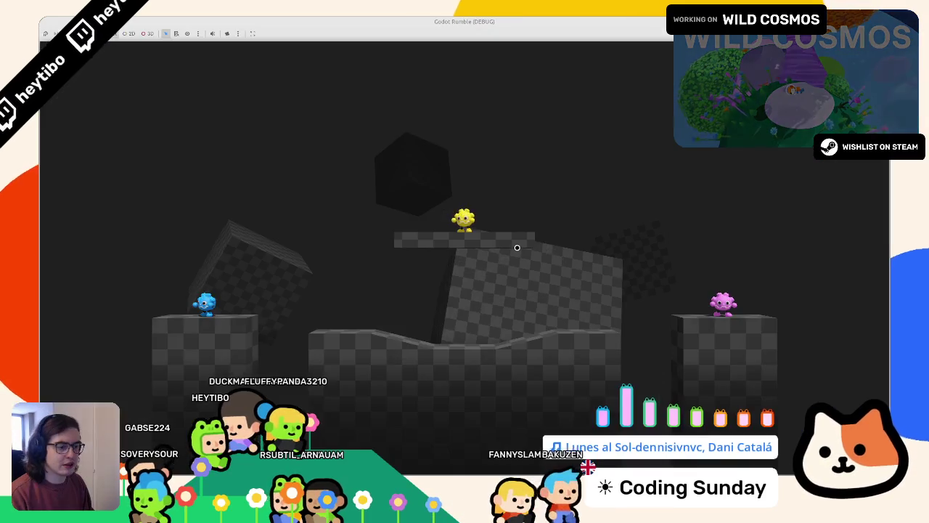
# - Move the blue player right to try the jump squash, then stop the game
pyautogui.press('Right')
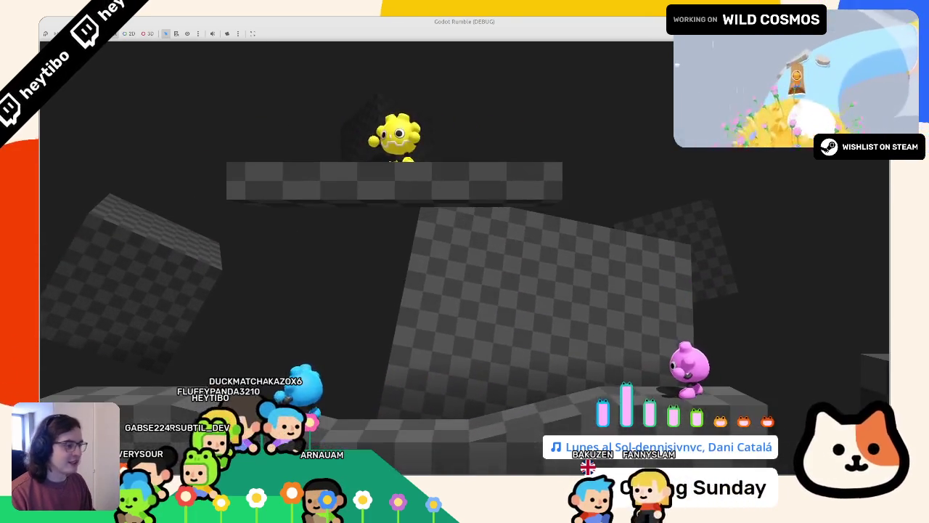
pyautogui.press('F8')
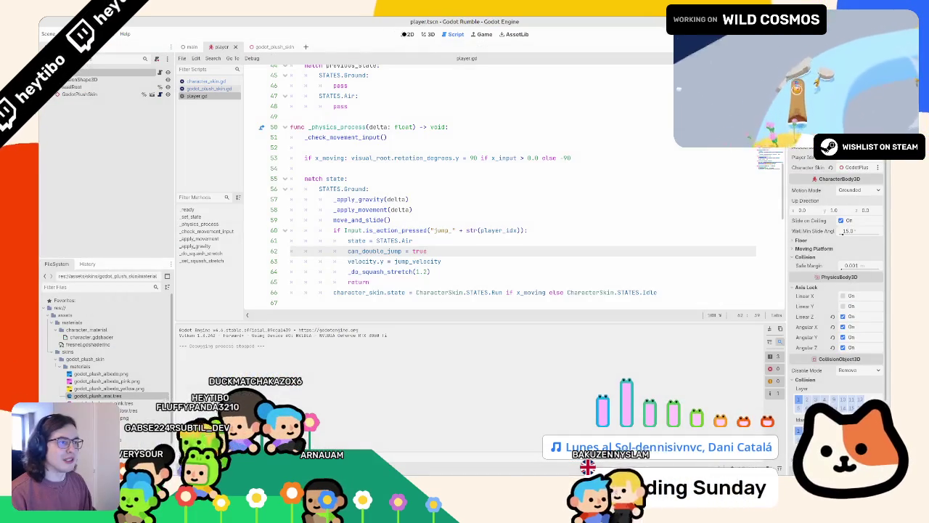
# - Place a copy of Player3 as Player4 above the middle platform in front view, then save and run
pyautogui.click(428, 34)
pyautogui.click(191, 47)
pyautogui.press('f')
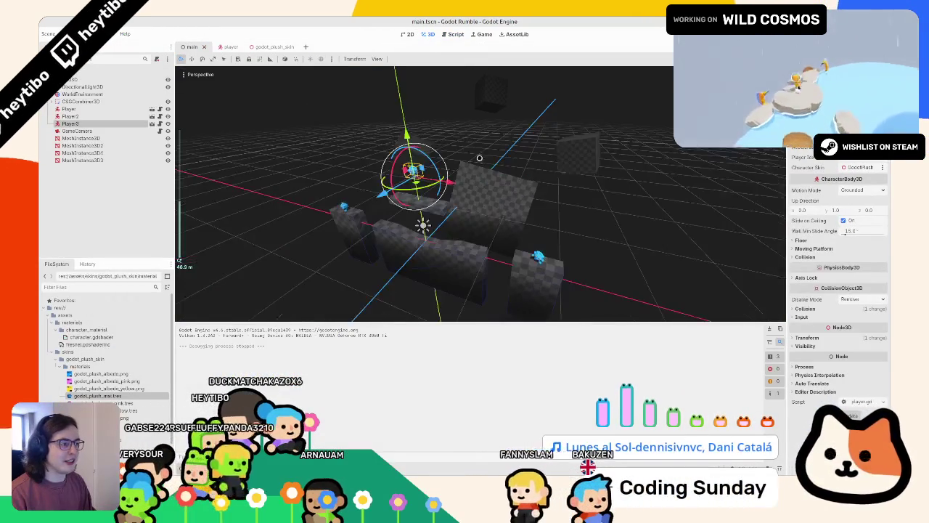
pyautogui.press('KP_1')
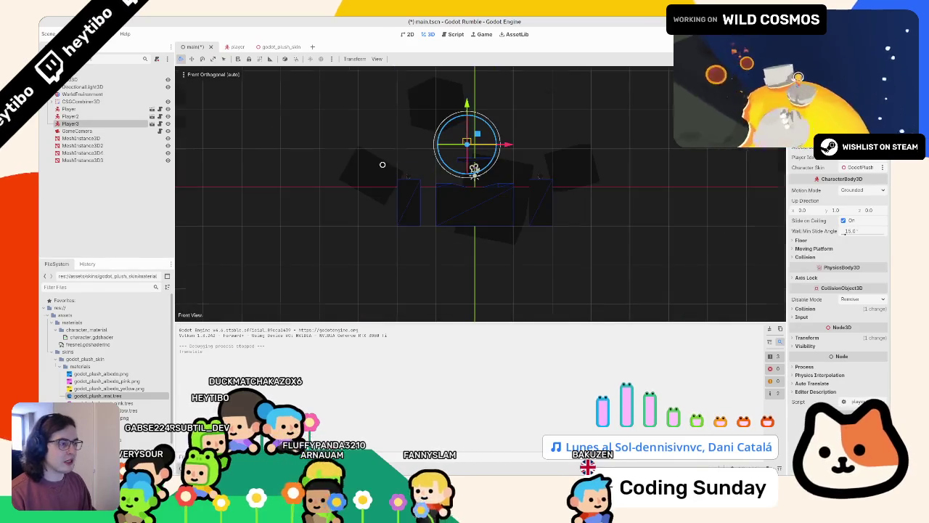
pyautogui.scroll(5, 382, 162)
pyautogui.scroll(-5, 479, 192)
pyautogui.hotkey('ctrl', 'z')
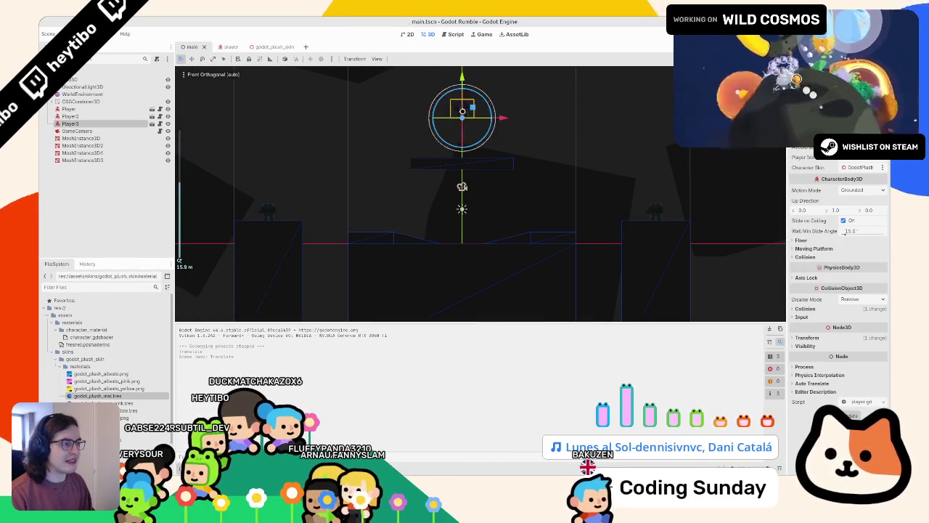
pyautogui.moveTo(461, 118)
pyautogui.mouseDown()
pyautogui.moveTo(440, 142)
pyautogui.moveTo(510, 141)
pyautogui.mouseUp()
pyautogui.press('F5')
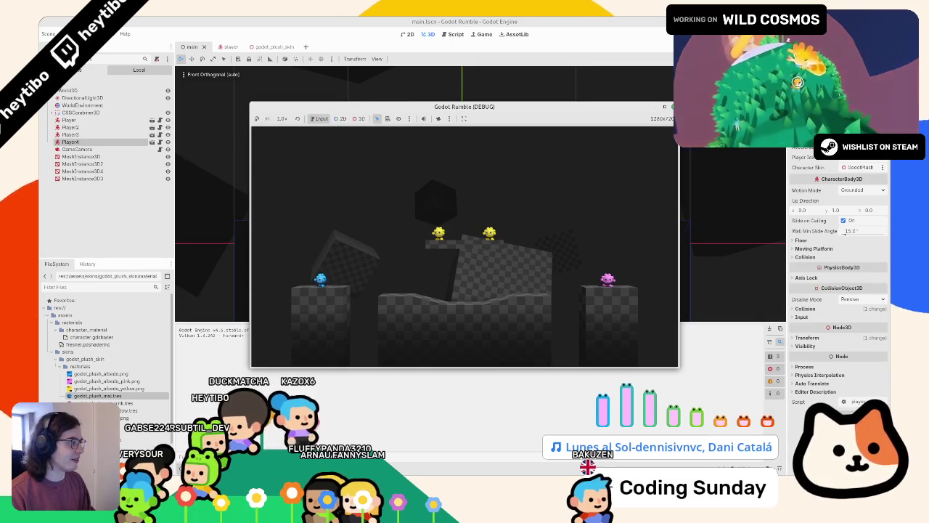
pyautogui.press('F5')
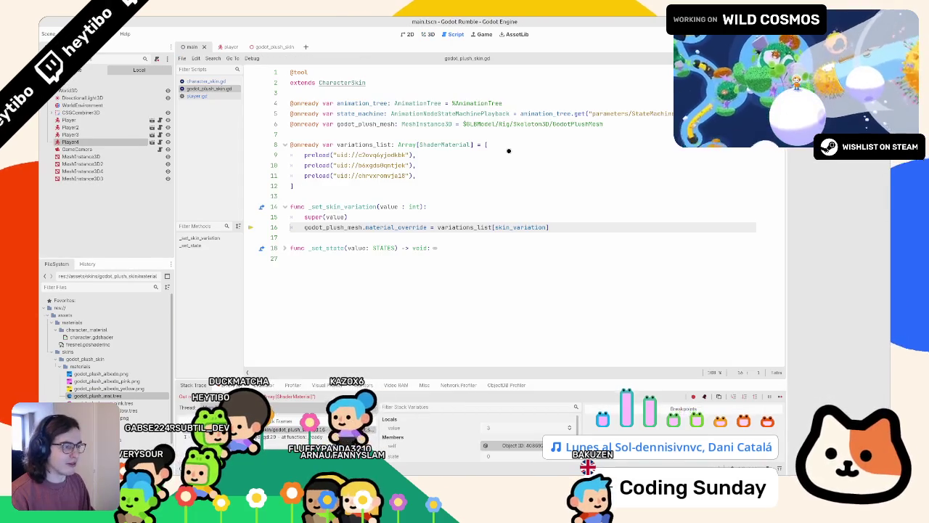
# - Open the skin_variation setter in character_skin.gd and test the clamp limit lowered by one
pyautogui.doubleClick(512, 227)
pyautogui.keyDown('ctrl'); pyautogui.click(518, 228); pyautogui.keyUp('ctrl')
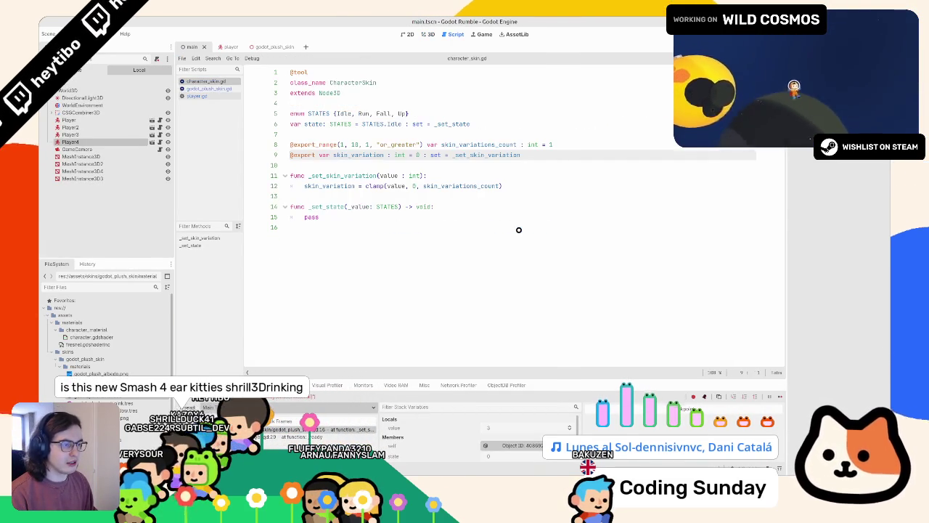
pyautogui.doubleClick(465, 185)
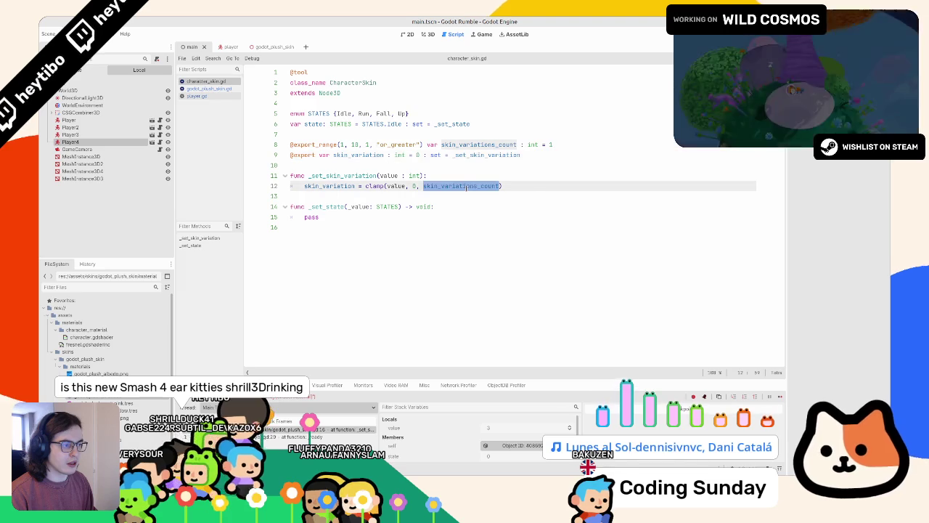
pyautogui.write('- 1')
pyautogui.press('F5')
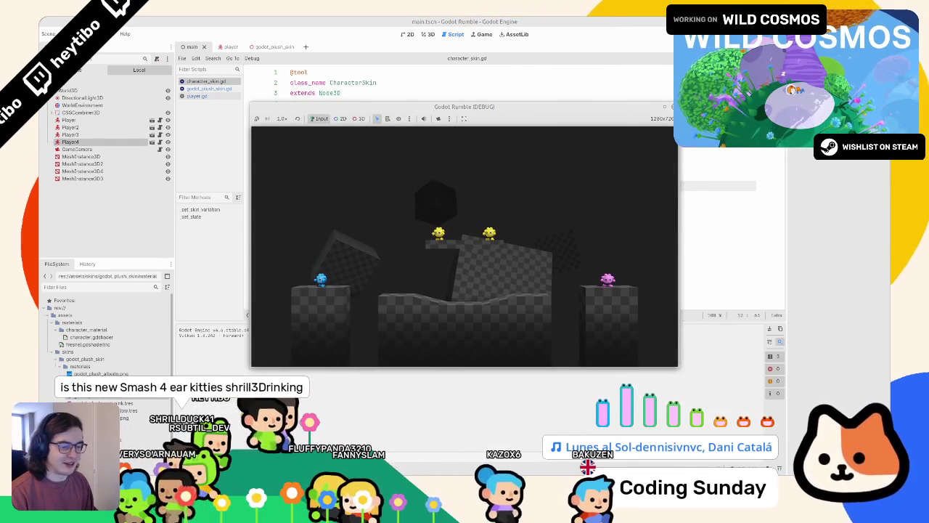
pyautogui.press('F8')
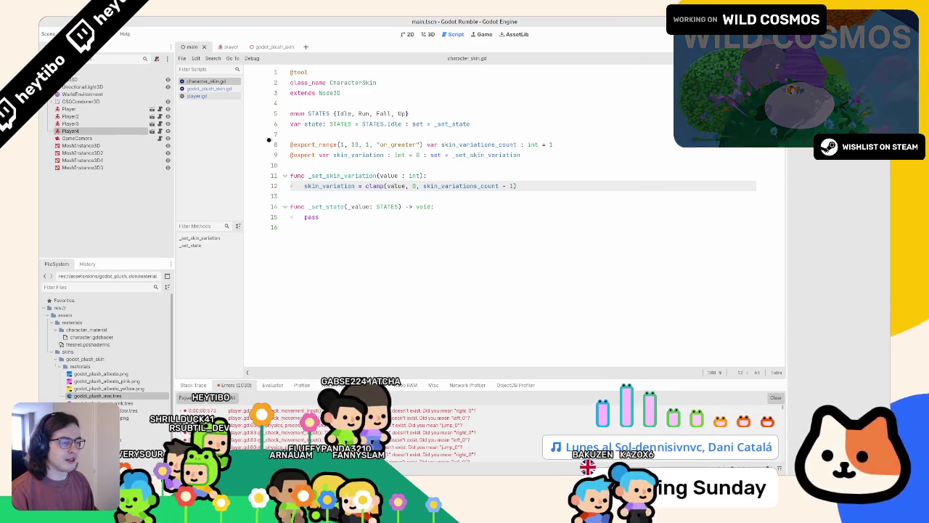
# - Replace the clamp with value % skin_variations_count and play-test the four players full-screen
pyautogui.moveTo(387, 176); pyautogui.dragTo(396, 186)
pyautogui.doubleClick(397, 186)
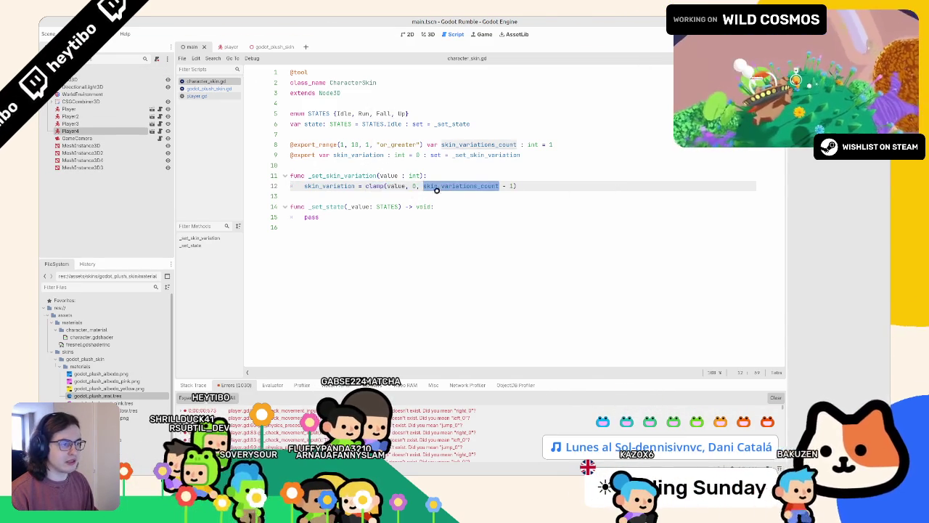
pyautogui.write('skin_variations_count')
pyautogui.press('F5')
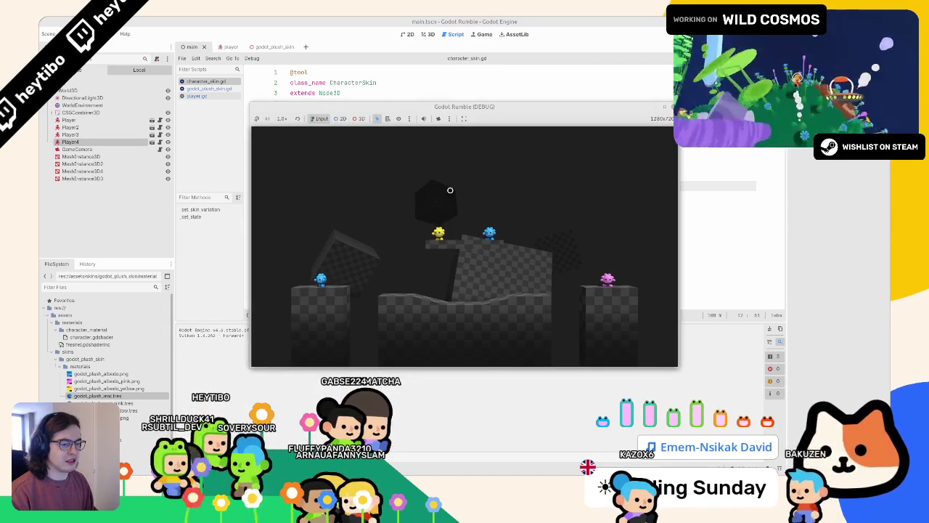
pyautogui.click(659, 109)
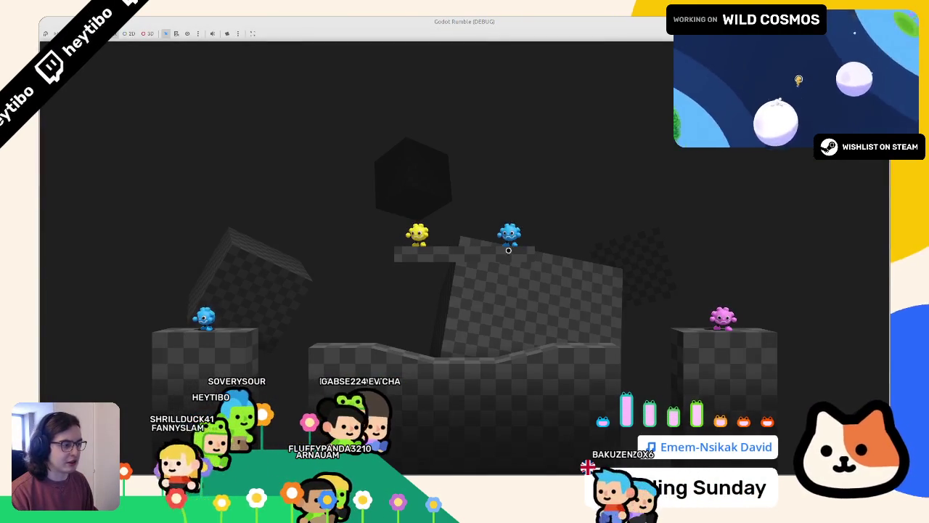
pyautogui.press('F8')
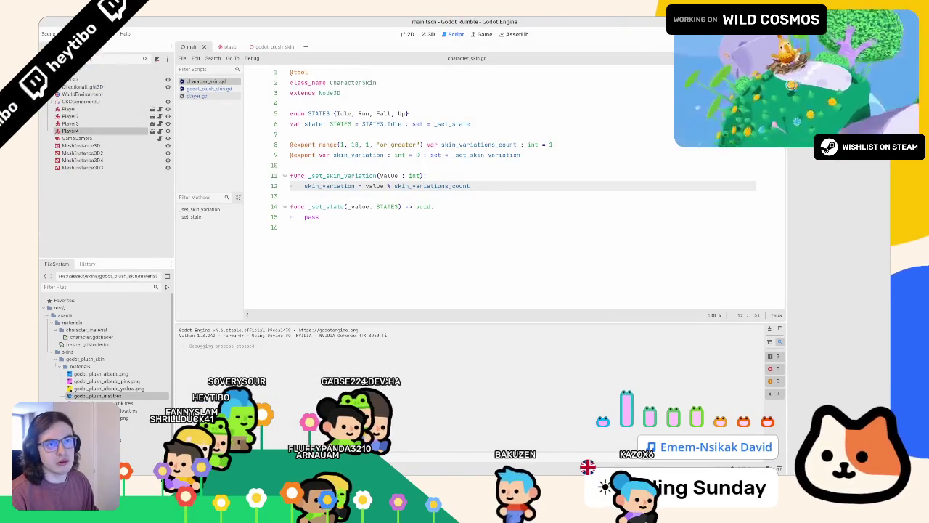
# - Add left_3, right_3 and jump_3 actions to the Input Map, then run and stop the game
pyautogui.click(68, 34)
pyautogui.click(80, 45)
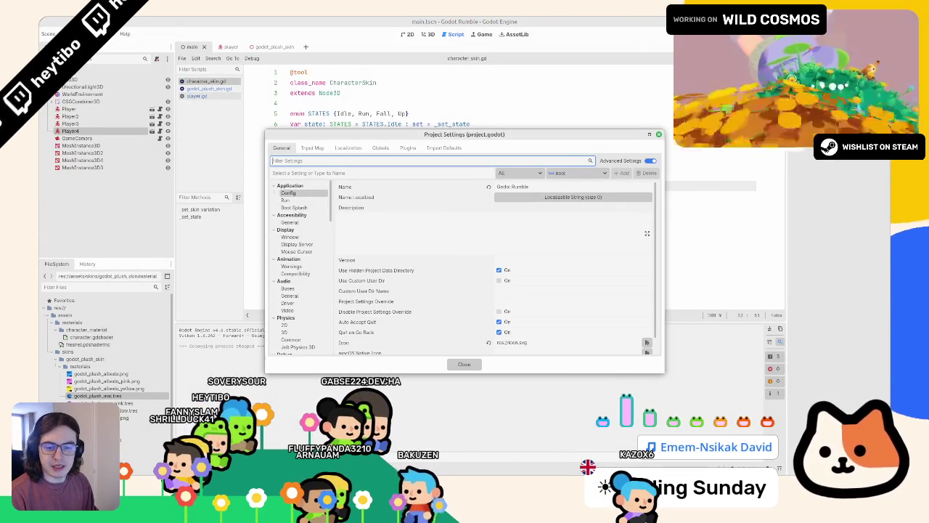
pyautogui.click(312, 147)
pyautogui.write('left_')
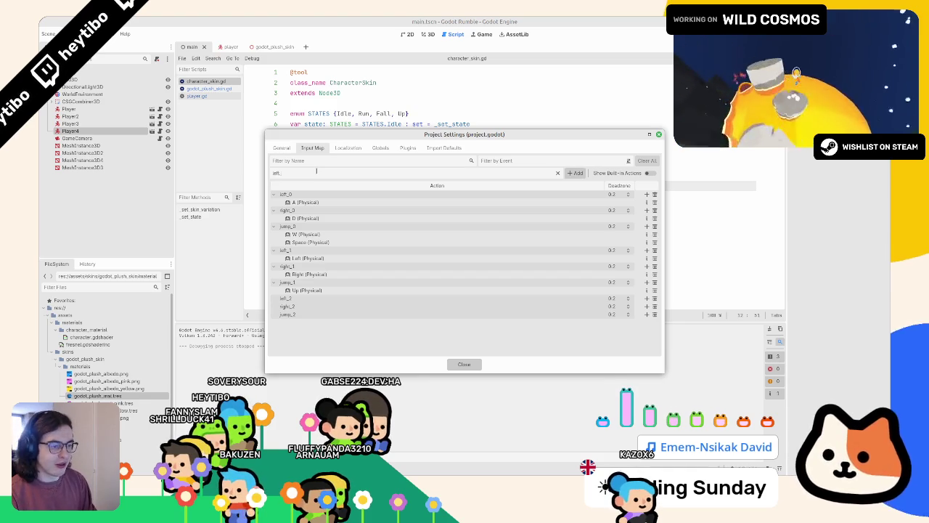
pyautogui.write('3')
pyautogui.press('Return')
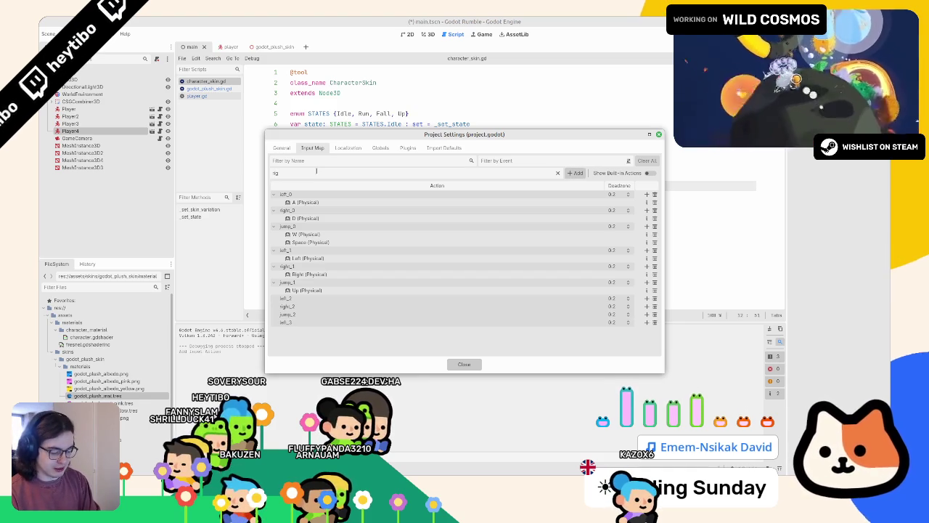
pyautogui.write('jump_3')
pyautogui.press('Return')
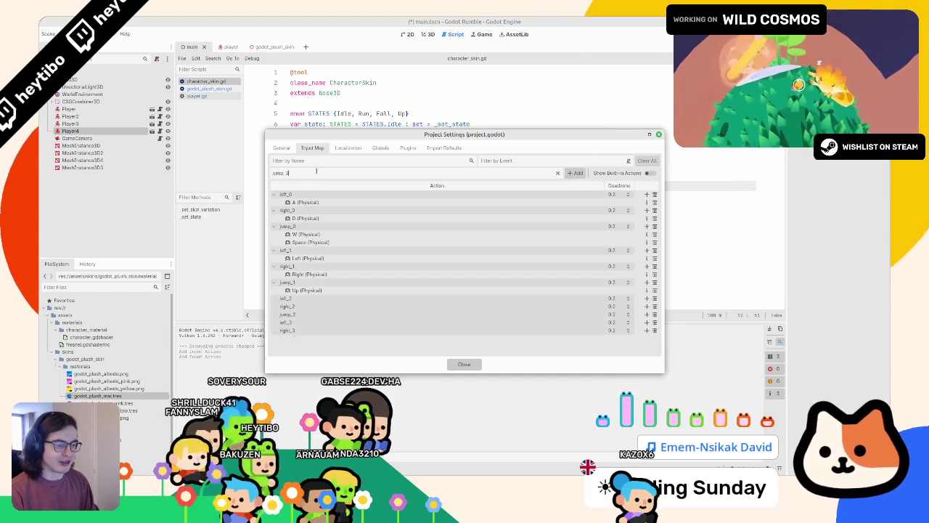
pyautogui.press('Return')
pyautogui.click(463, 364)
pyautogui.press('F5')
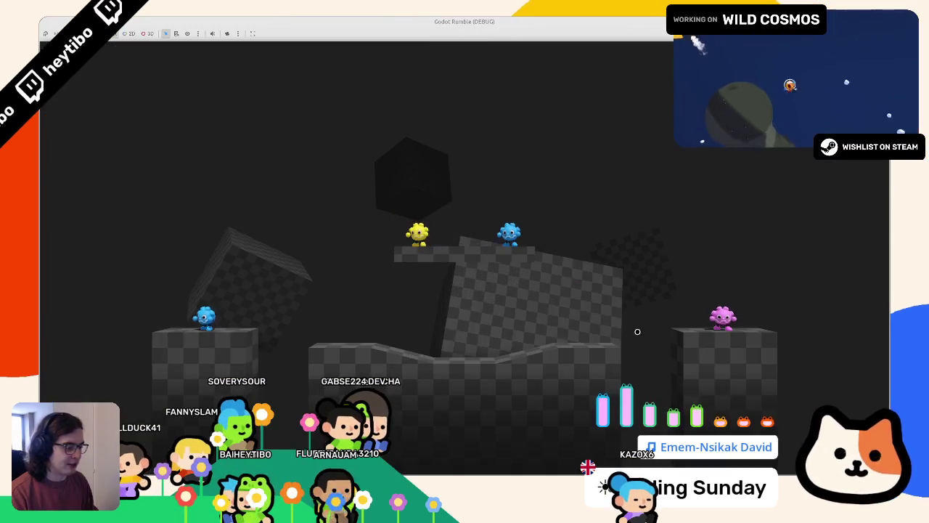
pyautogui.press('F8')
# - Test-run the game to check the player skins, then bring the plush texture drawing back up
pyautogui.moveTo(575, 468)
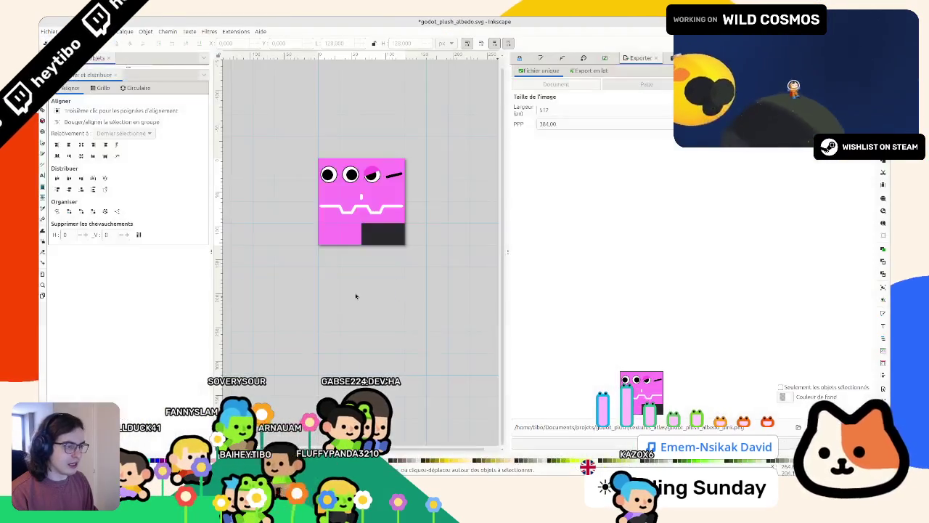
pyautogui.press('F5')
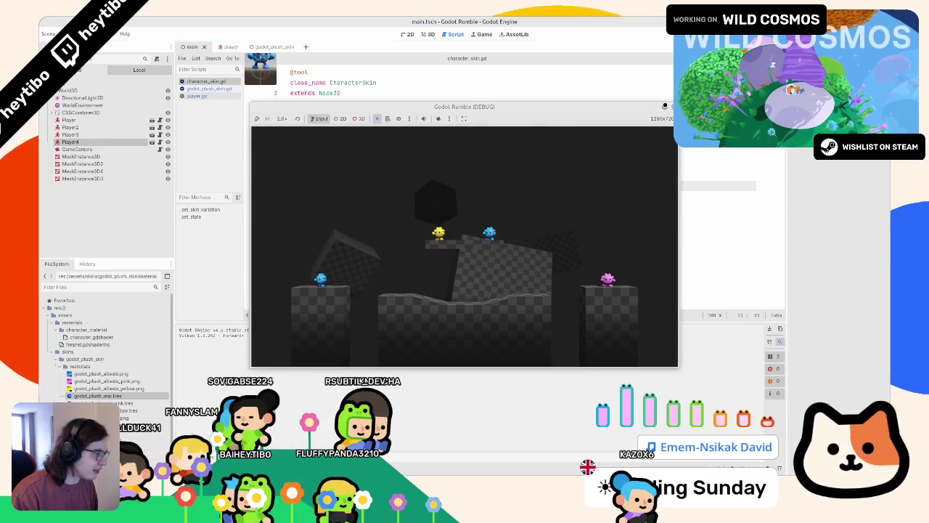
pyautogui.press('F8')
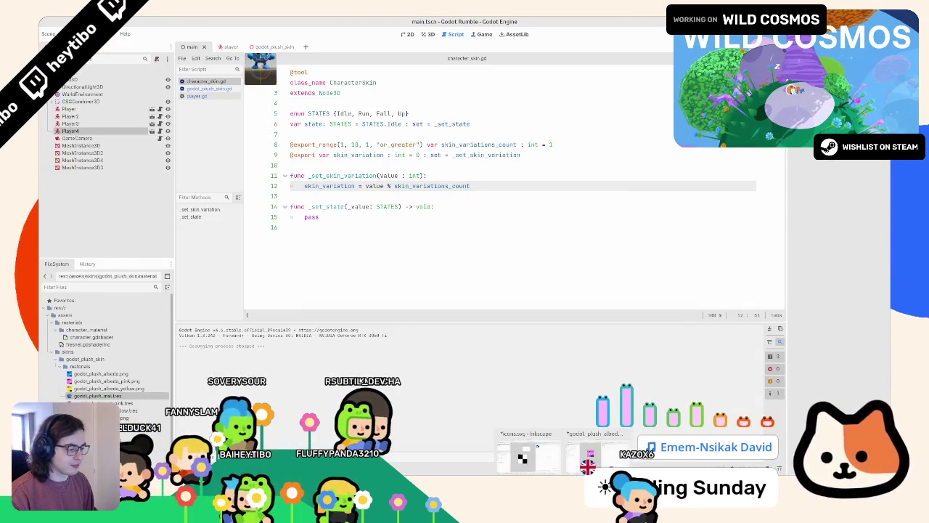
pyautogui.click(523, 457)
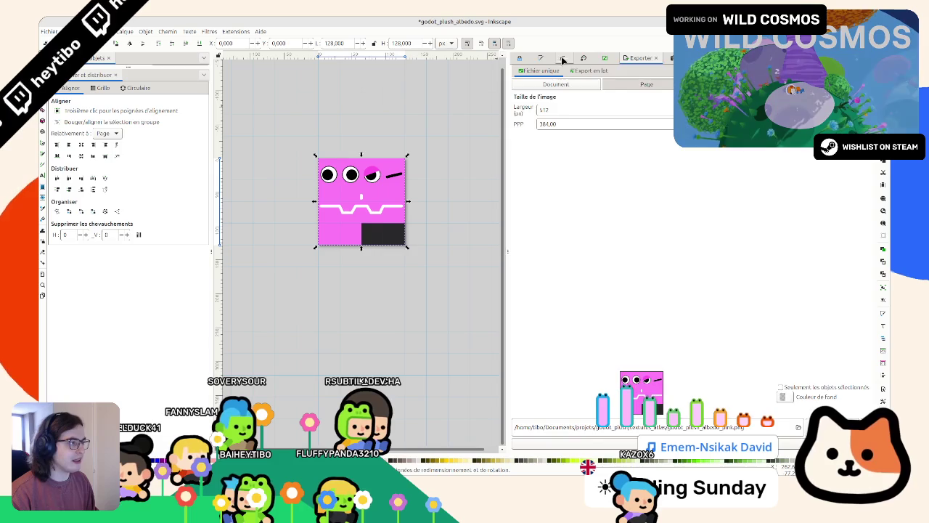
# - Recolour the magenta face background to pure green using the Fill and Stroke HSL sliders
pyautogui.click(562, 59)
pyautogui.click(617, 122)
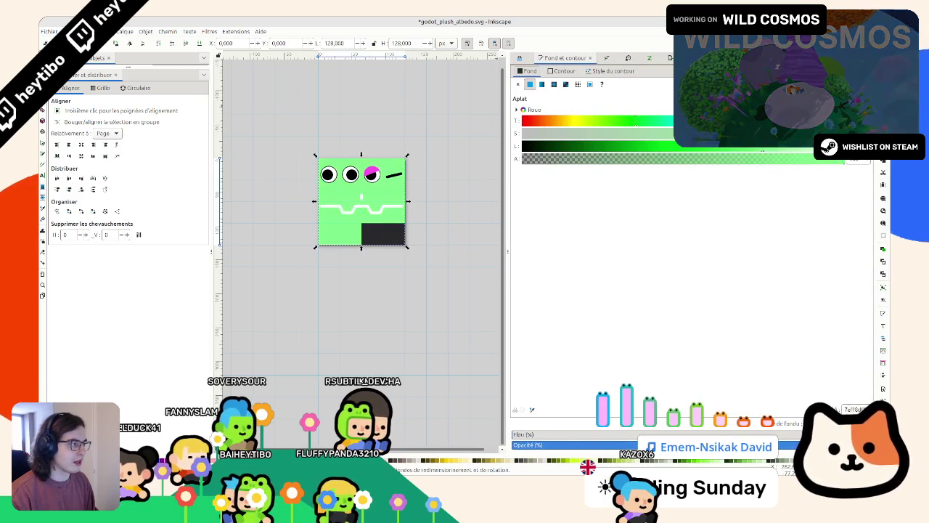
pyautogui.click(708, 147)
pyautogui.click(618, 120)
pyautogui.click(600, 122)
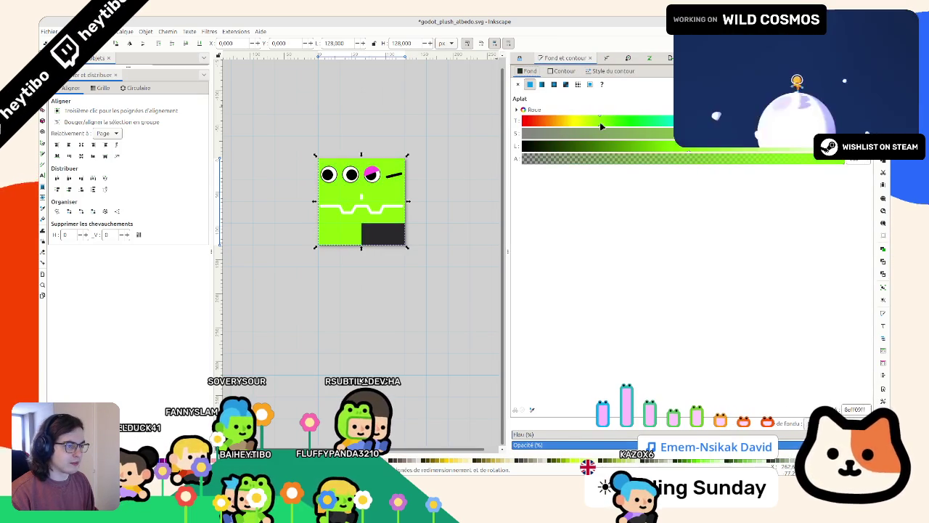
pyautogui.click(657, 123)
pyautogui.click(641, 122)
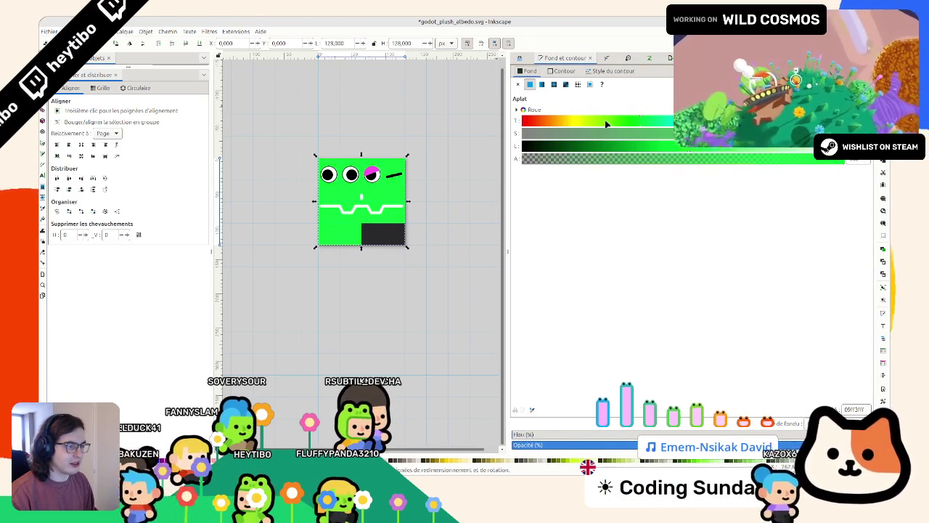
pyautogui.click(606, 122)
pyautogui.keyDown('ctrl'); pyautogui.scroll(2, 356, 160); pyautogui.keyUp('ctrl')
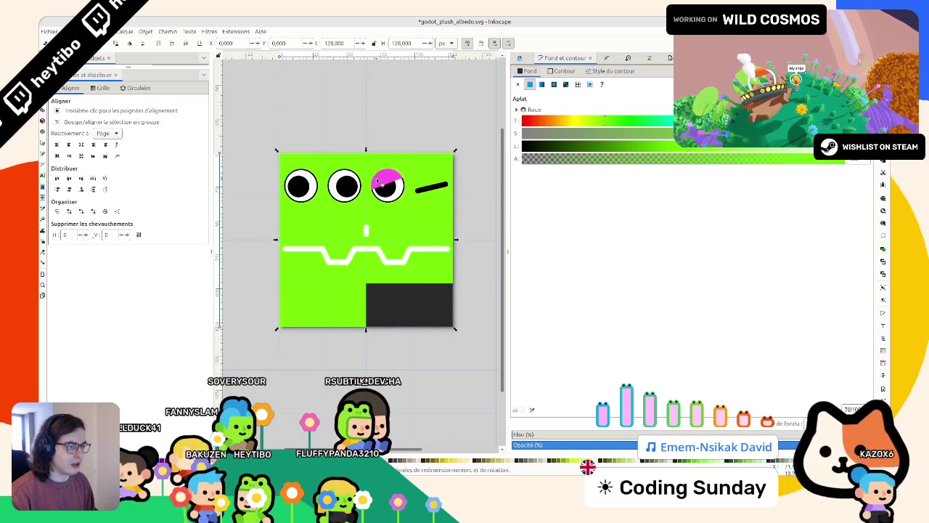
pyautogui.click(622, 122)
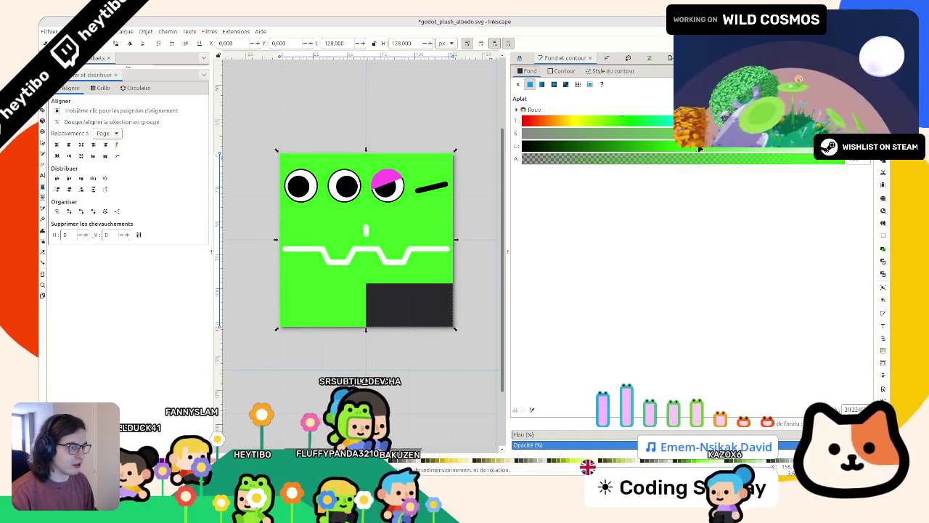
# - Turn the pink eyelid on the right eye green, then deselect it
pyautogui.click(391, 180)
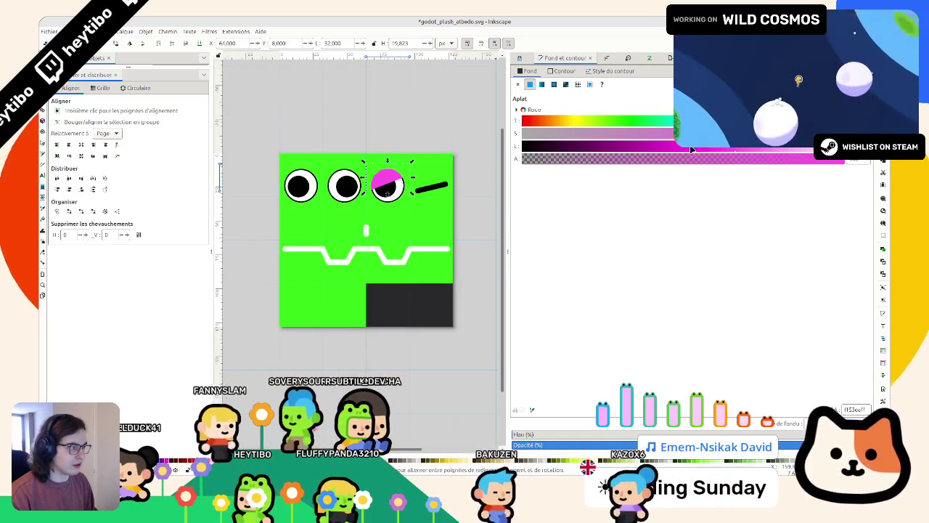
pyautogui.click(610, 121)
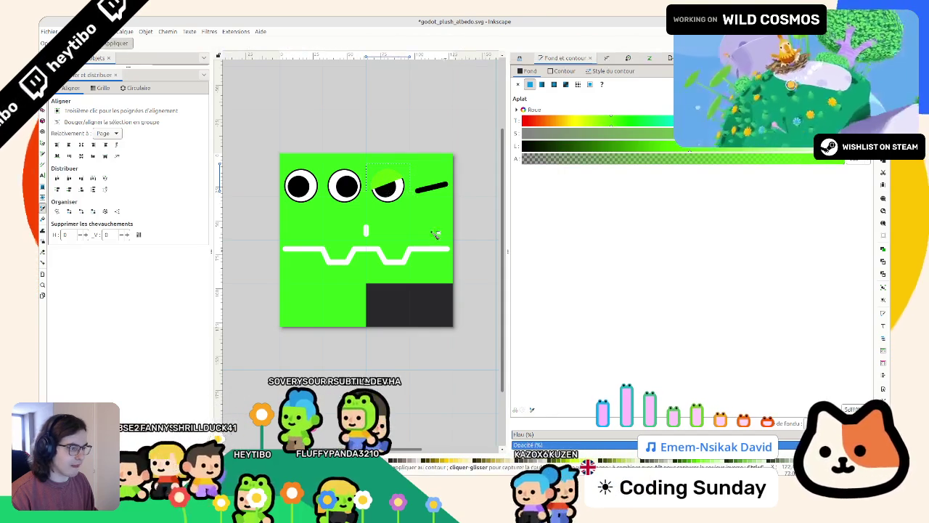
pyautogui.click(666, 149)
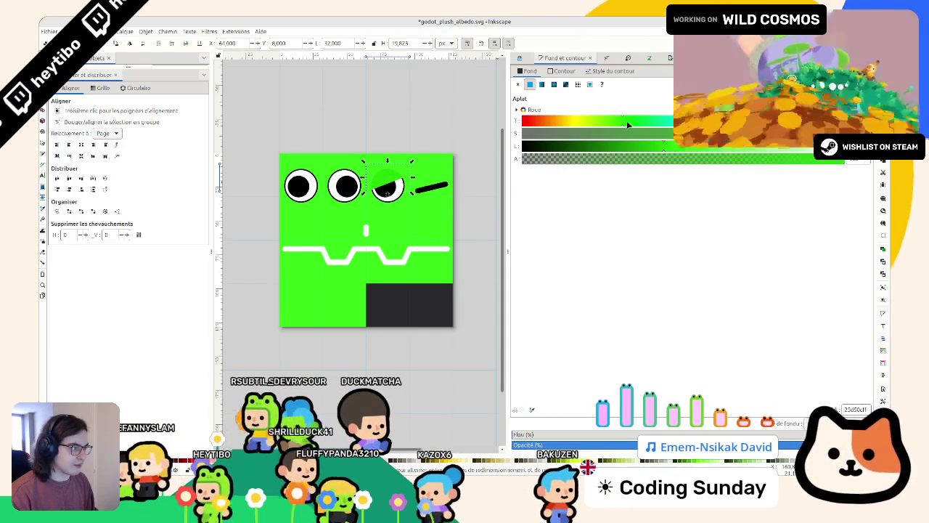
pyautogui.click(405, 114)
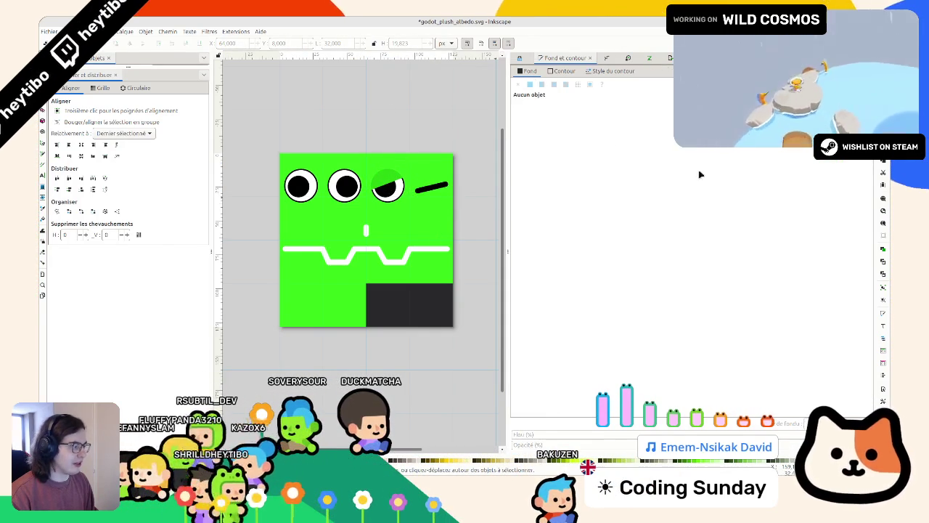
# - Export the green drawing as a 512 px godot_plush_albedo_green.png and switch back to Godot
pyautogui.hotkey('ctrl', 'shift', 'e')
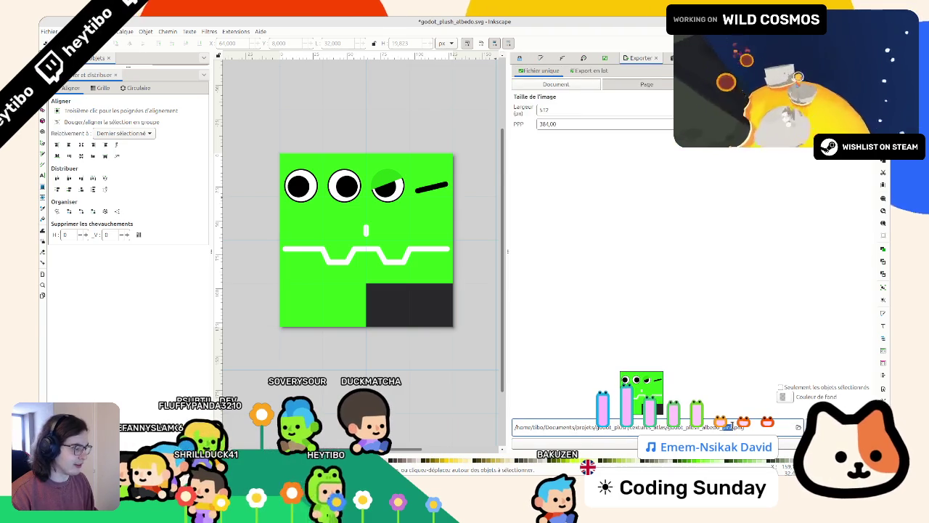
pyautogui.write('gd')
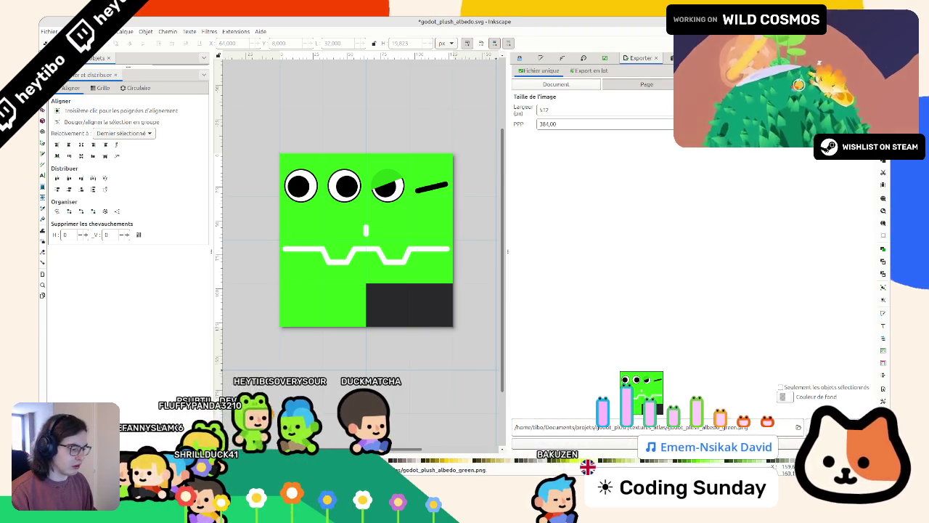
pyautogui.hotkey('alt', 'Tab')
pyautogui.hotkey('alt', 'Tab')
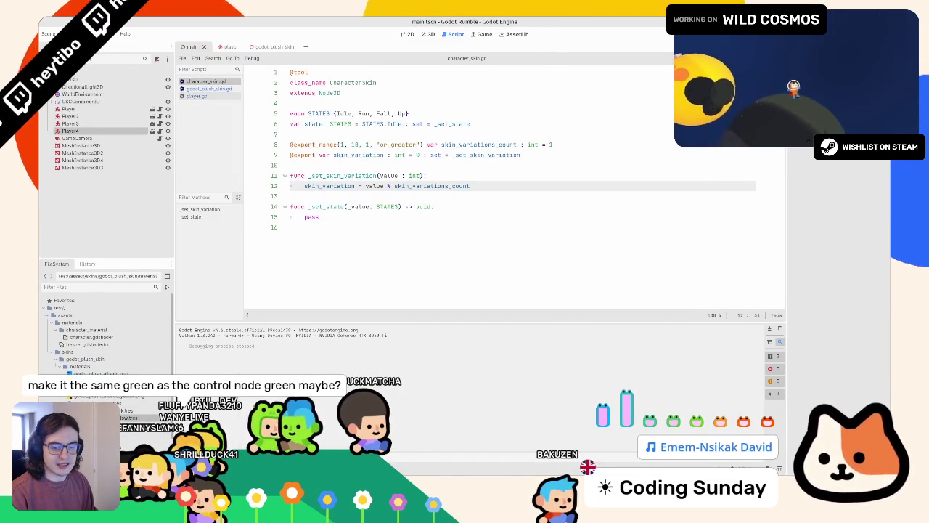
# - Duplicate godot_plush_mat_yellow.tres as a green material and give it the green albedo texture
pyautogui.rightClick(120, 344)
pyautogui.click(141, 417)
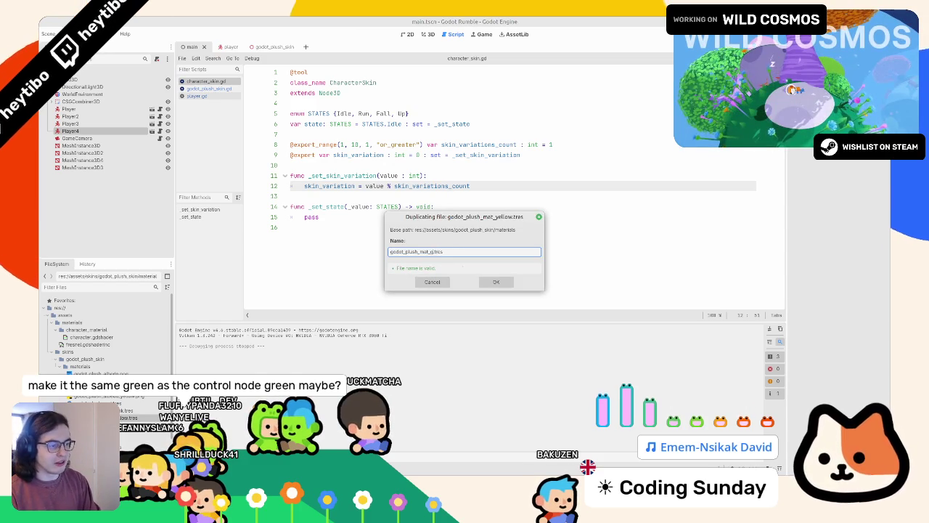
pyautogui.press('Return')
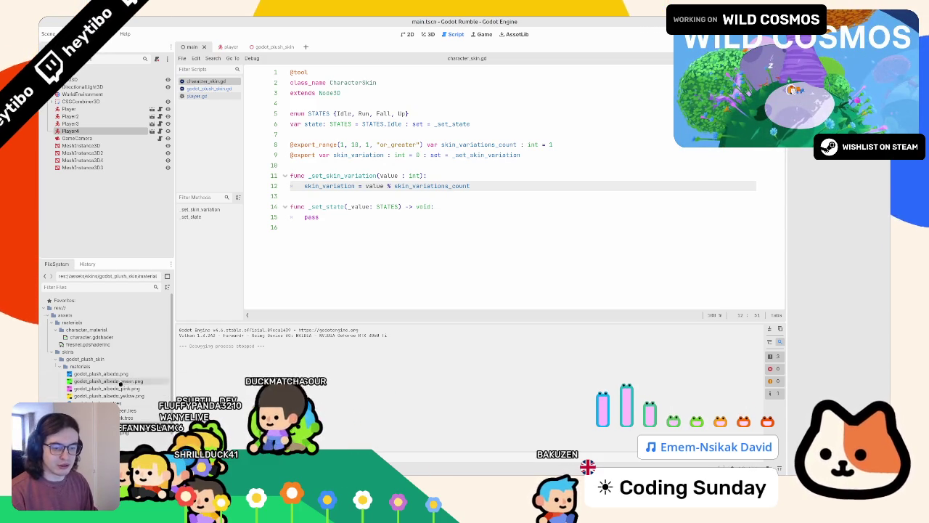
pyautogui.click(130, 409)
pyautogui.moveTo(99, 382); pyautogui.dragTo(866, 185)
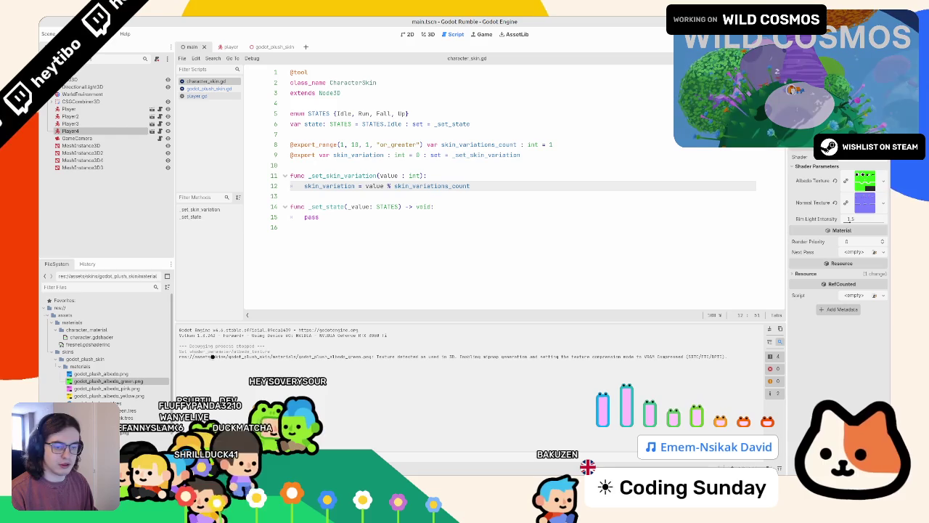
# - Reimport the green texture as VRAM Uncompressed, then open the godot_plush_skin script
pyautogui.click(69, 33)
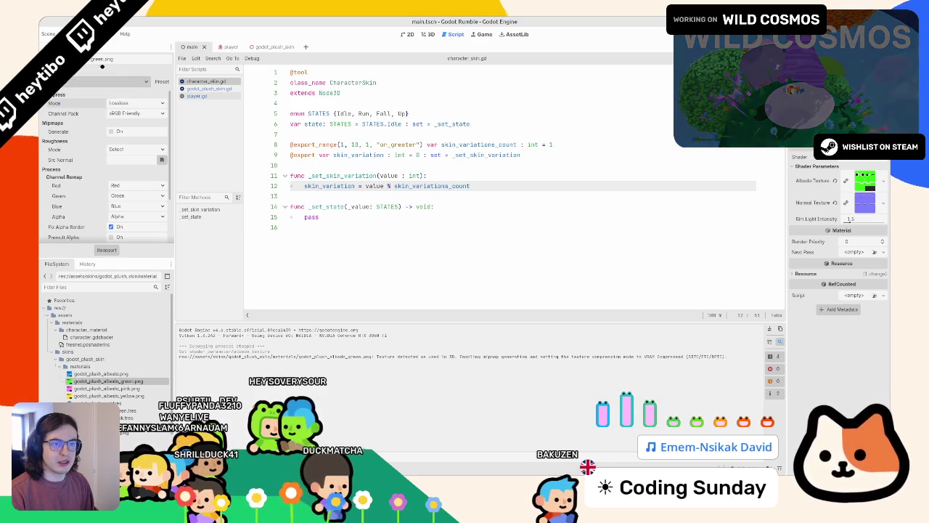
pyautogui.click(119, 103)
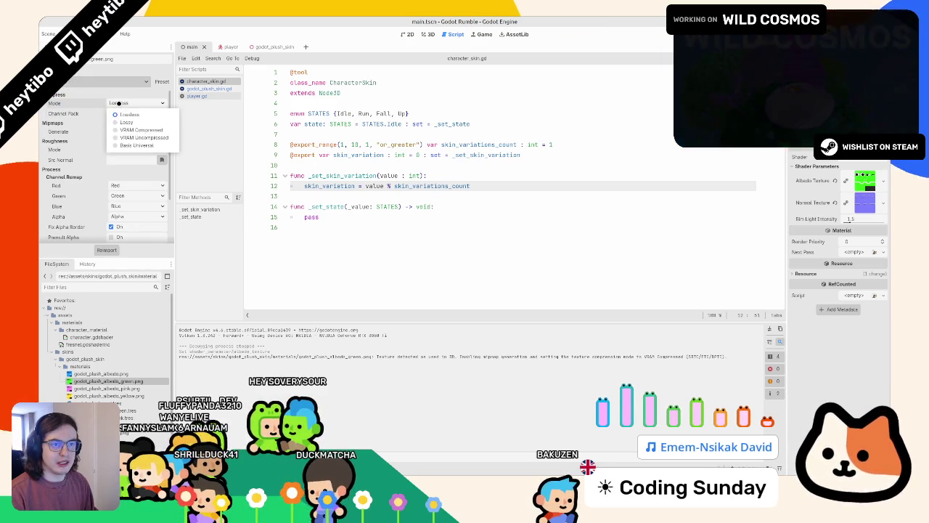
pyautogui.click(166, 138)
pyautogui.click(103, 250)
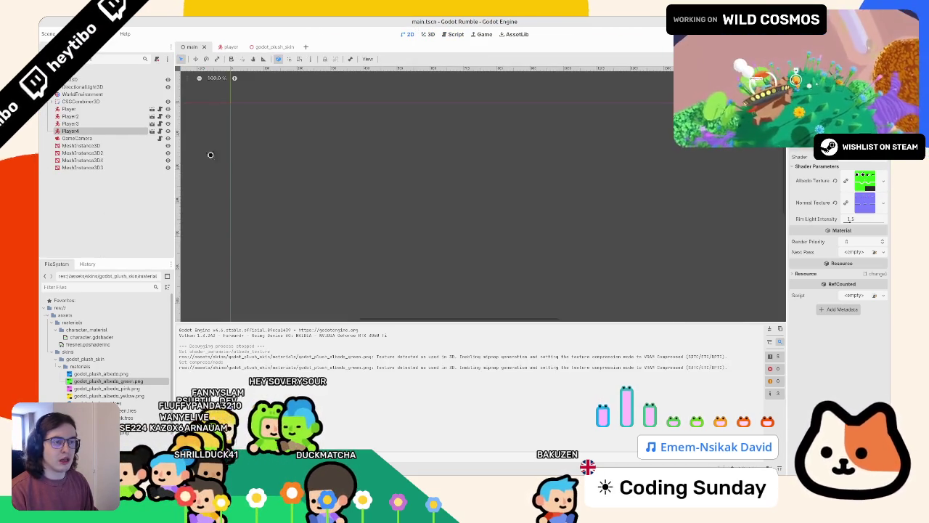
pyautogui.click(454, 34)
pyautogui.click(274, 46)
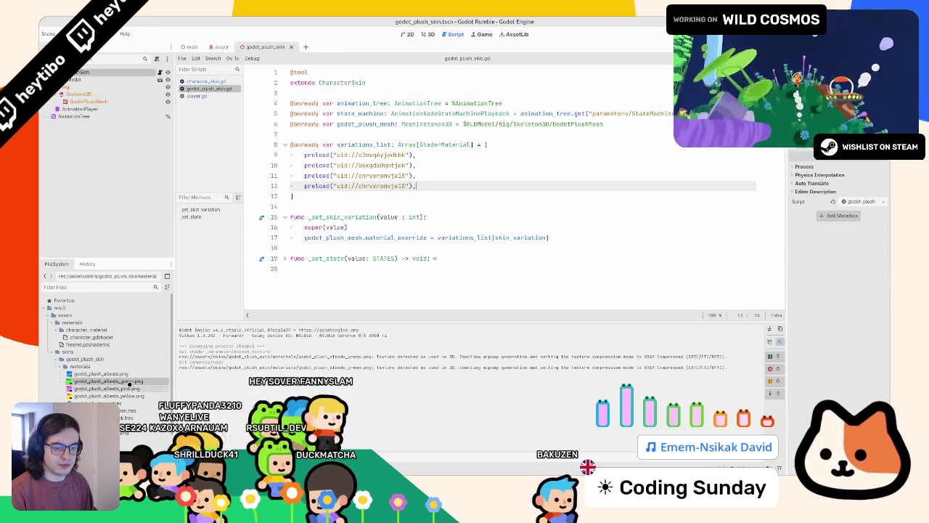
# - Insert a preload for the green material, undo the misplaced text, then test-run the game twice
pyautogui.moveTo(109, 381); pyautogui.dragTo(325, 258)
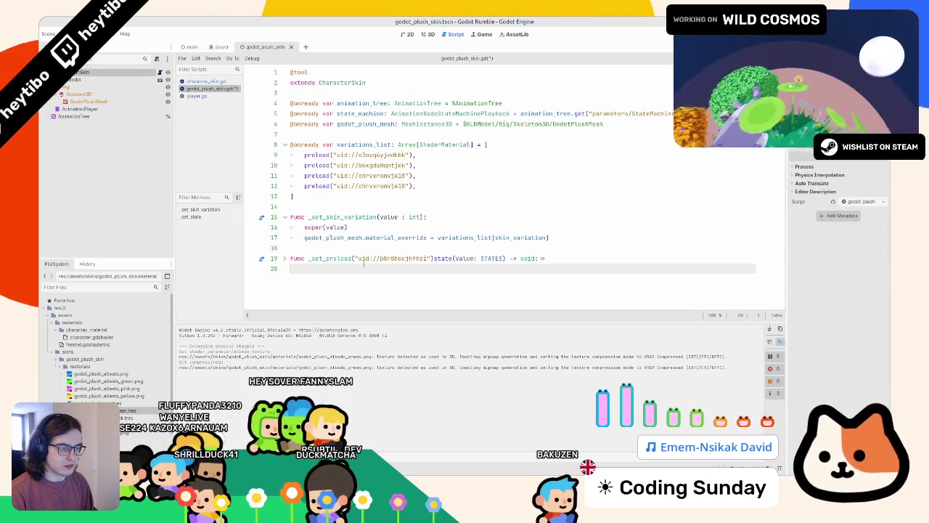
pyautogui.hotkey('ctrl', 'z')
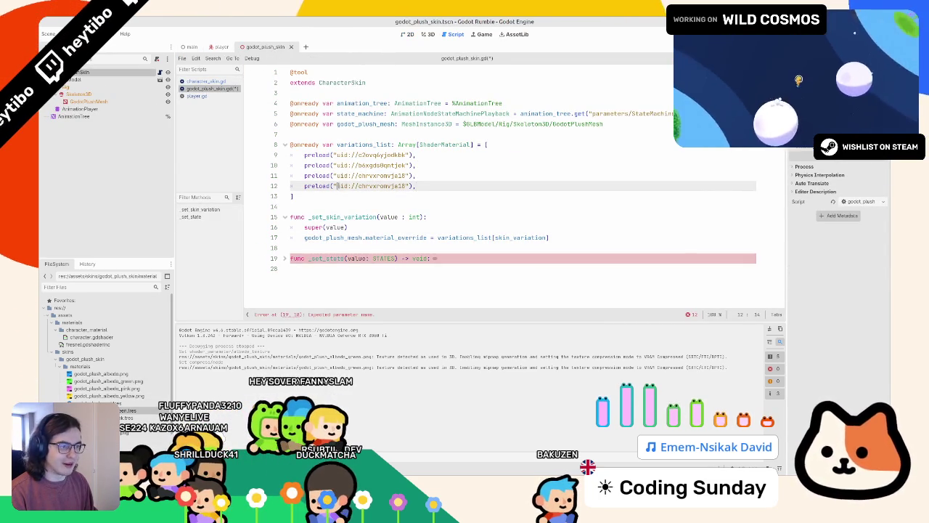
pyautogui.press('F5')
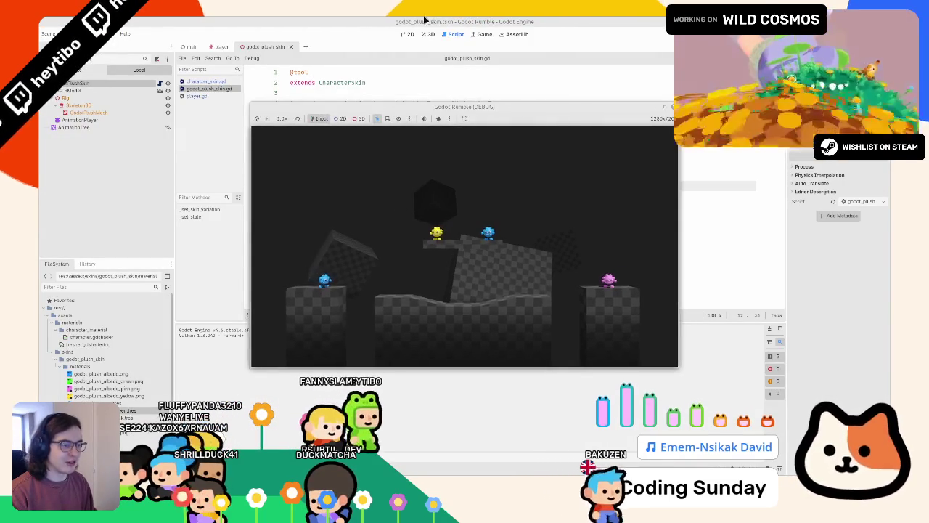
pyautogui.press('F8')
pyautogui.click(445, 198)
pyautogui.press('F5')
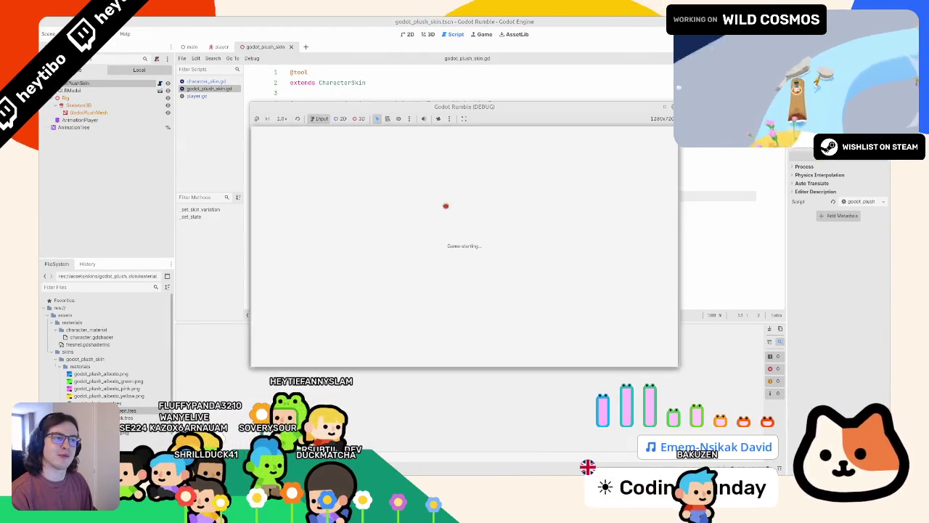
pyautogui.press('F8')
# - In character_skin.gd, test-run the game repeatedly to check the modulo-wrapped skin variation
pyautogui.click(214, 81)
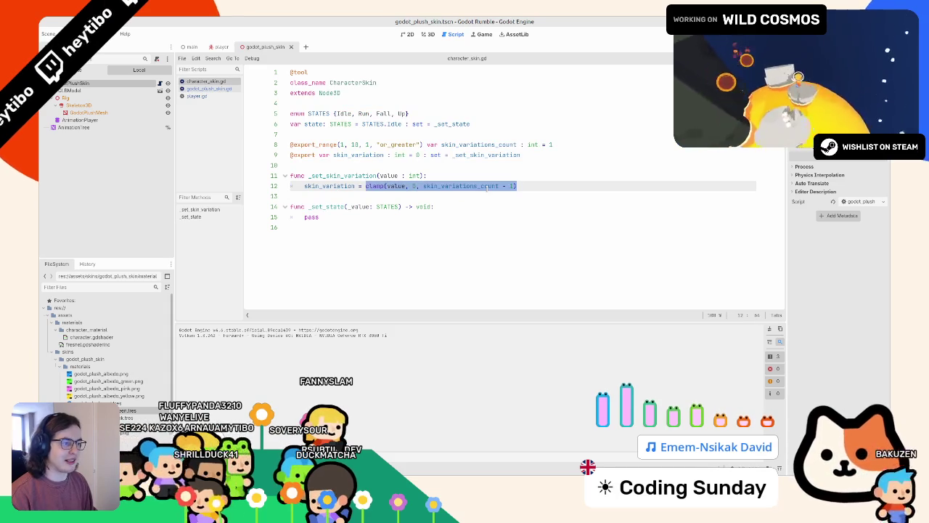
pyautogui.press('F5')
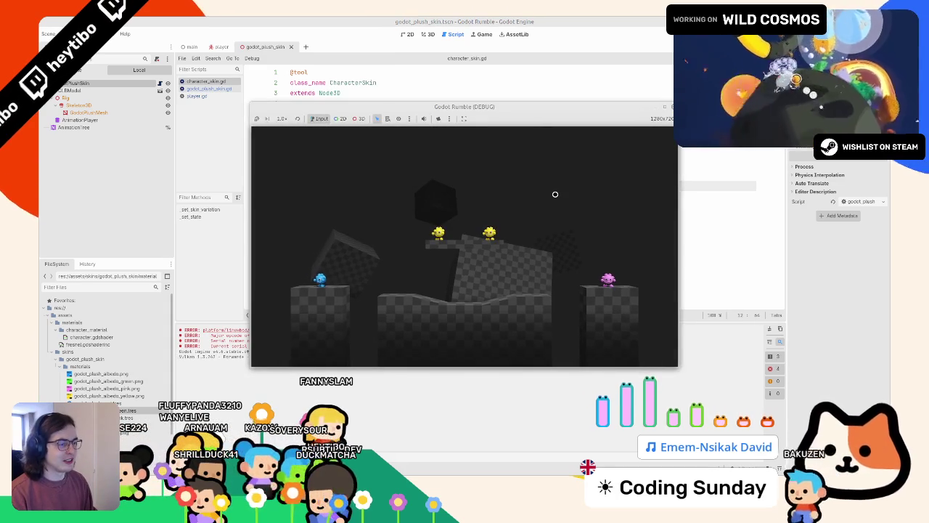
pyautogui.press('F8')
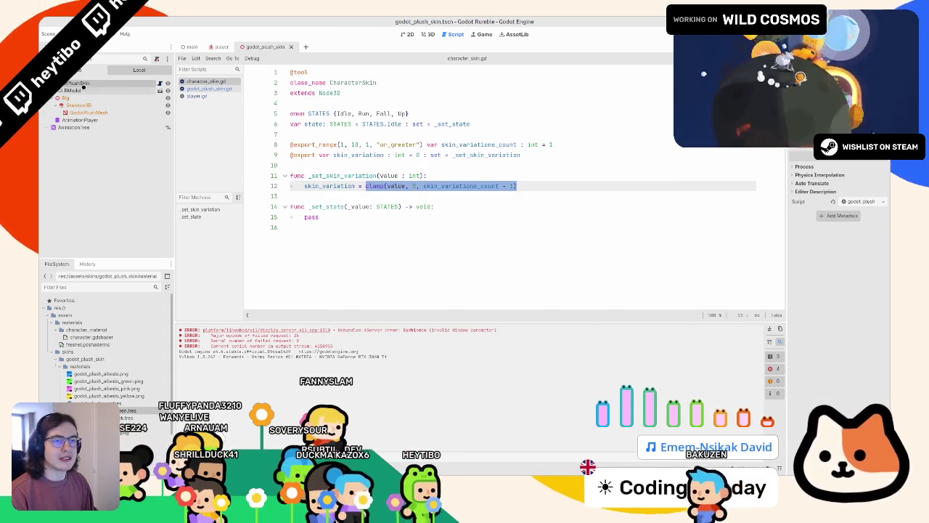
pyautogui.press('F5')
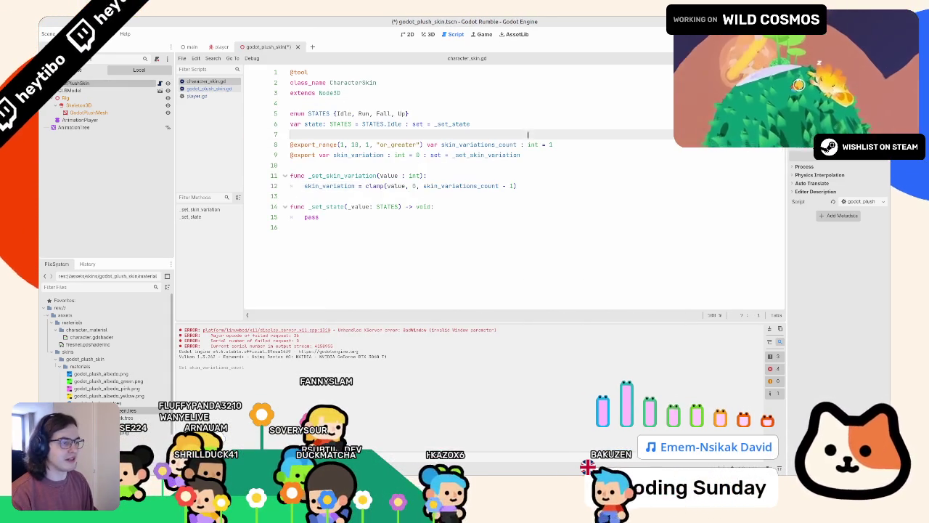
pyautogui.press('F8')
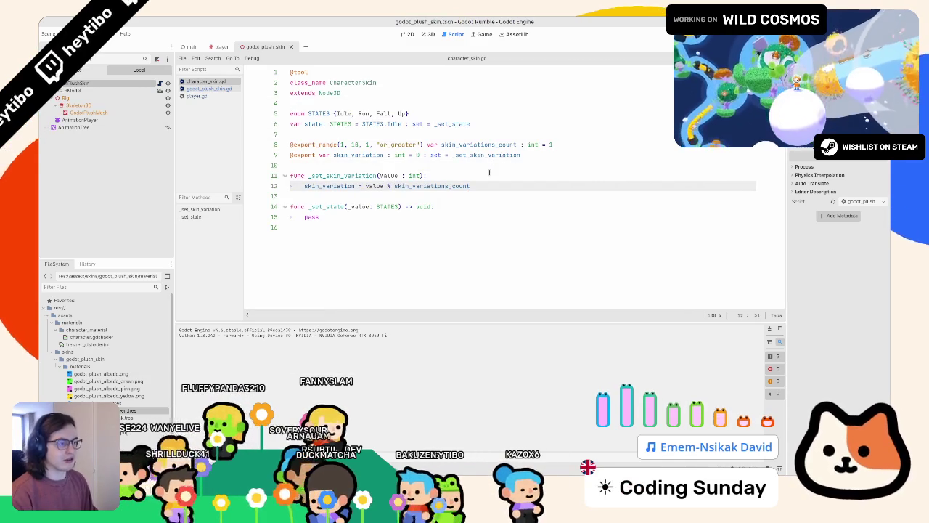
pyautogui.press('F5')
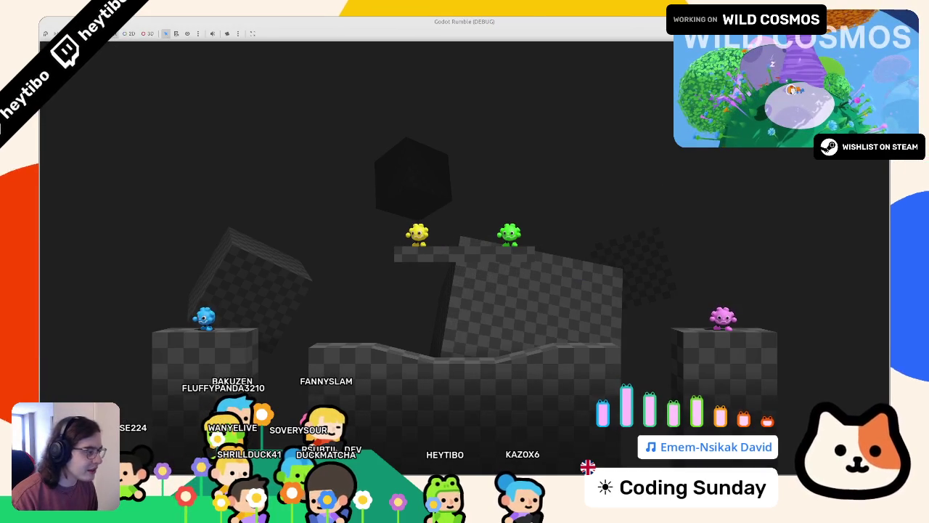
pyautogui.press('F8')
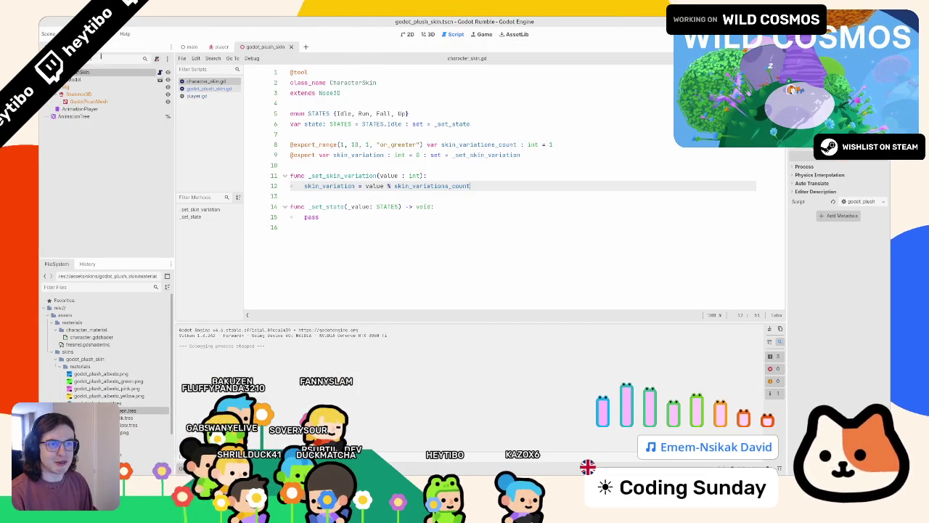
# - Set all four plush albedo textures to VRAM Uncompressed and test them in a full-screen run
pyautogui.click(100, 373)
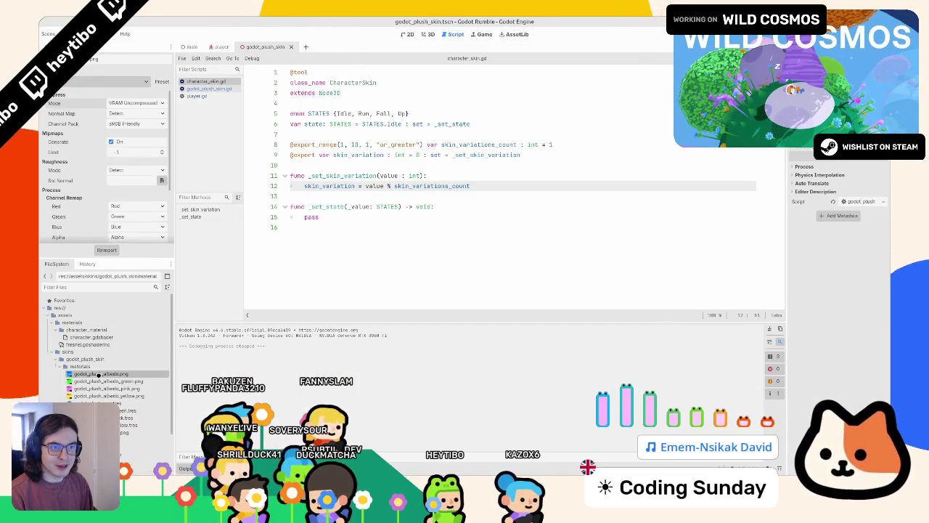
pyautogui.keyDown('shift'); pyautogui.click(89, 397); pyautogui.keyUp('shift')
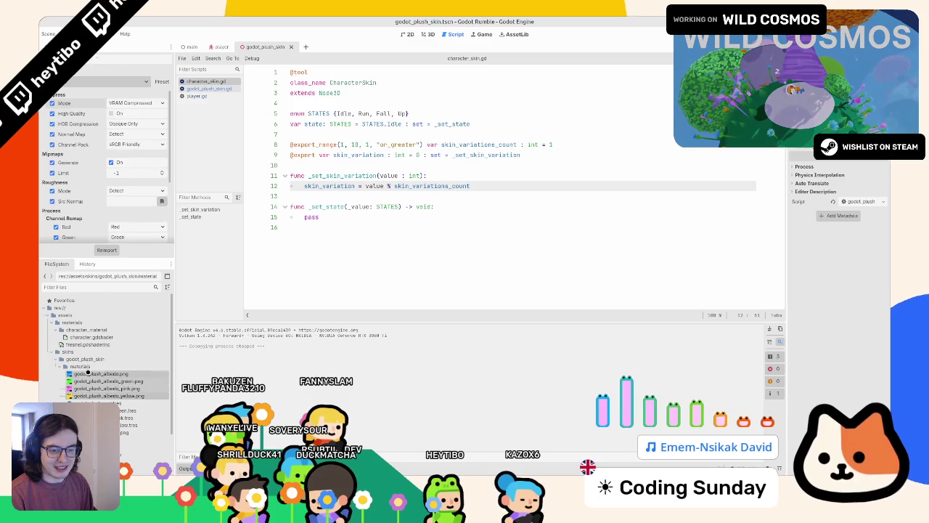
pyautogui.click(148, 102)
pyautogui.click(135, 145)
pyautogui.press('F5')
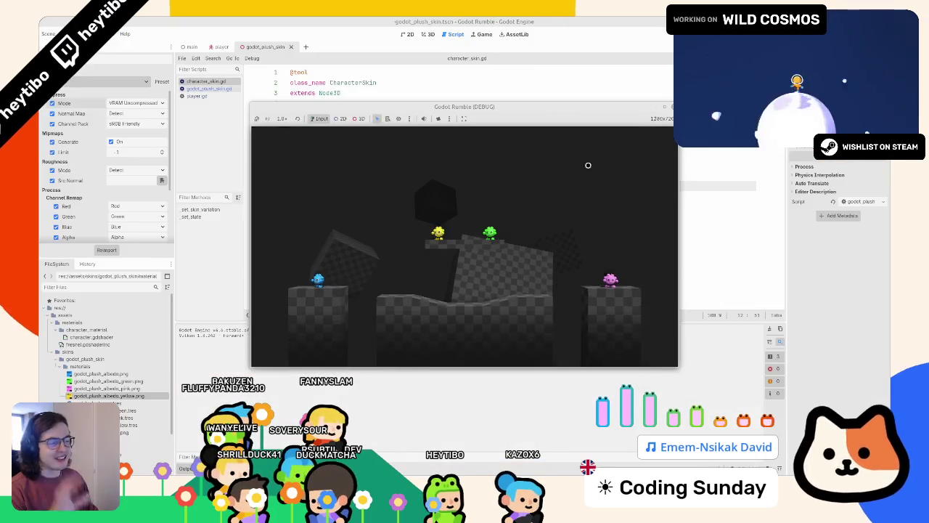
pyautogui.click(664, 108)
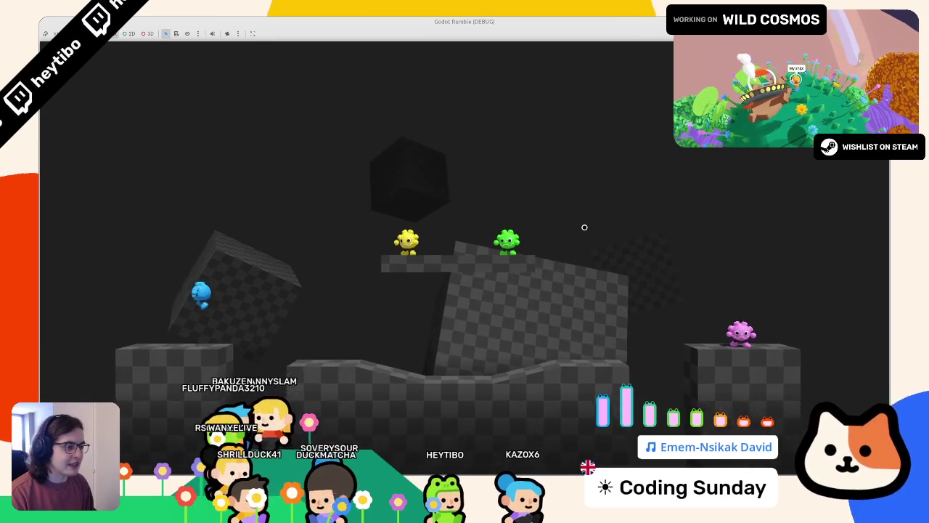
pyautogui.press('Escape')
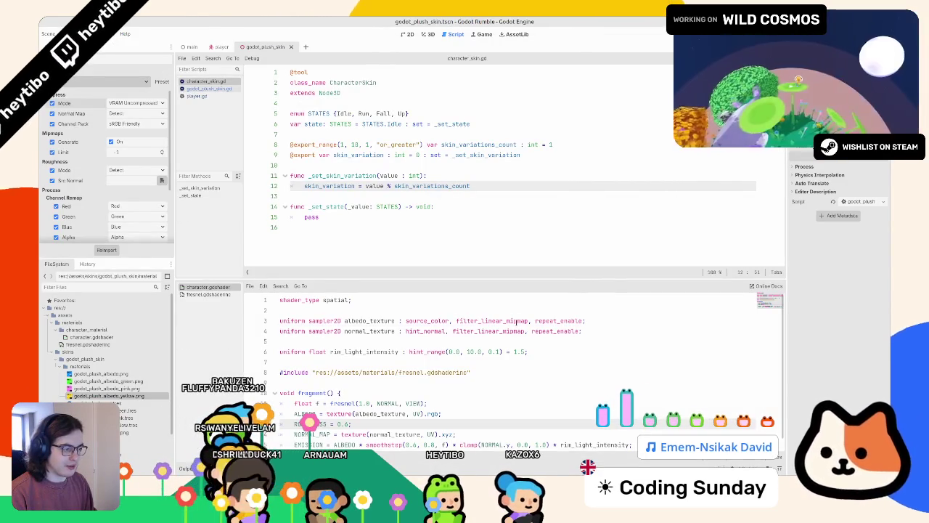
# - Change the shader's texture filter hints to filter_linear_mipmap_anisotropic and play the game full screen
pyautogui.doubleClick(492, 320)
pyautogui.write('ilter')
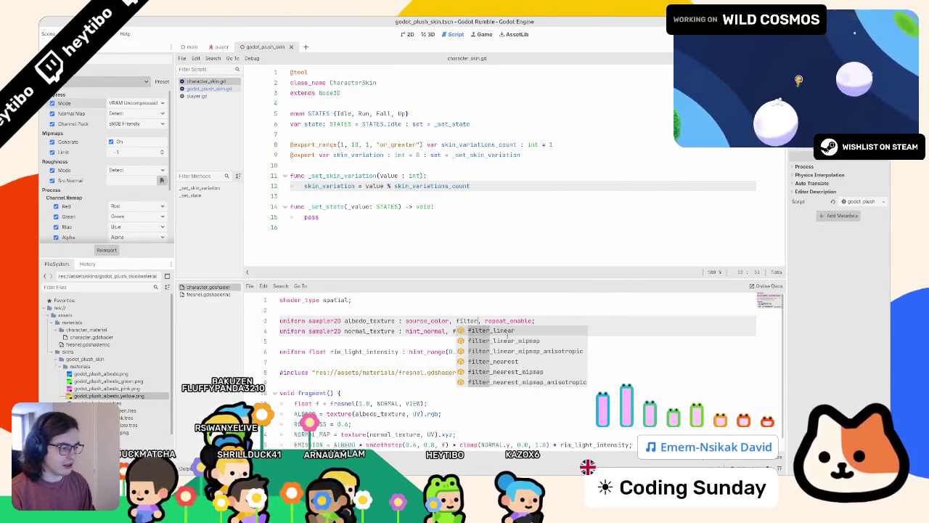
pyautogui.press('Down')
pyautogui.press('Down')
pyautogui.press('Return')
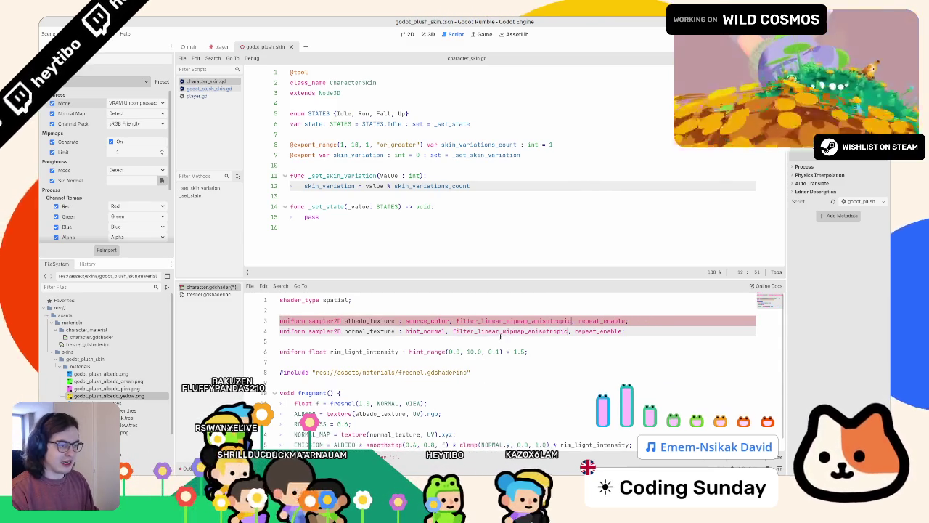
pyautogui.press('F5')
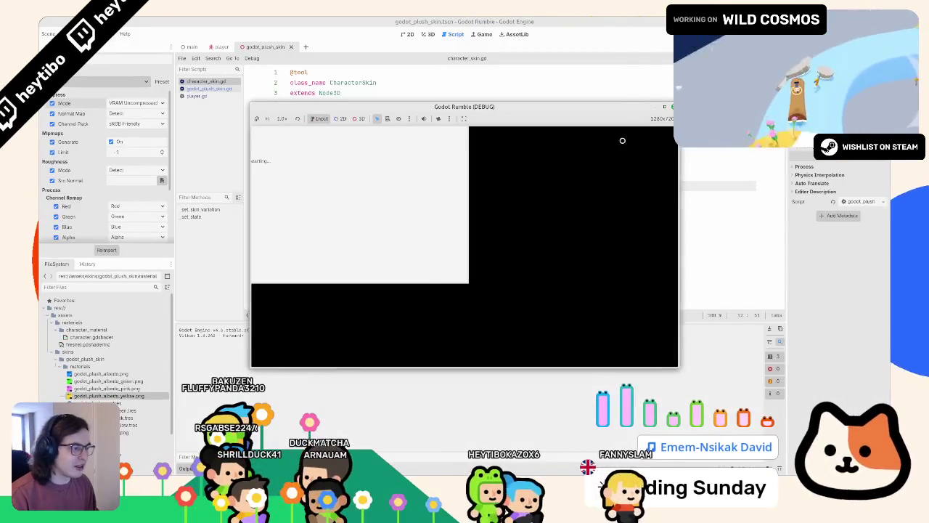
pyautogui.click(666, 107)
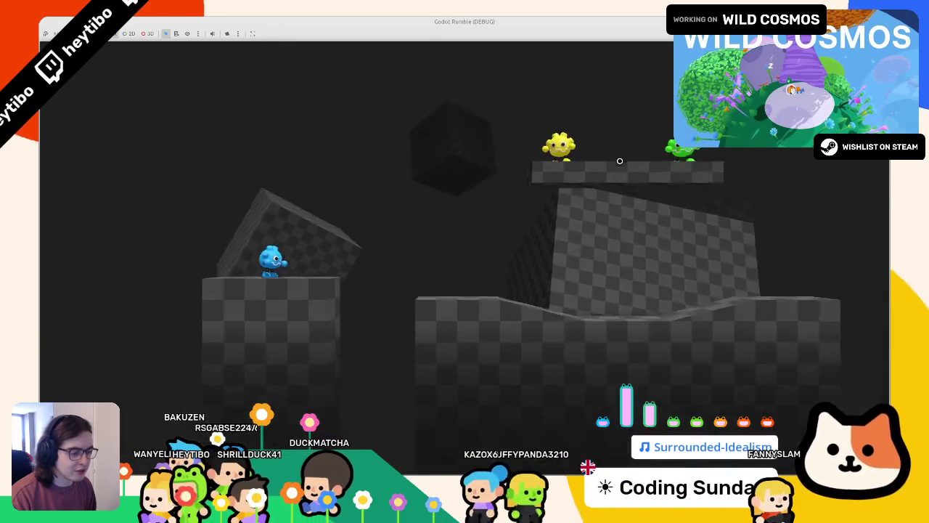
pyautogui.press('Escape')
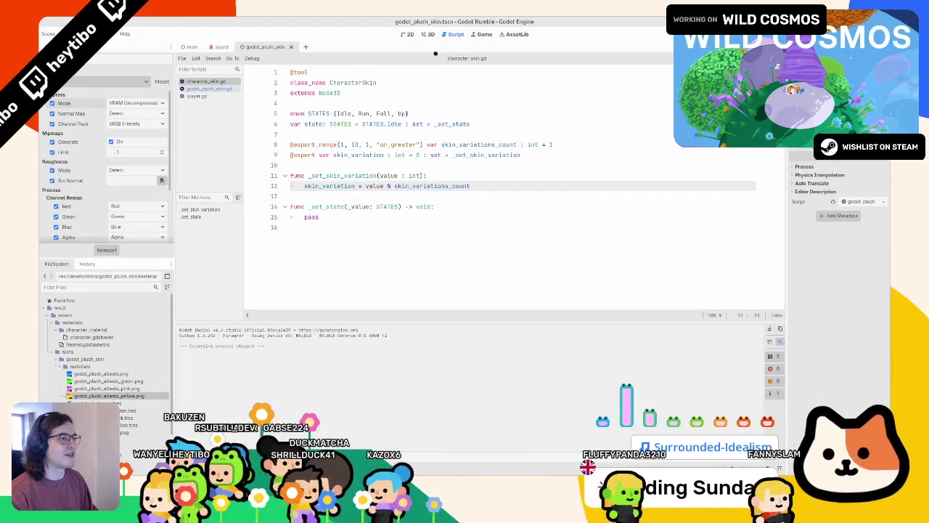
# - Open the main level in the 3D view, orbit it, and play the game full screen
pyautogui.click(416, 35)
pyautogui.click(436, 34)
pyautogui.click(190, 46)
pyautogui.moveTo(542, 234); pyautogui.dragTo(502, 242)
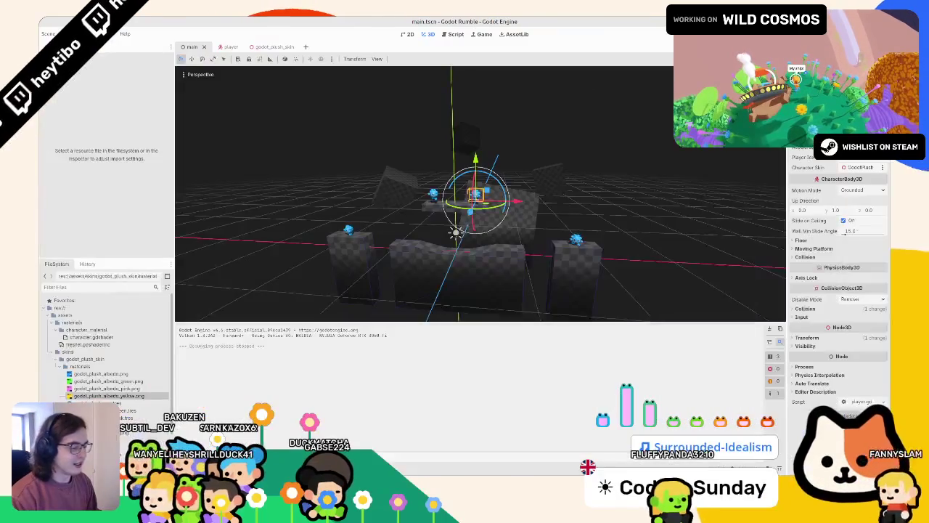
pyautogui.press('F5')
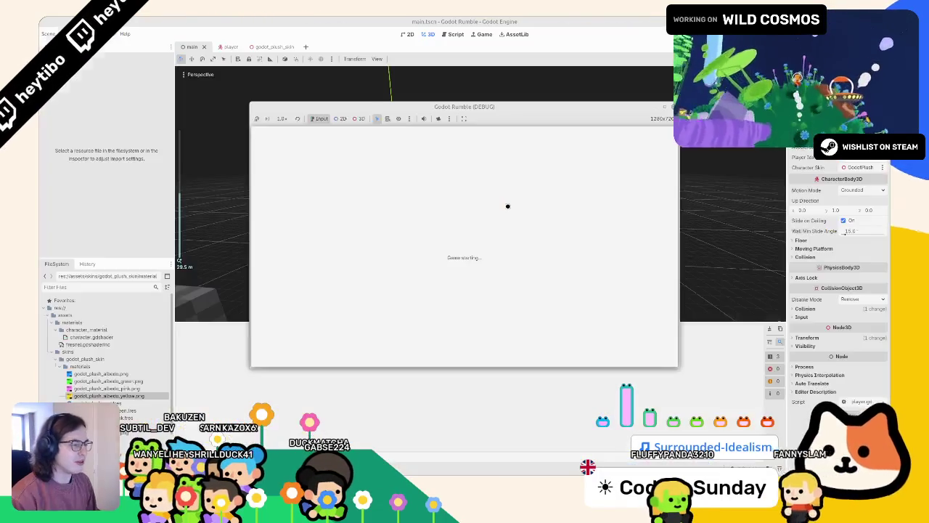
pyautogui.click(662, 107)
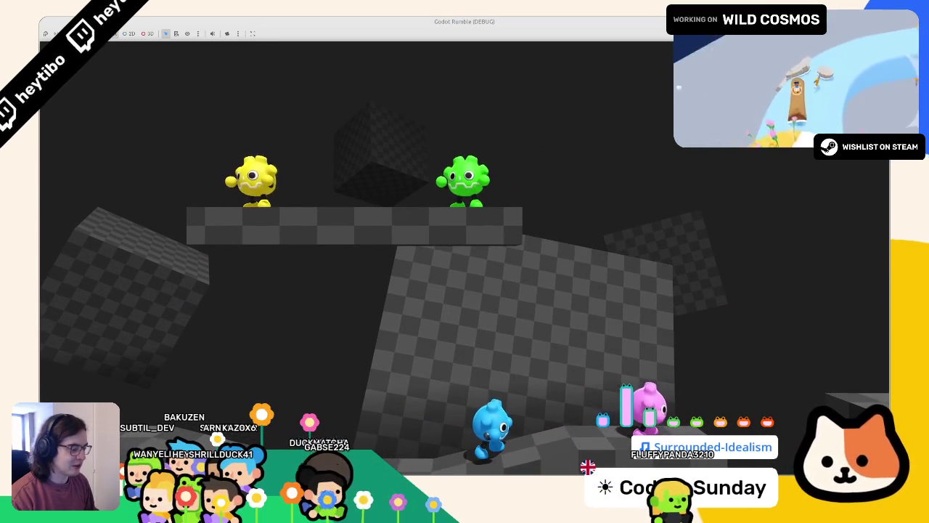
# - Bring the green texture drawing back in Inkscape and restore its window to a smaller size
pyautogui.moveTo(602, 516)
pyautogui.click(631, 454)
pyautogui.moveTo(508, 18)
pyautogui.mouseDown()
pyautogui.moveTo(521, 260)
pyautogui.moveTo(521, 120)
pyautogui.moveTo(639, 17)
pyautogui.mouseUp()
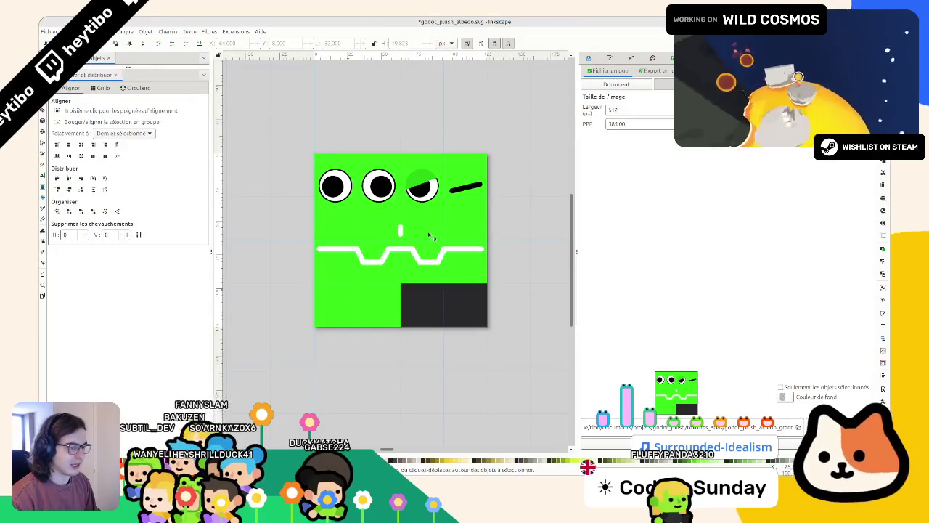
# - Drag the background's hue toward a bluish mint green, then retint the winking eyelid to match
pyautogui.click(654, 57)
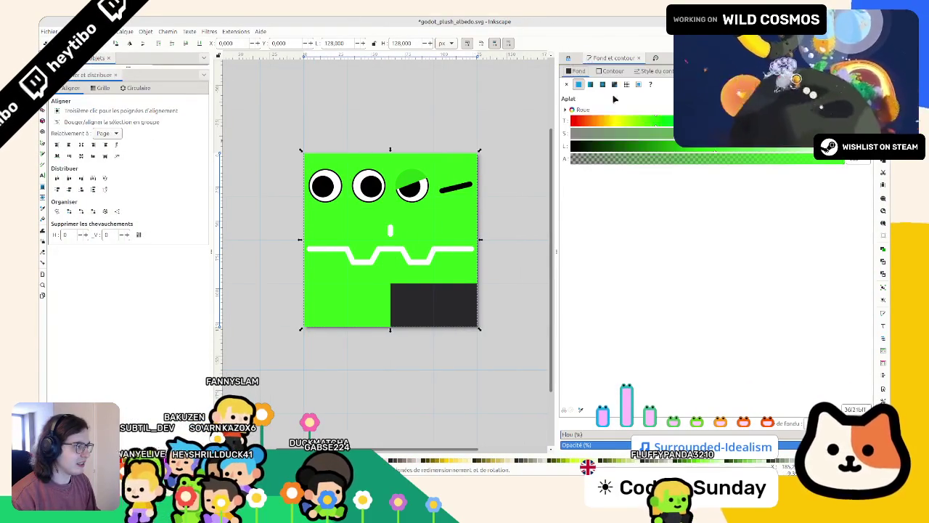
pyautogui.moveTo(669, 125)
pyautogui.mouseDown()
pyautogui.moveTo(679, 125)
pyautogui.moveTo(655, 121)
pyautogui.mouseUp()
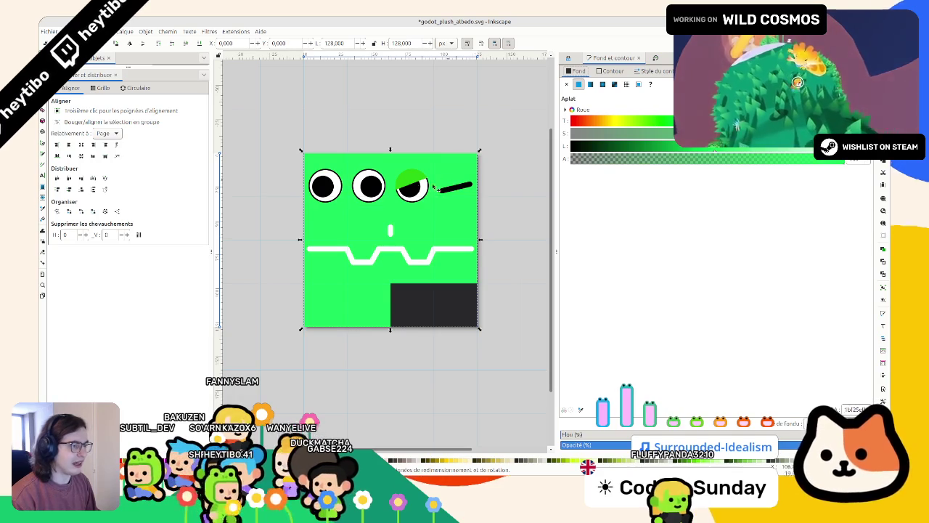
pyautogui.press('Tab')
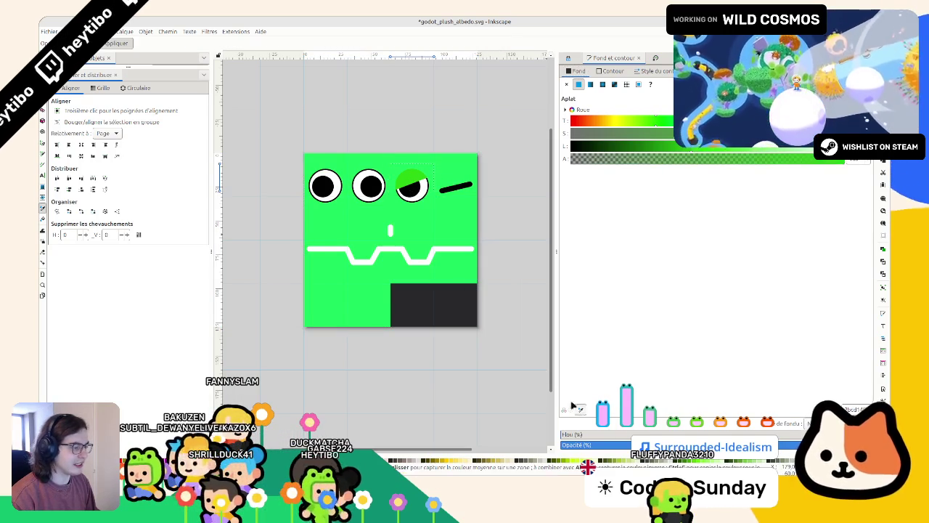
pyautogui.moveTo(726, 146)
pyautogui.mouseDown()
pyautogui.moveTo(737, 146)
pyautogui.moveTo(690, 145)
pyautogui.mouseUp()
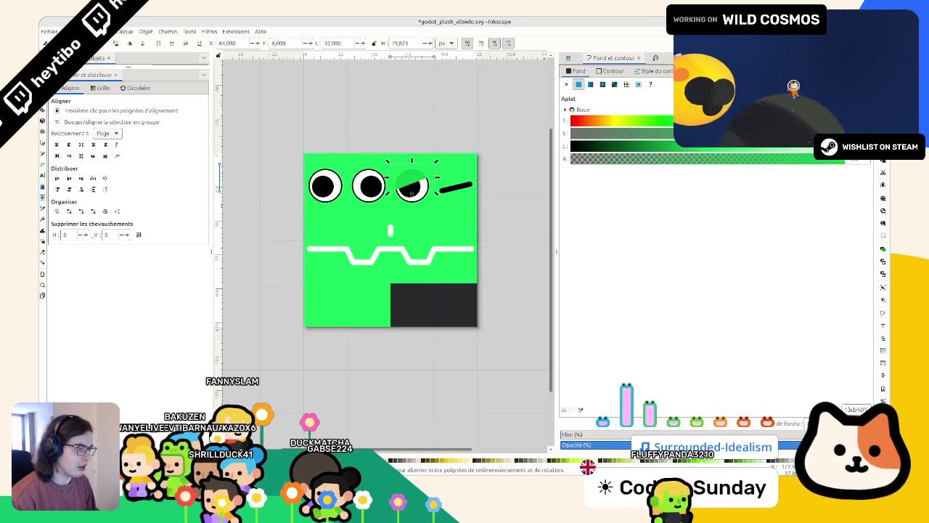
pyautogui.press('Tab')
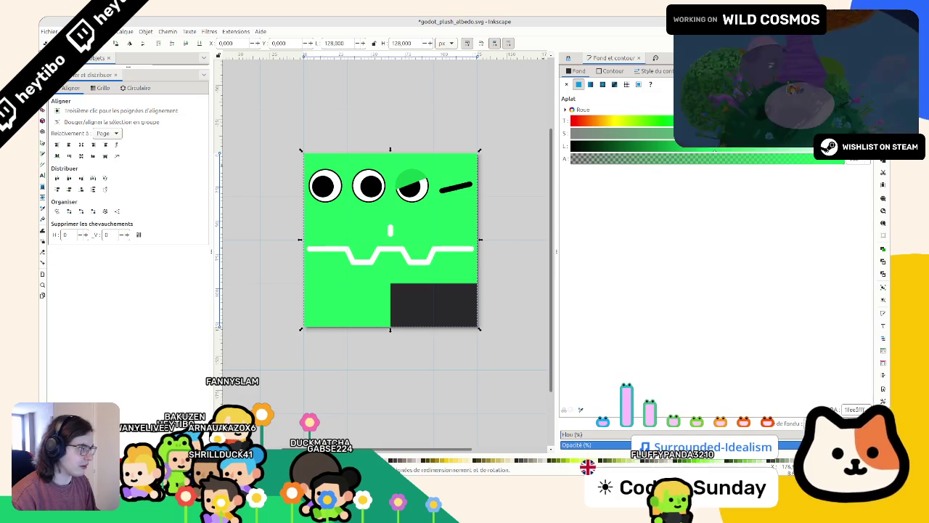